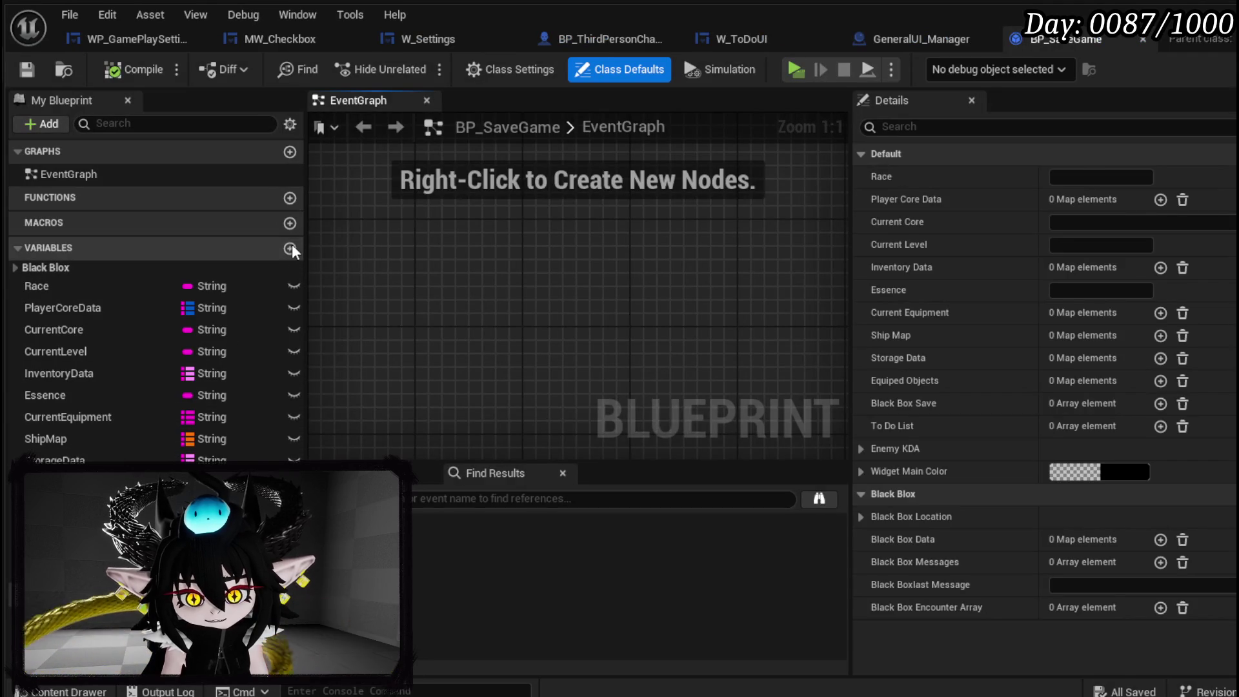
Add a Boolean Tutorial? variable defaulting to true in BP_SaveGame, save it, then switch to BP_ThirdPersonCharacter.
left_click(290, 249)
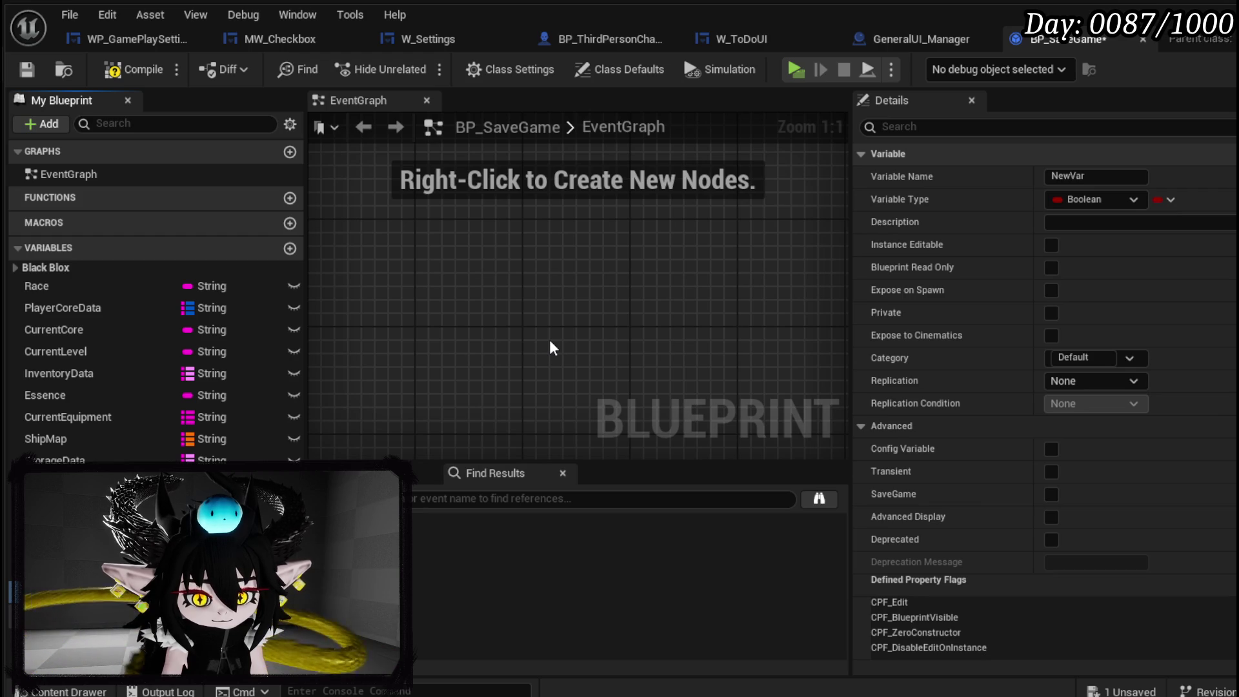
key("Return")
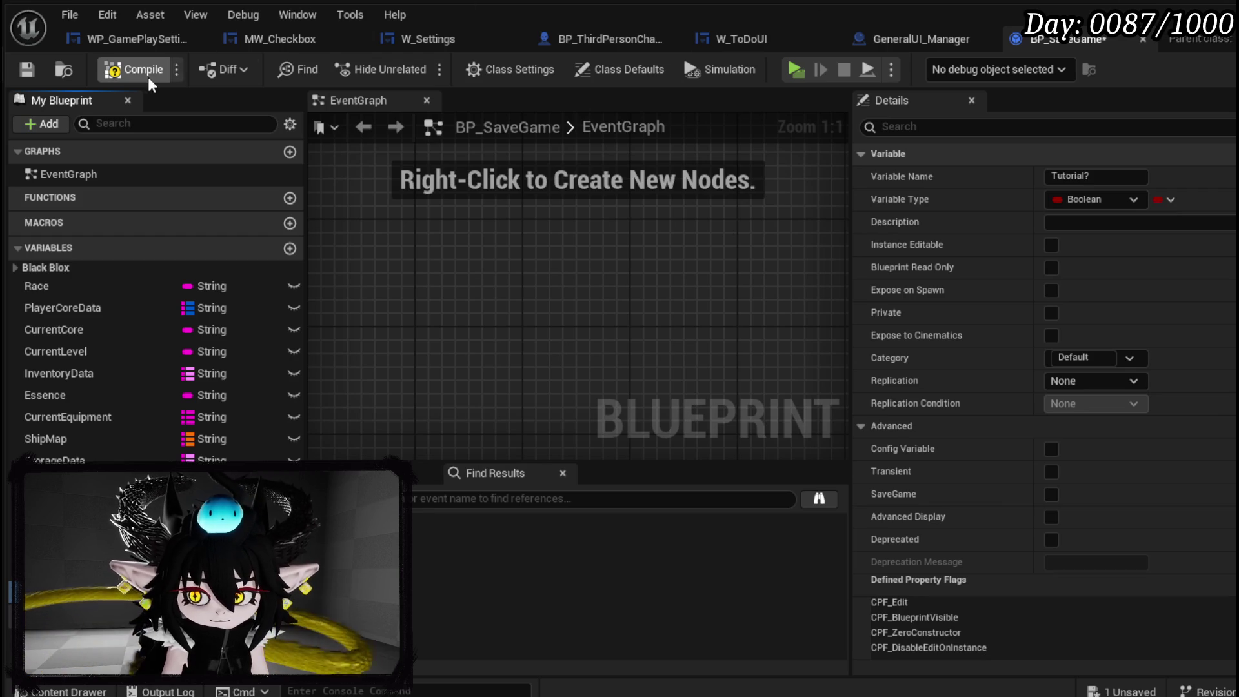
left_click(16, 71)
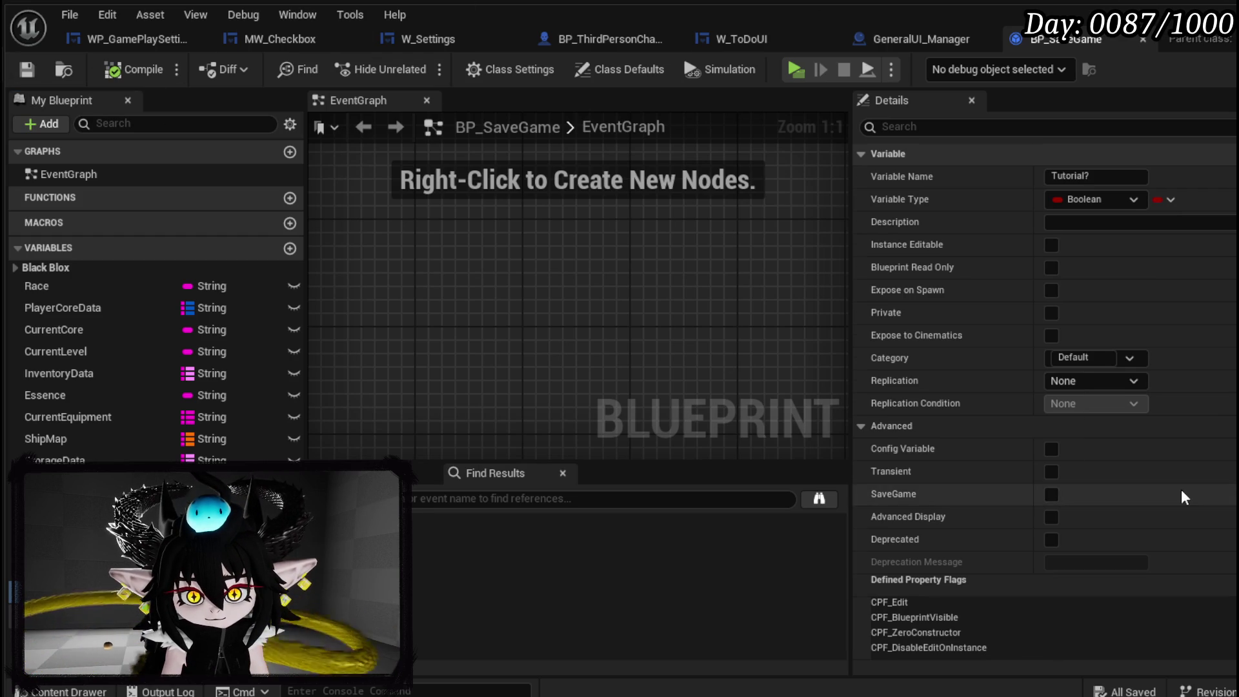
scroll(1181, 489, "down", 3)
left_click(1052, 646)
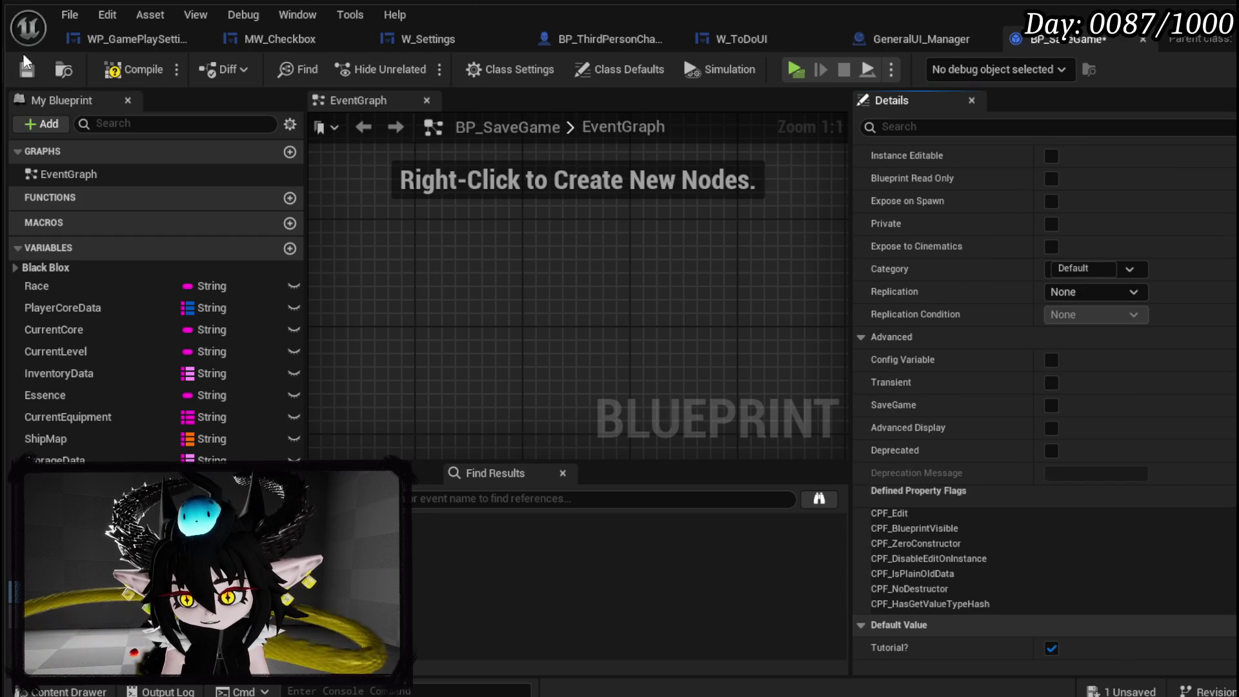
left_click(14, 70)
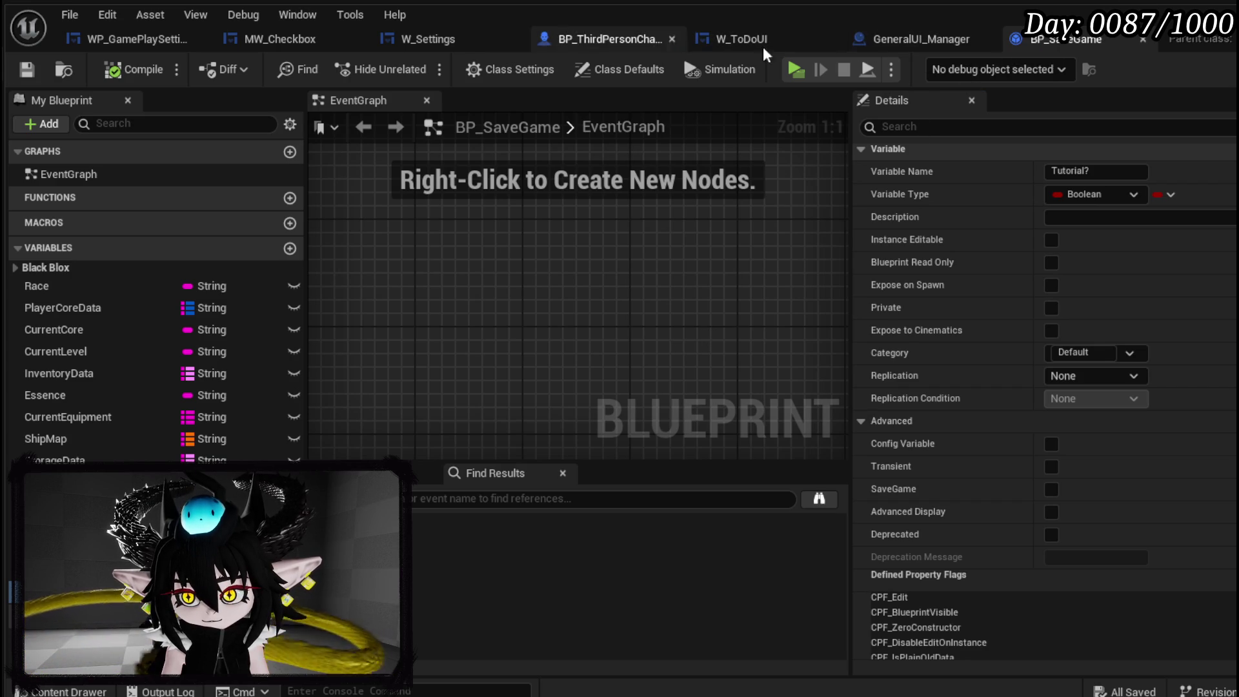
left_click(599, 40)
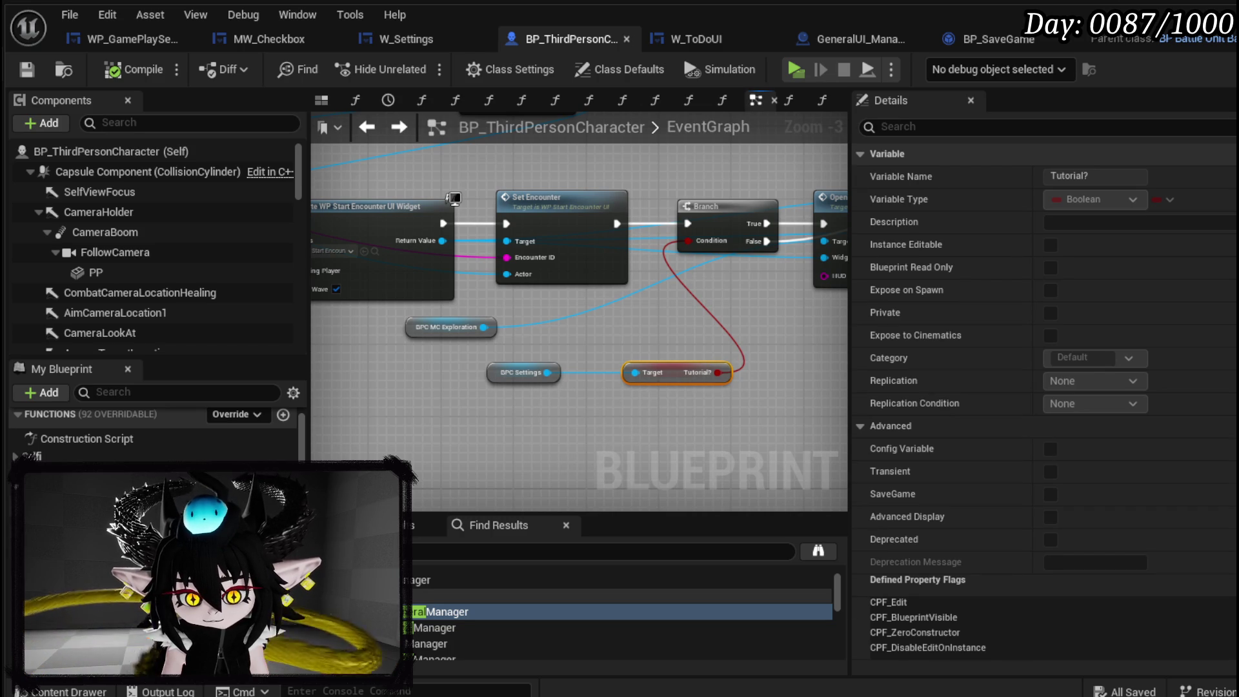
Open the LoadGame function, then drill into the Load Save Data function graph.
double_click(84, 490)
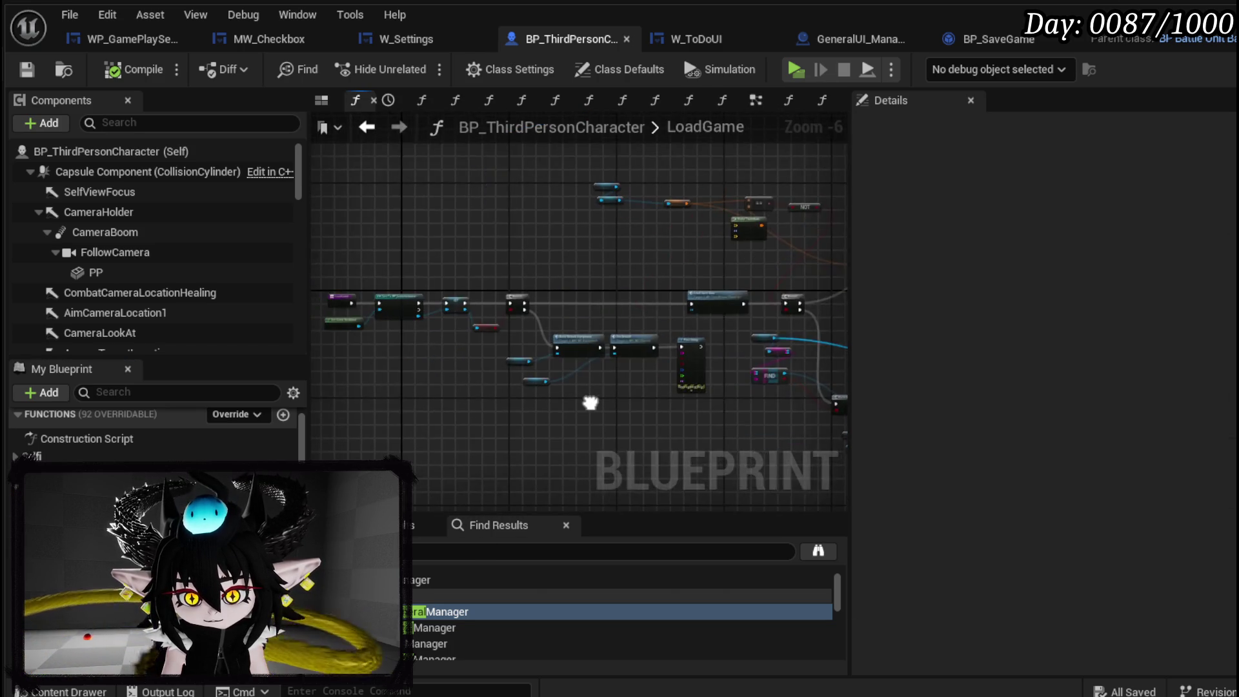
scroll(565, 345, "up", 6)
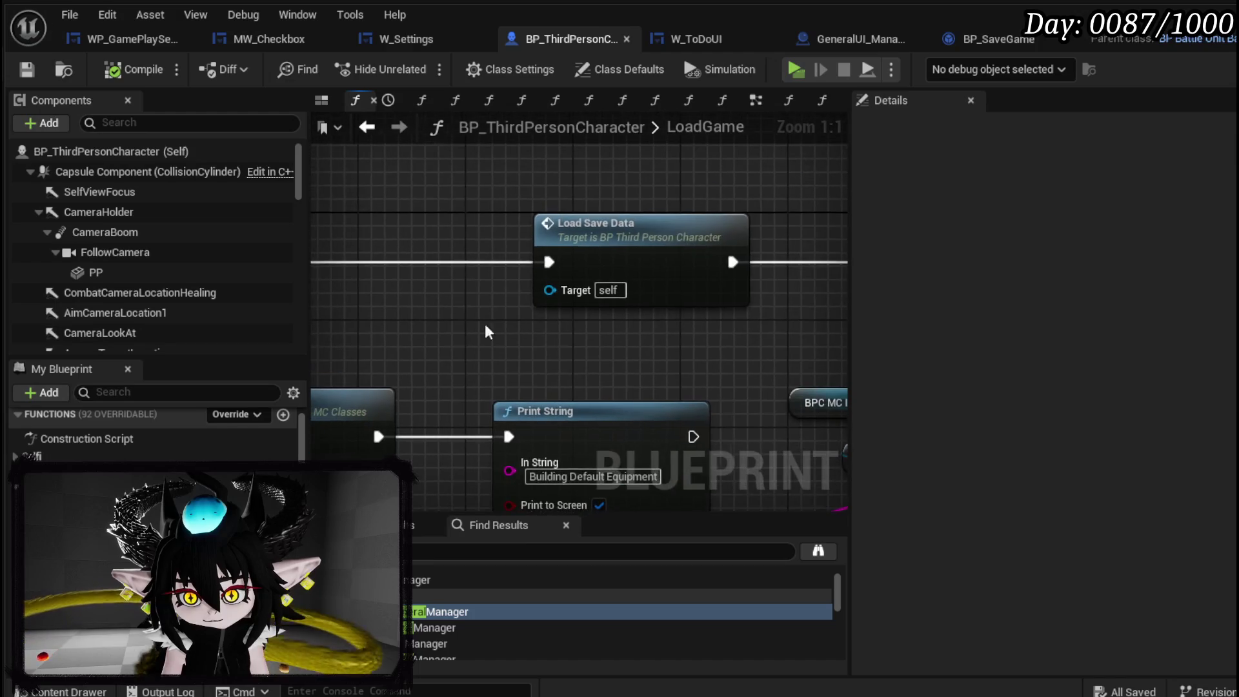
left_click(655, 258)
double_click(655, 259)
scroll(667, 360, "up", 2)
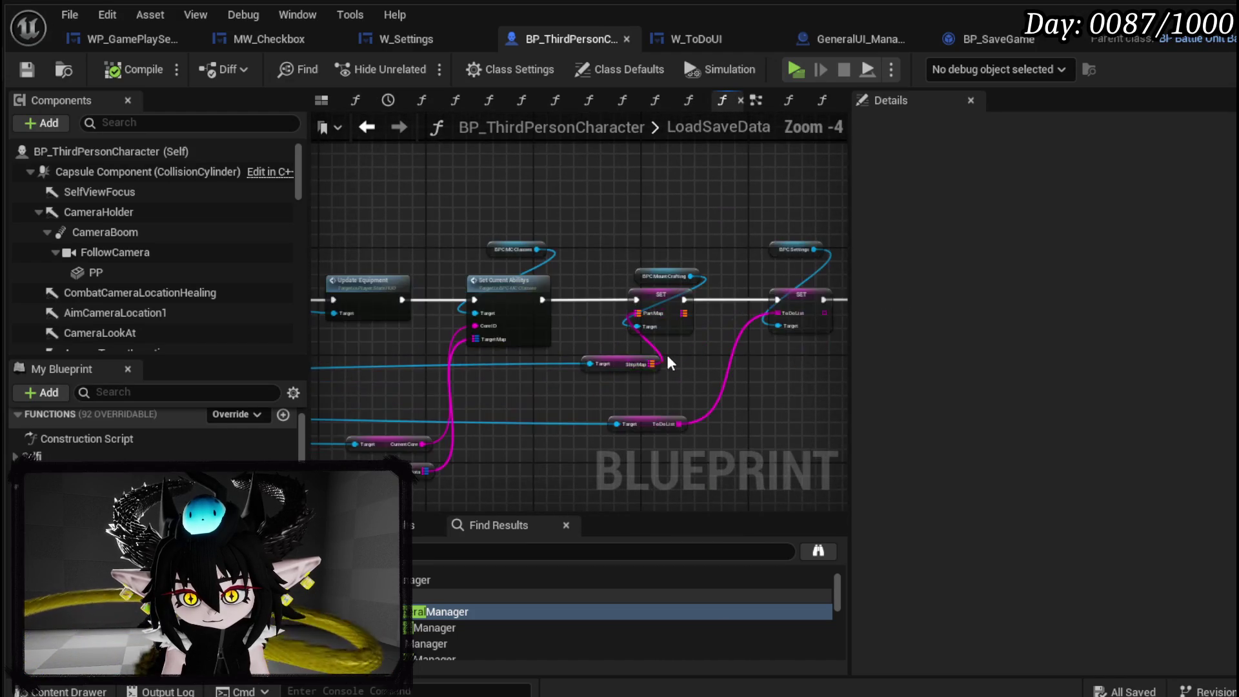
scroll(443, 346, "down", 2)
scroll(476, 352, "up", 5)
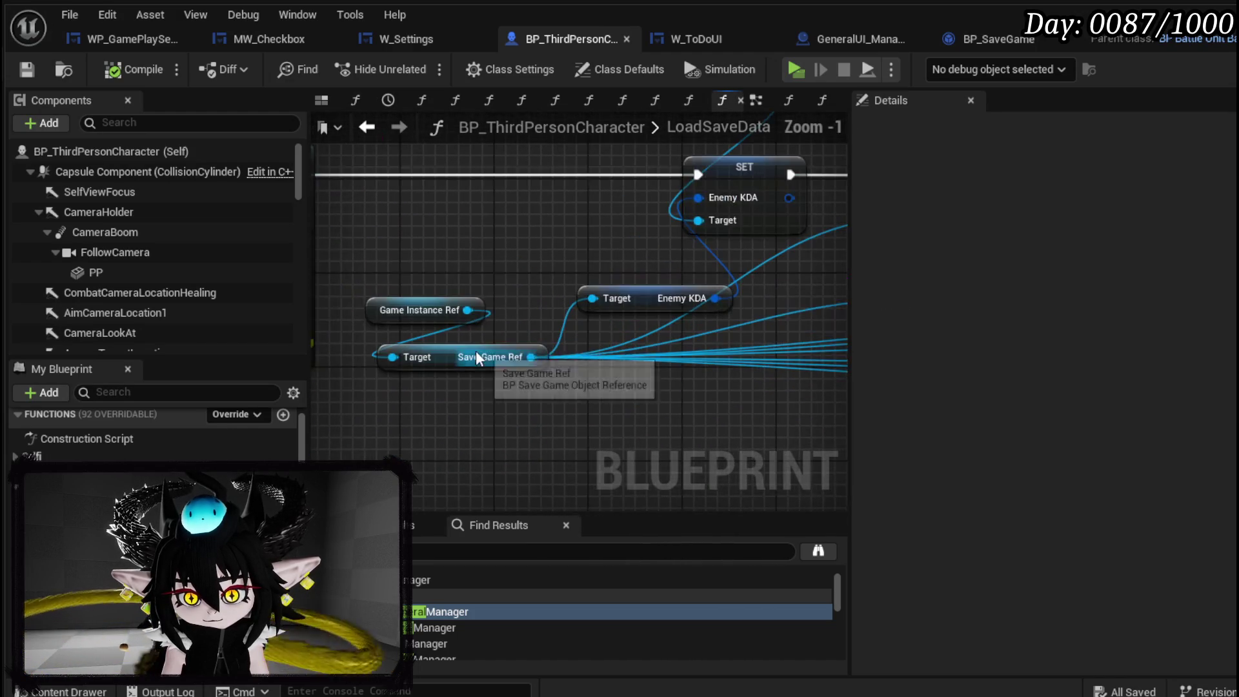
scroll(393, 350, "down", 3)
scroll(454, 327, "up", 3)
Add a SET Tutorial? node targeting Save Game Ref.
left_click_drag(454, 319, 502, 385)
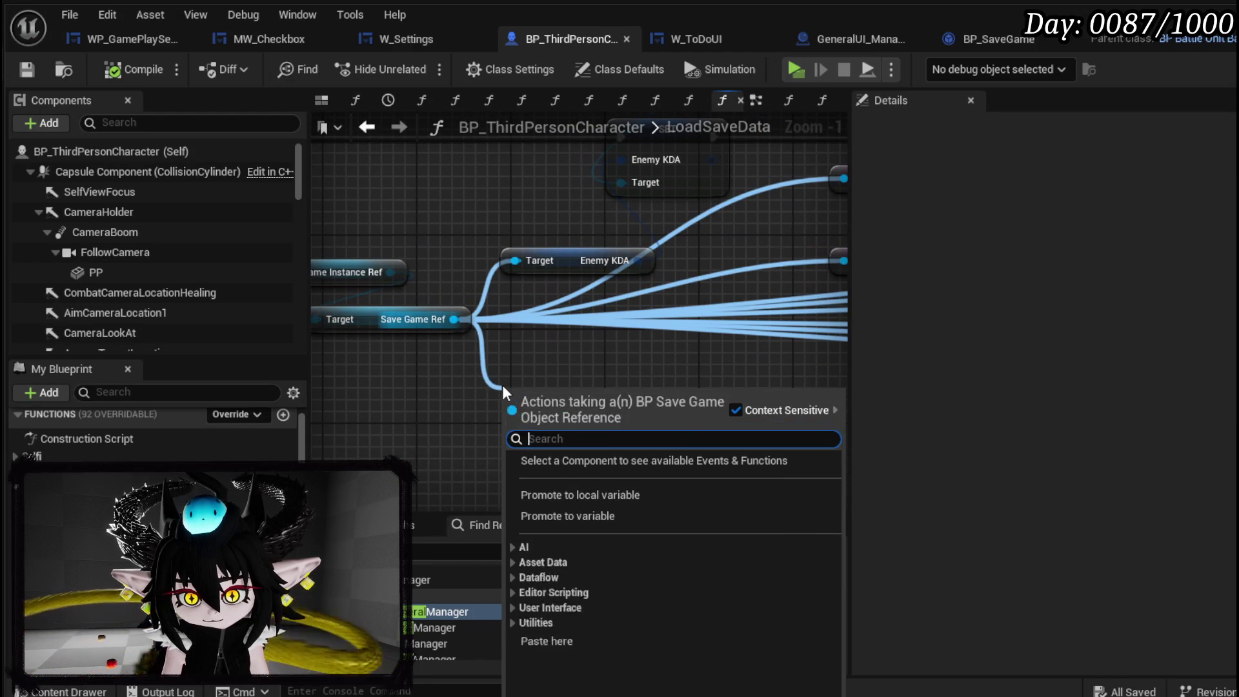
type("Tut")
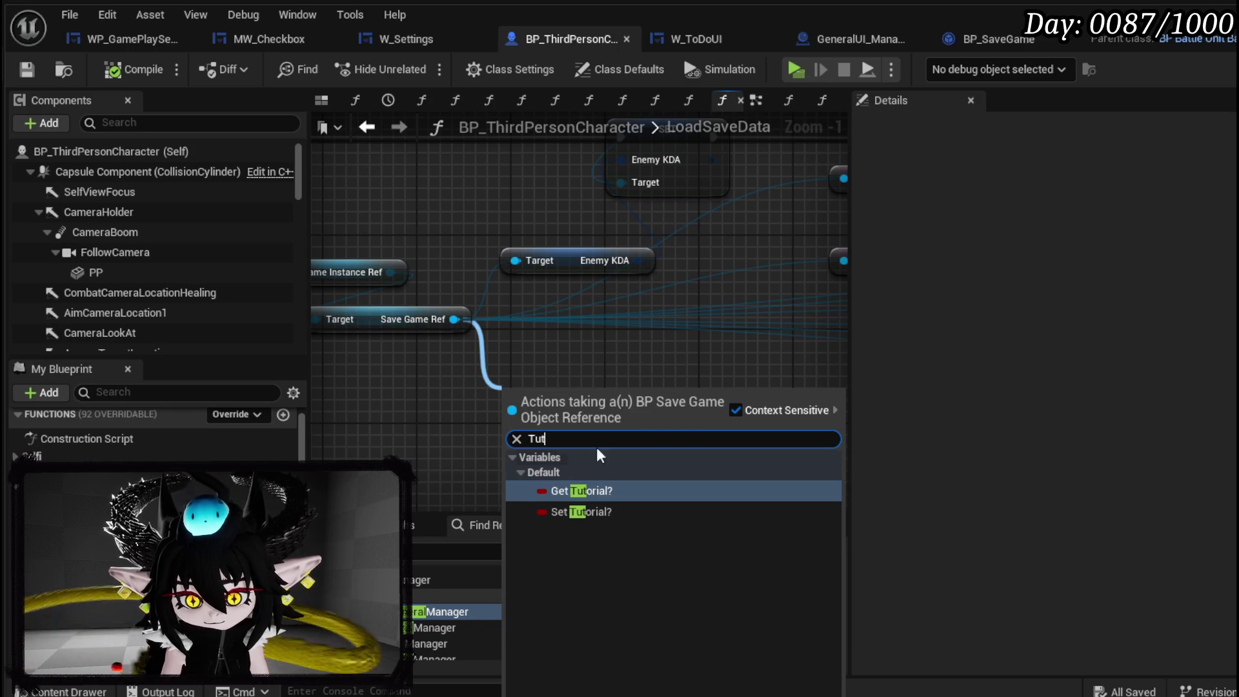
left_click(578, 513)
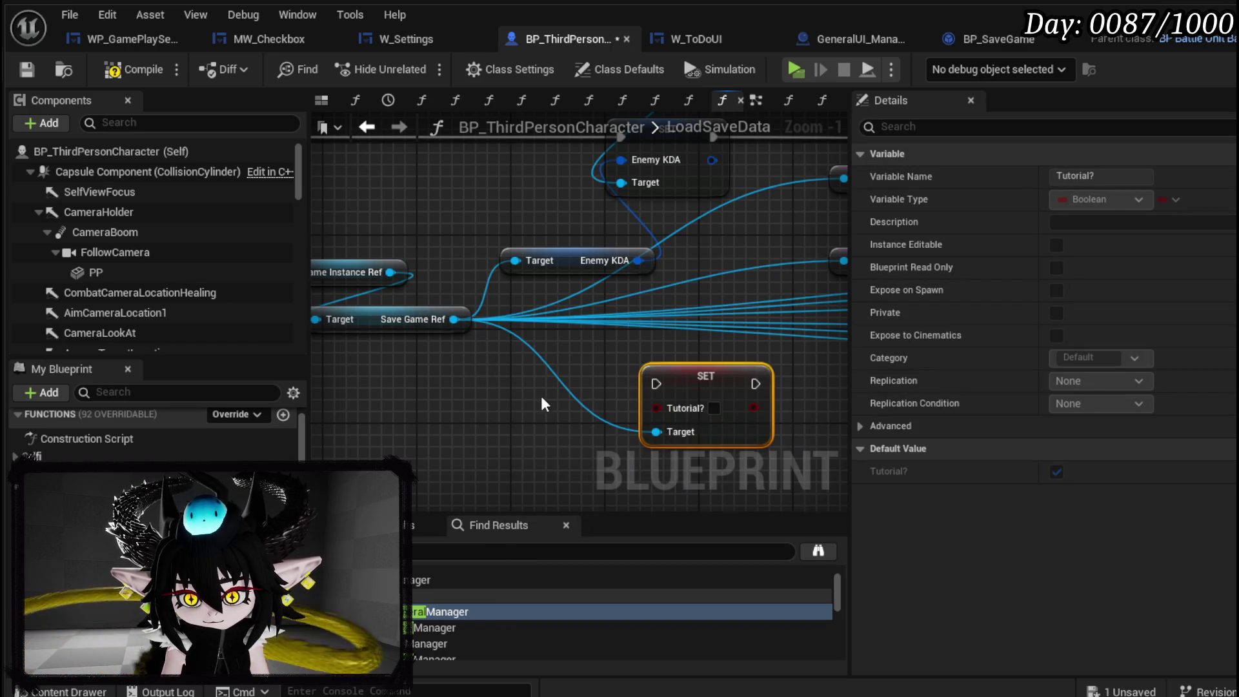
scroll(541, 396, "down", 3)
Wire SET Tutorial? into the execution chain before SET Enemy KDA.
mouse_move(713, 390)
left_mouse_down()
mouse_move(582, 267)
mouse_move(602, 246)
left_mouse_up()
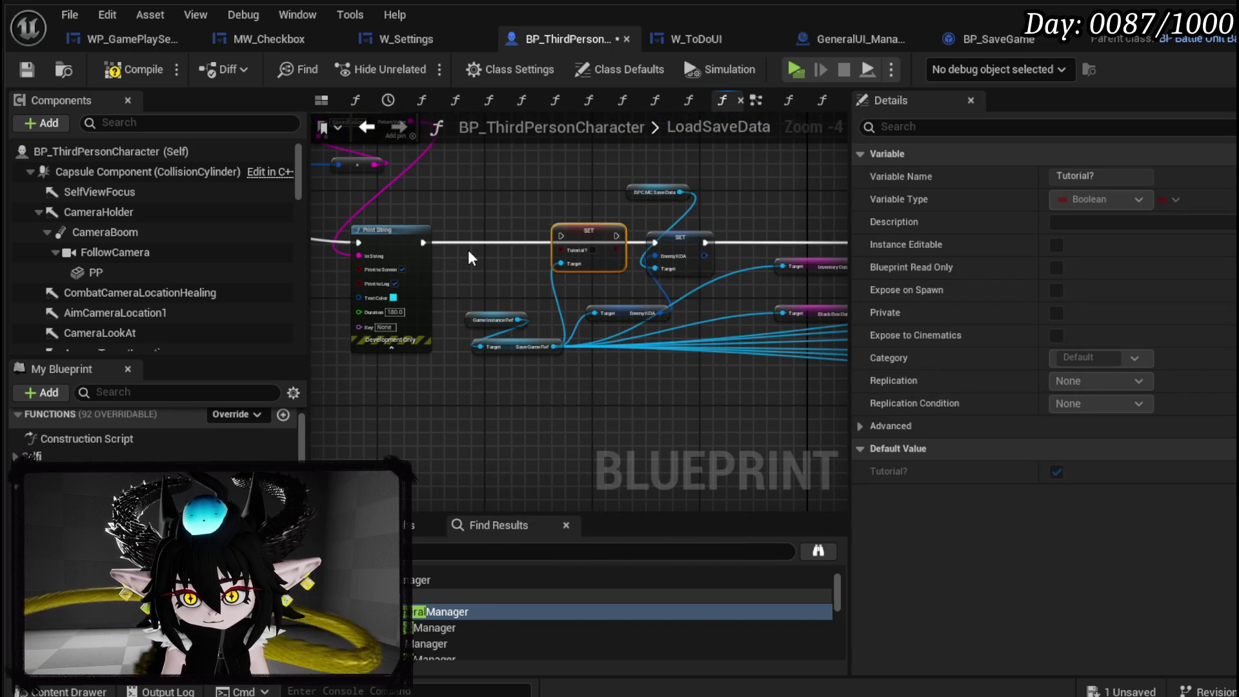
scroll(467, 250, "up", 3)
left_click_drag(359, 251, 601, 257)
mouse_move(700, 257)
left_mouse_down()
mouse_move(760, 260)
mouse_move(588, 278)
left_mouse_up()
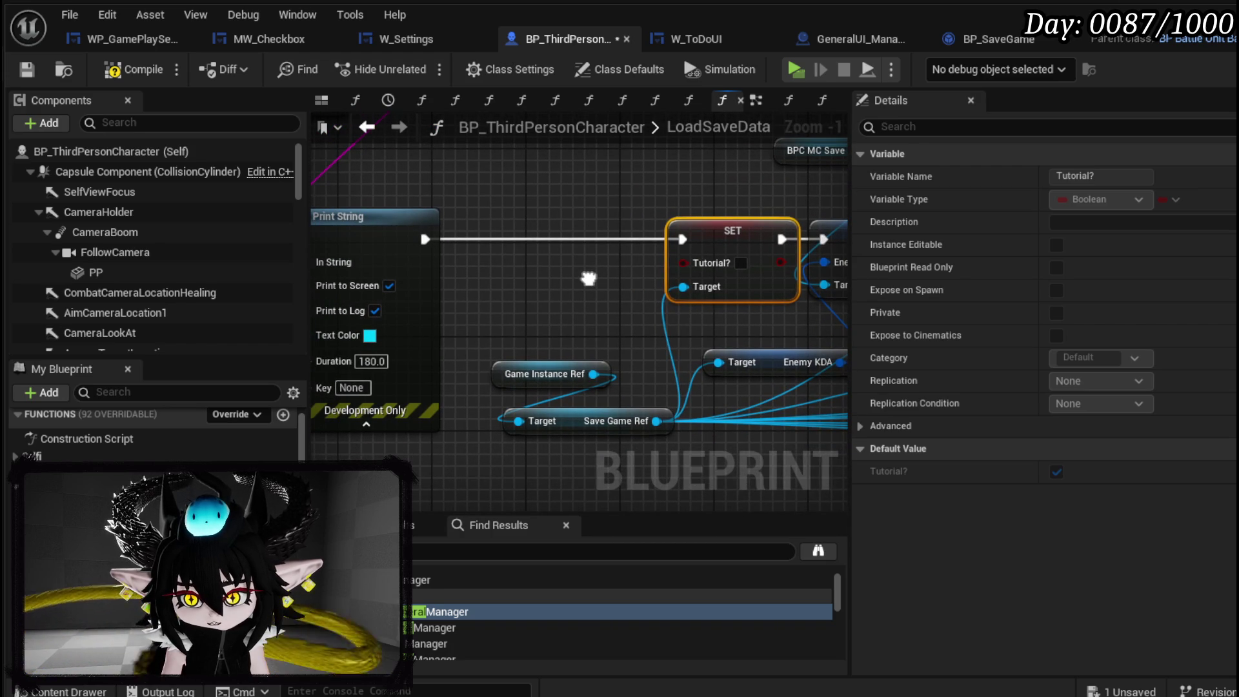
scroll(588, 277, "down", 2)
left_click_drag(587, 278, 401, 259)
left_click_drag(839, 300, 409, 303)
left_click_drag(366, 263, 552, 270)
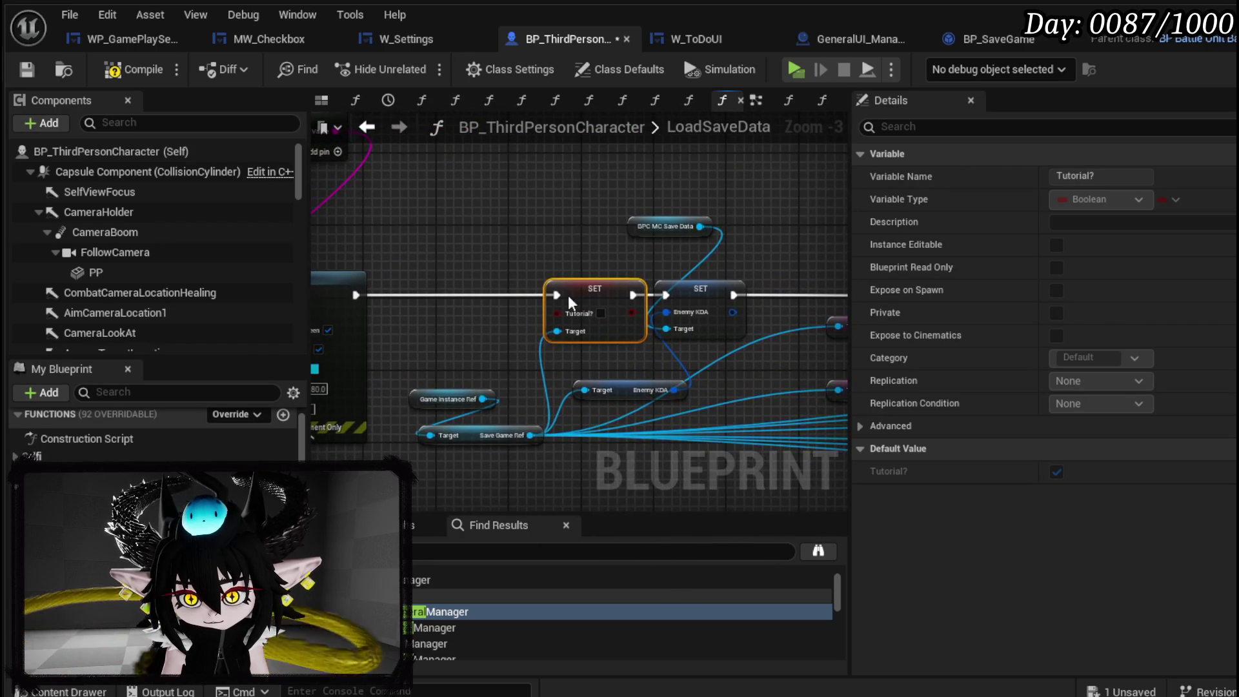
Replace the SET node with a Get Tutorial? node reading Save Game Ref.
key("Delete")
left_click_drag(530, 435, 509, 370)
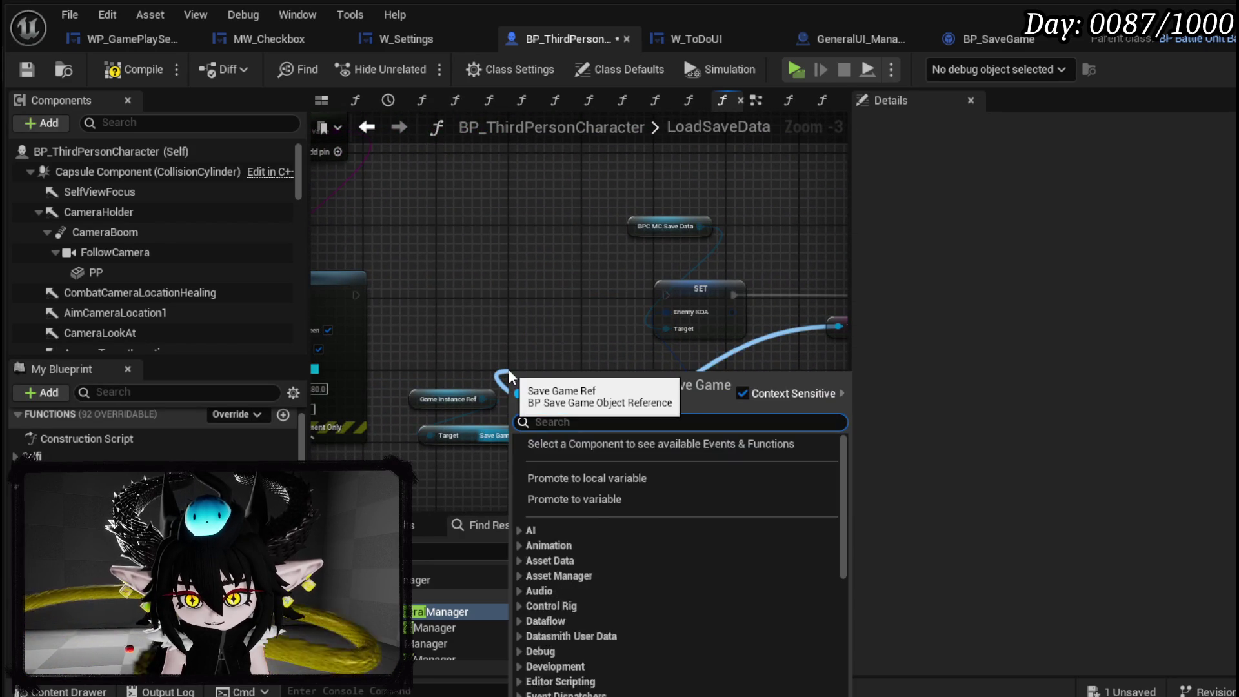
type("get s")
key("BackSpace")
type("kda")
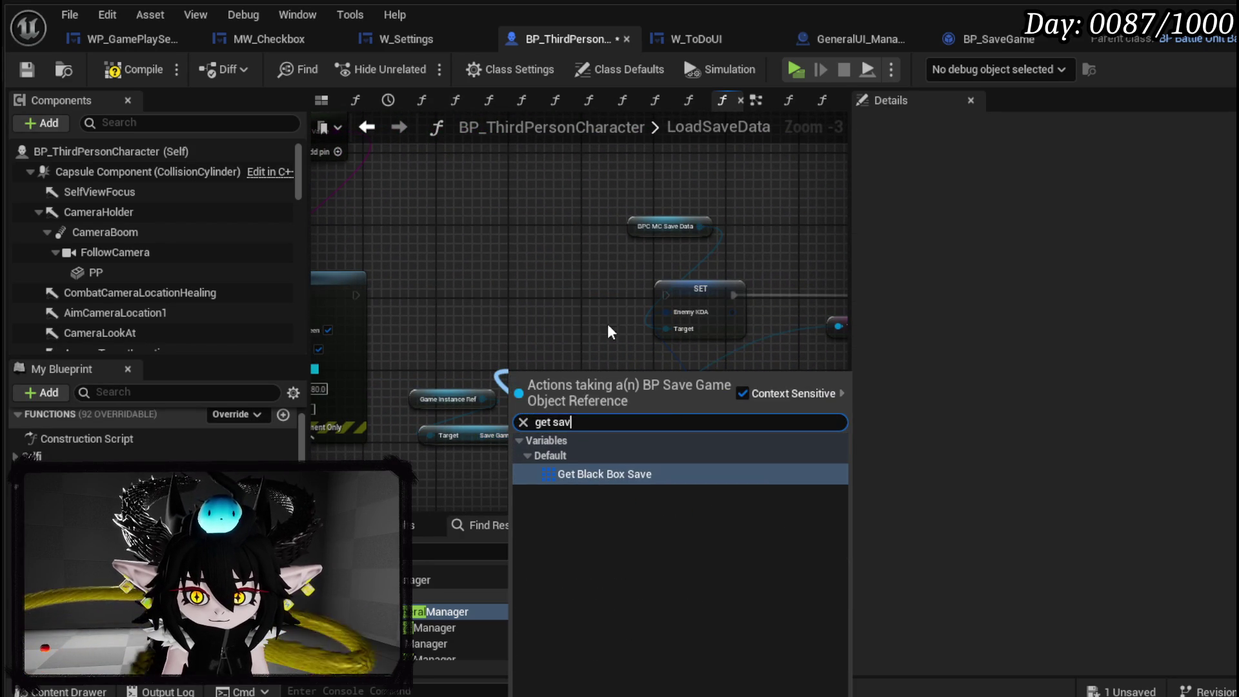
key("Return")
left_click_drag(507, 414, 552, 445)
type("get Tuto")
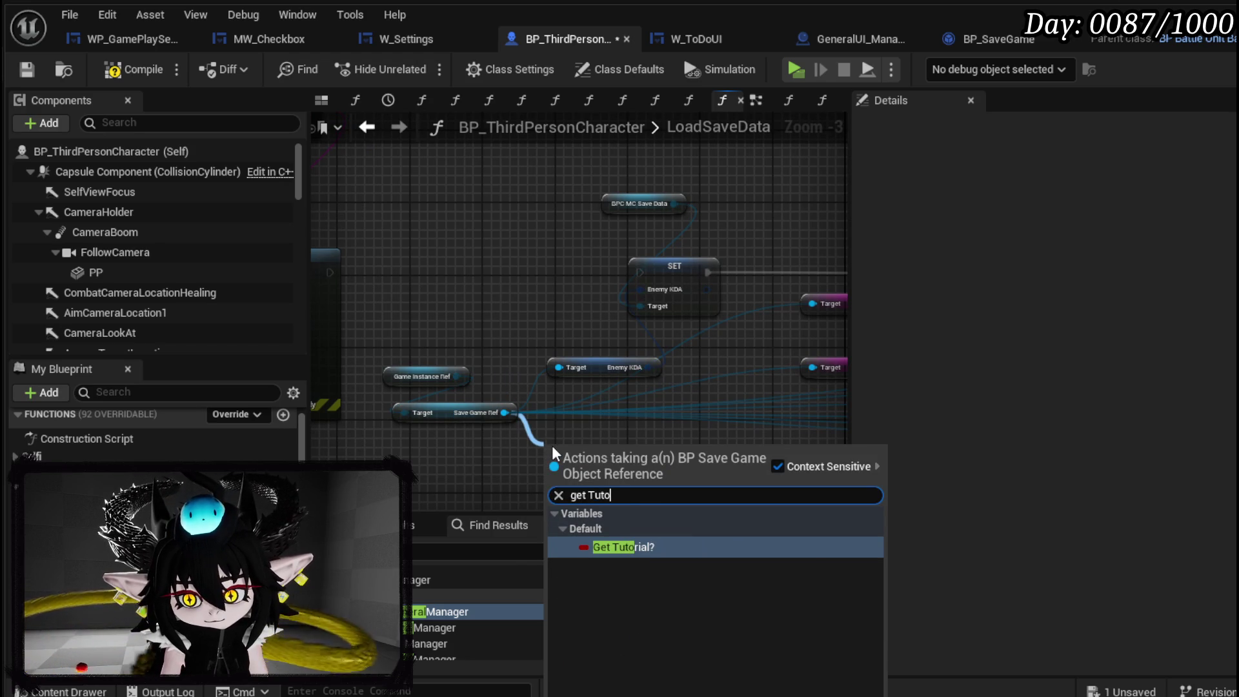
left_click(630, 549)
Add a BPC Settings getter to the LoadSaveData graph.
mouse_move(645, 323)
left_mouse_down()
mouse_move(488, 395)
mouse_move(594, 311)
left_mouse_up()
right_click(594, 312)
type("Settings")
scroll(794, 441, "down", 3)
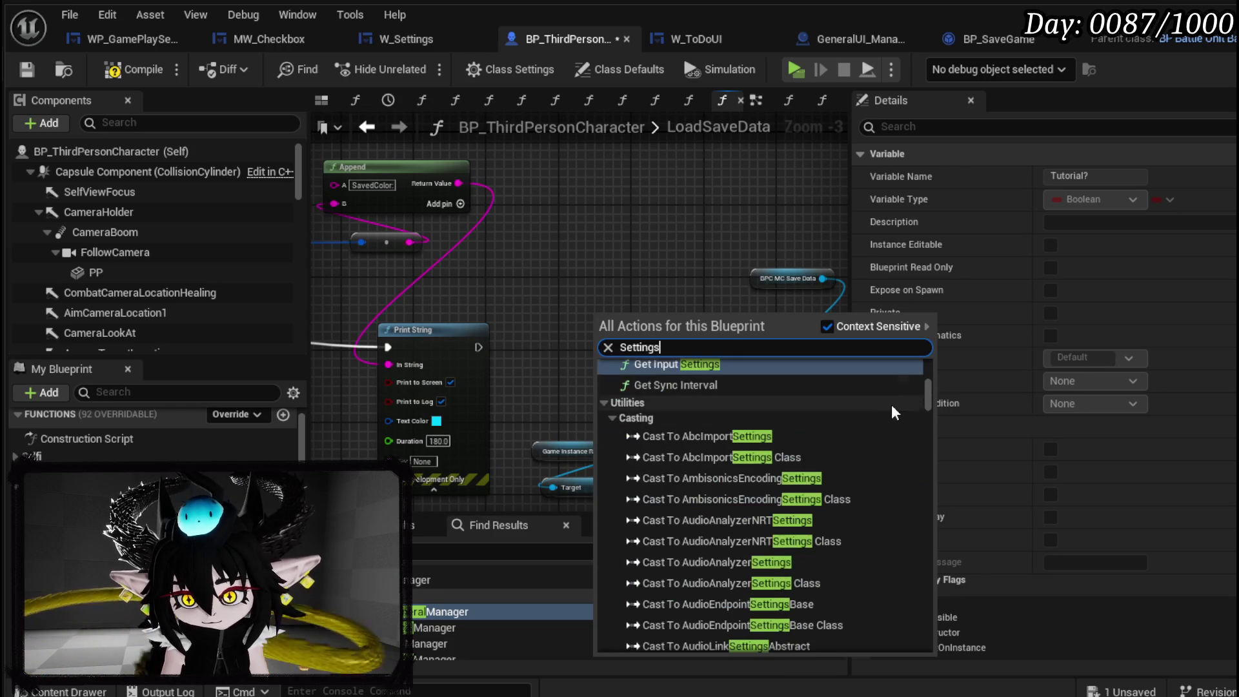
scroll(904, 420, "down", 15)
left_click(853, 651)
Add a SET Tutorial? node targeting BPC Settings.
left_click_drag(647, 315, 659, 355)
type("Tuto")
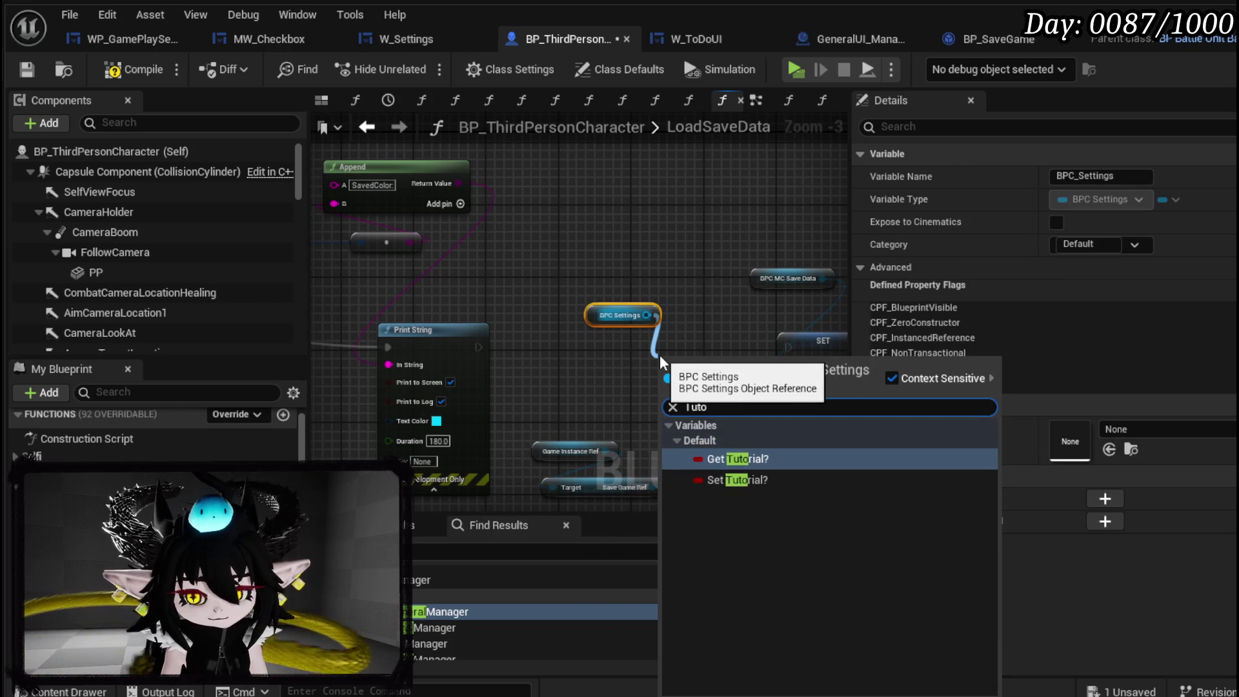
left_click(736, 480)
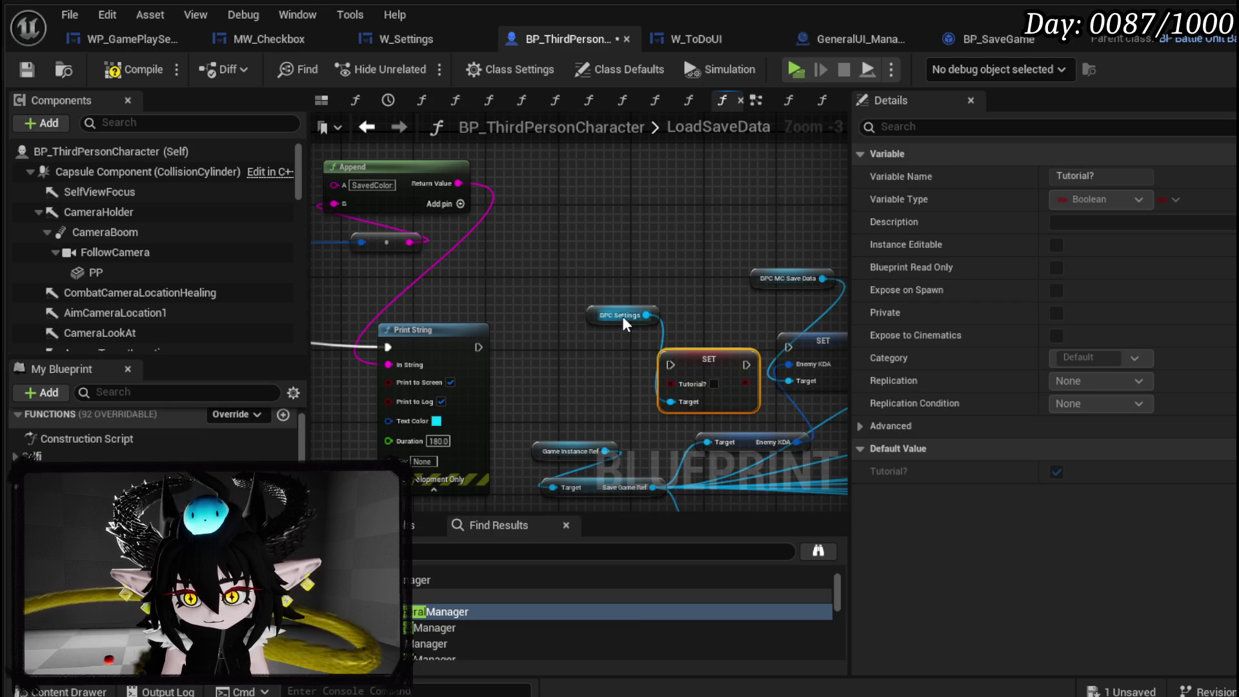
left_click_drag(647, 315, 646, 347)
key("Escape")
Wire the saved Tutorial? value and execution into BPC Settings' SET Tutorial?, then compile and save.
mouse_move(380, 353)
left_mouse_down()
mouse_move(460, 372)
mouse_move(688, 354)
left_mouse_up()
mouse_move(623, 475)
left_mouse_down()
mouse_move(500, 331)
mouse_move(554, 313)
left_mouse_up()
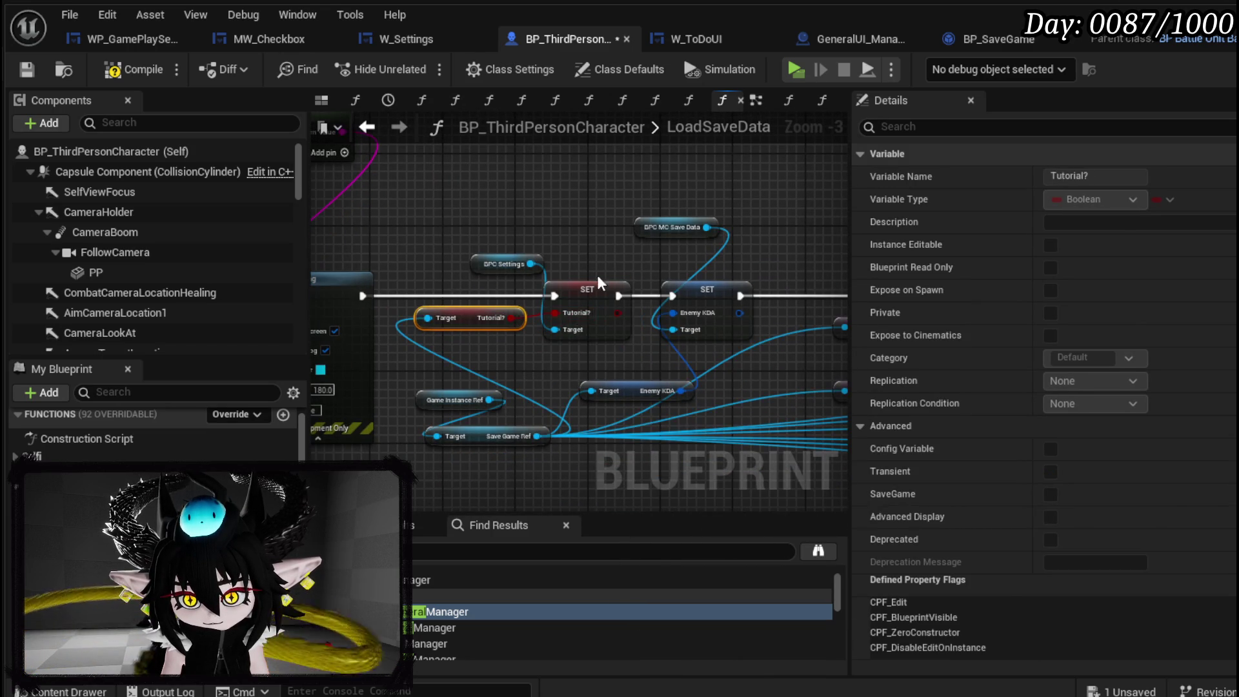
left_click(604, 266)
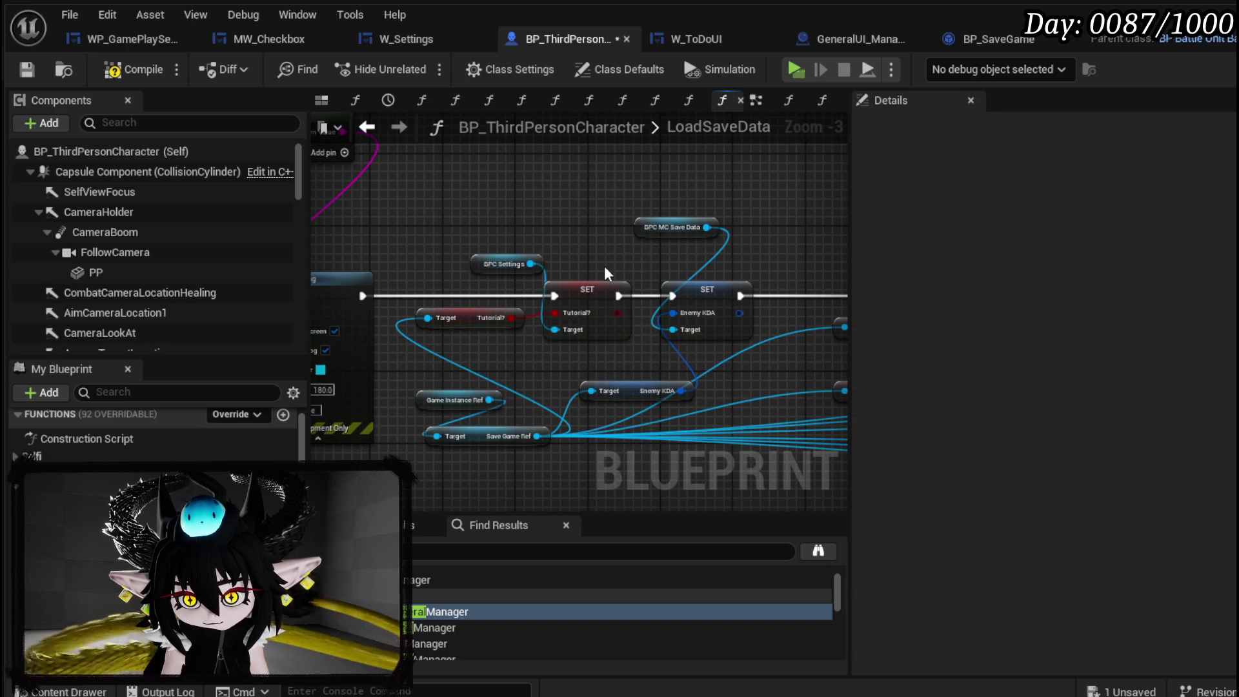
left_click(32, 65)
scroll(438, 219, "down", 4)
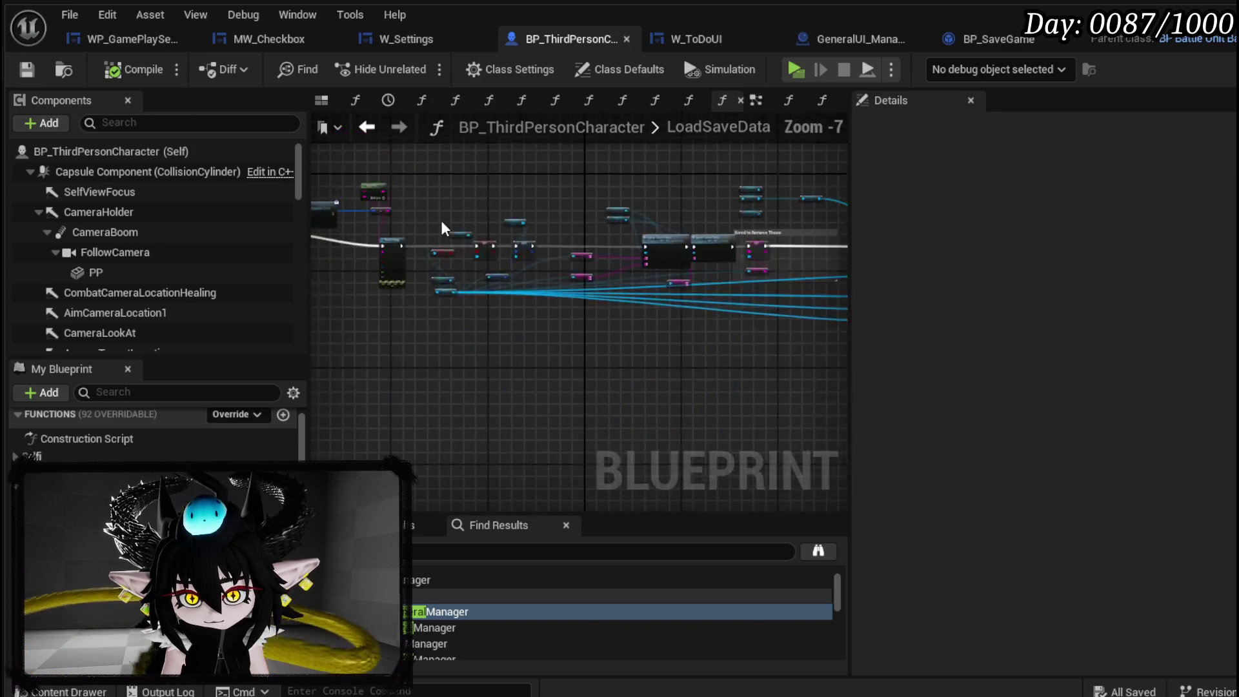
Open the SaveAllPlayerData function and centre on the SET Race nodes.
scroll(505, 284, "up", 4)
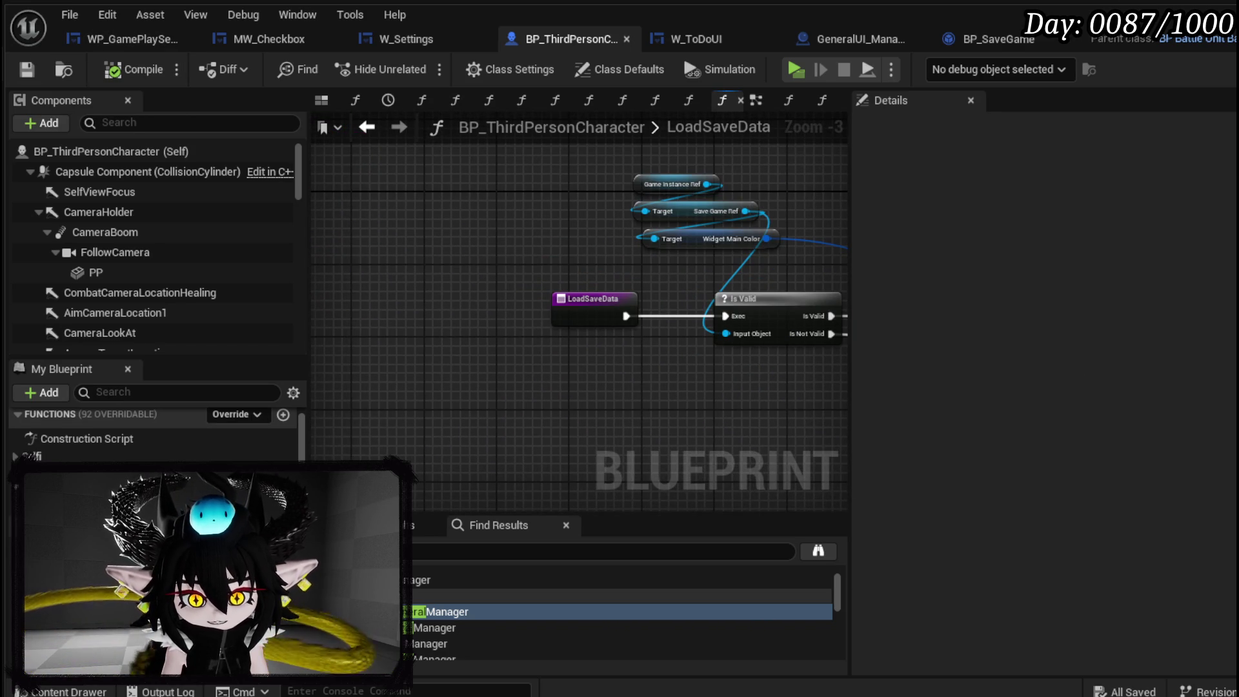
double_click(97, 490)
scroll(496, 343, "down", 3)
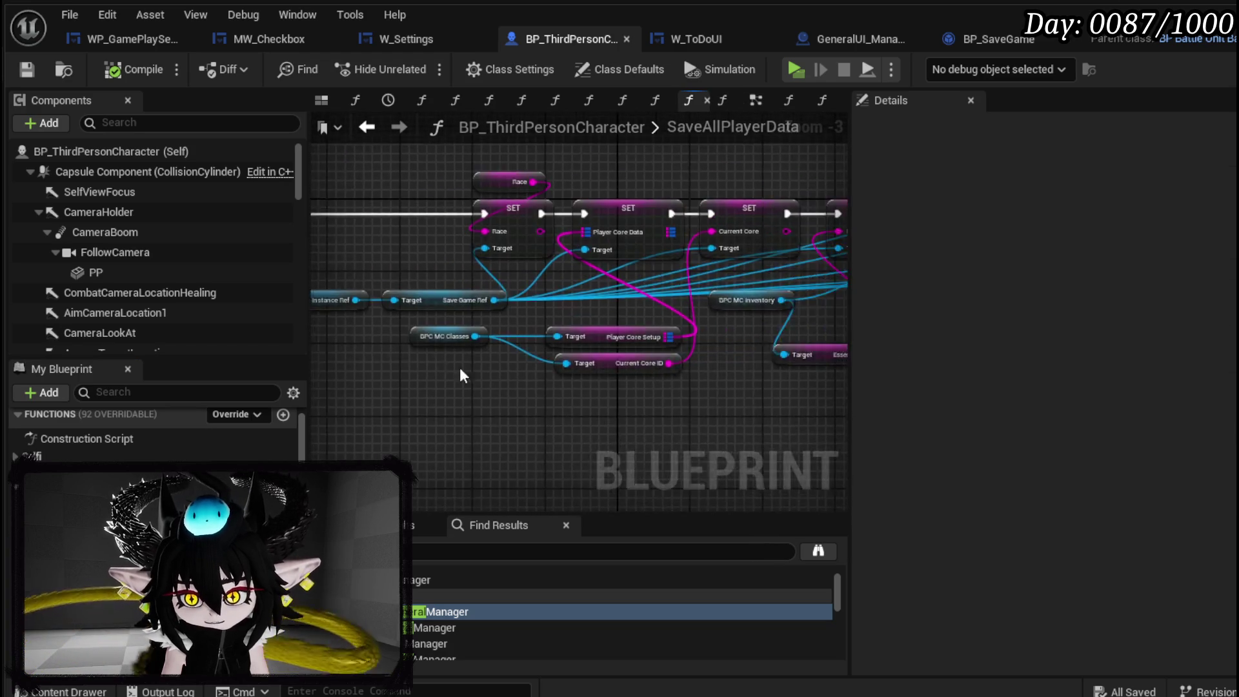
left_click_drag(355, 352, 658, 357)
scroll(658, 357, "up", 5)
mouse_move(523, 363)
left_mouse_down()
mouse_move(447, 355)
mouse_move(450, 307)
mouse_move(442, 470)
left_mouse_up()
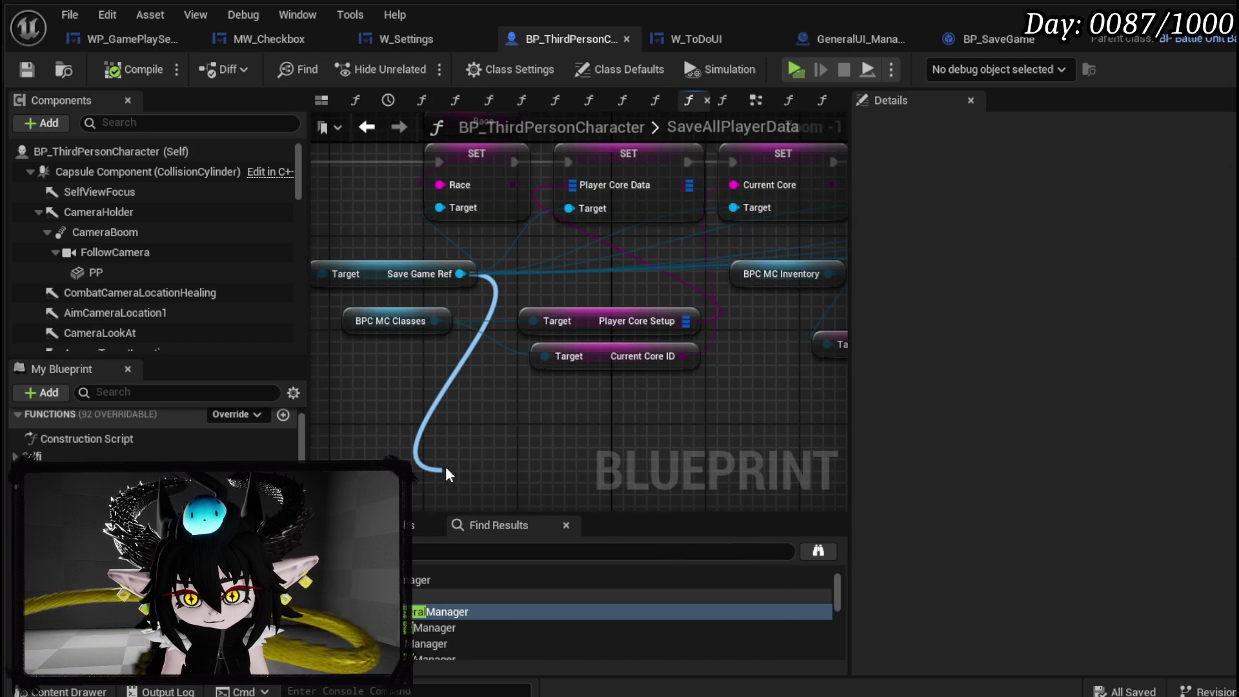
Add a SET Tutorial? node for Save Game Ref.
type("Set Tuto")
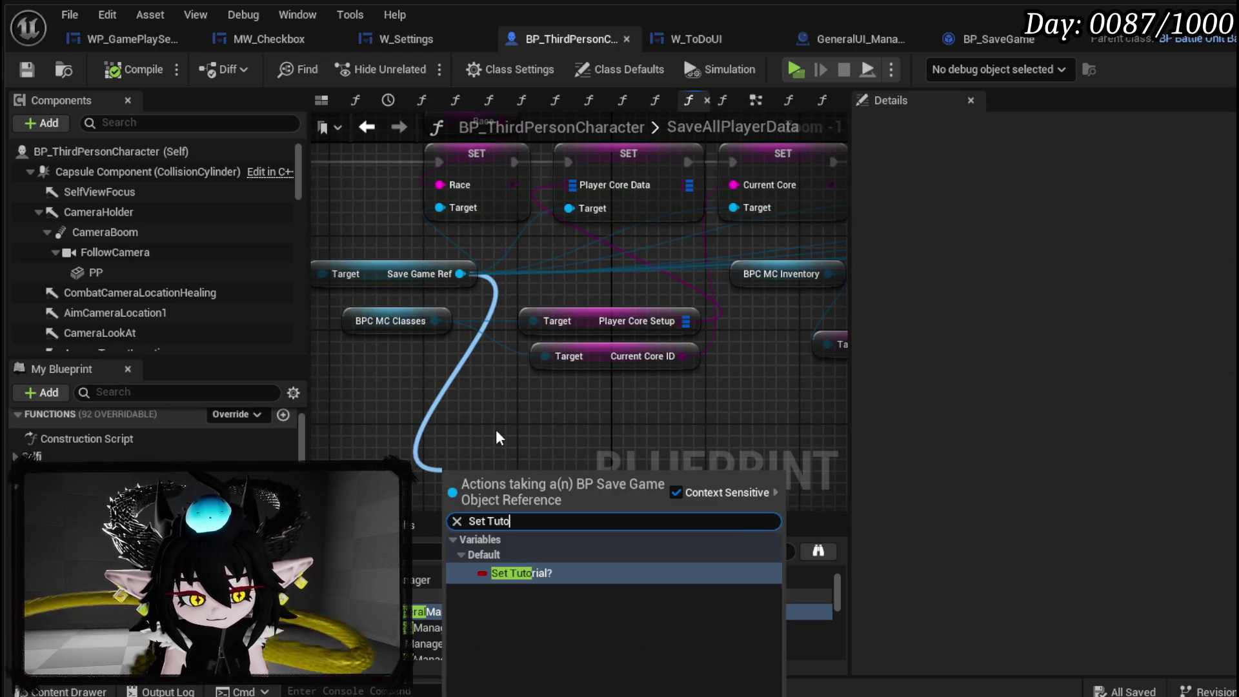
key("Return")
scroll(496, 428, "down", 3)
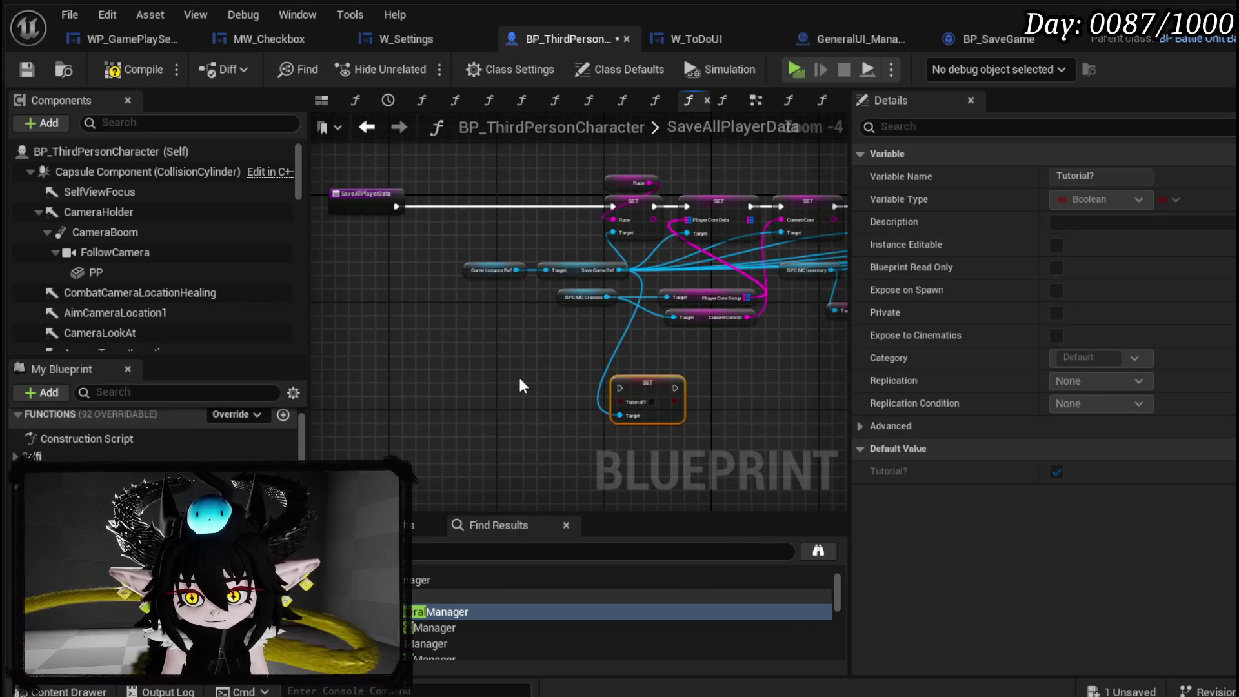
scroll(154, 433, "down", 5)
scroll(154, 433, "down", 5)
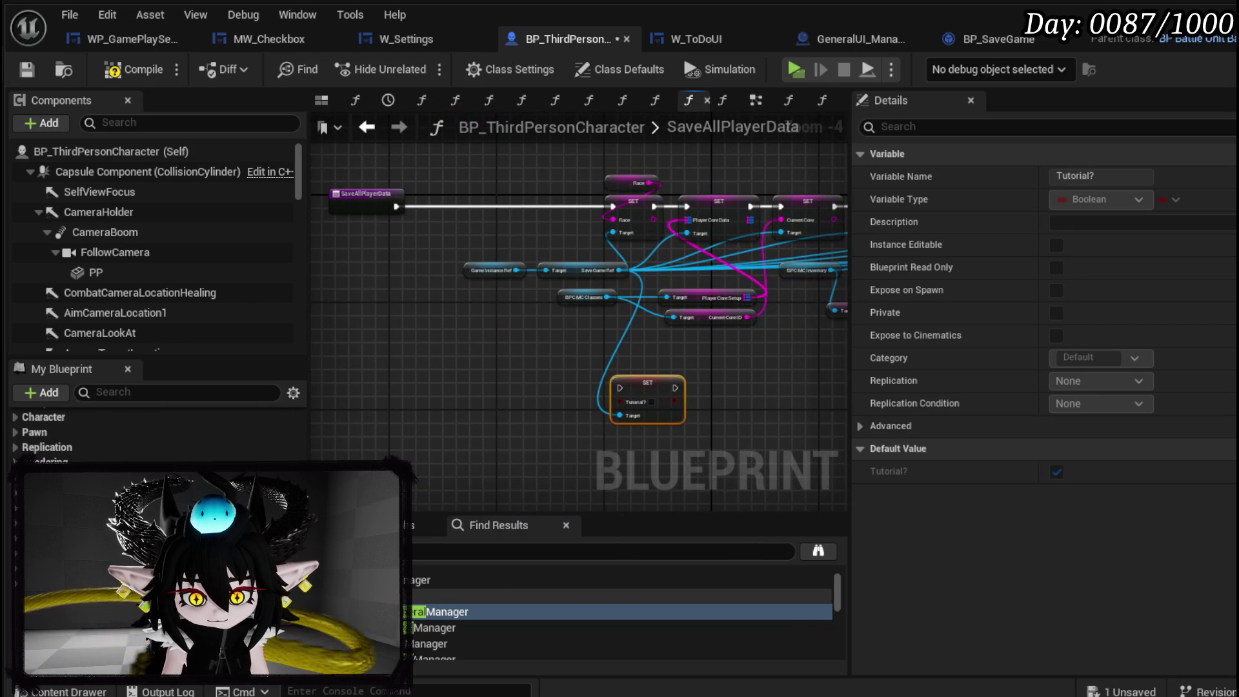
scroll(155, 439, "up", 2)
Add a BPC Settings getter and pull its Get Tutorial? node.
right_click(430, 382)
type("settings")
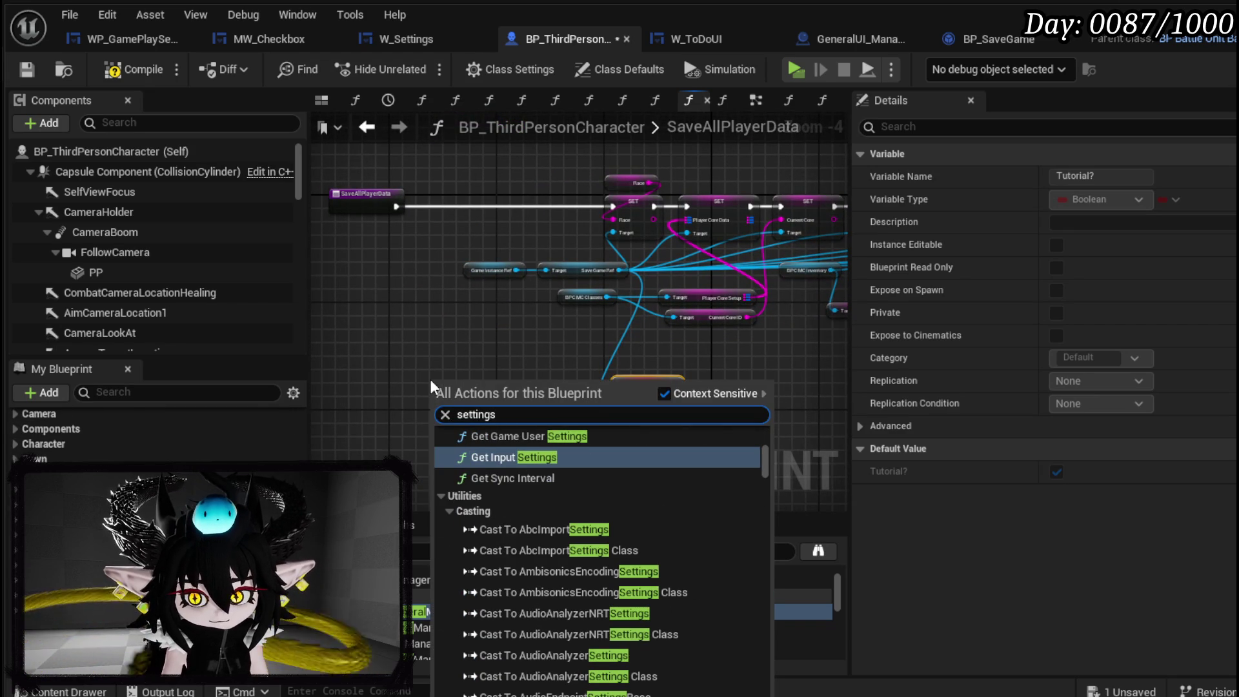
scroll(759, 492, "down", 1)
left_click_drag(766, 466, 765, 684)
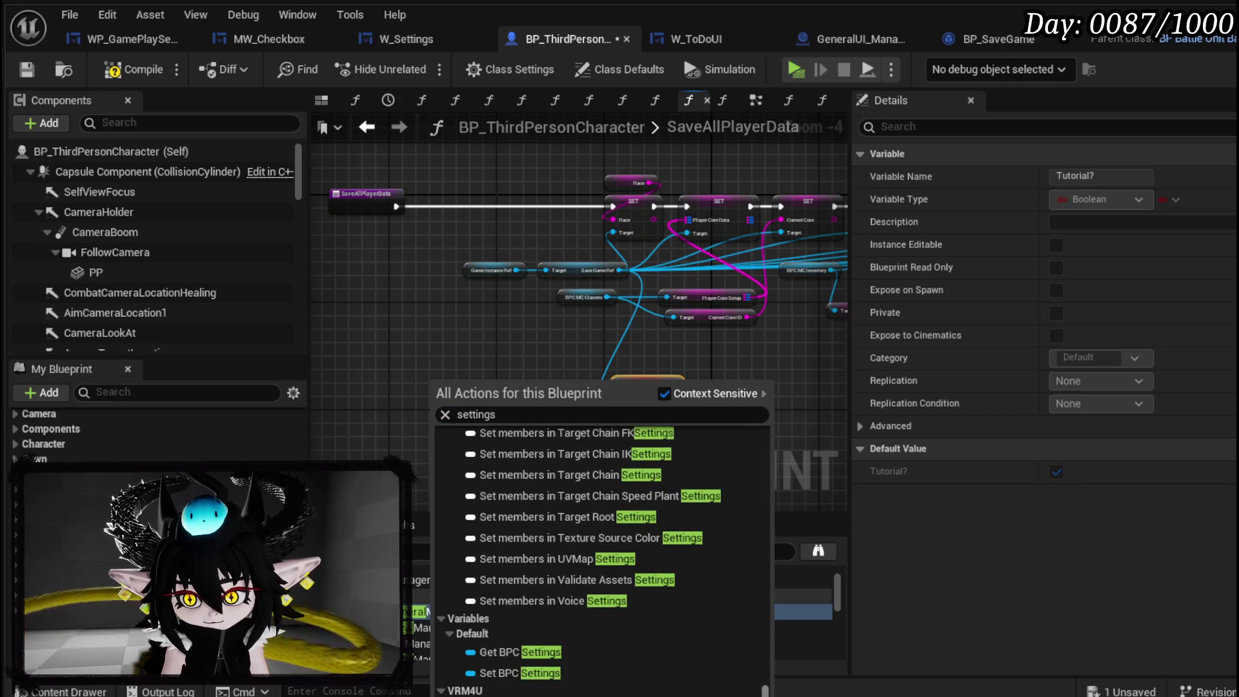
left_click(555, 652)
scroll(452, 452, "up", 3)
mouse_move(471, 424)
left_mouse_down()
mouse_move(478, 480)
mouse_move(490, 464)
left_mouse_up()
type("Tutor")
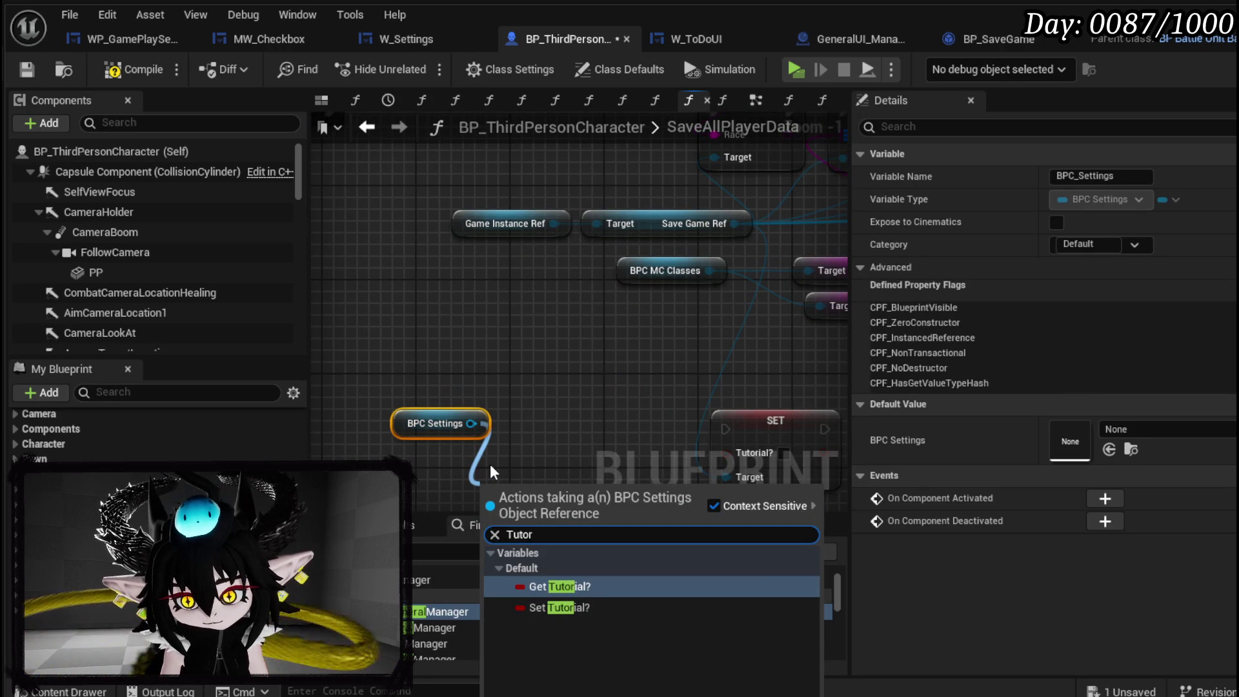
type("ial")
key("Return")
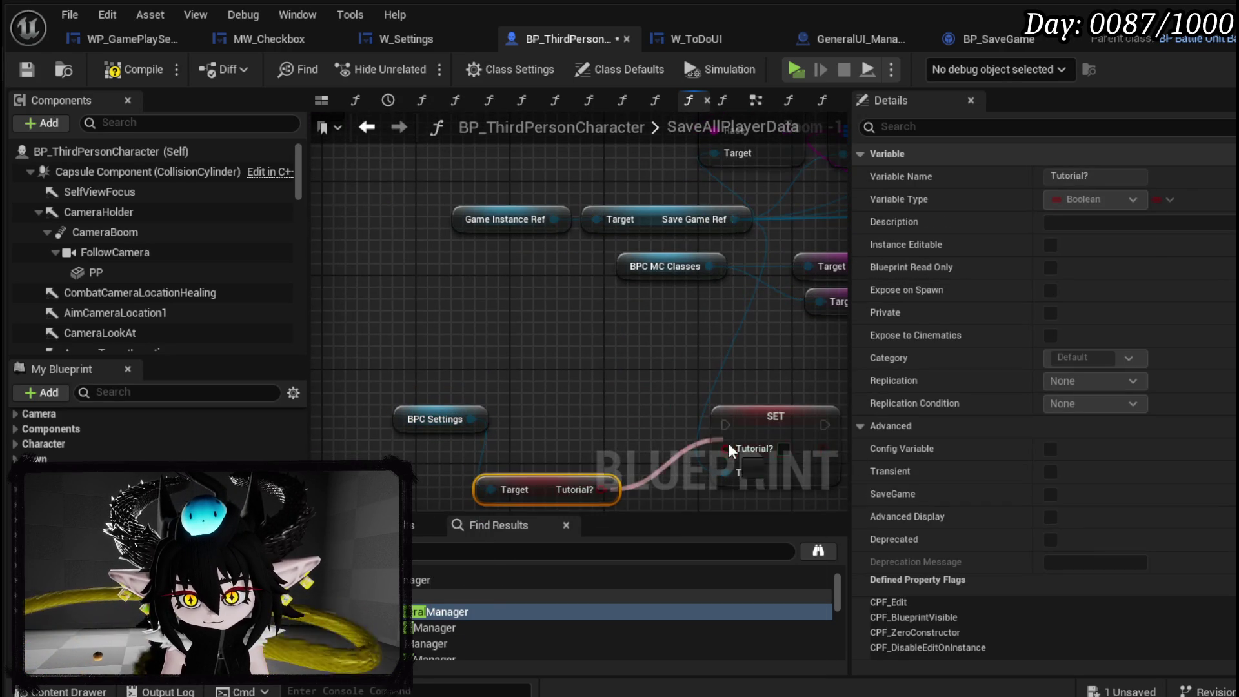
scroll(712, 410, "down", 2)
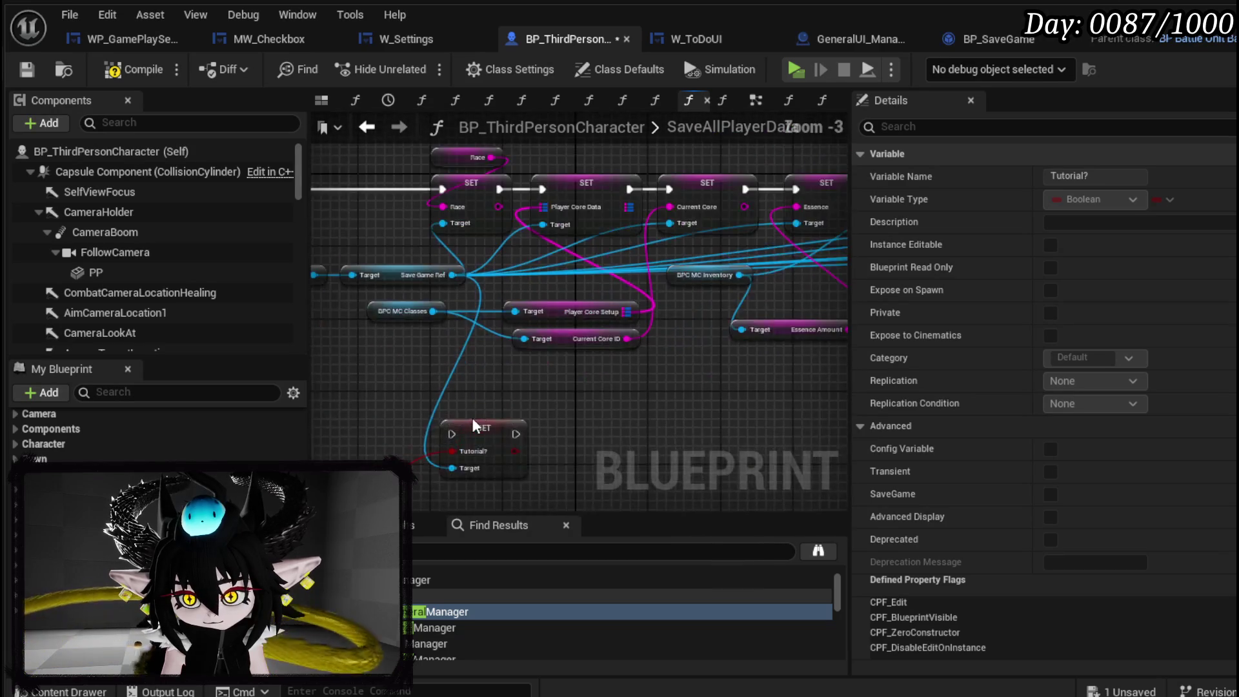
Place SET Tutorial? before SET Race, wire it up, and compile and save.
mouse_move(586, 443)
left_mouse_down()
mouse_move(468, 210)
mouse_move(478, 196)
left_mouse_up()
left_click(447, 435)
left_click(545, 447, "ctrl")
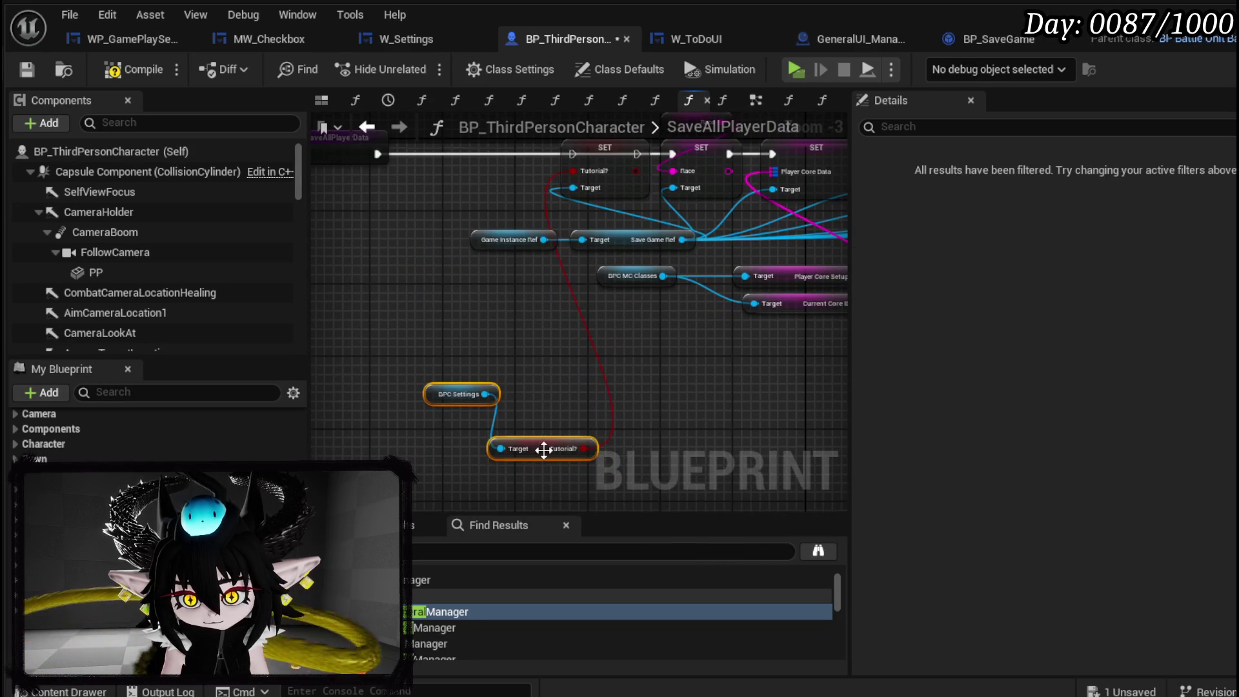
left_click_drag(544, 447, 510, 355)
mouse_move(375, 169)
left_mouse_down()
mouse_move(381, 265)
mouse_move(468, 285)
mouse_move(673, 284)
left_mouse_up()
left_click(568, 226)
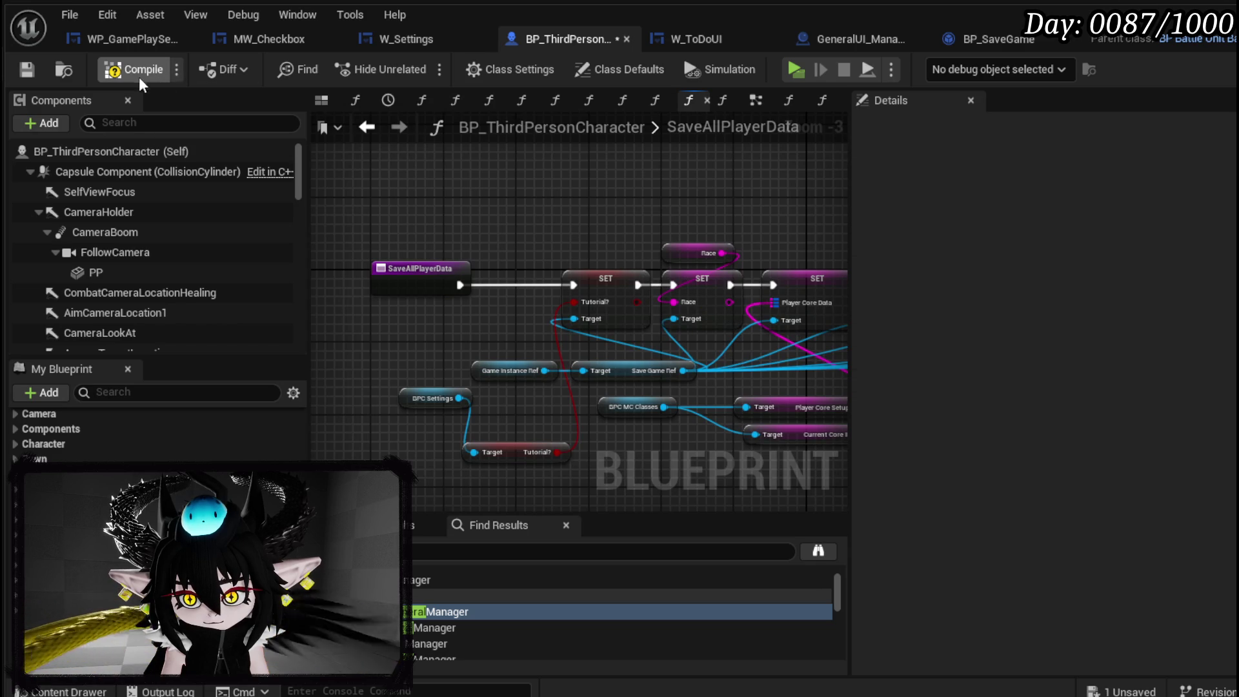
left_click(34, 67)
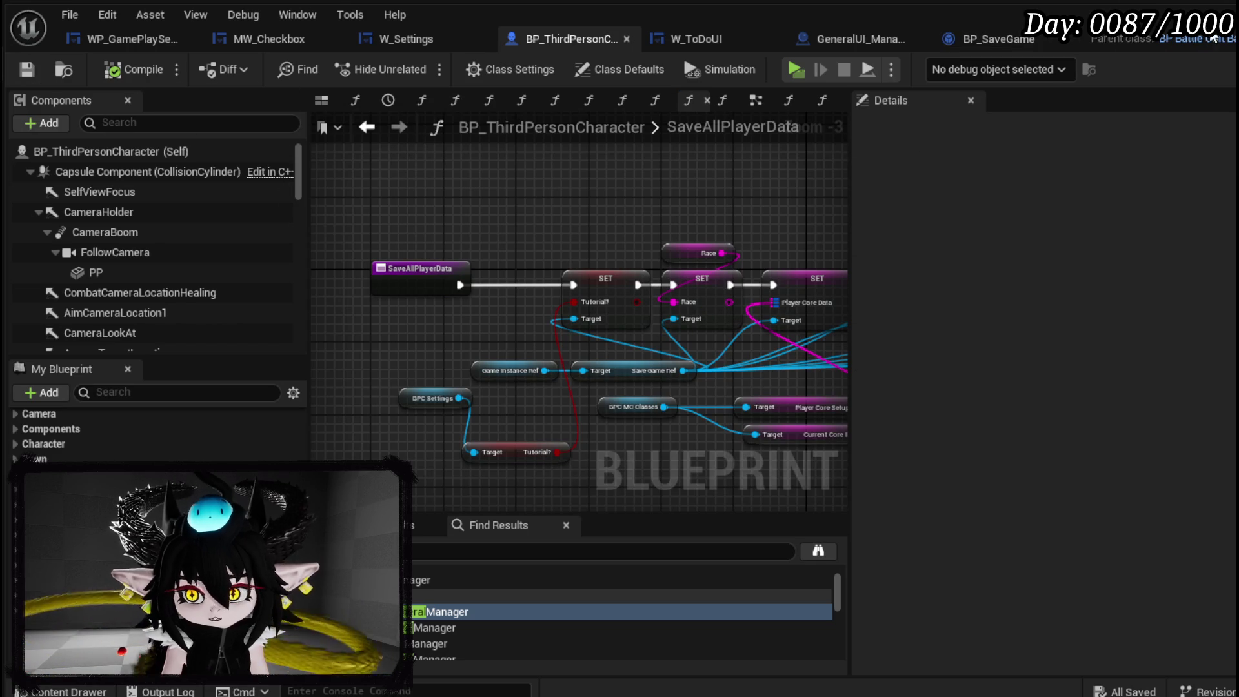
Play-test the game, viewing Game Play settings and saving the game in-game.
left_click(1220, 9)
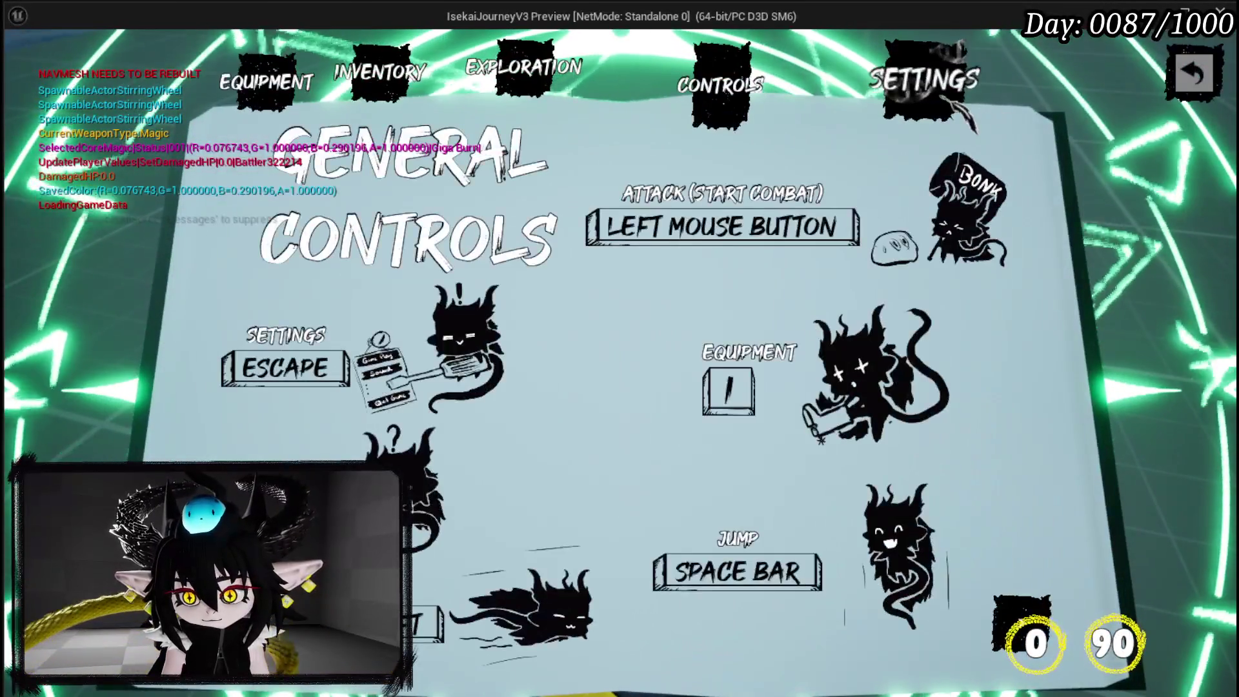
left_click(1097, 225)
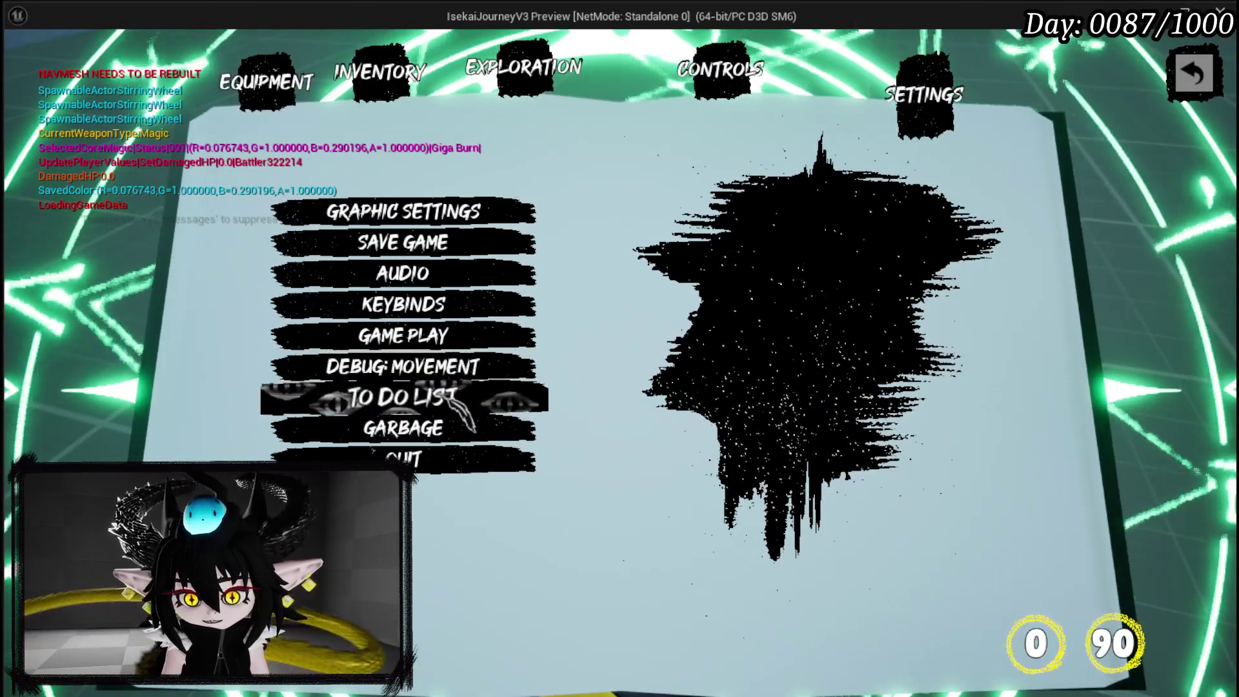
left_click(413, 335)
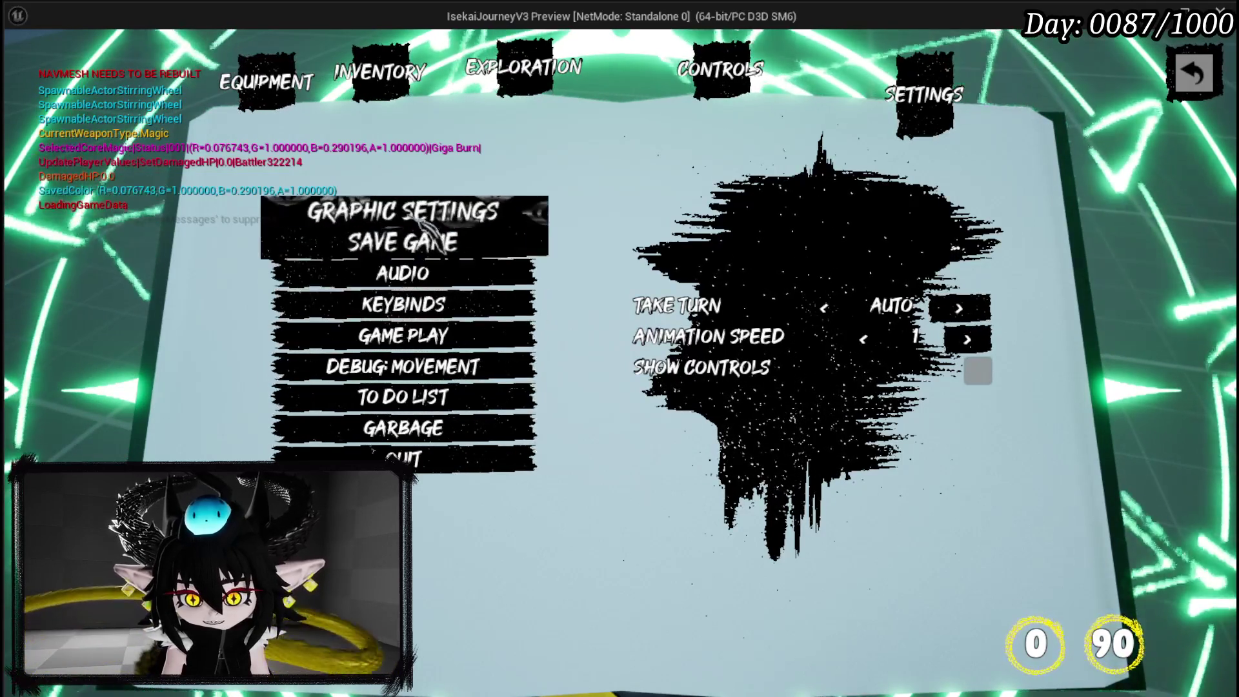
left_click(402, 242)
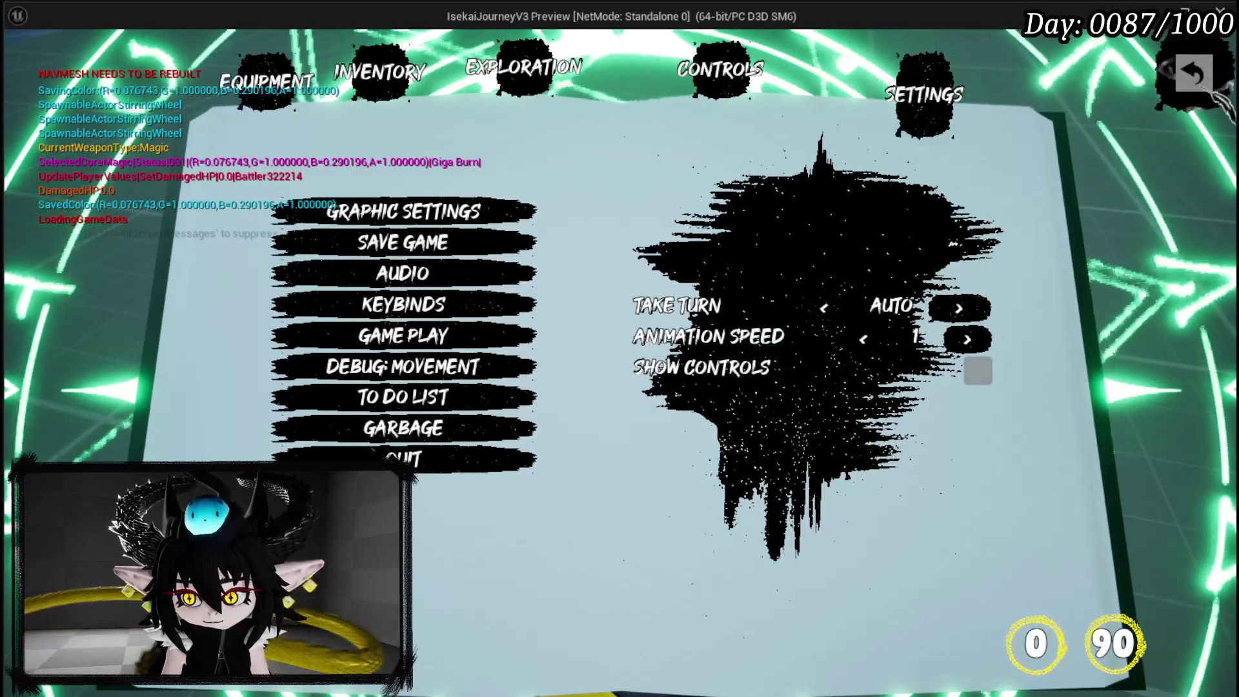
key("Escape")
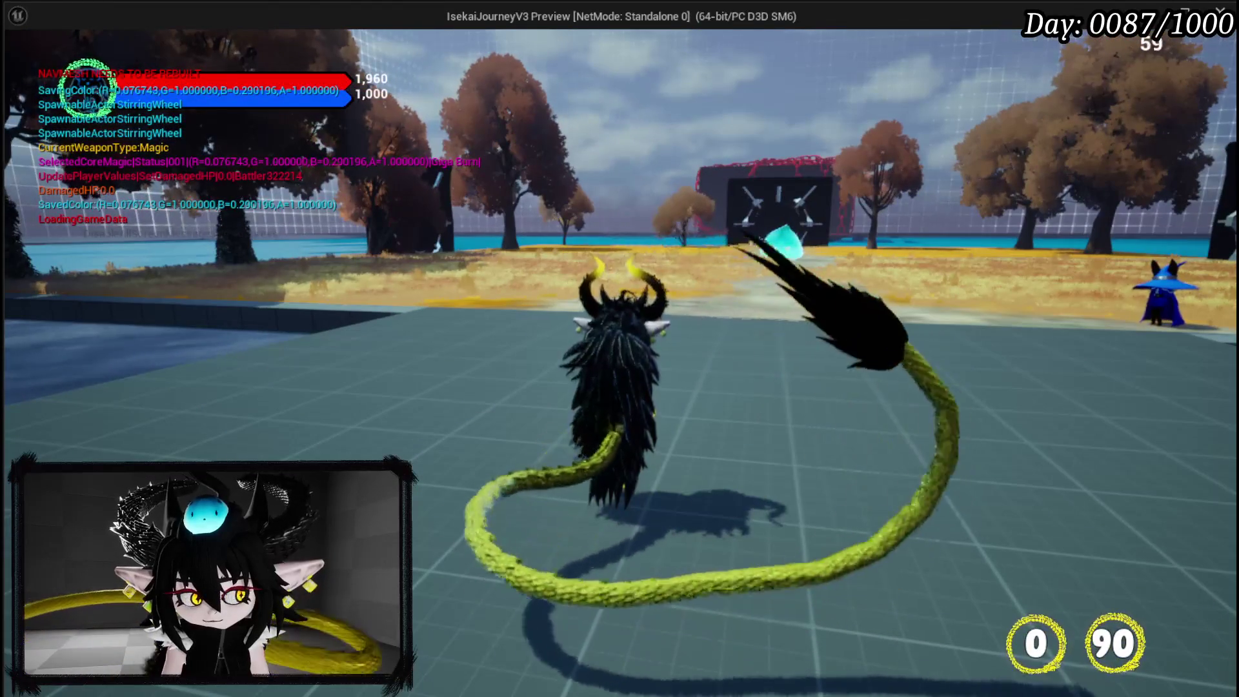
key("Escape")
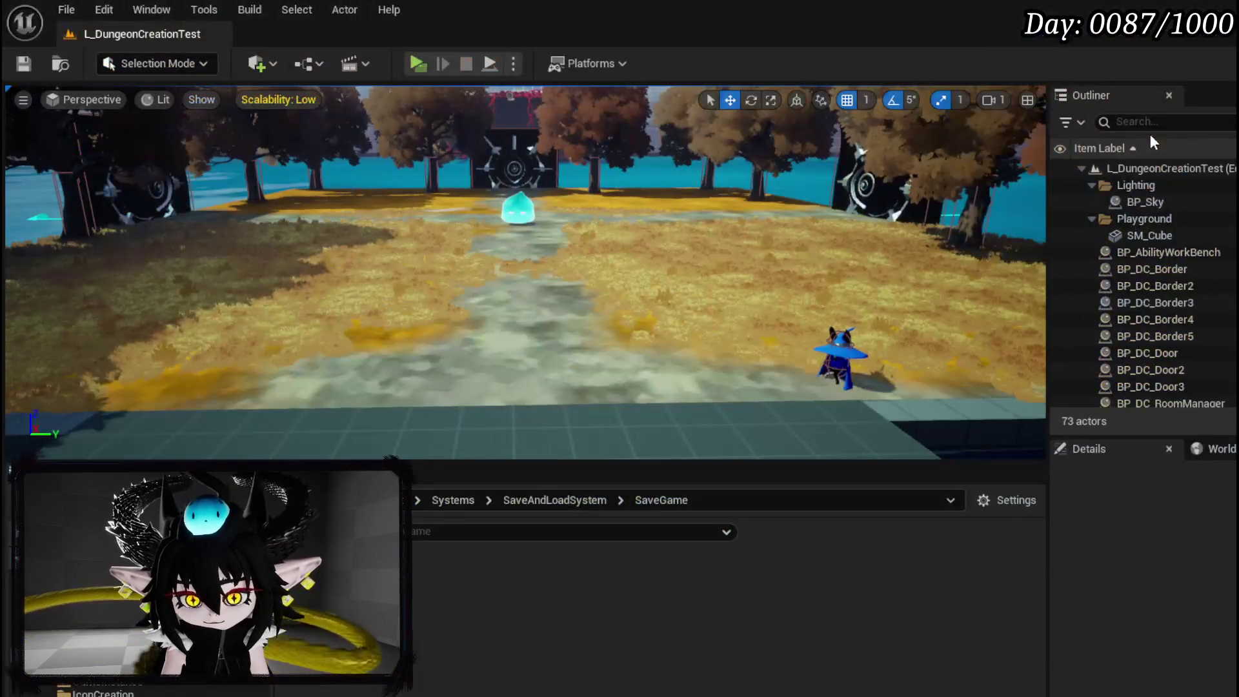
Run a second play session, stop it, and save the level.
key("alt+p")
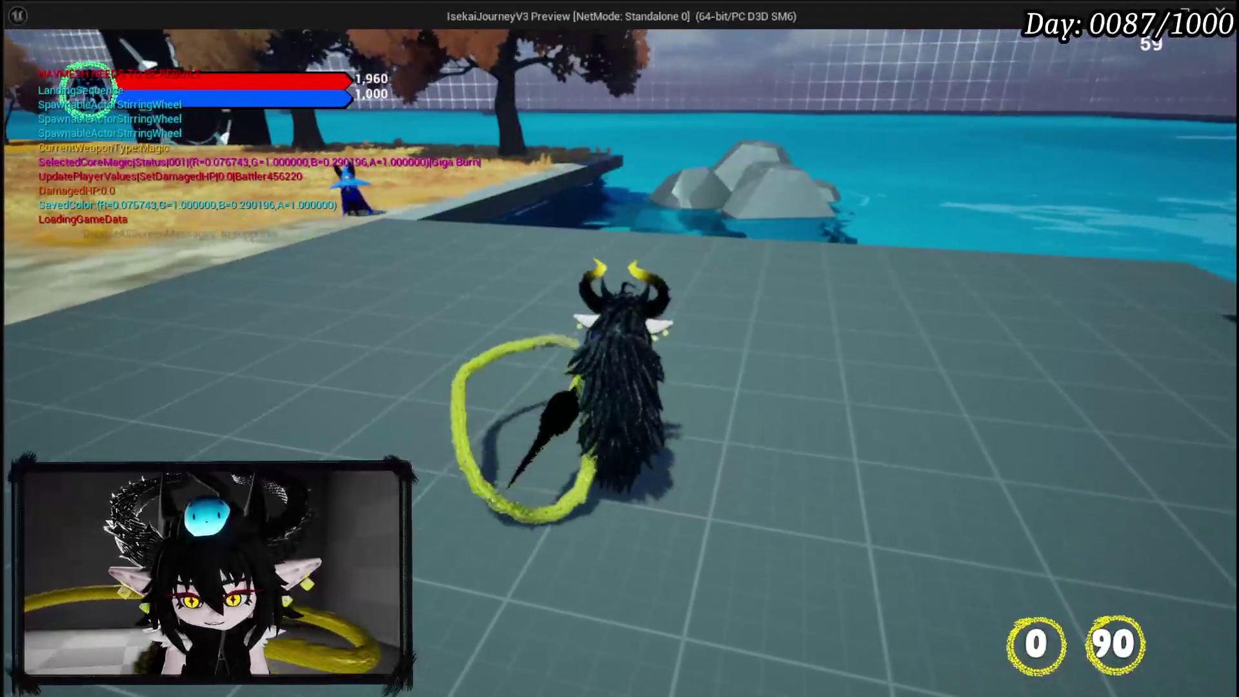
key("Escape")
left_click(33, 69)
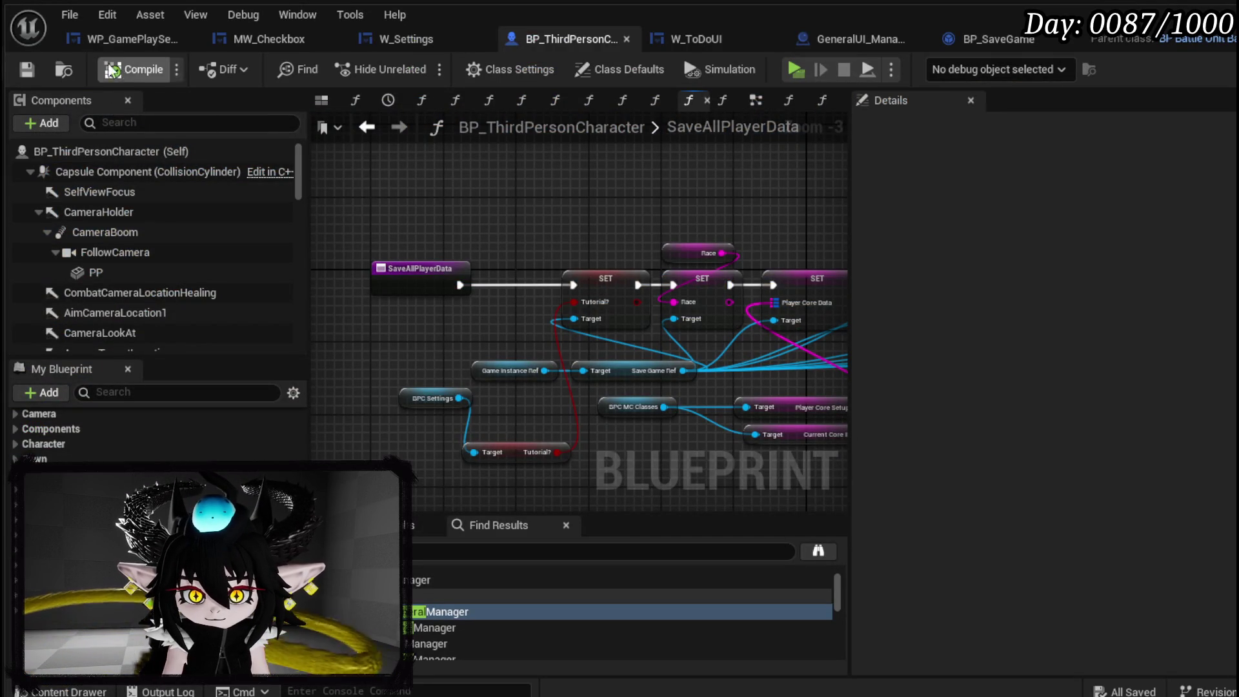
Save BP_ThirdPersonCharacter and re-centre the SaveAllPlayerData nodes for review.
left_click(24, 73)
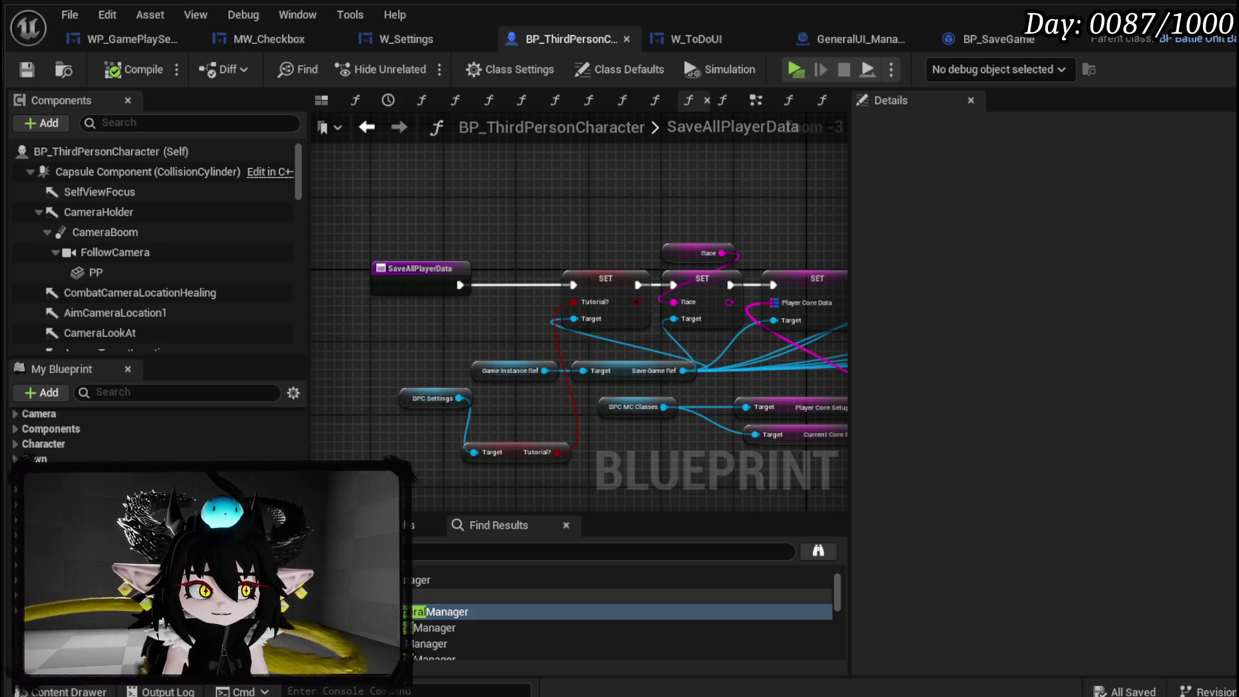
left_click_drag(523, 297, 513, 202)
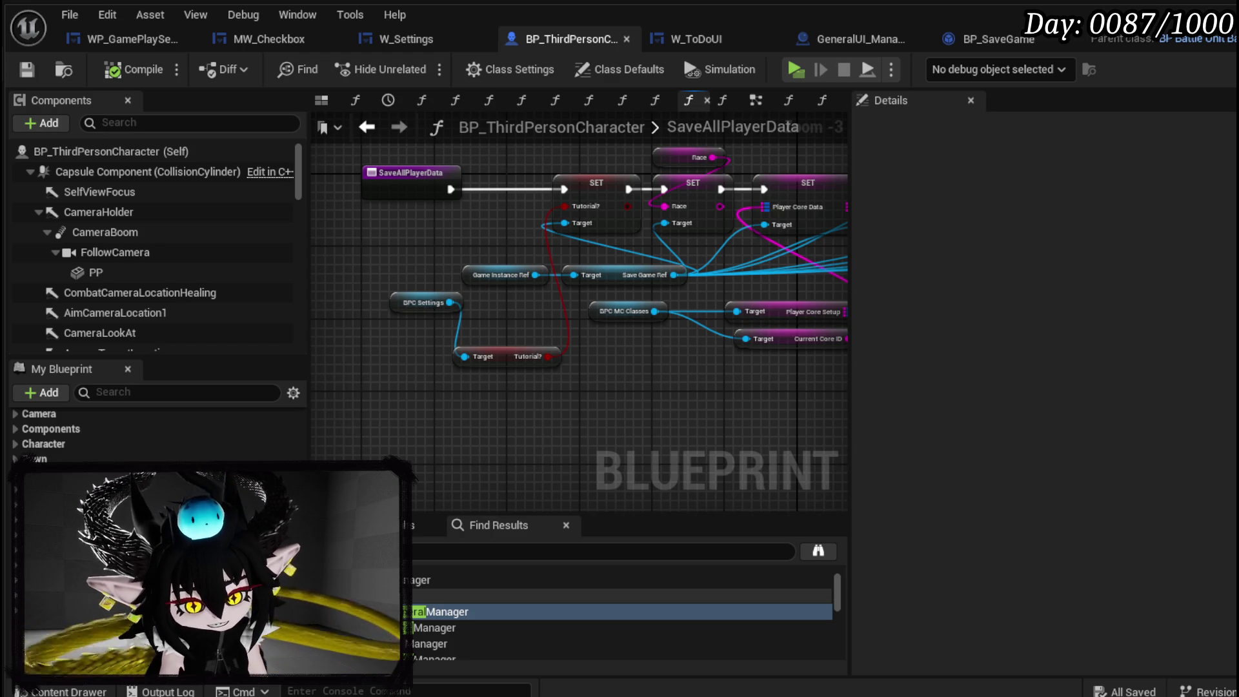
Pan the SaveAllPlayerData graph to inspect the Save Storage nodes.
left_click_drag(686, 413, 374, 332)
mouse_move(761, 336)
left_mouse_down()
mouse_move(468, 352)
mouse_move(286, 316)
left_mouse_up()
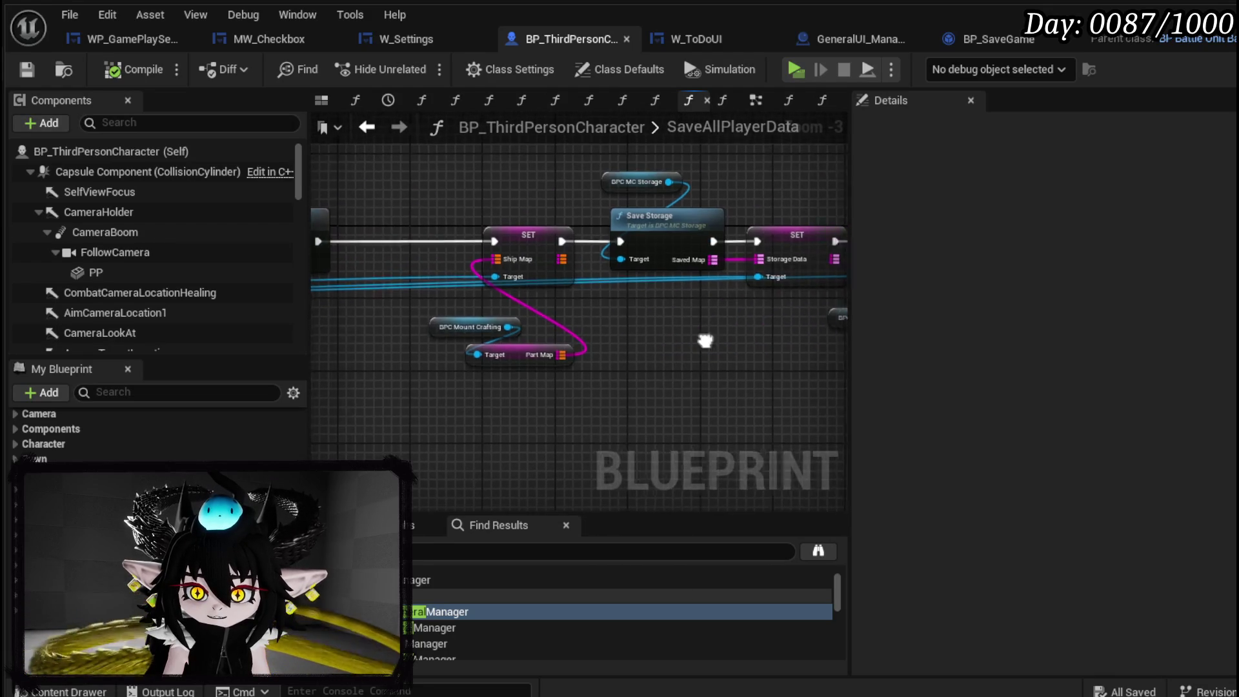
left_click_drag(718, 345, 344, 334)
left_click_drag(488, 354, 431, 219)
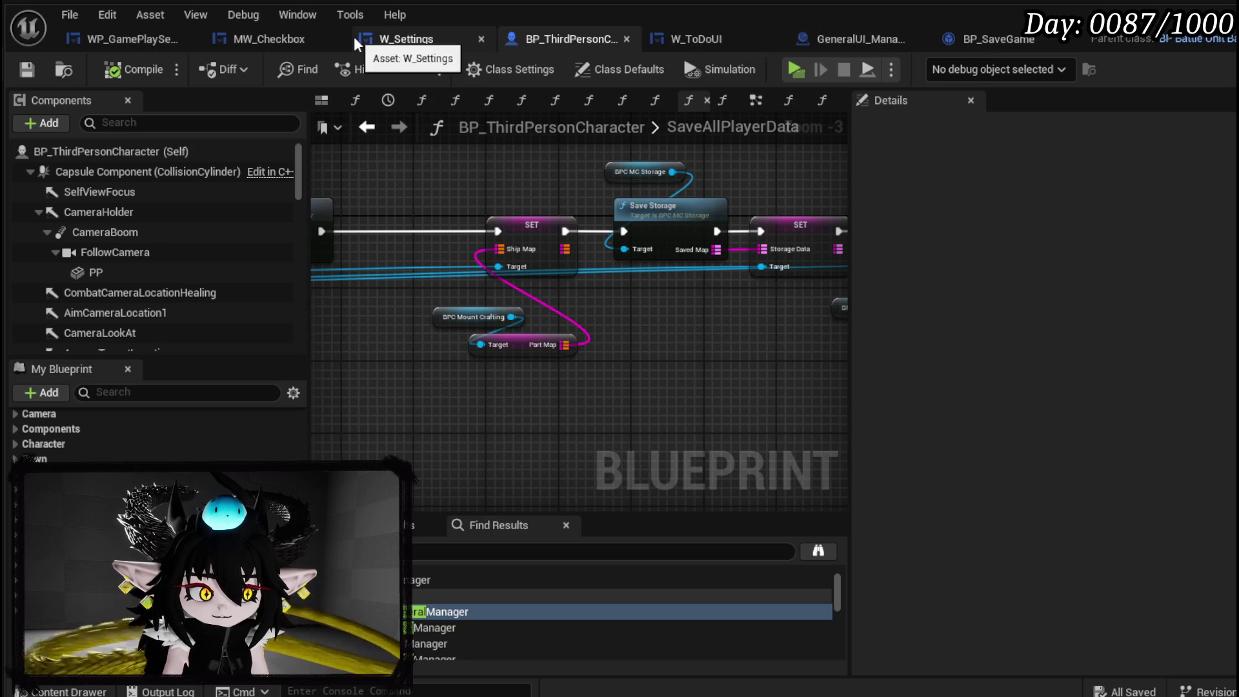
In W_Settings, review the CheckControlTutorial nodes and open the SetOwner function graph.
left_click(411, 43)
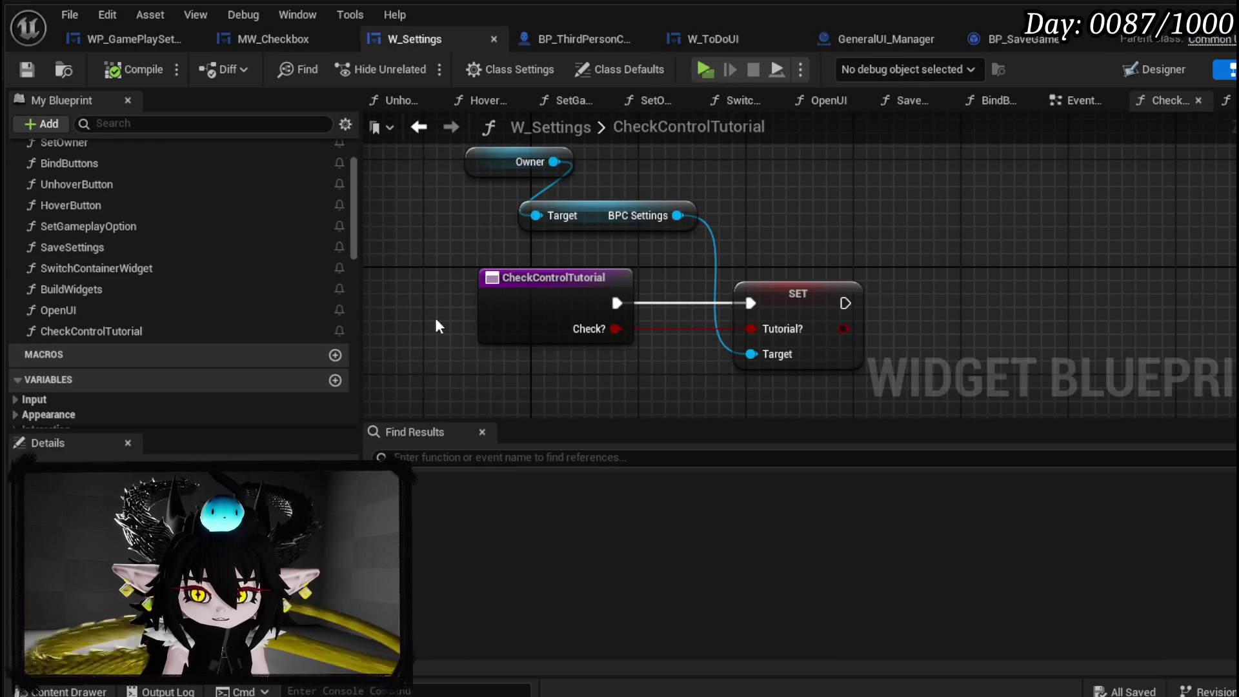
left_click_drag(434, 326, 961, 149)
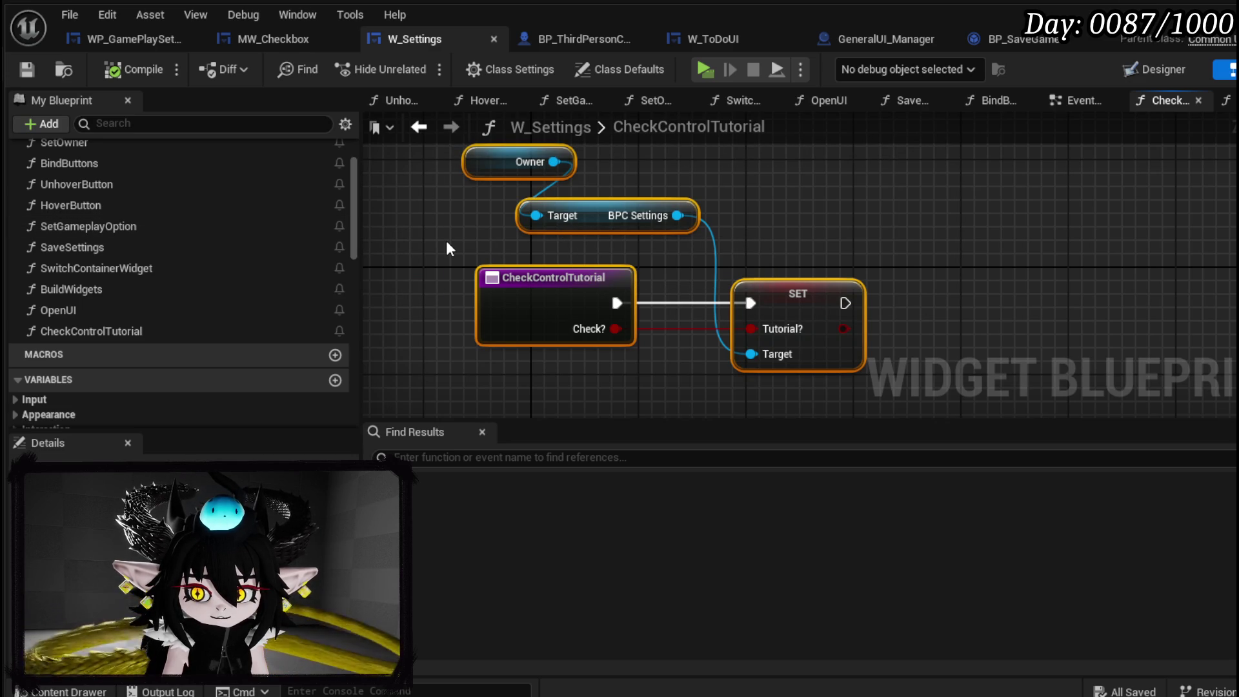
scroll(215, 233, "up", 3)
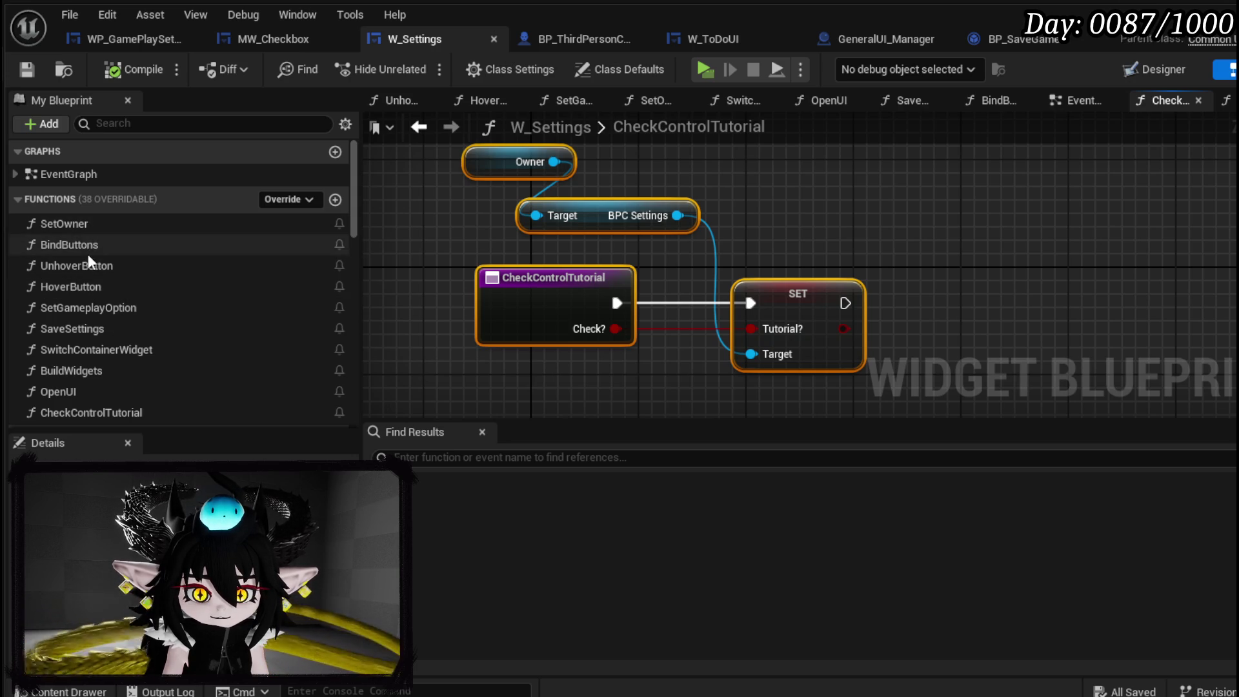
double_click(106, 222)
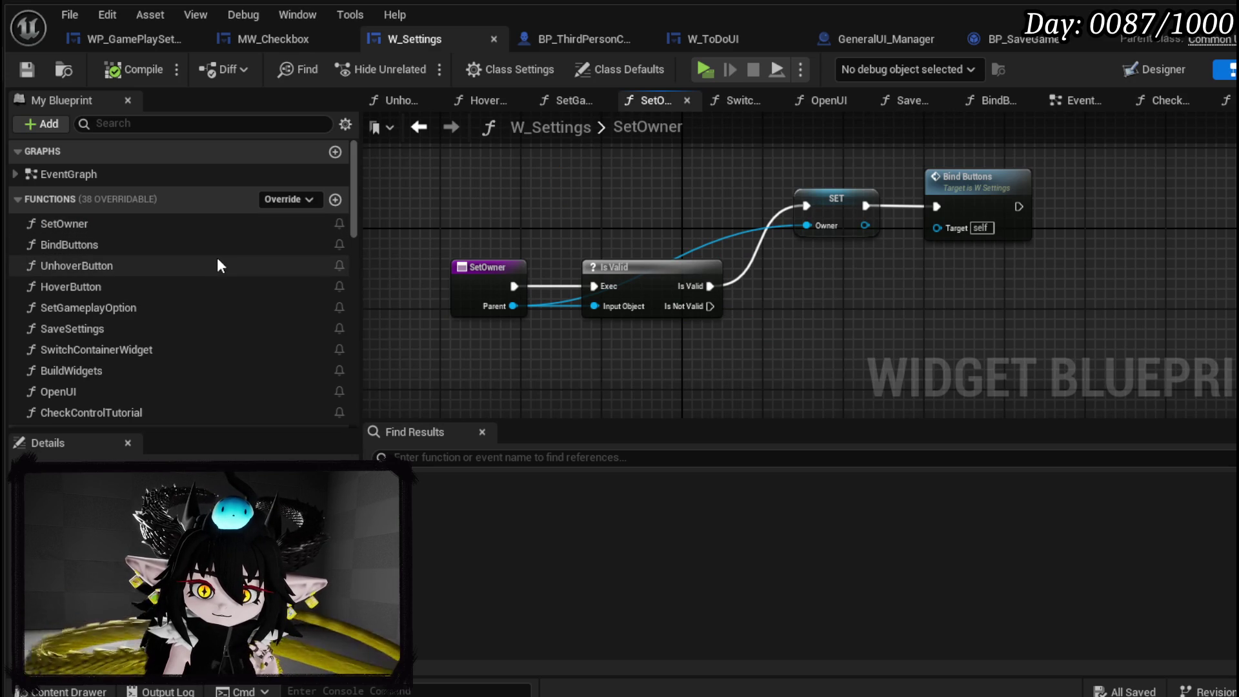
scroll(217, 265, "down", 2)
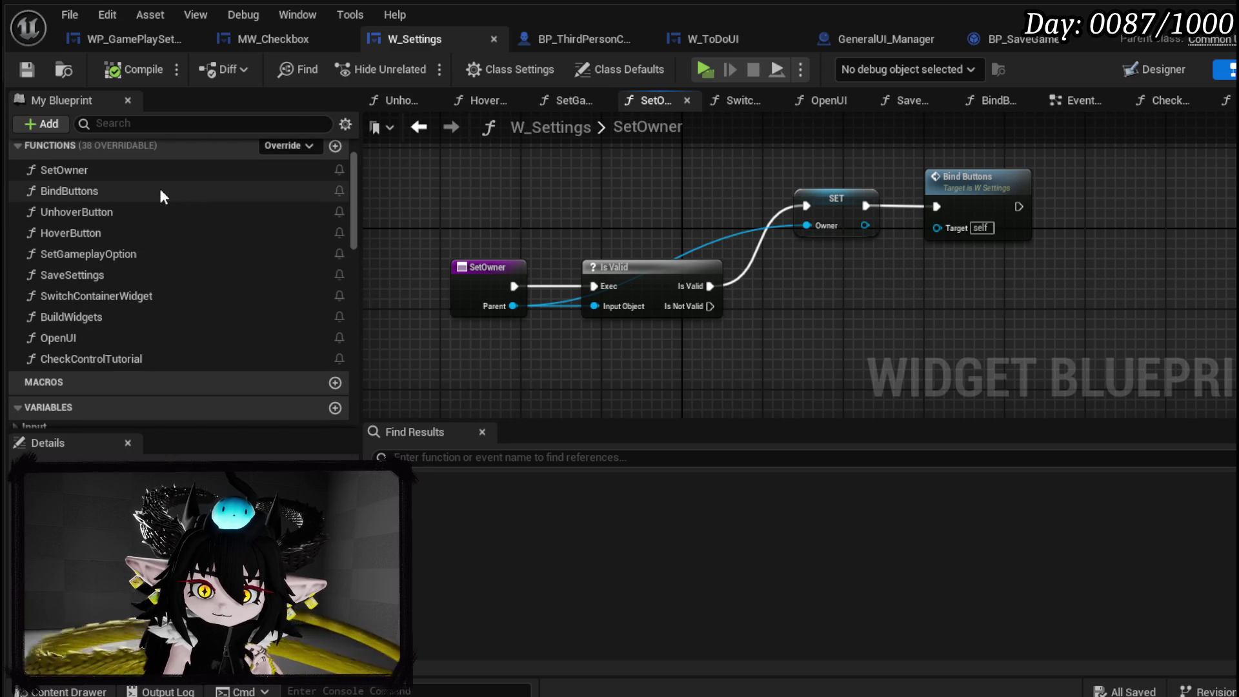
left_click_drag(776, 298, 701, 313)
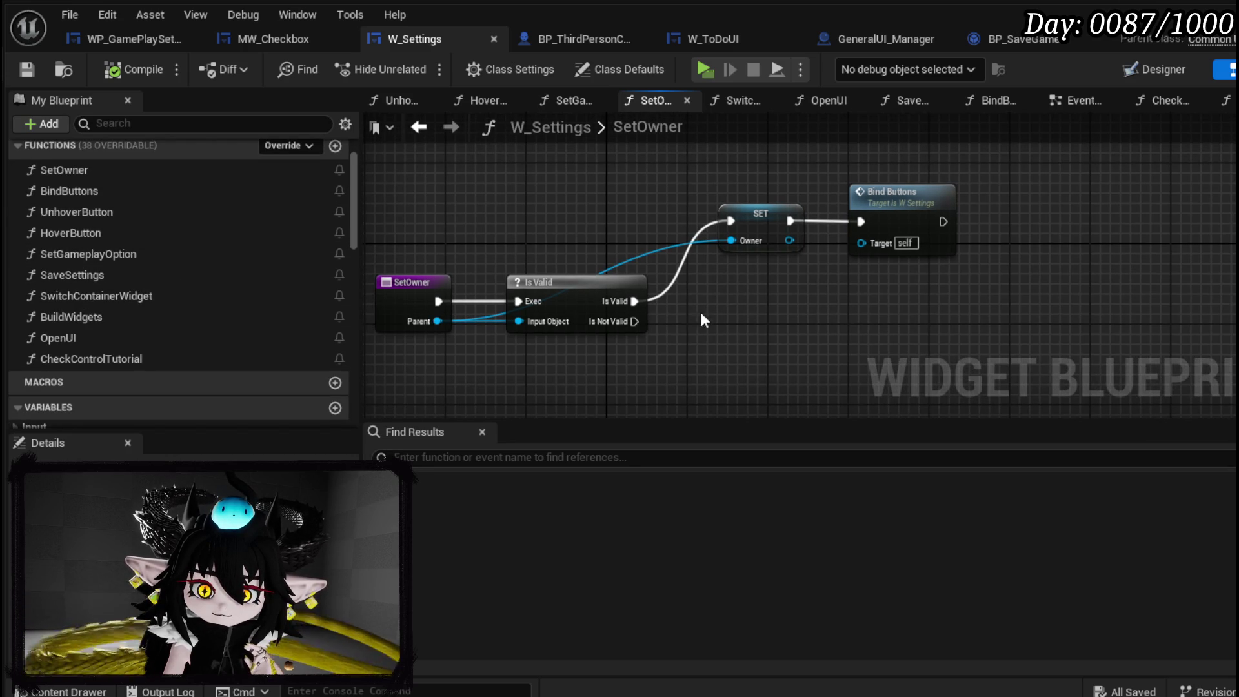
Add a Bind Event to On Character Finished Loading on Owner, after Bind Buttons.
left_click_drag(756, 282, 600, 302)
mouse_move(634, 261)
left_mouse_down()
mouse_move(896, 325)
mouse_move(891, 258)
left_mouse_up()
type("B")
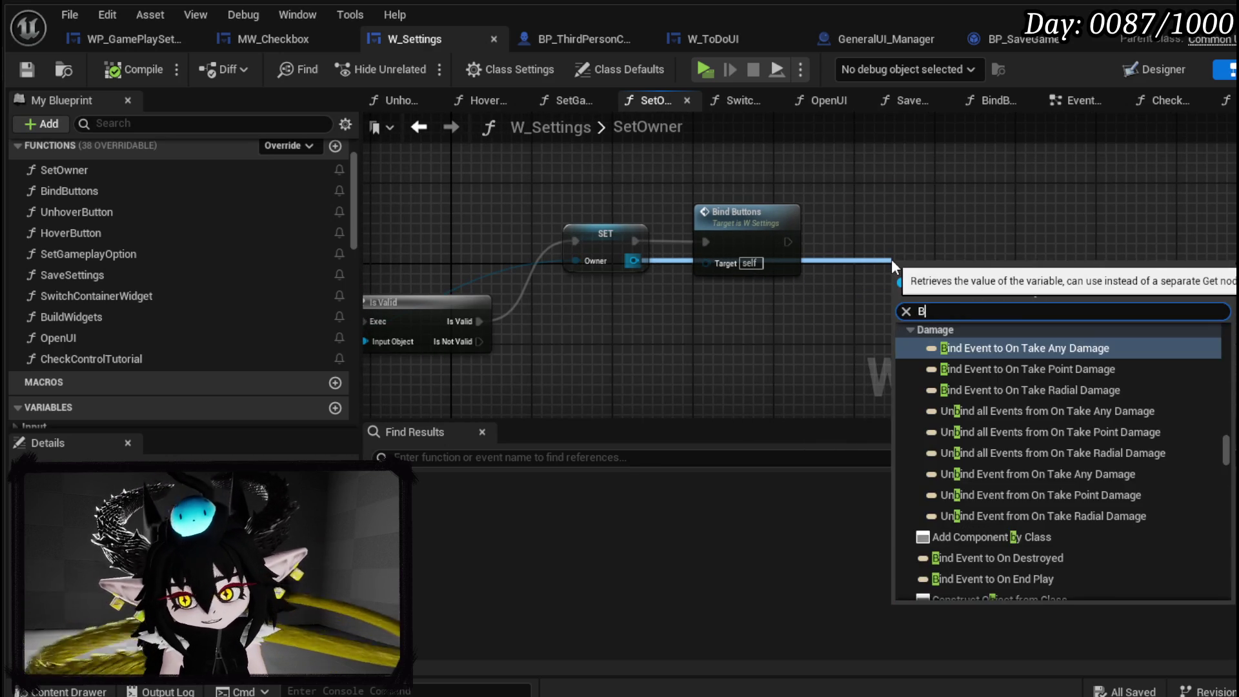
type("in")
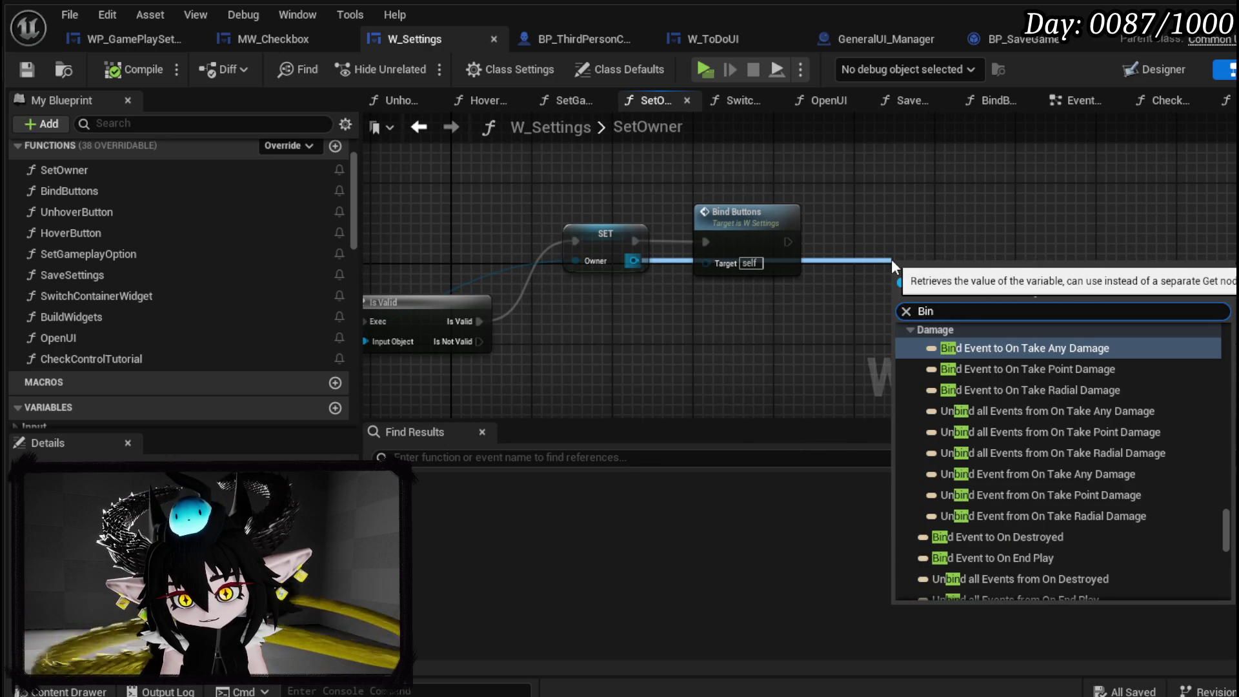
type("d on finishe")
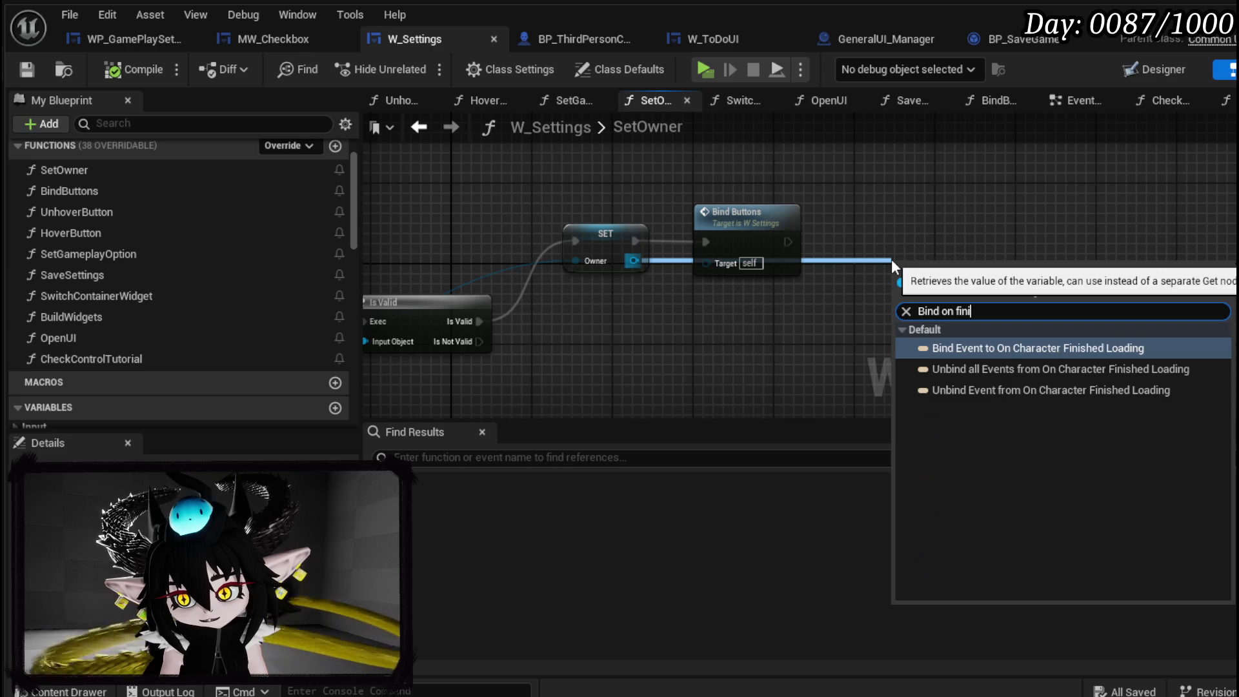
key("Return")
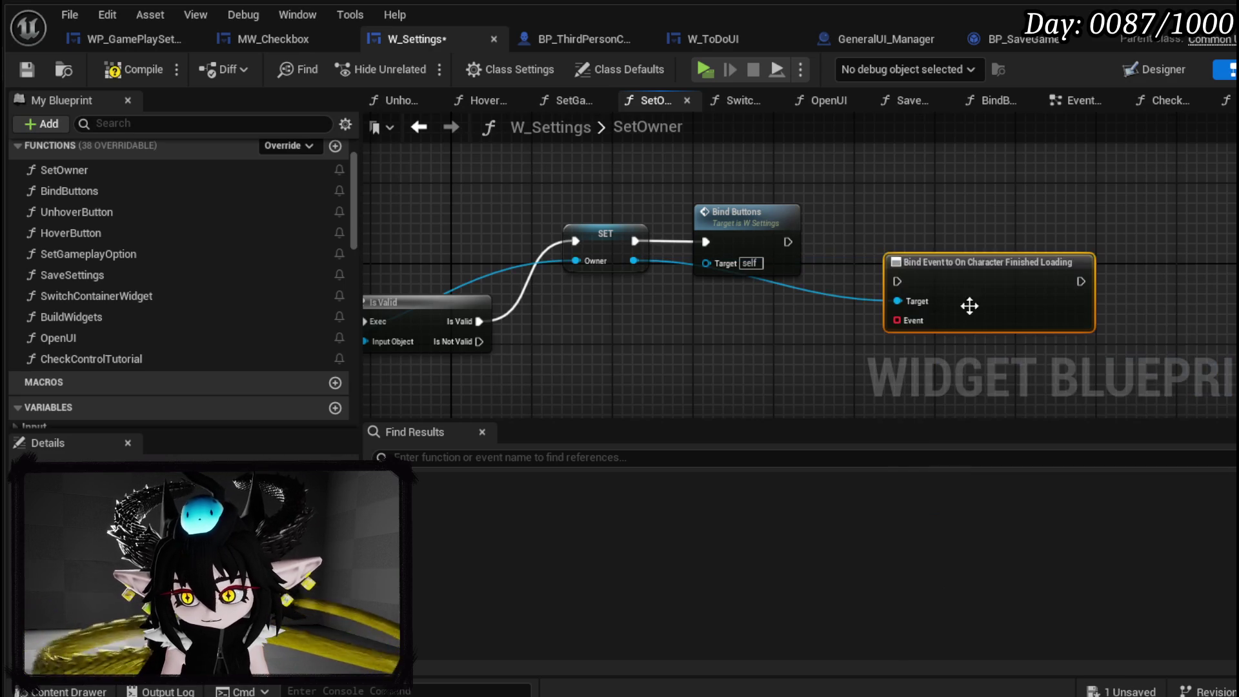
mouse_move(787, 242)
left_mouse_down()
mouse_move(886, 286)
mouse_move(898, 282)
mouse_move(895, 221)
left_mouse_up()
Attach a Create Event node and generate a matching function for it.
left_click_drag(830, 280, 856, 354)
type("crea")
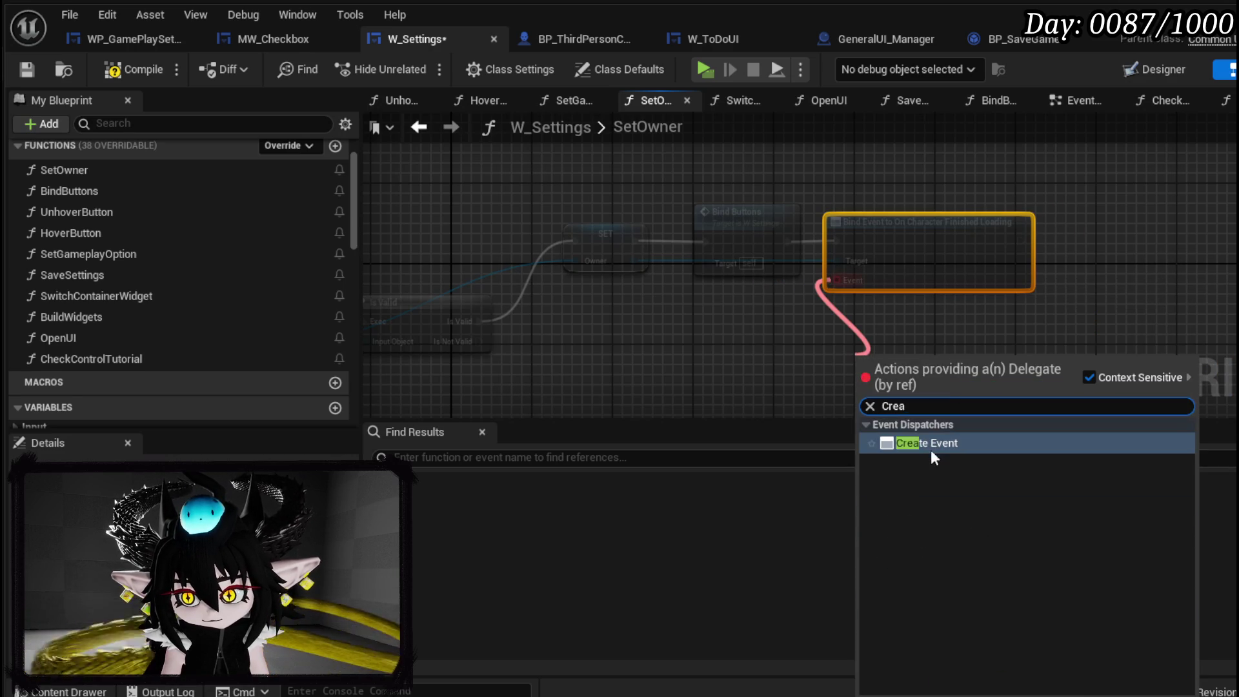
left_click(930, 450)
left_click_drag(896, 423, 851, 313)
left_click(762, 309)
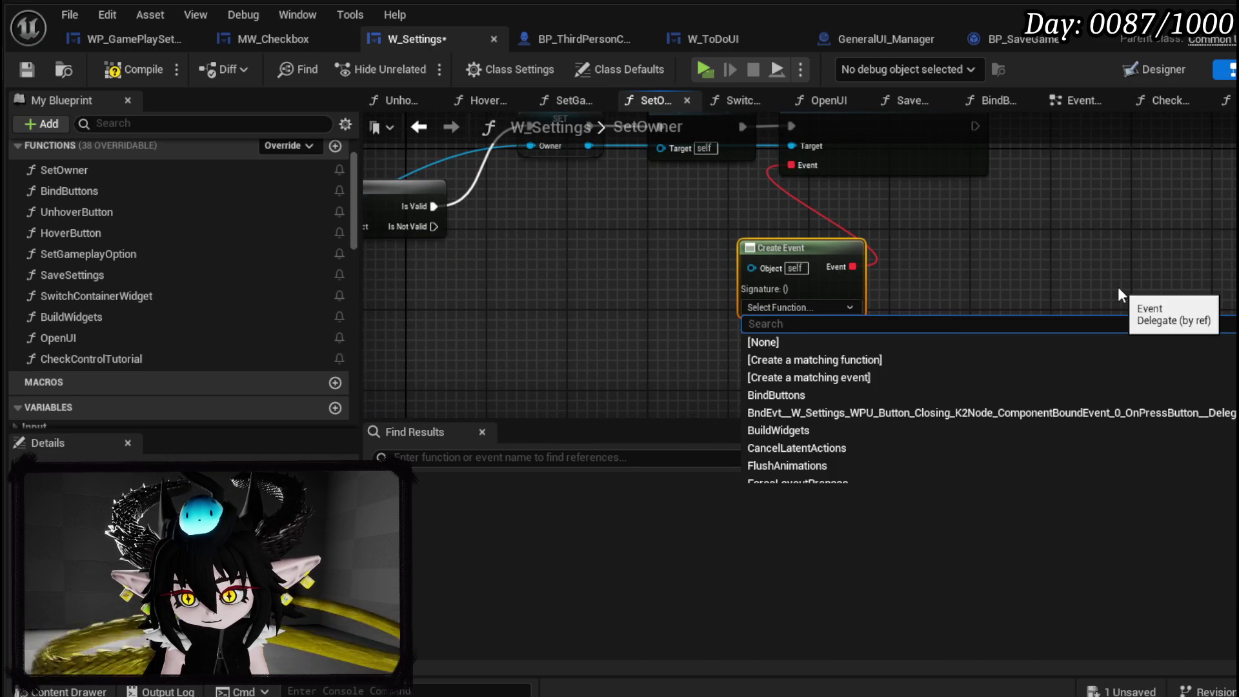
left_click(820, 354)
Rename the generated function to InitialSet and compile W_Settings.
right_click(117, 373)
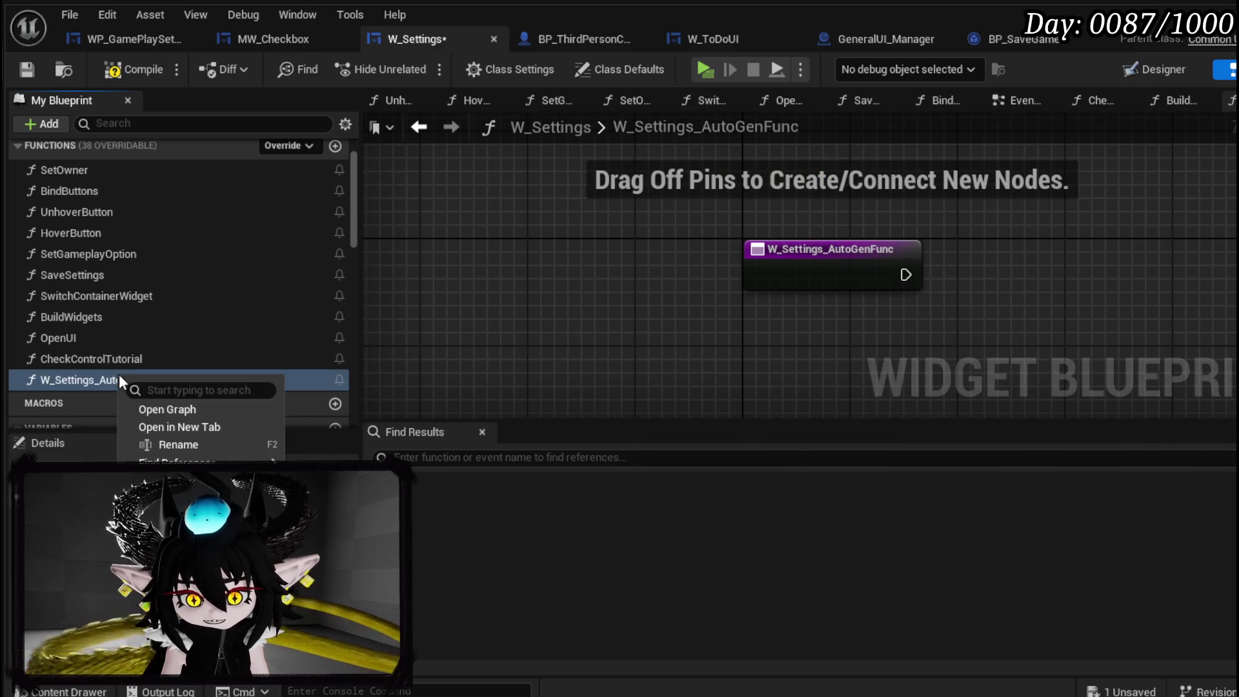
left_click(177, 446)
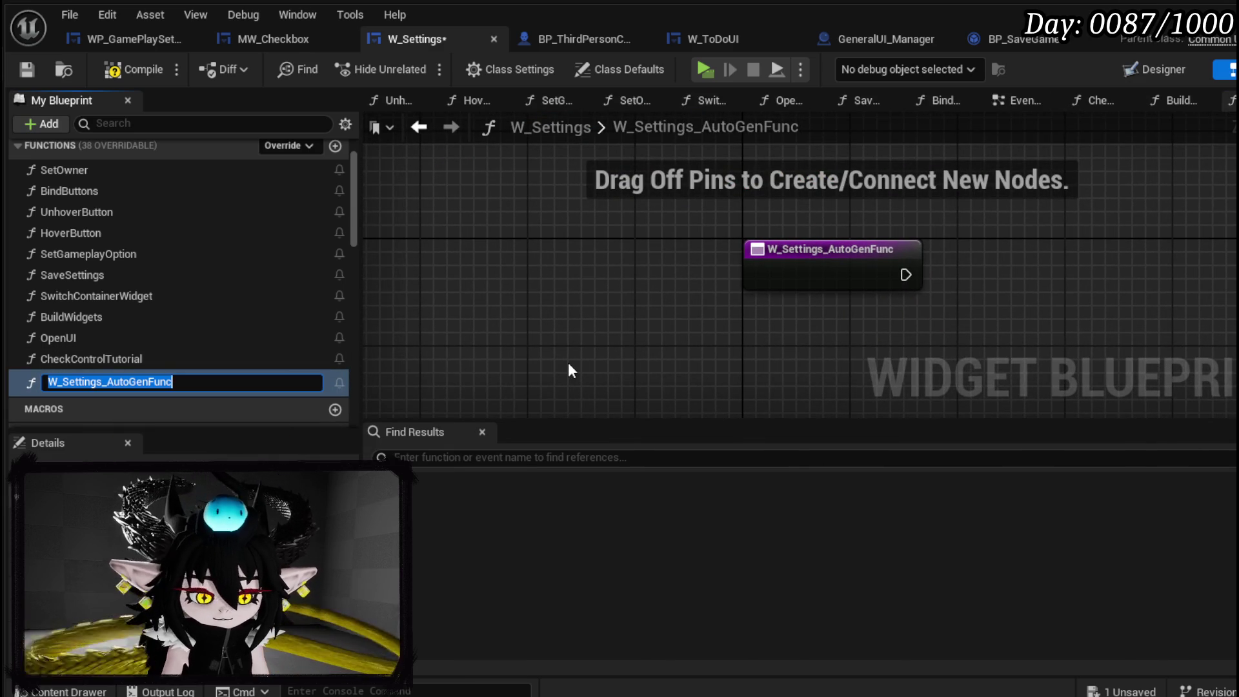
type("InitialSet")
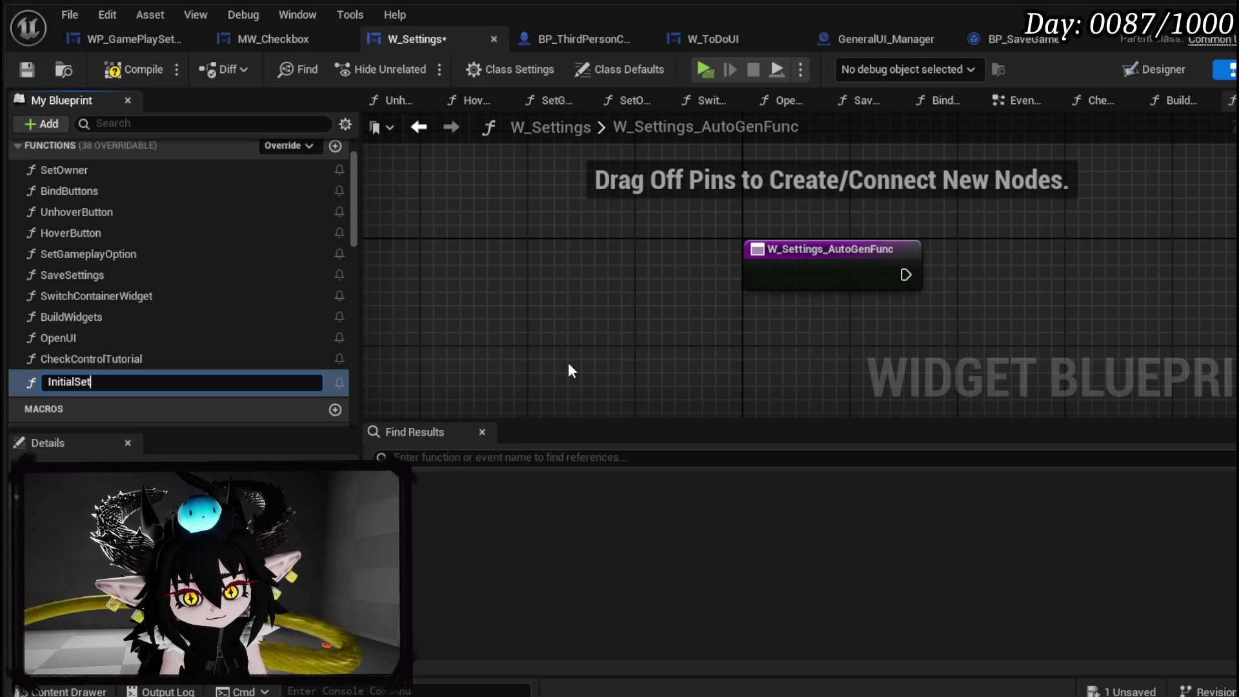
key("Return")
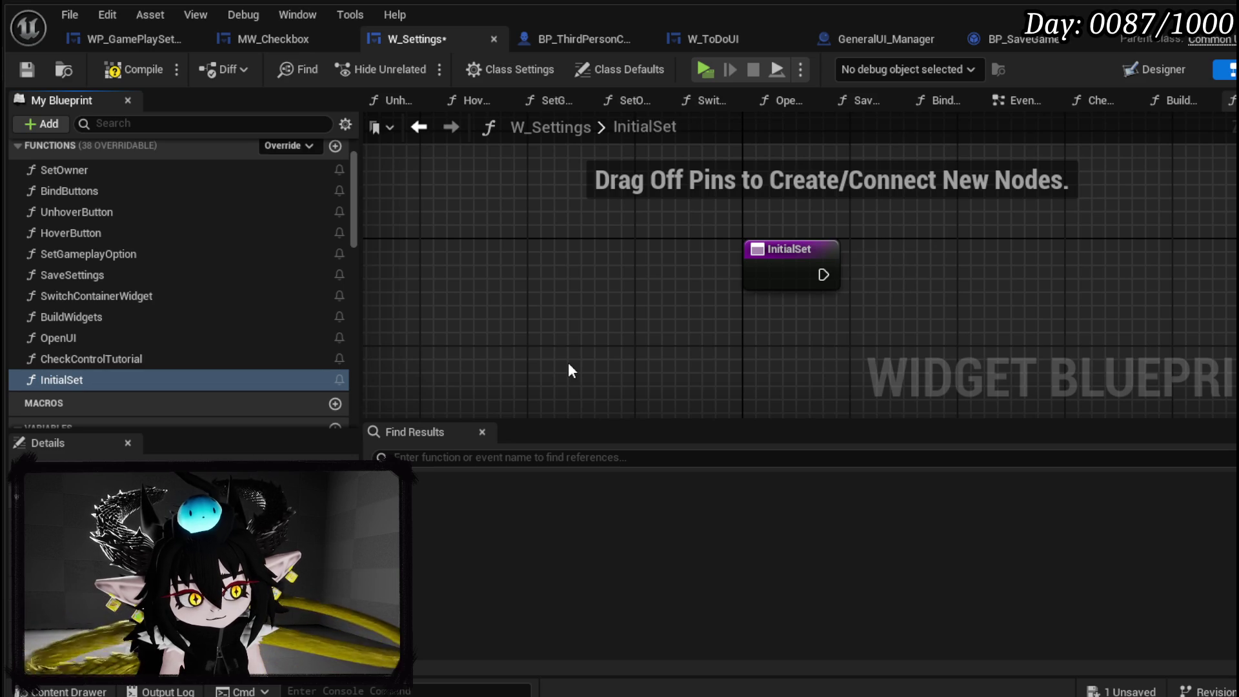
left_click(128, 69)
Compile and save the W_Settings widget blueprint.
left_click(28, 68)
scroll(213, 316, "down", 12)
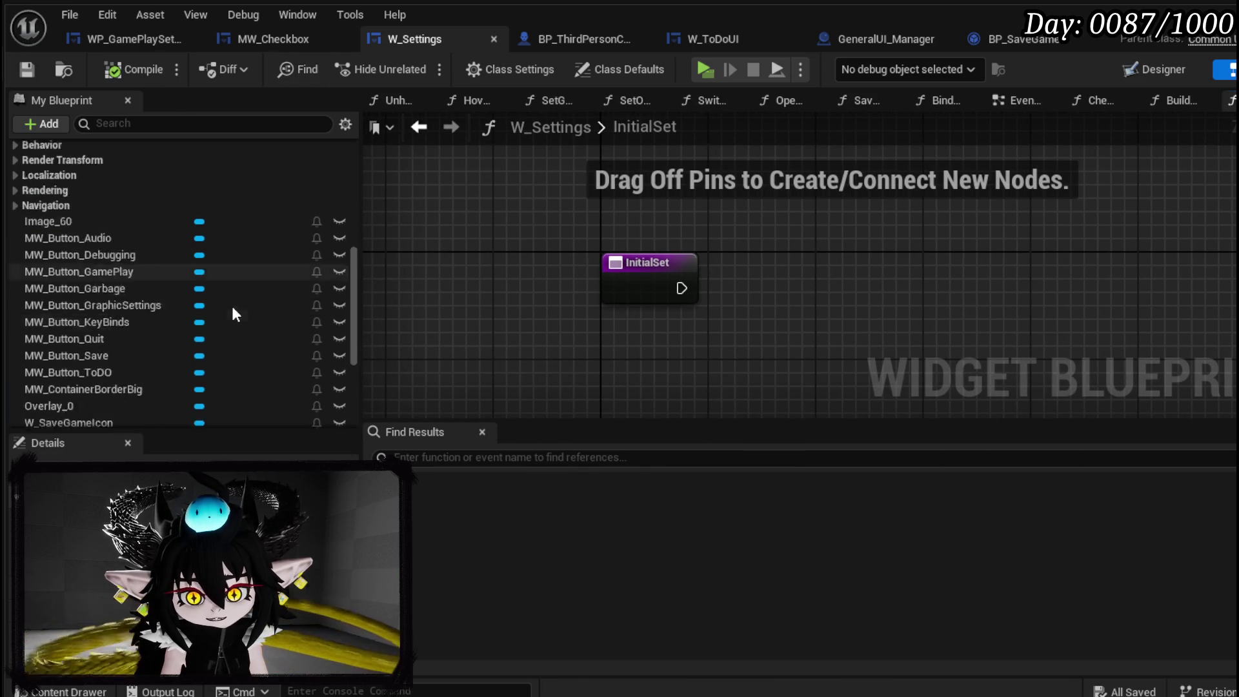
scroll(125, 238, "down", 1)
Try a MW_Button_GamePlay getter in InitialSet, browse its actions, then delete it.
mouse_move(123, 220)
left_mouse_down()
mouse_move(553, 215)
mouse_move(562, 194)
mouse_move(595, 233)
left_mouse_up()
left_click(593, 225)
type("check")
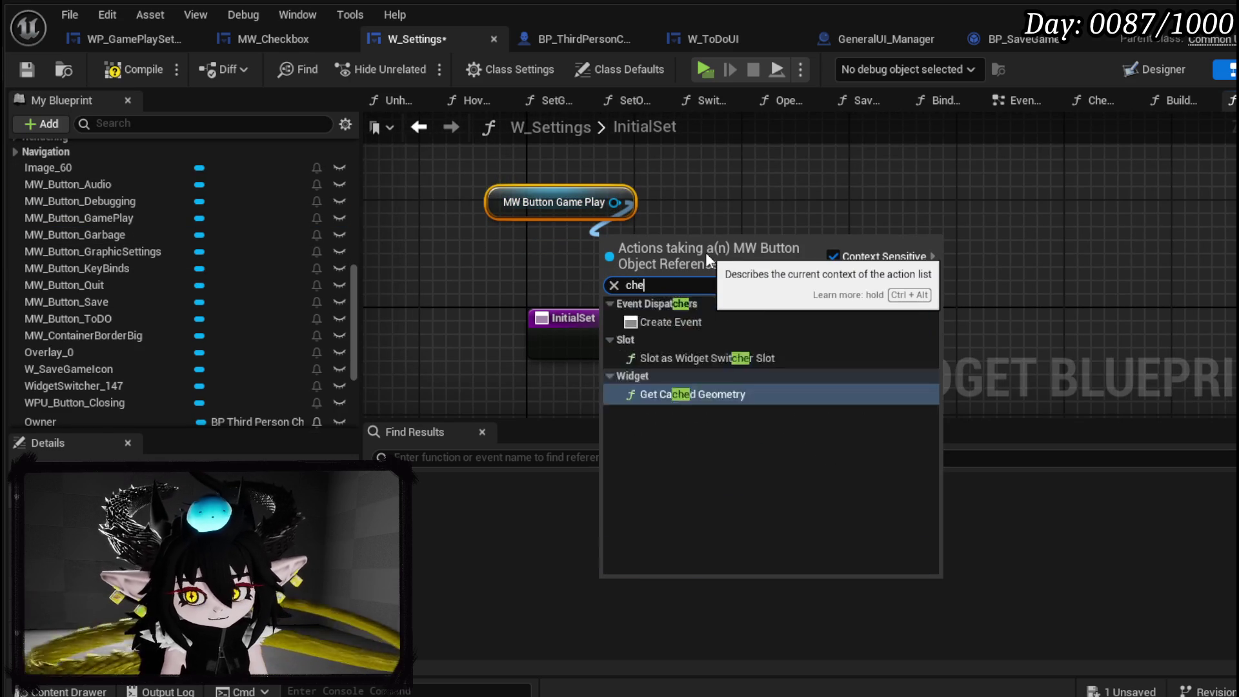
key("BackSpace")
key("BackSpace")
key("BackSpace")
key("BackSpace")
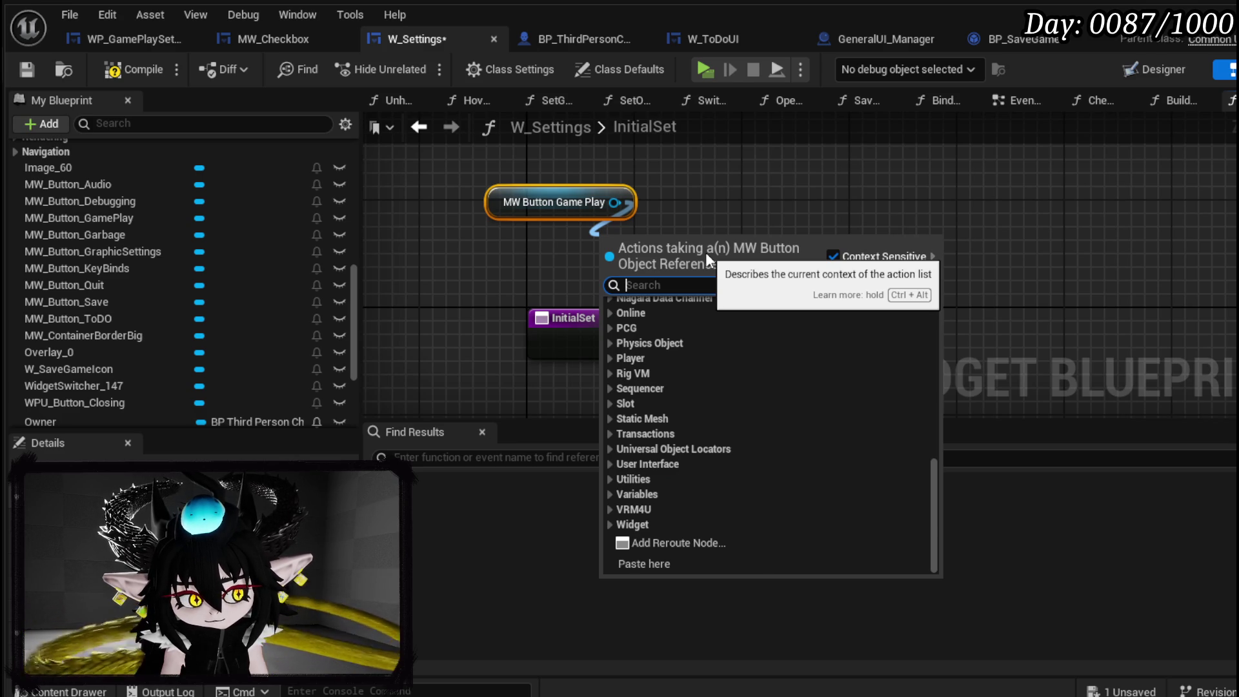
type("c")
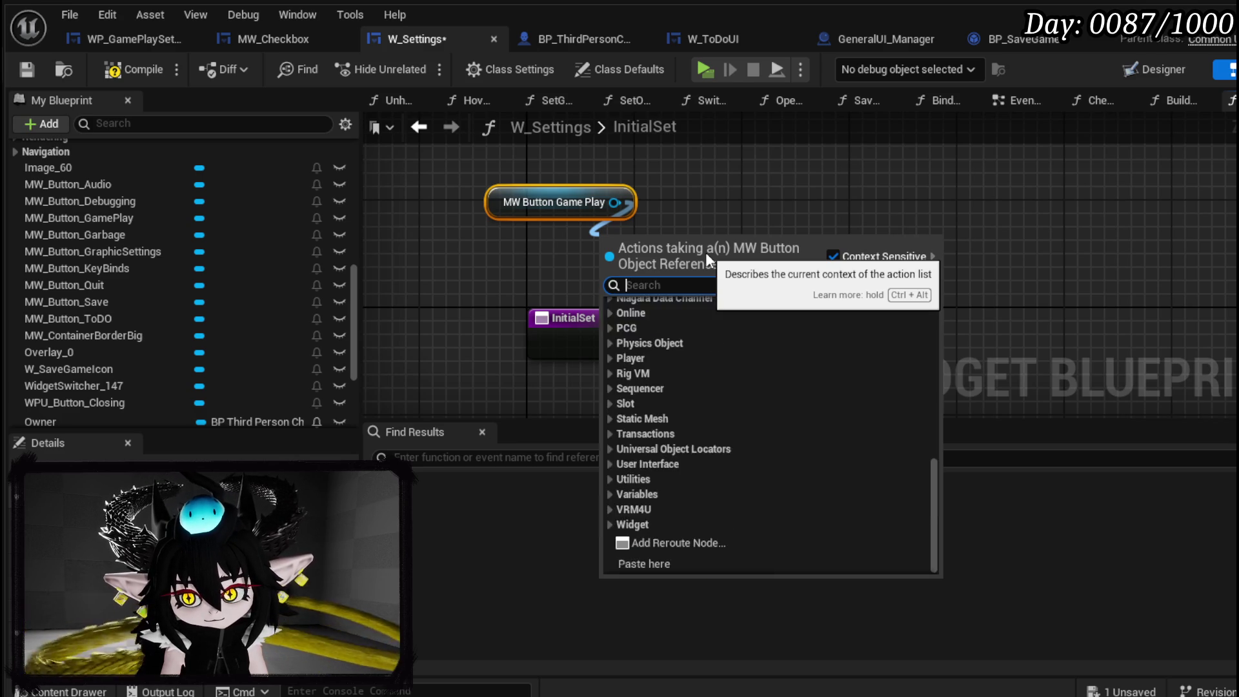
key("BackSpace")
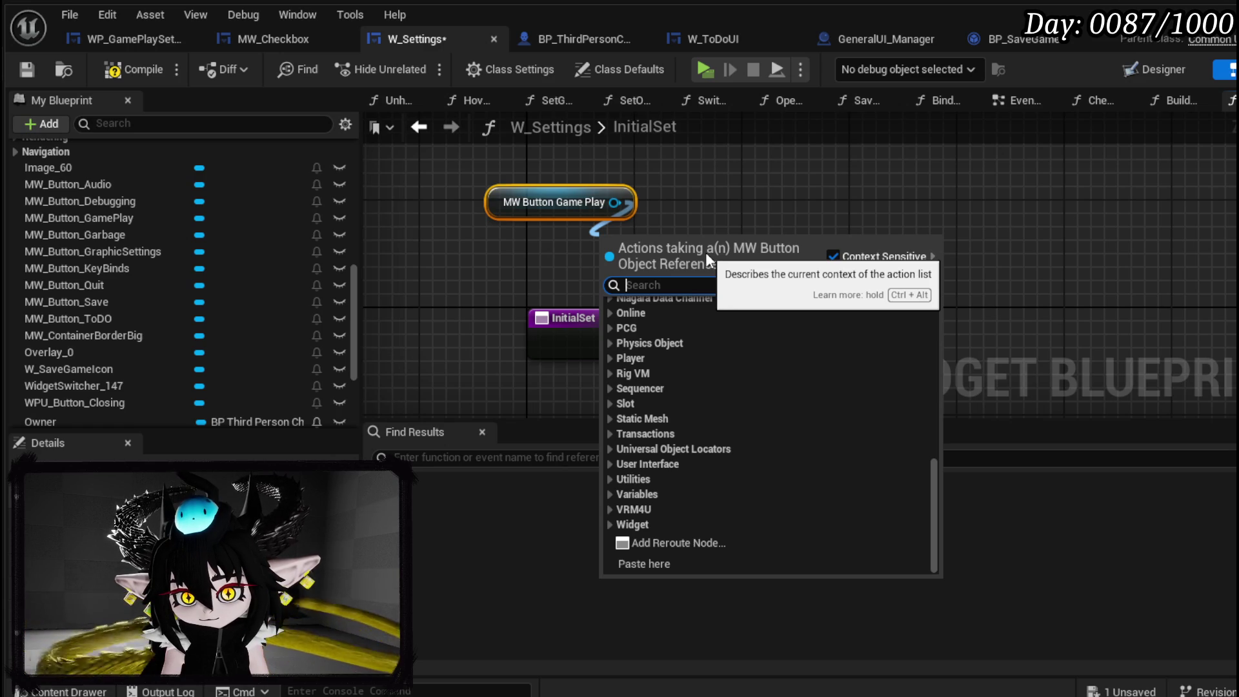
type("MW")
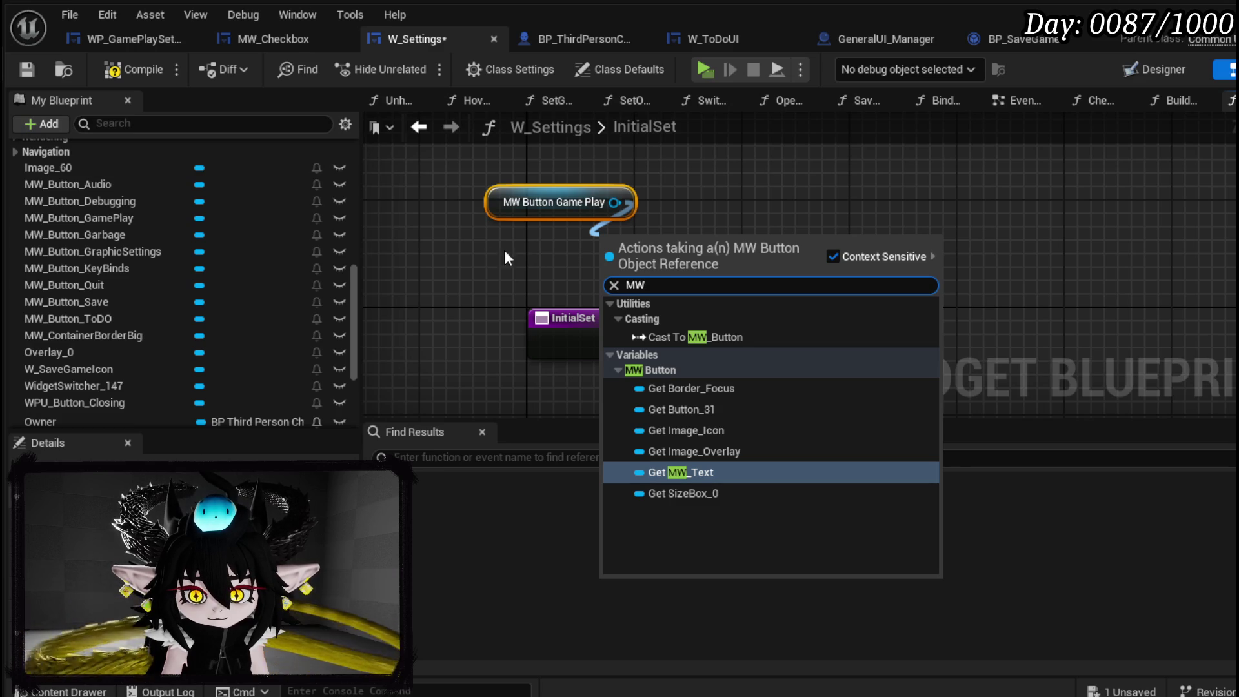
key("Escape")
key("Delete")
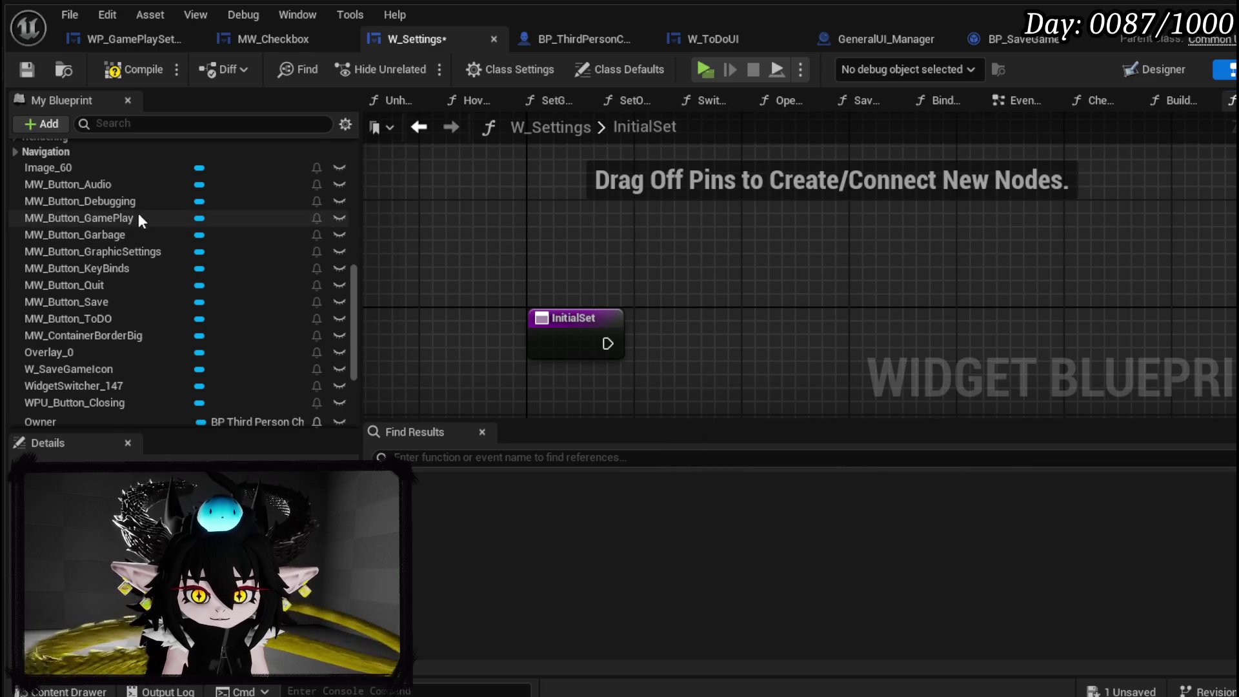
scroll(138, 218, "down", 6)
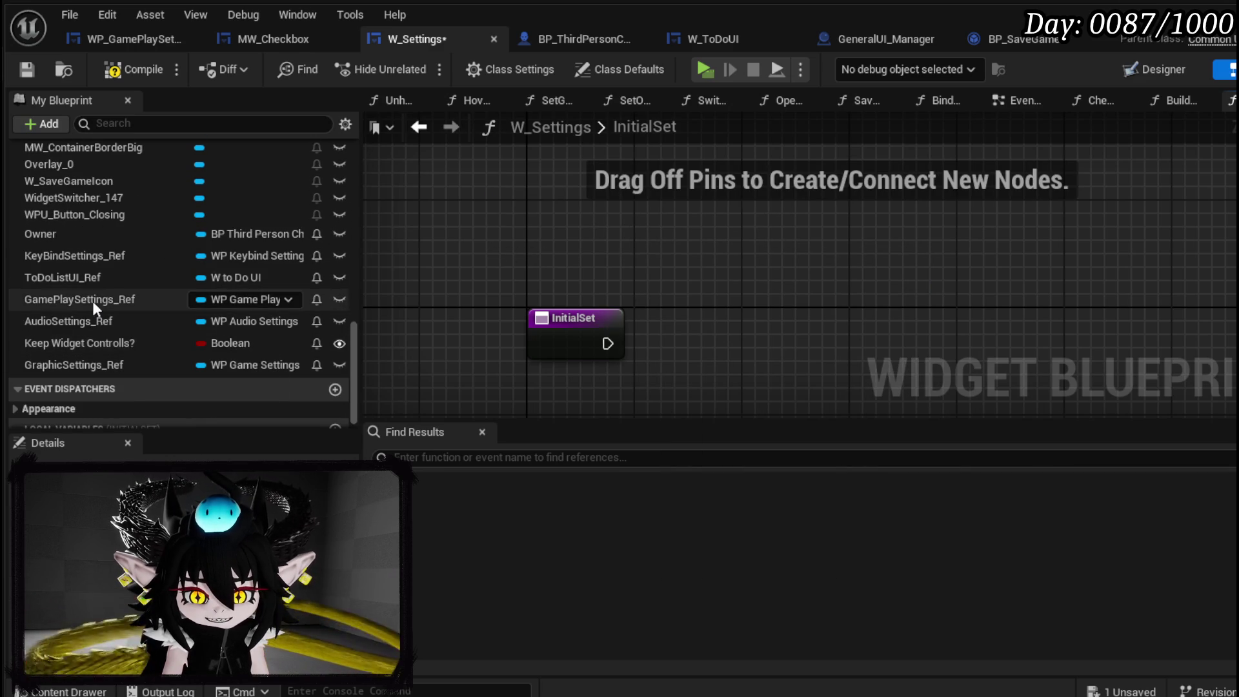
left_click_drag(91, 301, 537, 192)
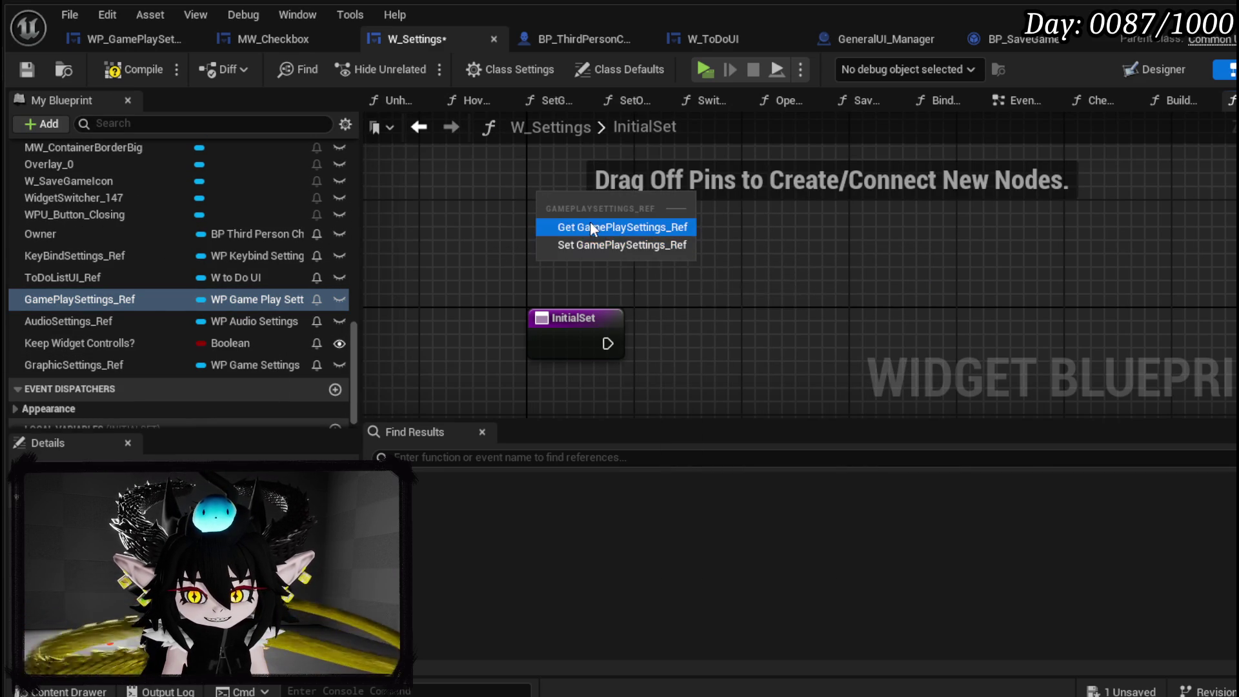
Build a getter chain from GamePlaySettings_Ref through MW Checkbox to Check Box Auto Vault.
left_click(589, 227)
left_click_drag(659, 202, 723, 247)
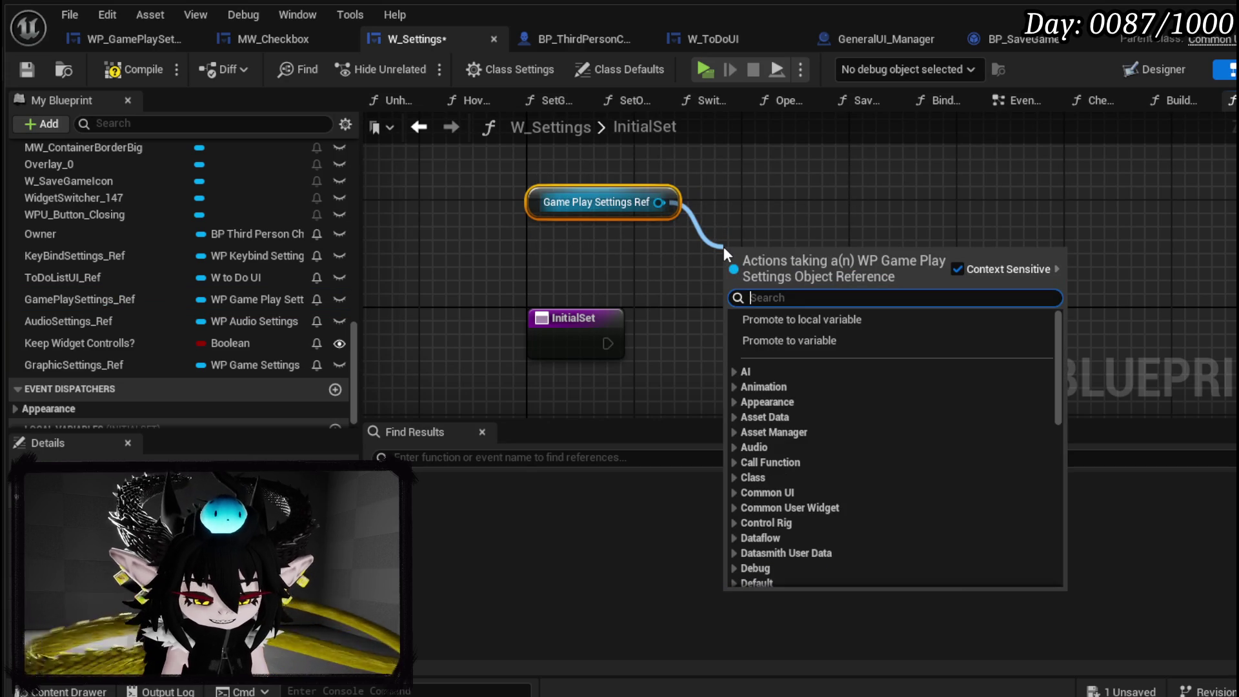
type("Check")
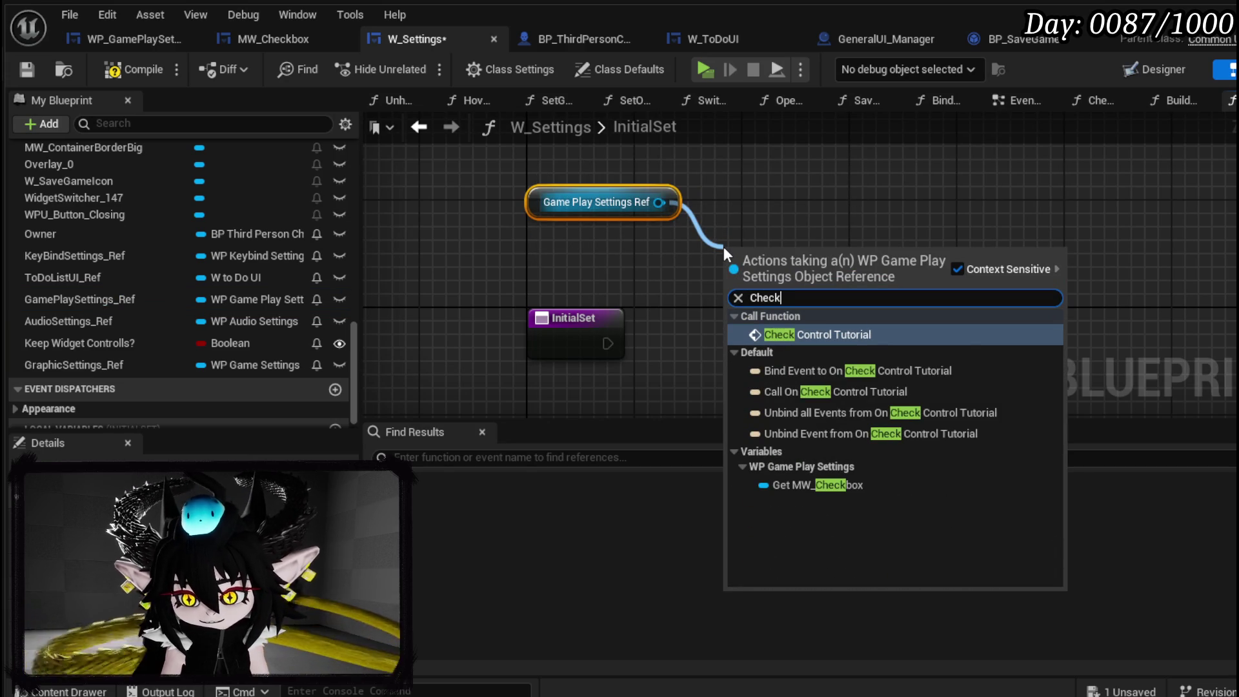
left_click(804, 484)
mouse_move(775, 261)
left_mouse_down()
mouse_move(520, 238)
mouse_move(536, 258)
left_mouse_up()
left_click_drag(651, 243, 758, 265)
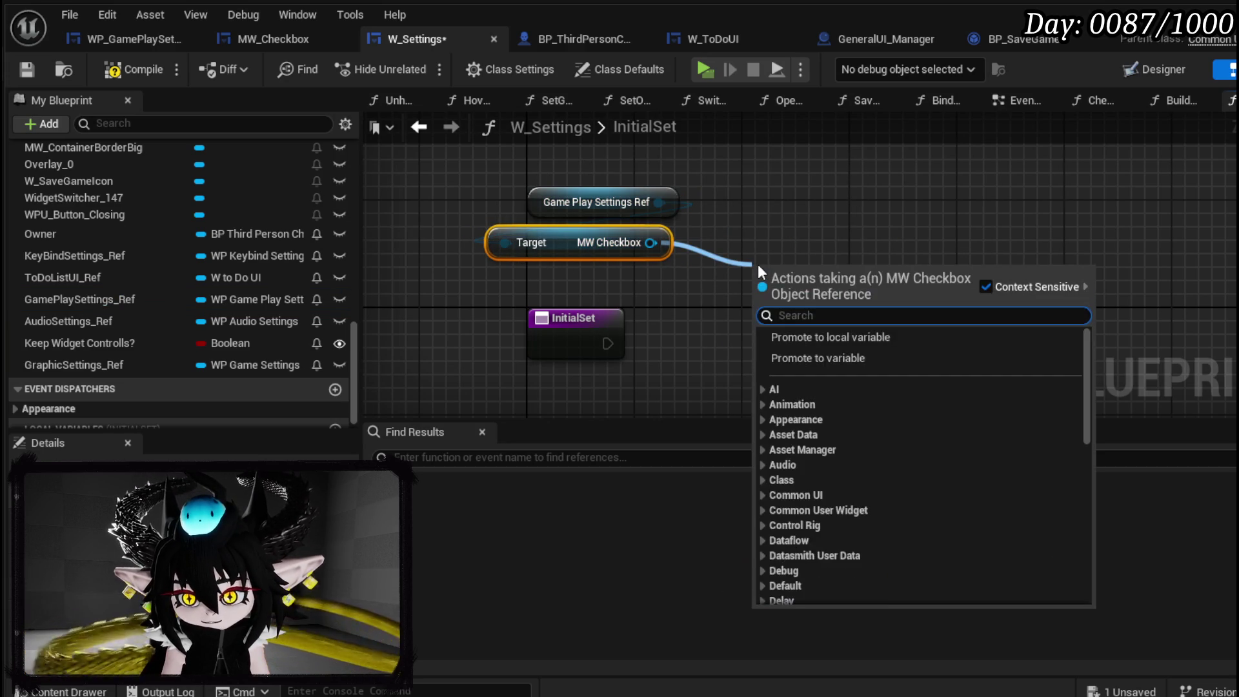
type("get check")
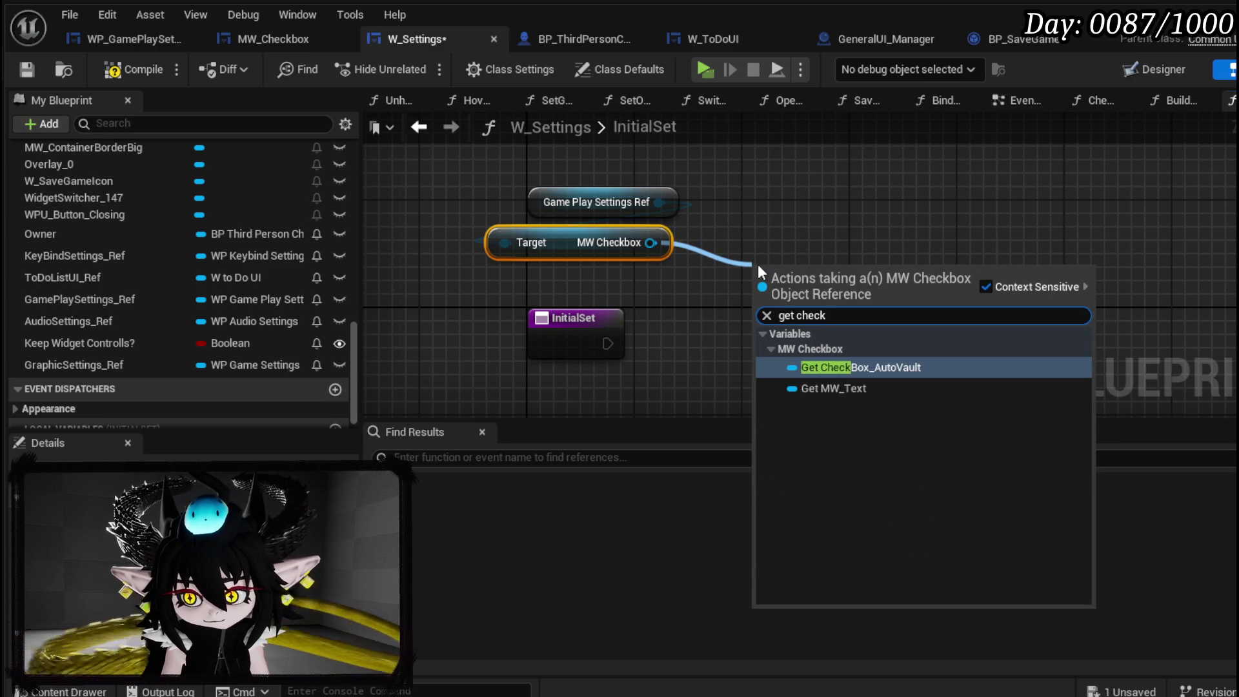
left_click(865, 368)
left_click_drag(587, 284, 510, 194)
mouse_move(854, 280)
left_mouse_down()
mouse_move(800, 240)
mouse_move(545, 253)
left_mouse_up()
Add a Set Checked State node off Check Box Auto Vault and review its state options.
mouse_move(632, 243)
left_mouse_down()
mouse_move(661, 261)
mouse_move(770, 258)
left_mouse_up()
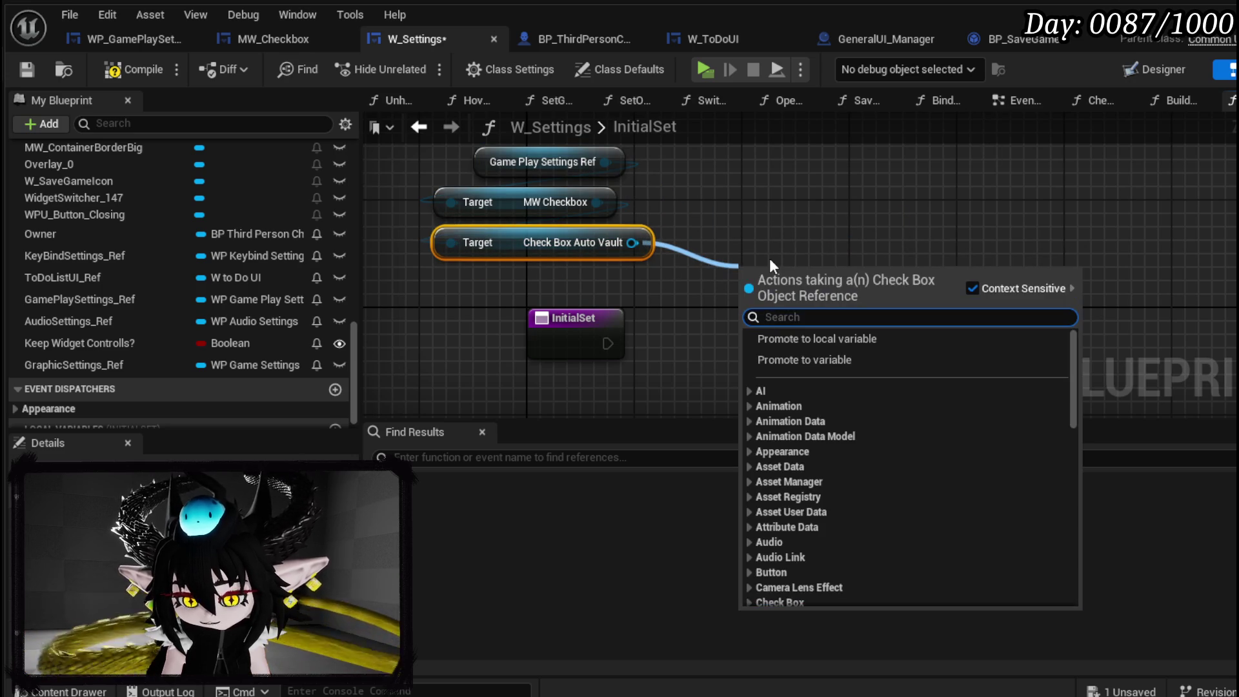
type("Set")
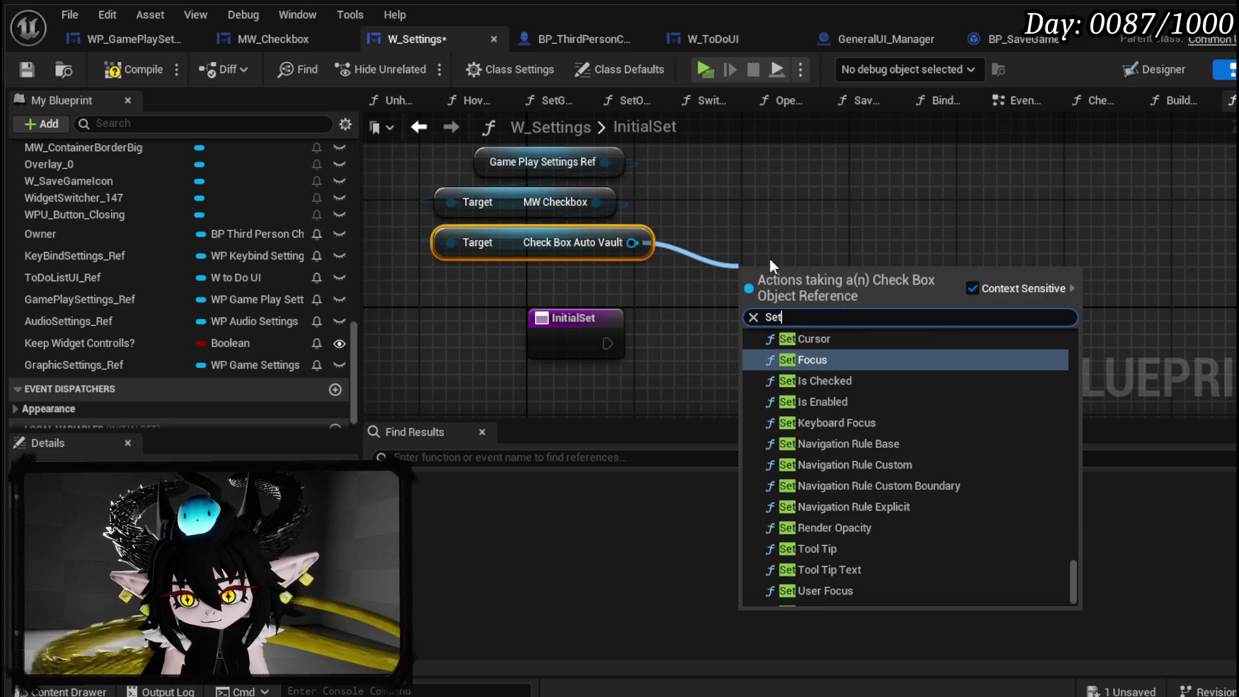
scroll(888, 353, "up", 10)
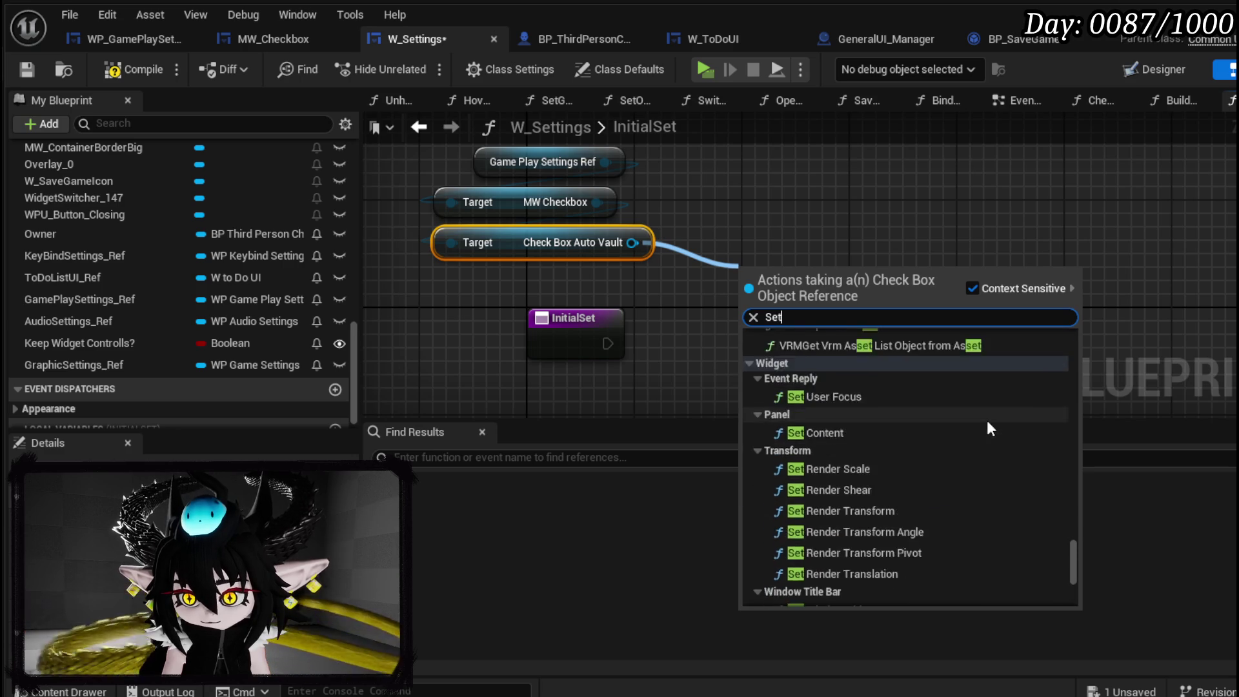
scroll(988, 419, "up", 3)
key("ctrl+a")
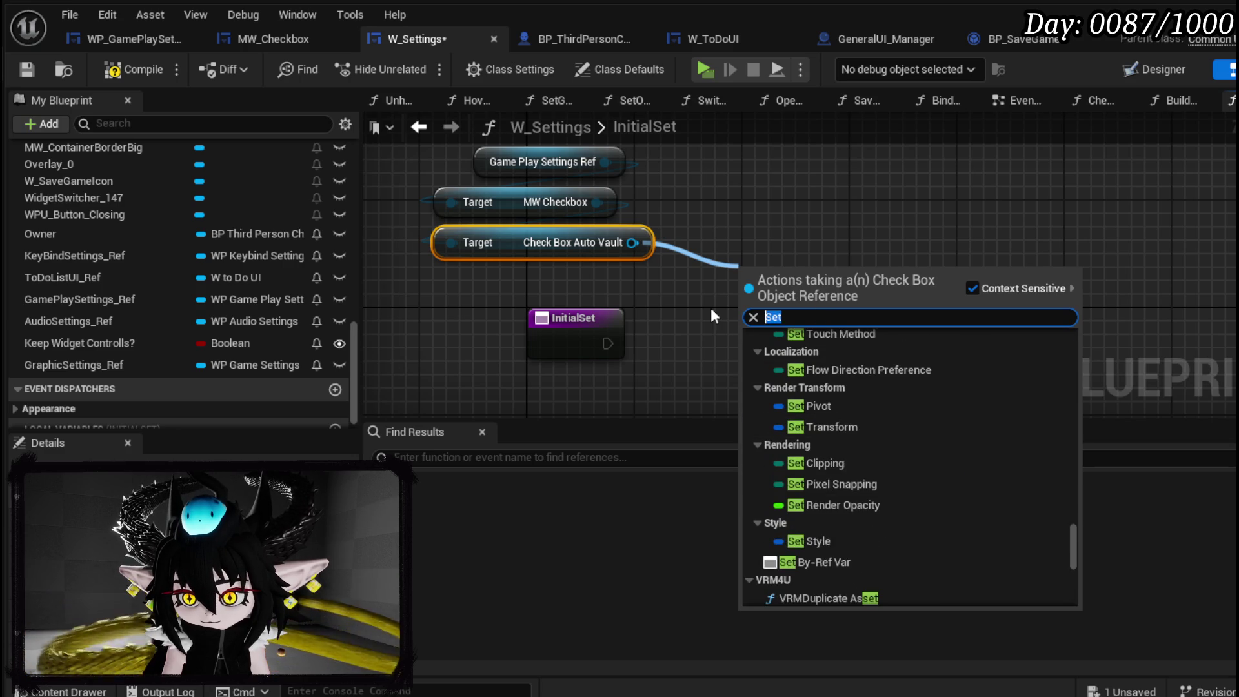
type("check")
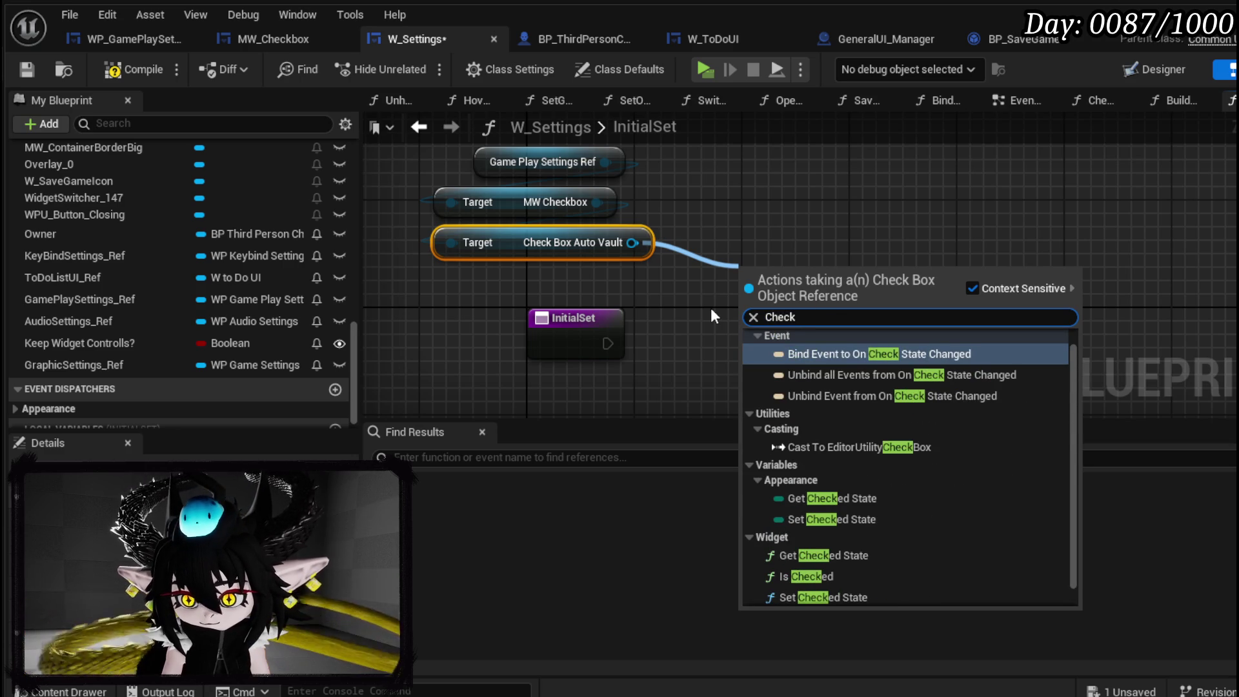
left_click(829, 596)
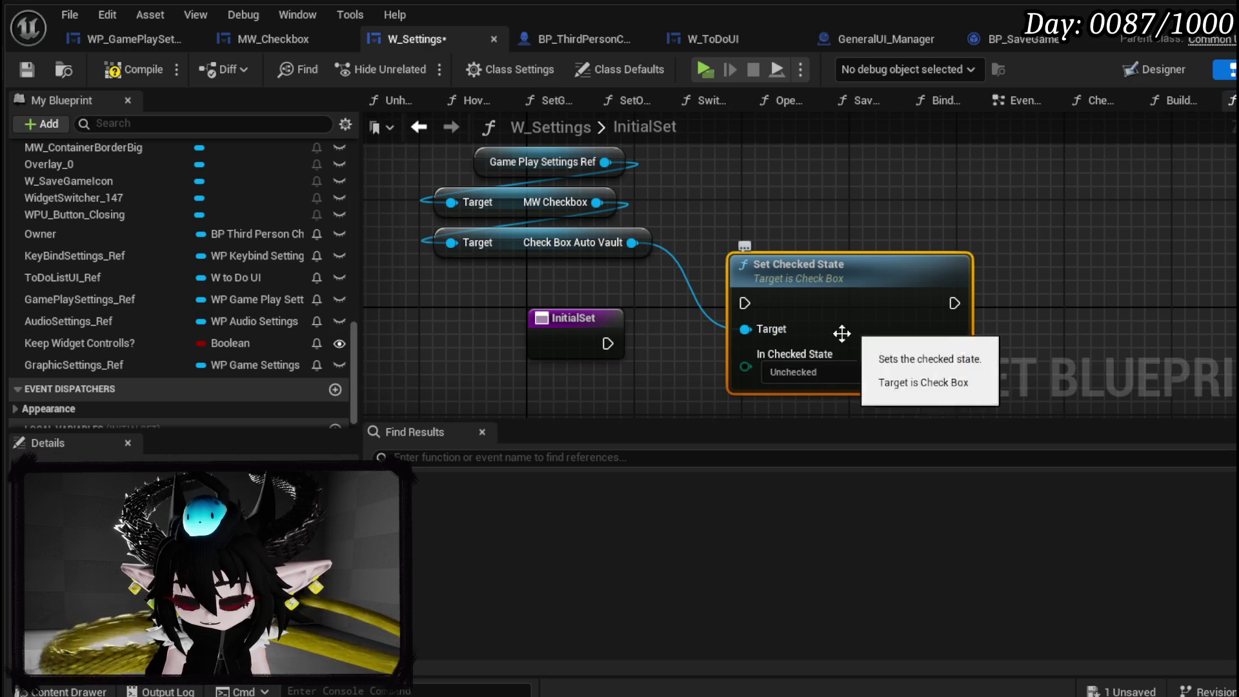
left_click(772, 322)
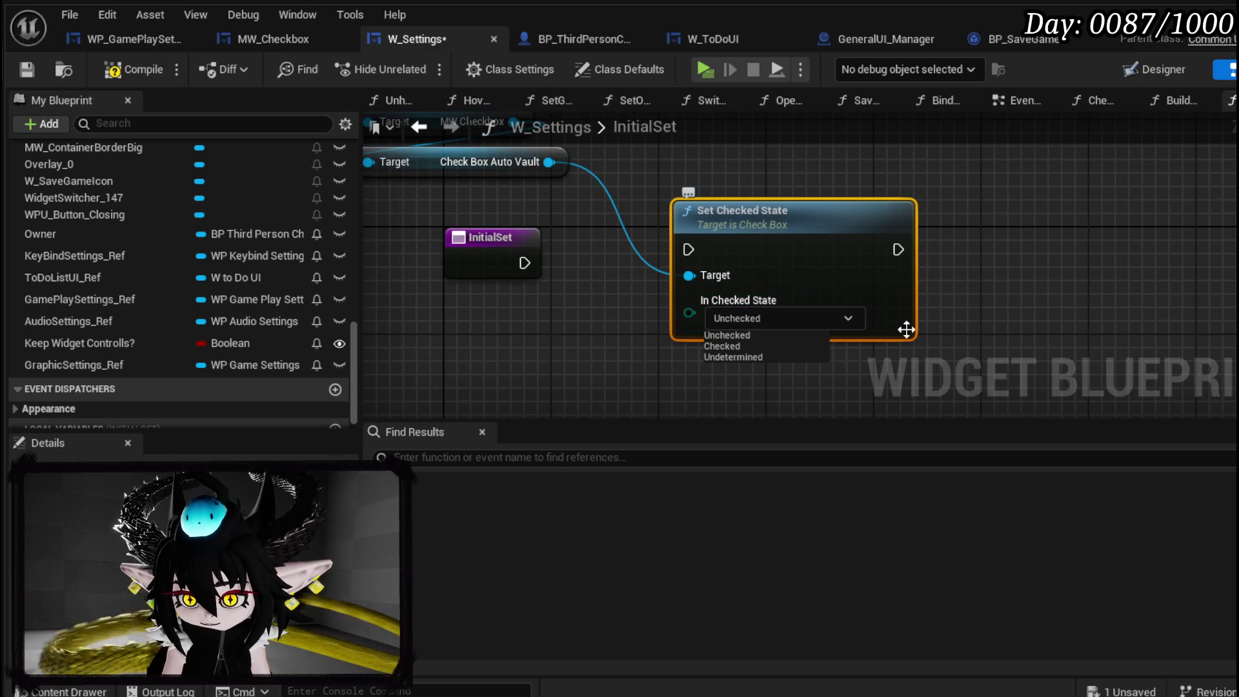
left_click(990, 326)
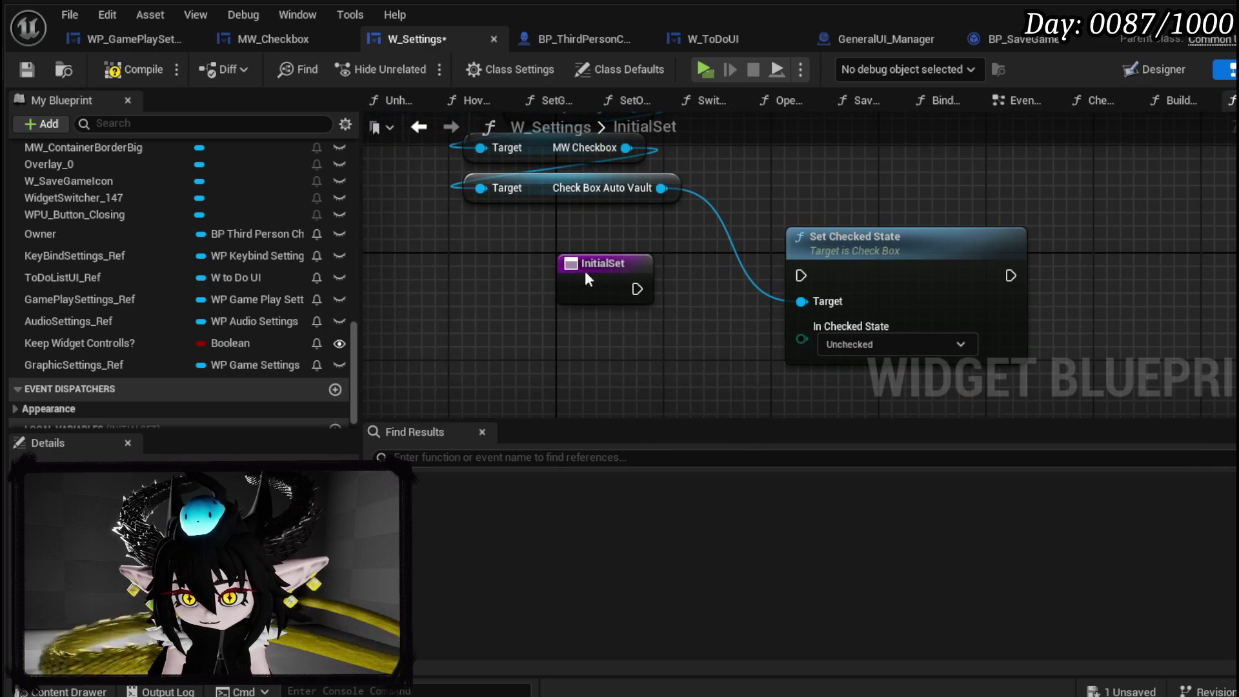
Run a Set Is Checked node for Check Box Auto Vault after InitialSet, deleting the unused Set Checked State.
left_click_drag(606, 277, 471, 246)
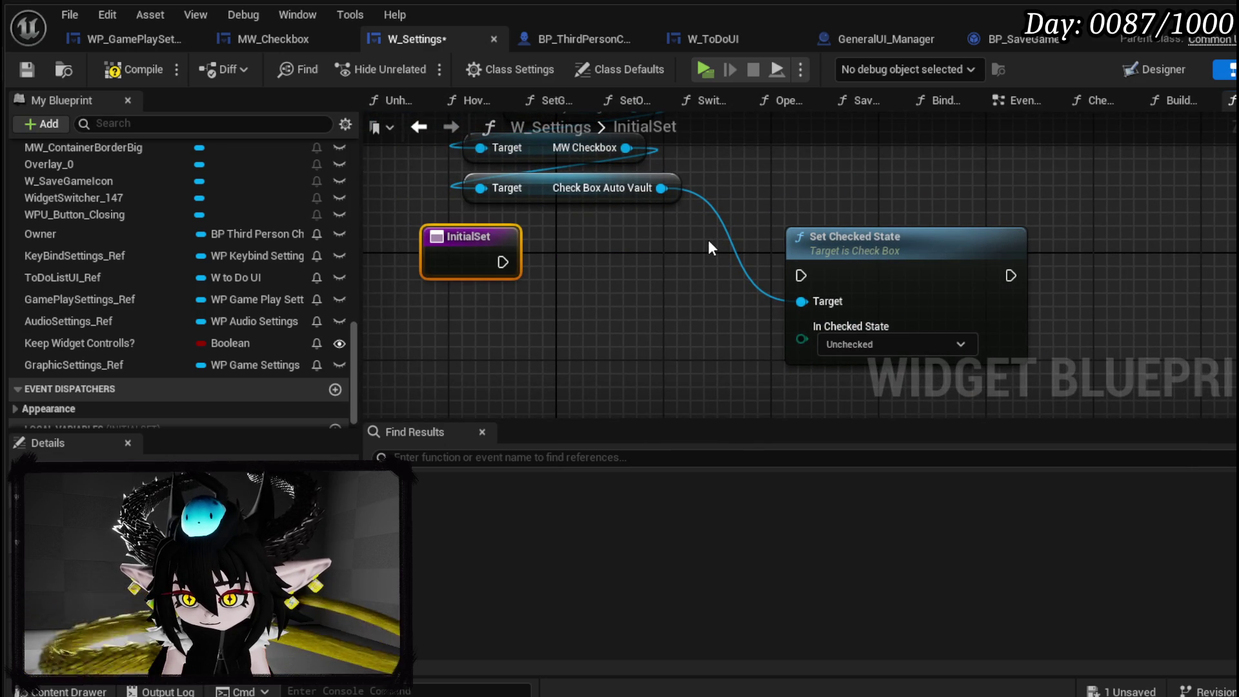
mouse_move(590, 253)
left_mouse_down()
mouse_move(610, 270)
mouse_move(877, 261)
left_mouse_up()
left_click_drag(660, 216, 758, 218)
type("set")
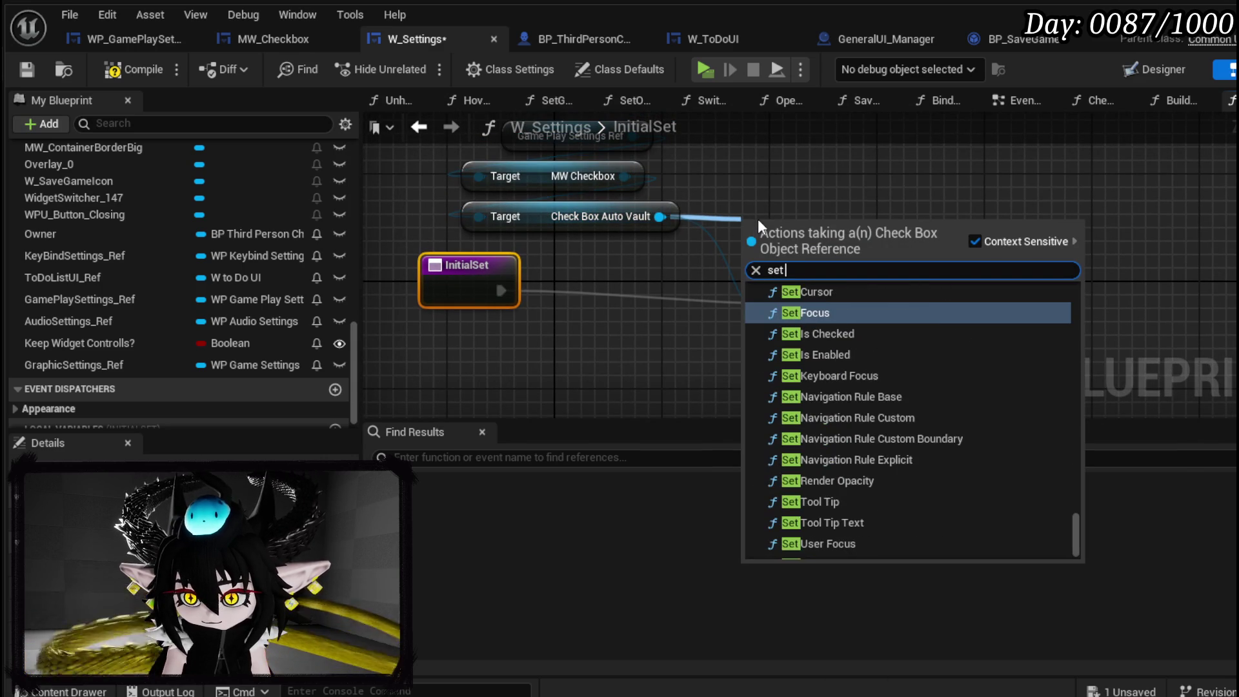
type(" Check")
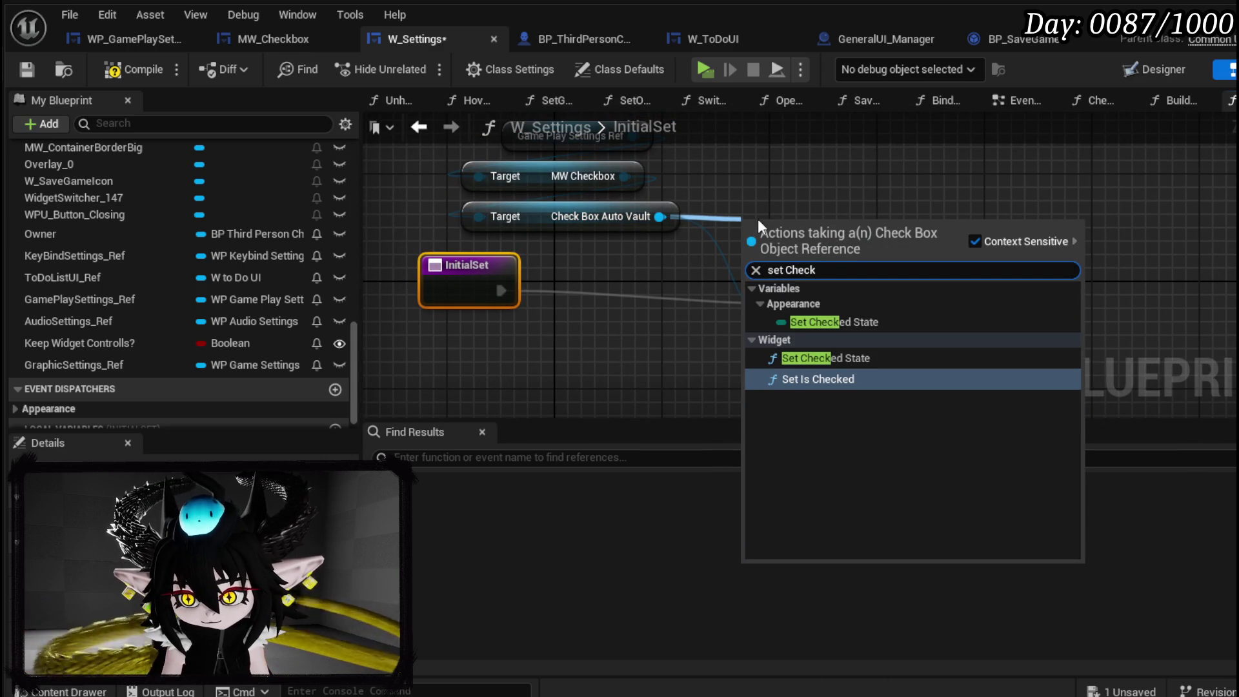
left_click(779, 379)
left_click_drag(749, 251, 661, 291)
left_click_drag(501, 290, 651, 303)
left_click(852, 267)
key("Delete")
mouse_move(658, 254)
left_mouse_down()
mouse_move(792, 240)
mouse_move(873, 321)
left_mouse_up()
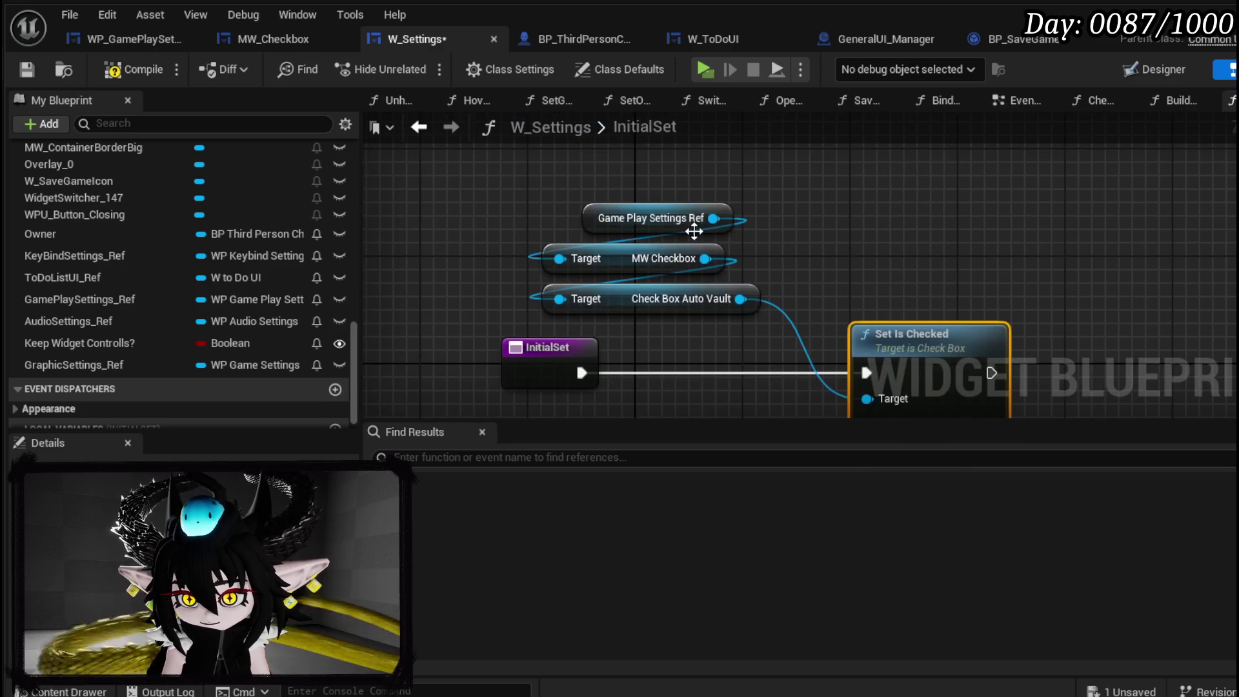
Get BPC Settings from the Owner variable and add a Tutorial? getter from it.
left_click_drag(471, 216, 512, 116)
scroll(54, 284, "up", 2)
mouse_move(54, 284)
left_mouse_down()
mouse_move(347, 305)
mouse_move(439, 329)
left_mouse_up()
left_click(481, 327)
left_click_drag(516, 302, 520, 354)
type("setting")
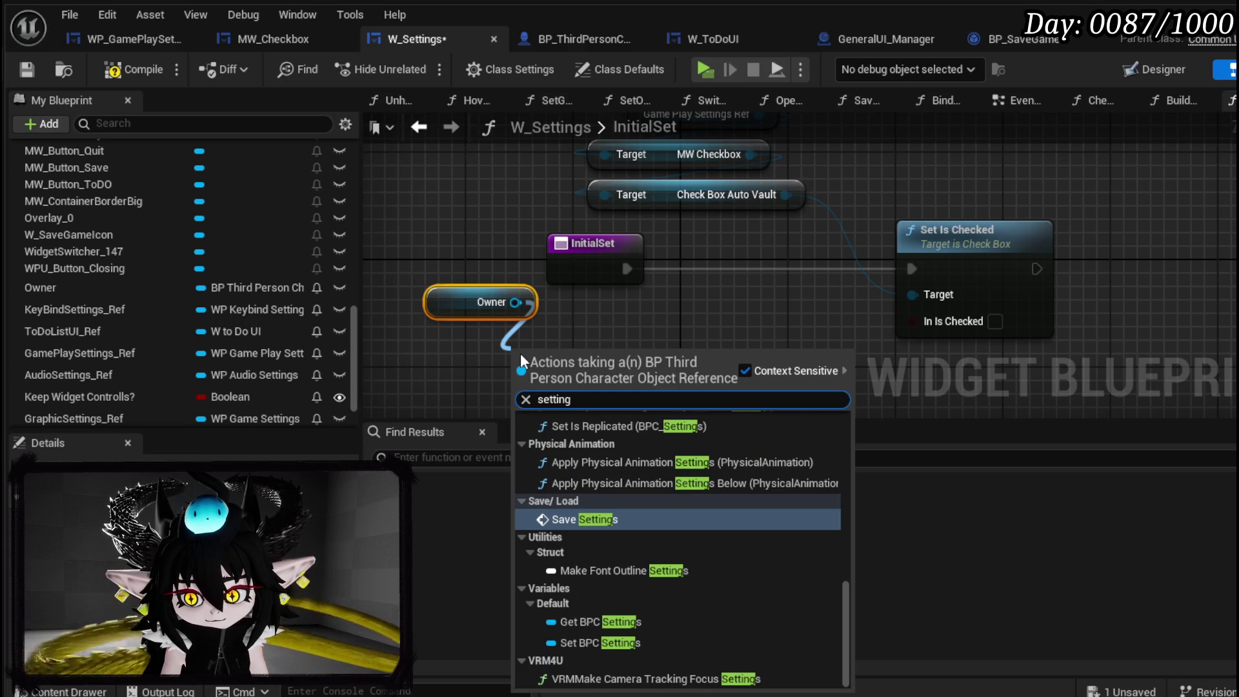
key("Down")
key("Down")
key("Down")
key("Return")
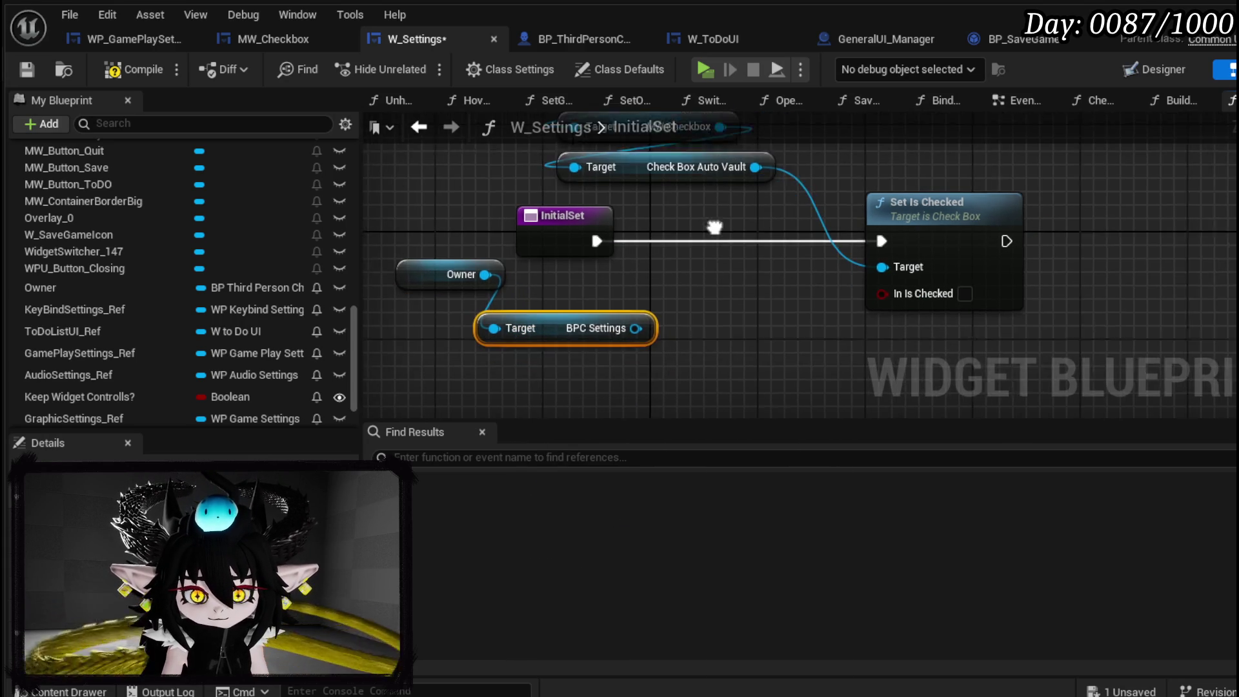
left_click_drag(626, 313, 569, 348)
type("Tut")
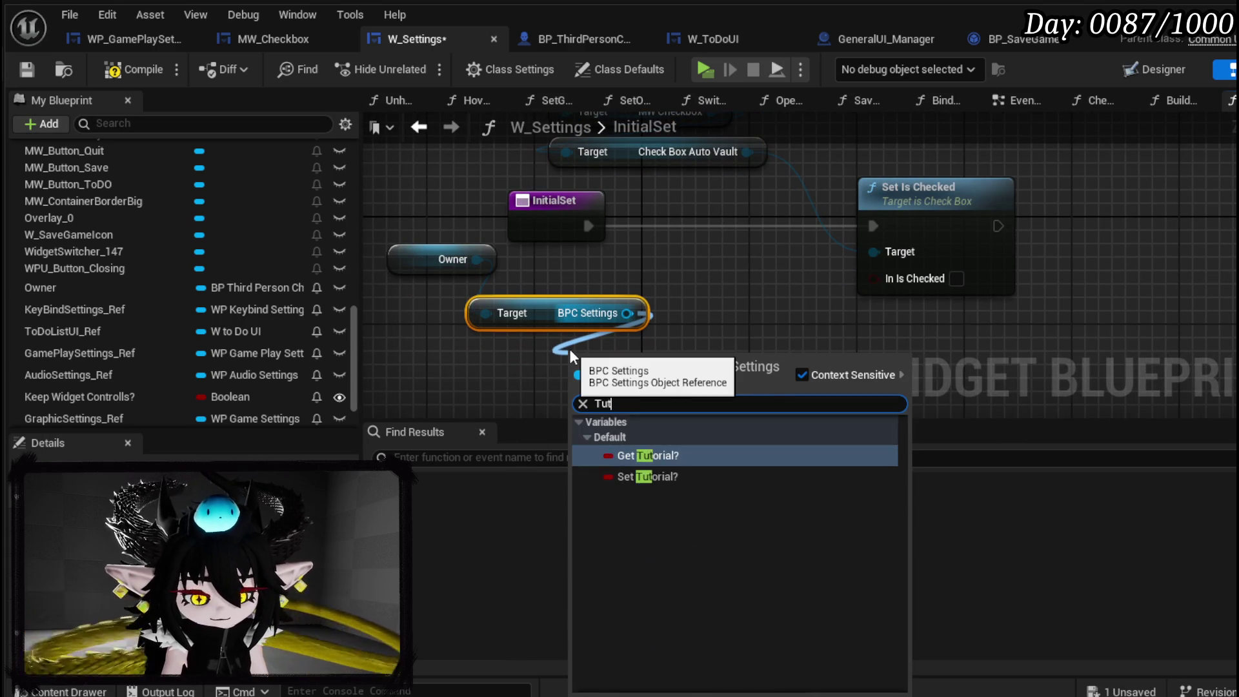
key("Return")
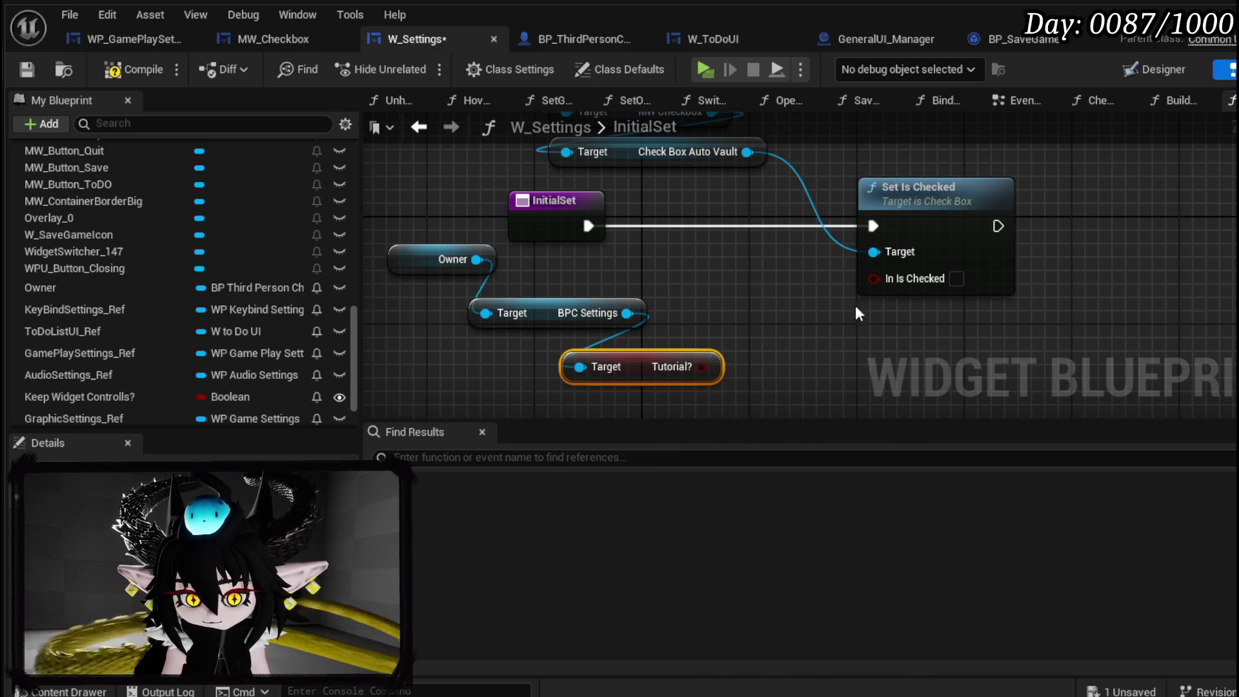
Wire Tutorial? into In Is Checked, compile and save, and close W_Settings.
left_click(902, 323)
left_click_drag(702, 367, 874, 277)
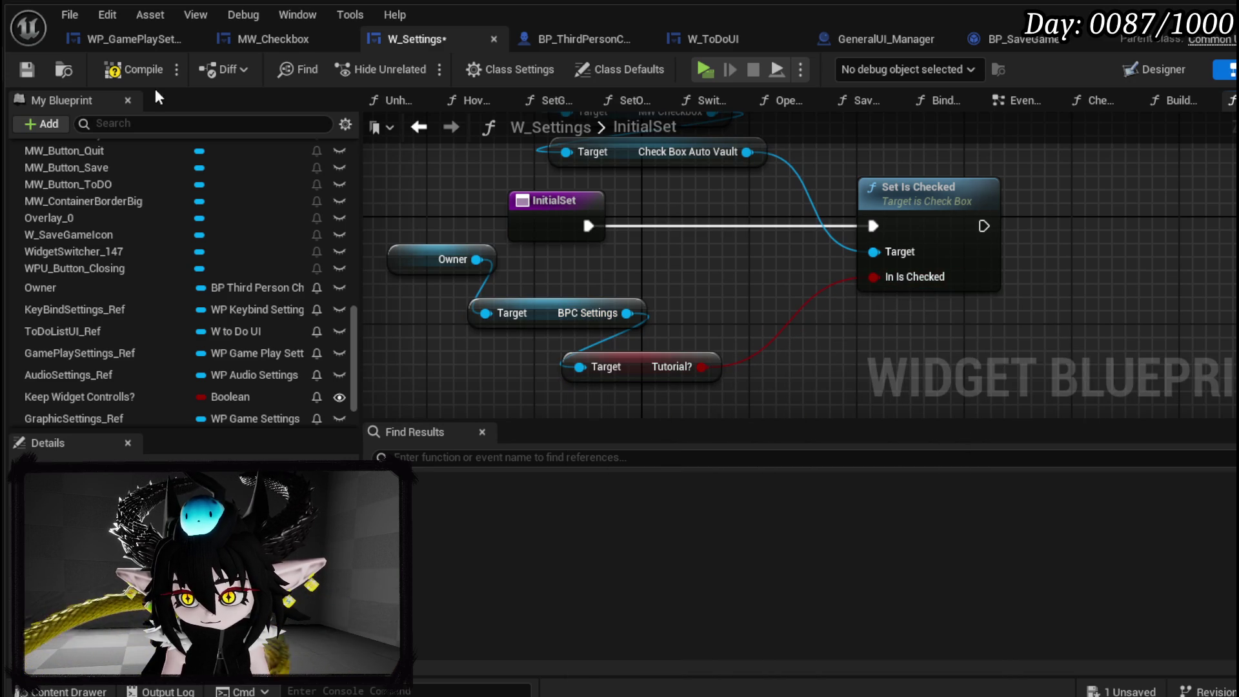
left_click(29, 71)
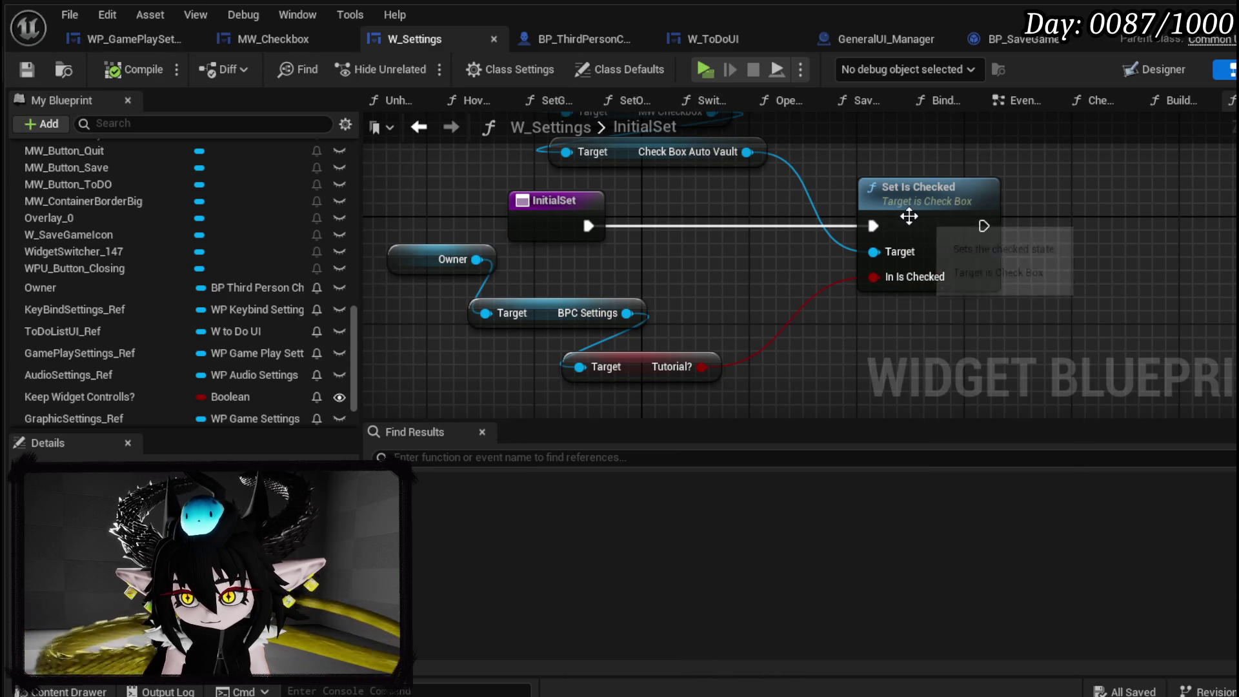
left_click(1207, 10)
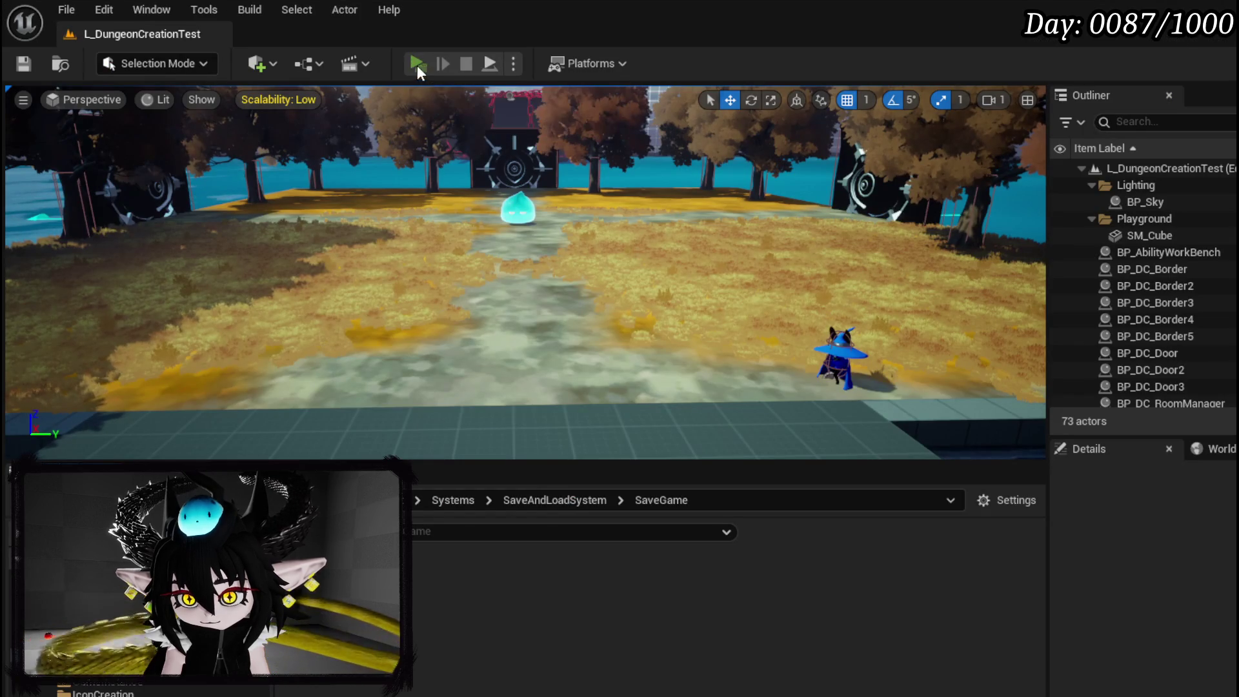
key("alt+p")
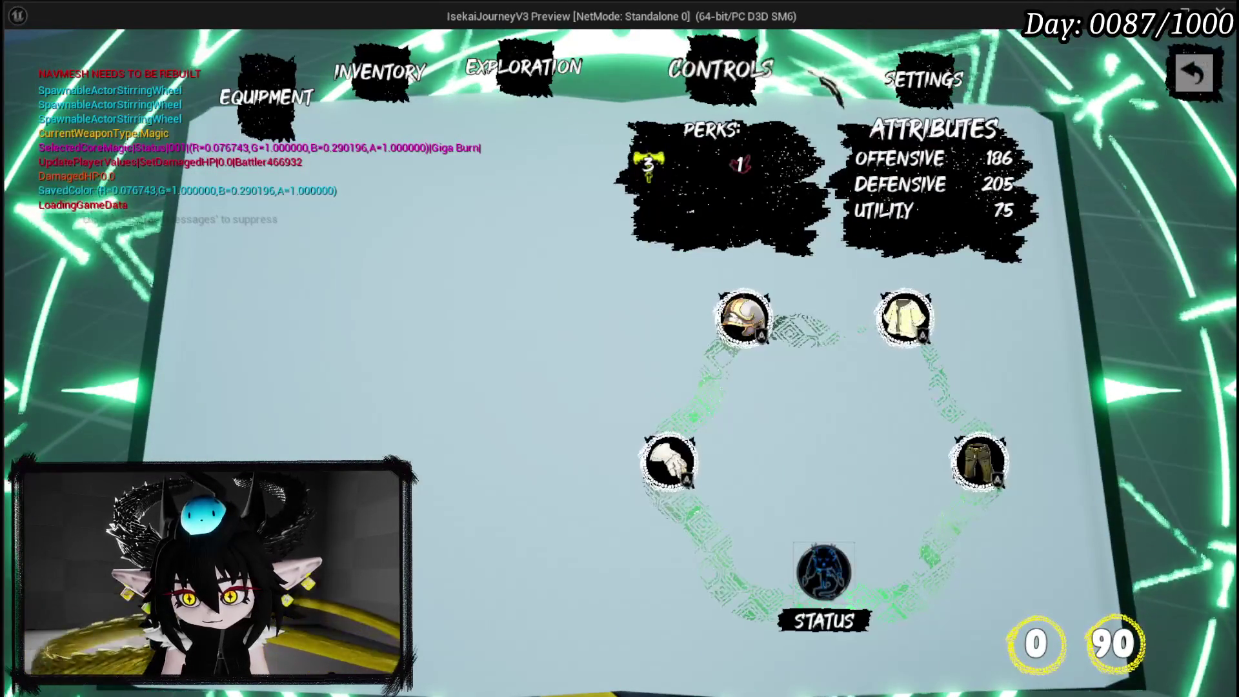
left_click(920, 71)
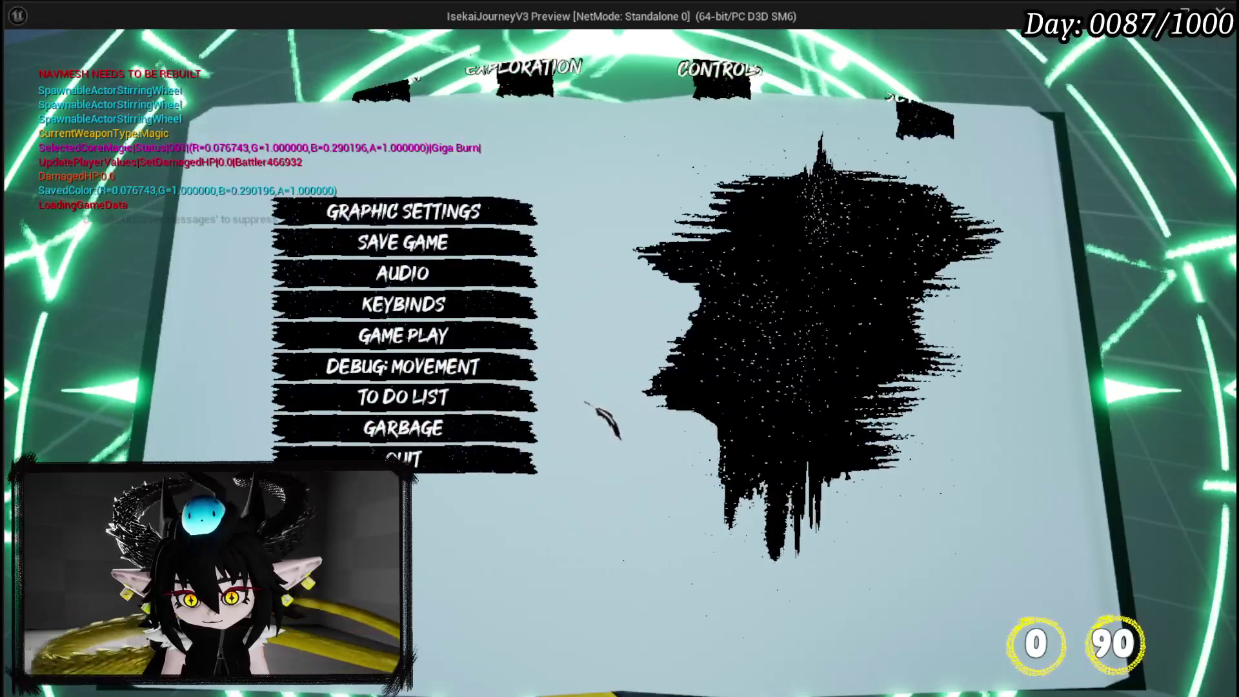
left_click(426, 335)
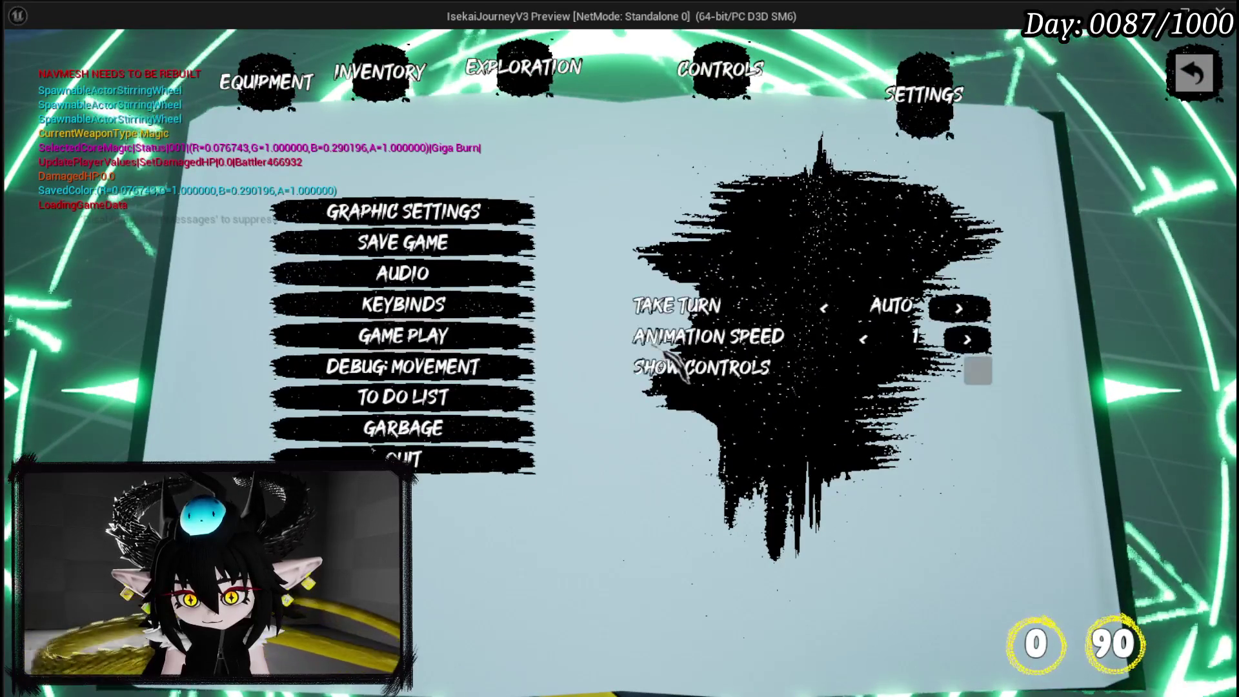
left_click(978, 372)
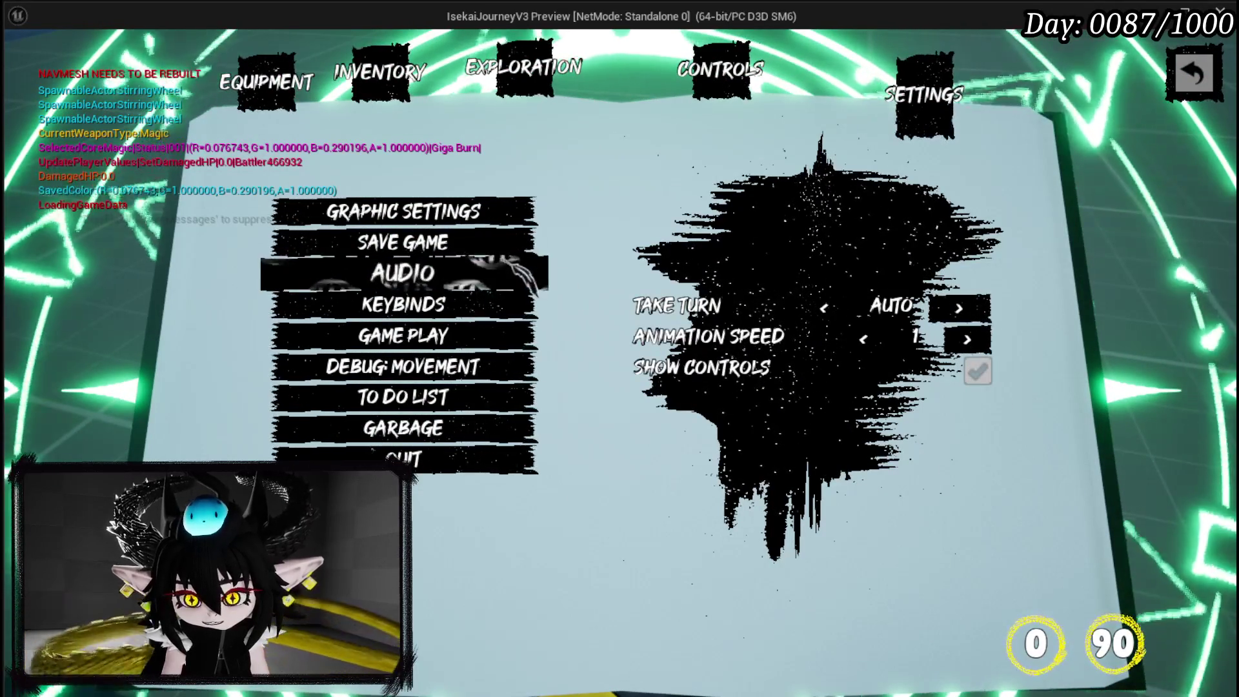
left_click(1193, 74)
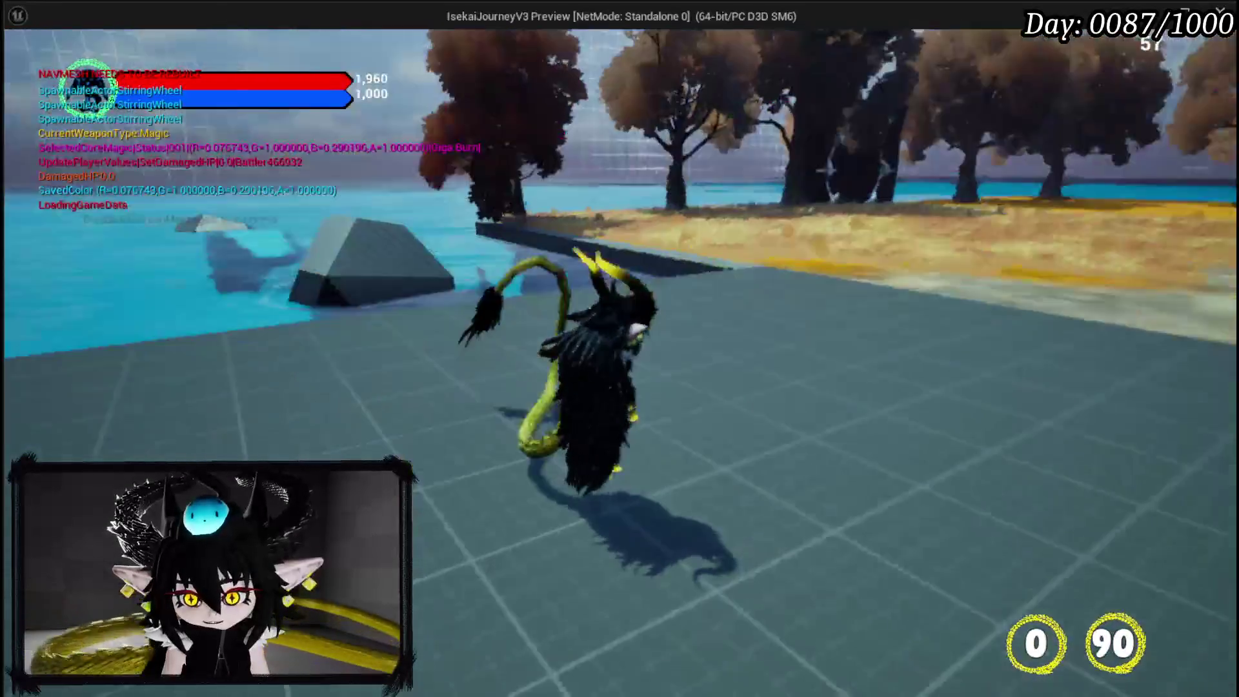
key("w")
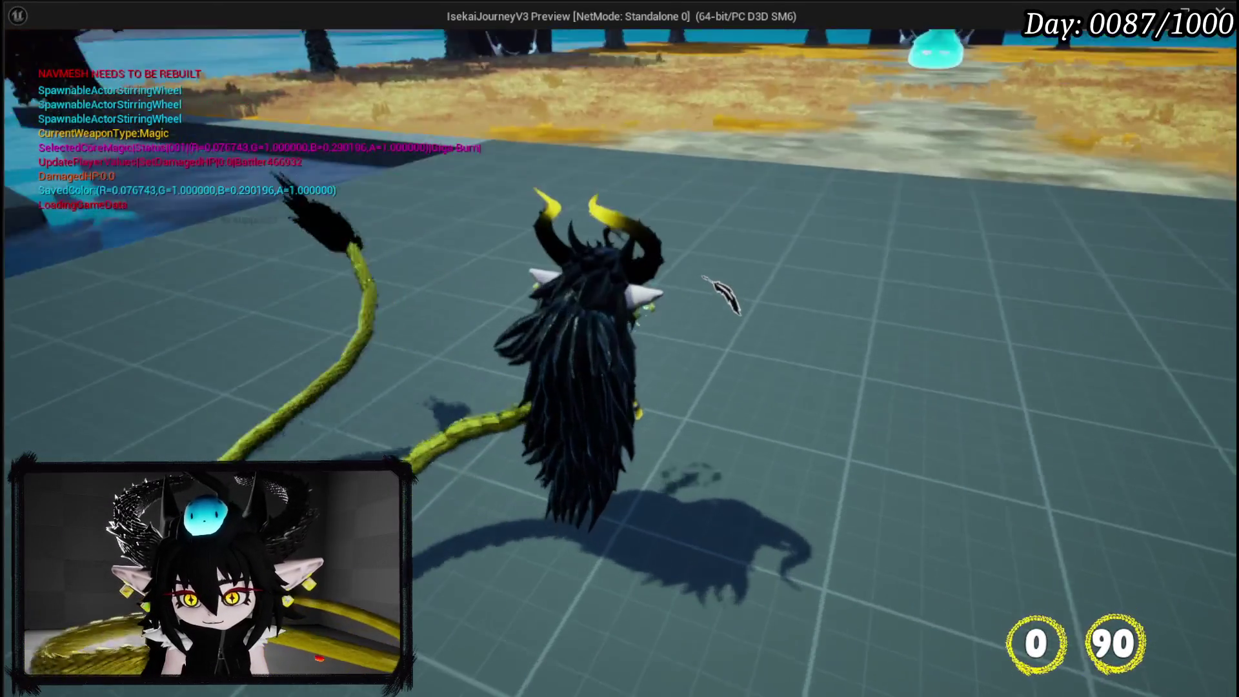
key("Escape")
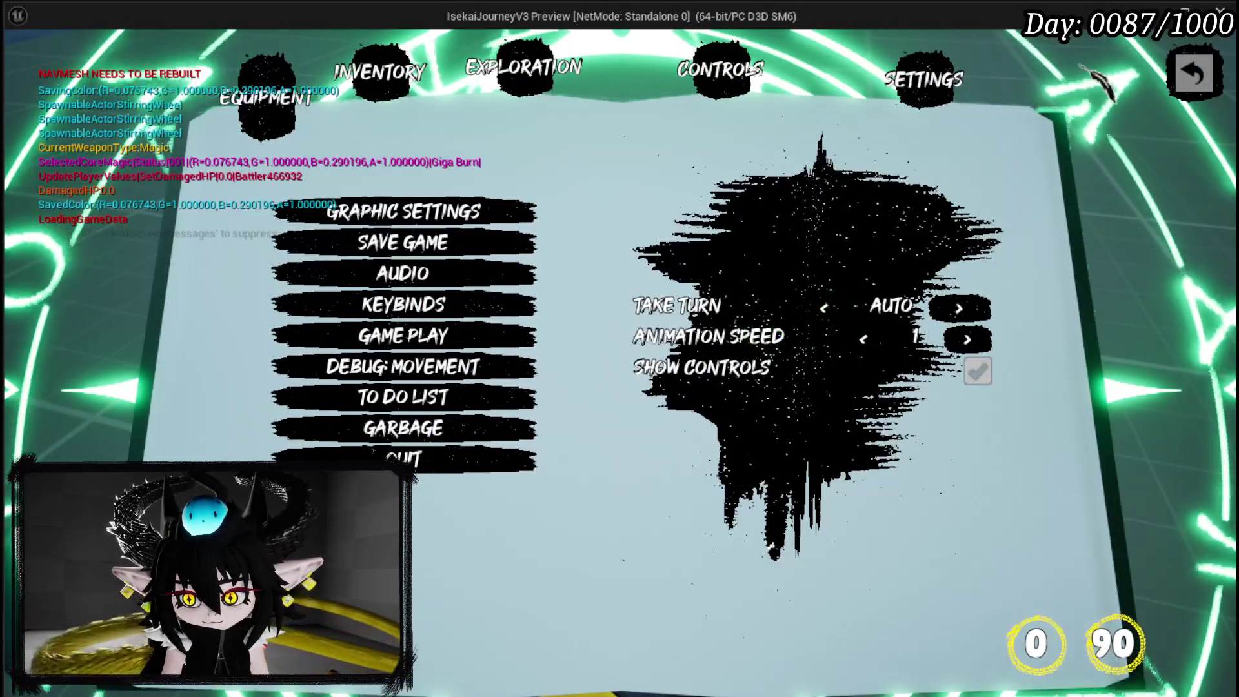
key("Escape")
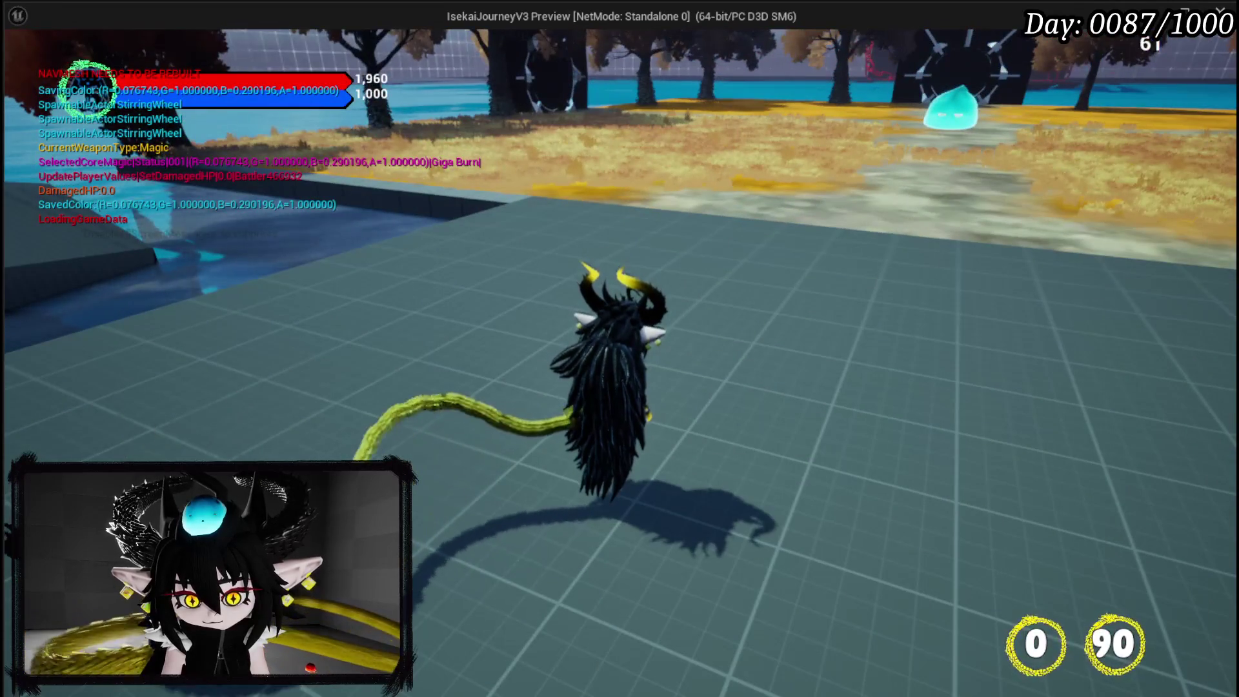
key("Escape")
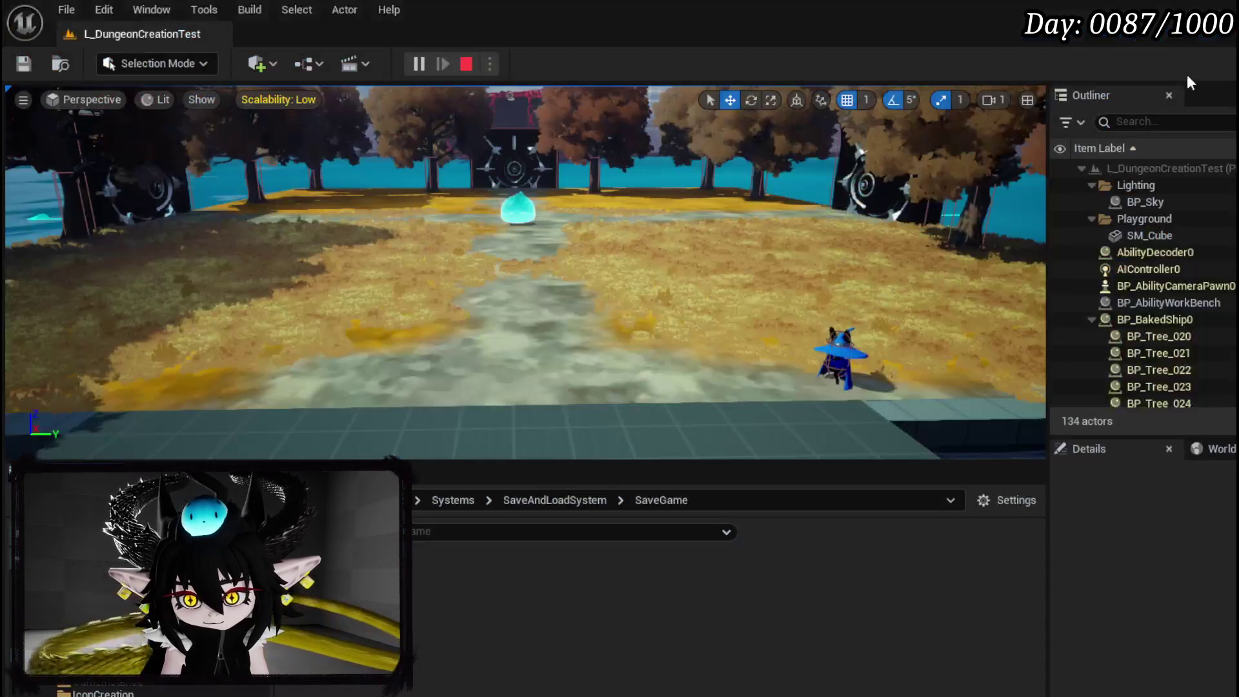
key("alt+p")
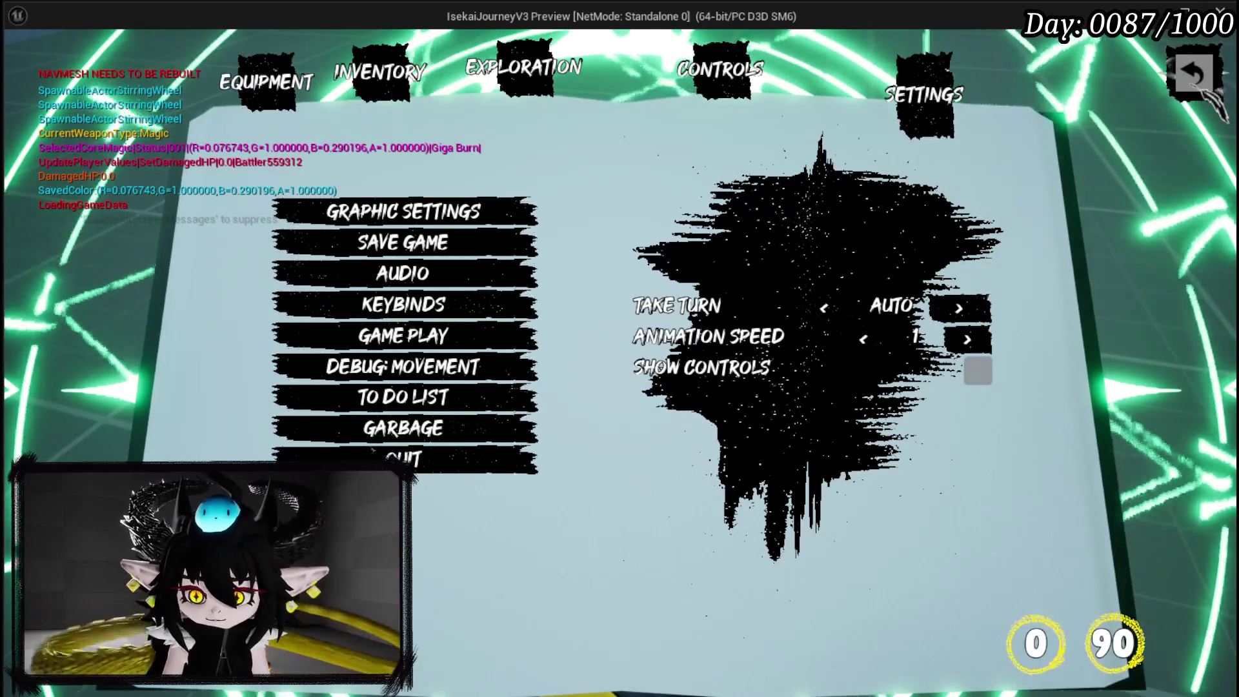
left_click(1194, 76)
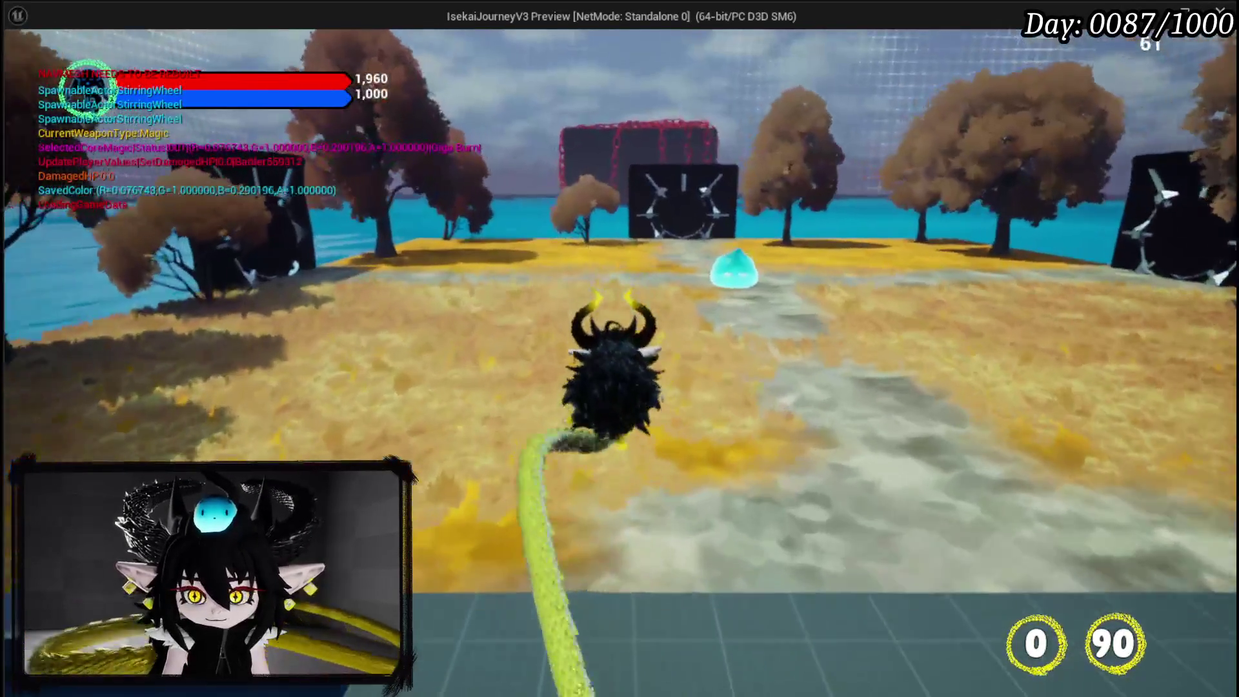
key("d")
key("w")
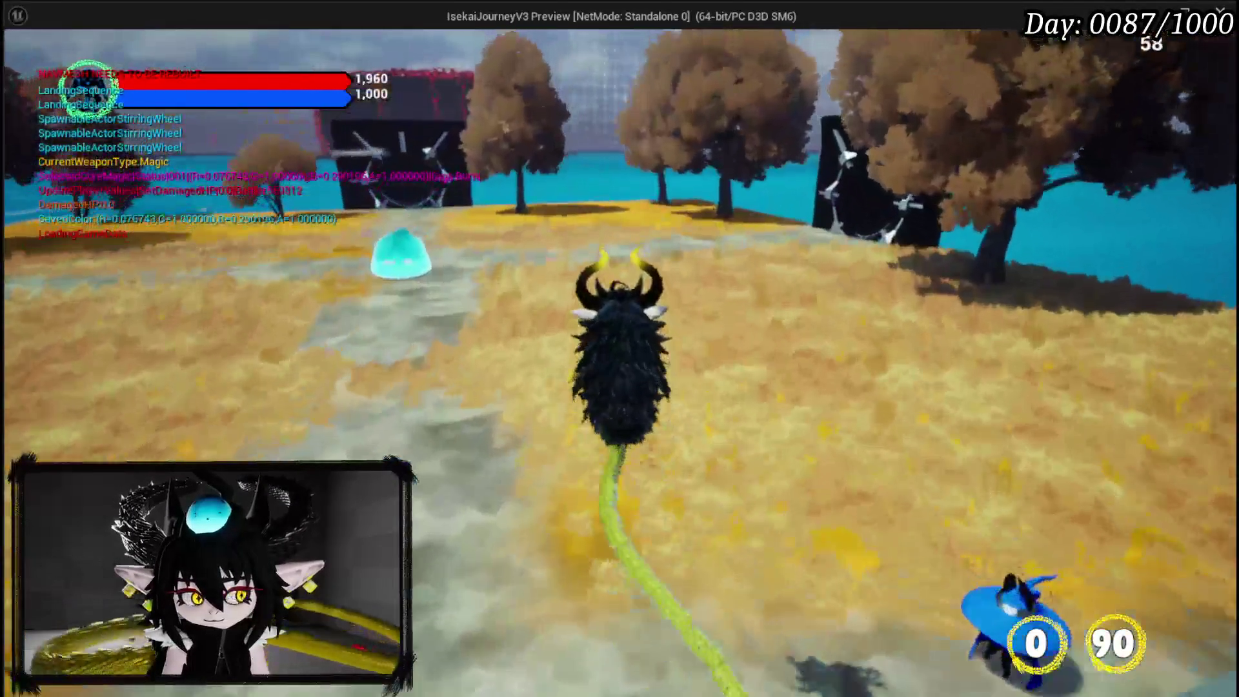
key("w")
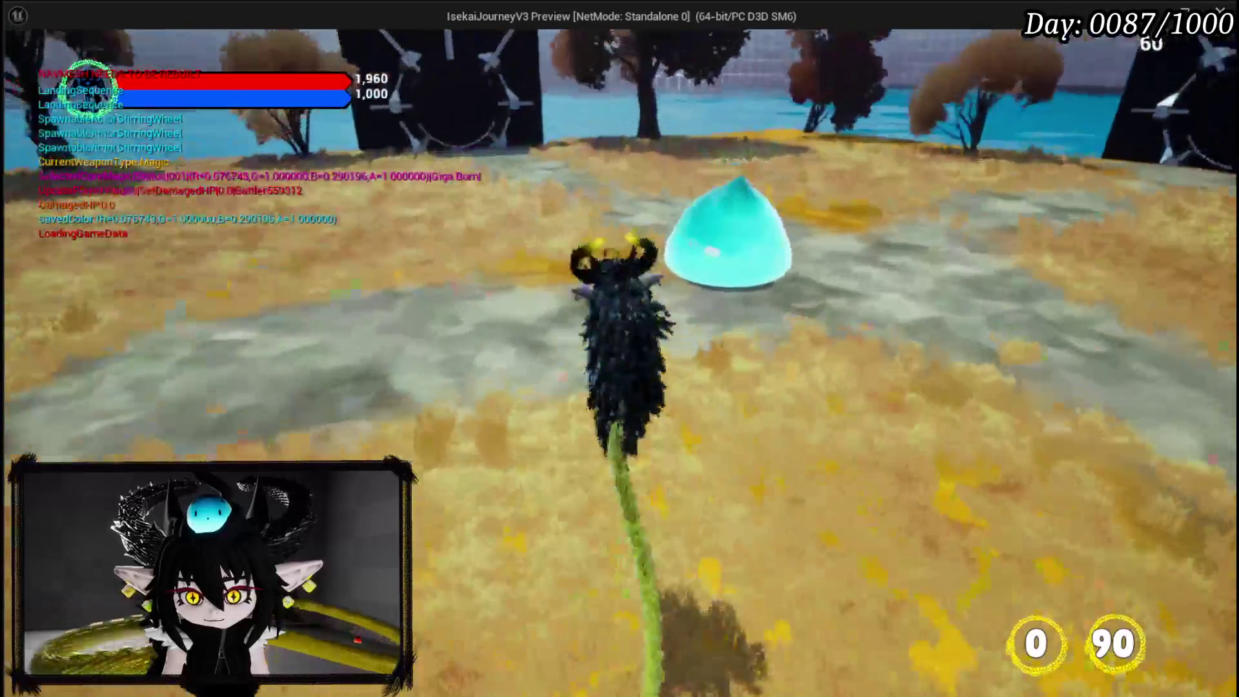
key("w")
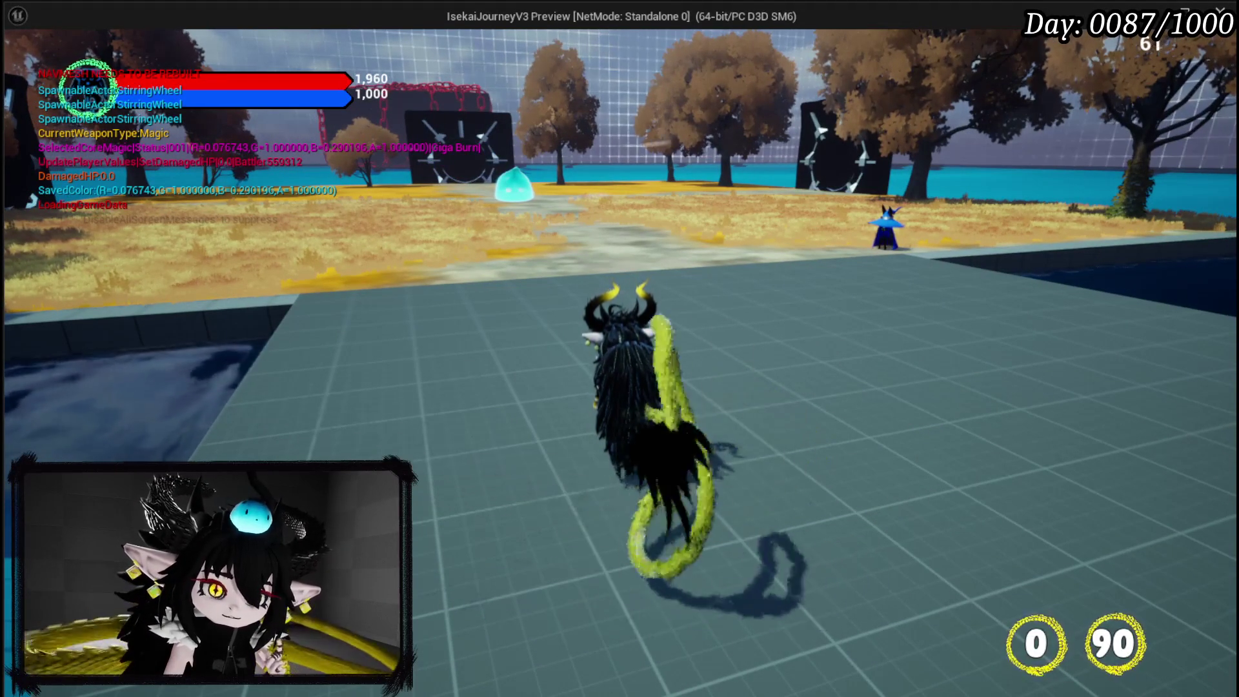
key("Escape")
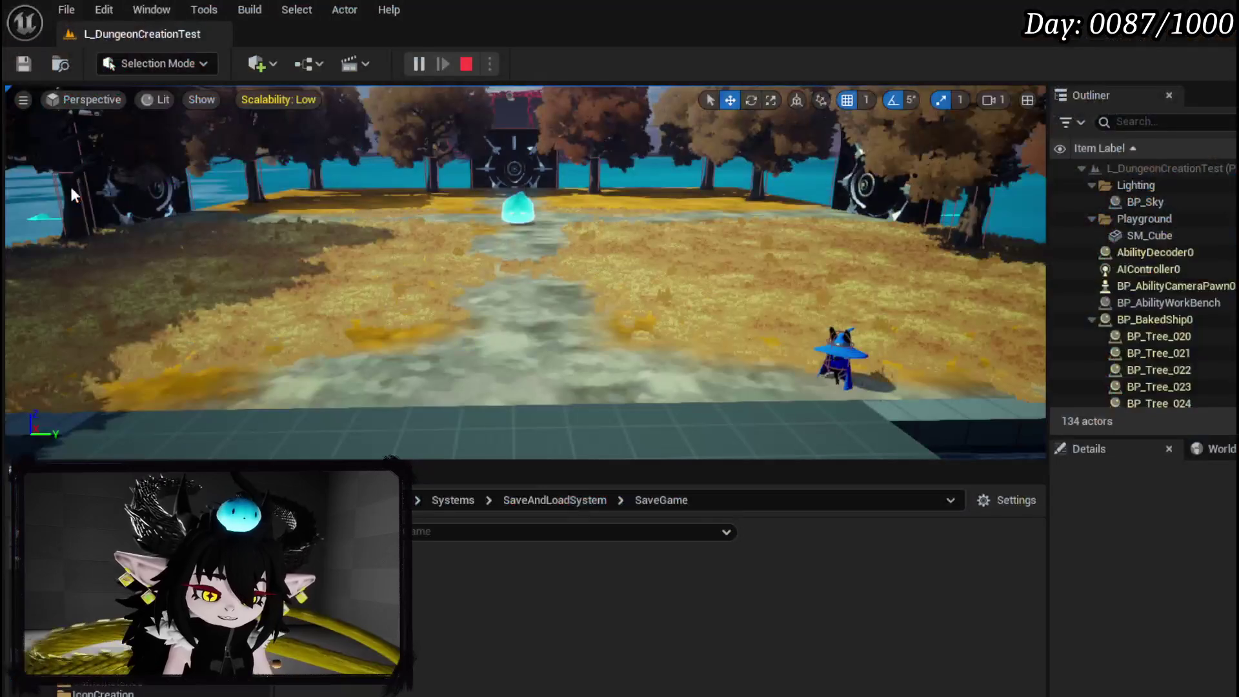
Save the L_DungeonCreationTest level and relaunch the game preview with Alt+P.
left_click(35, 63)
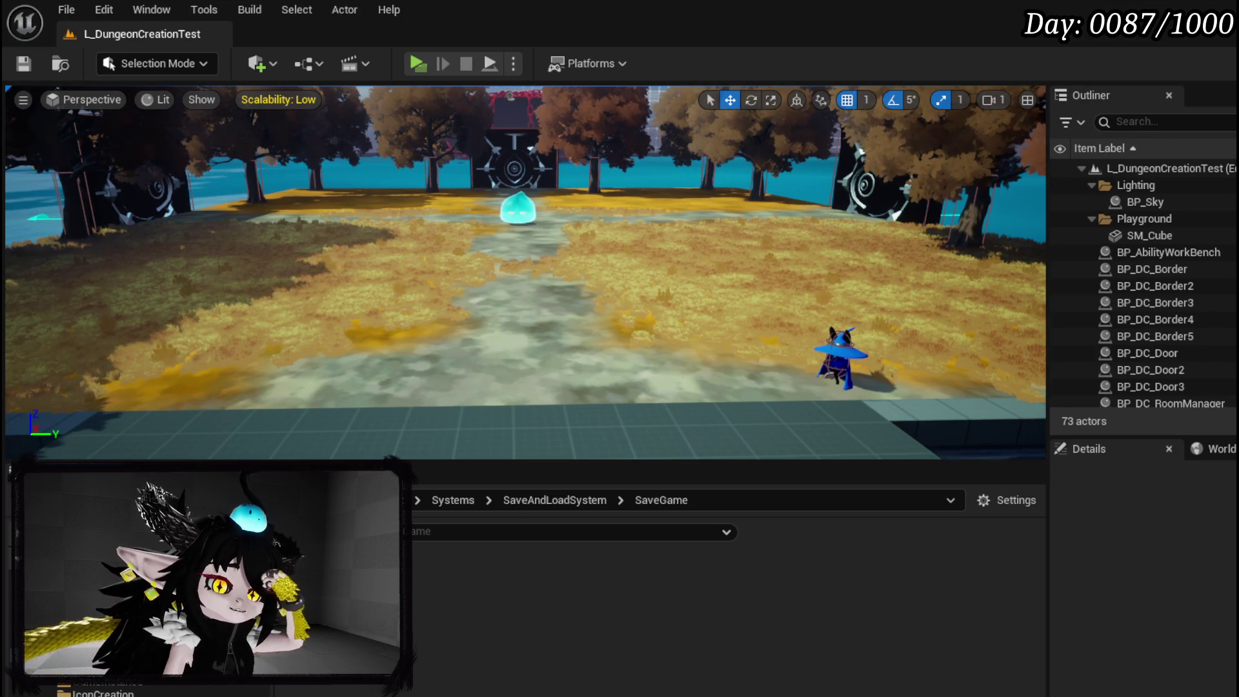
key("ctrl+s")
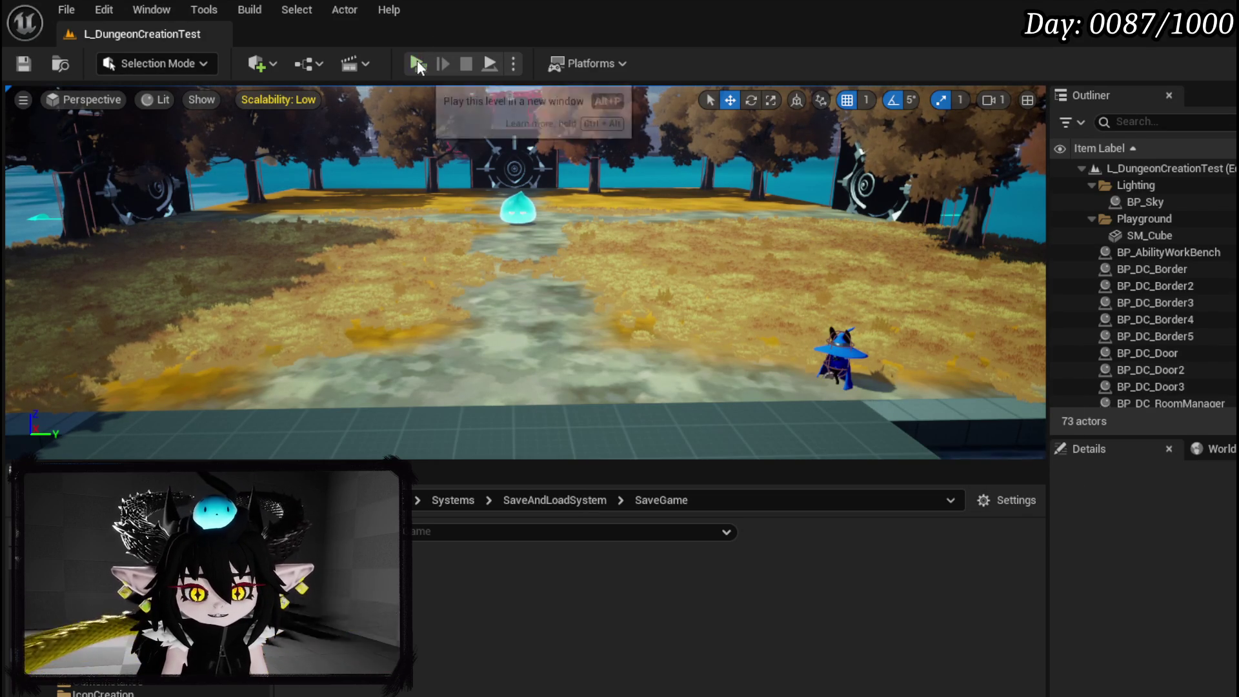
key("alt+p")
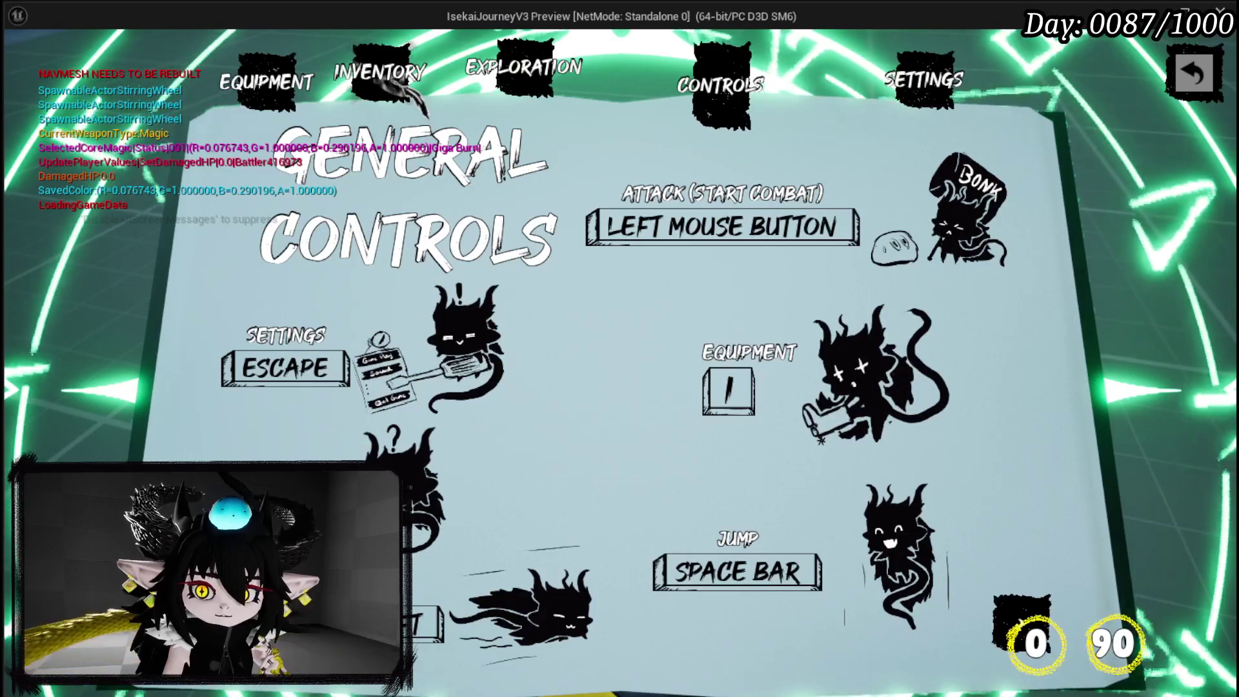
Turn to the book's Inventory page and browse the IRON_CHEST and IRON_LEGS equipment stats.
left_click(395, 82)
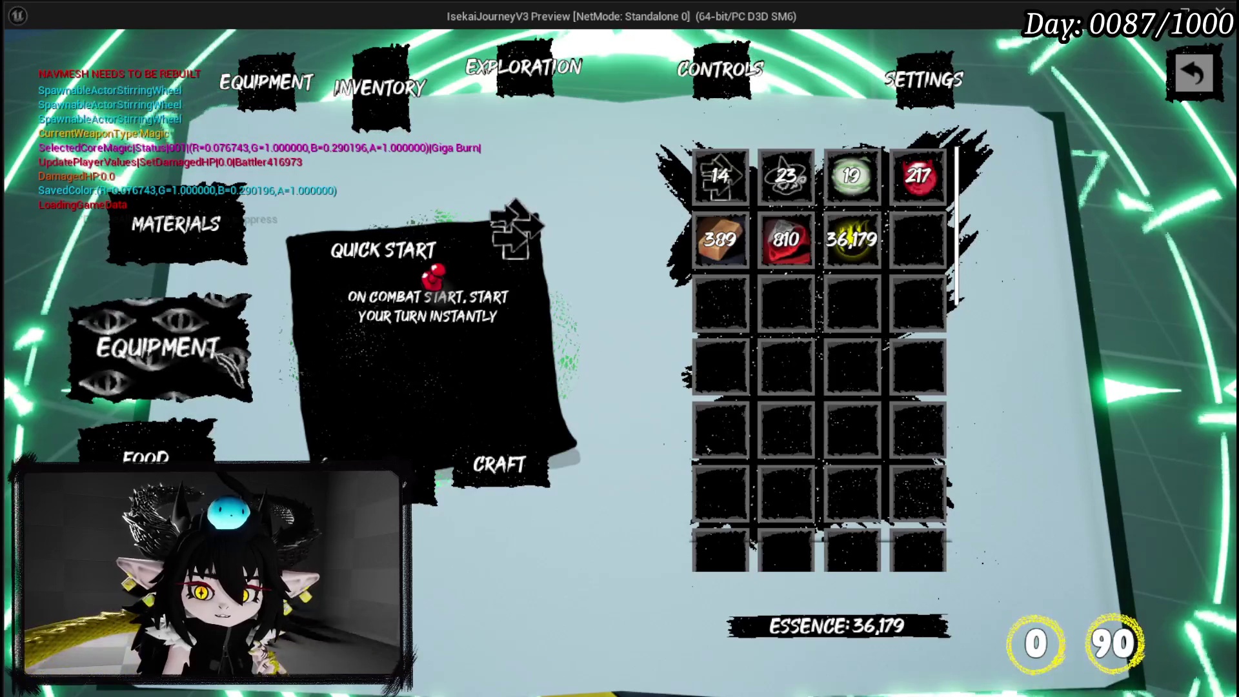
key("Right")
key("Right")
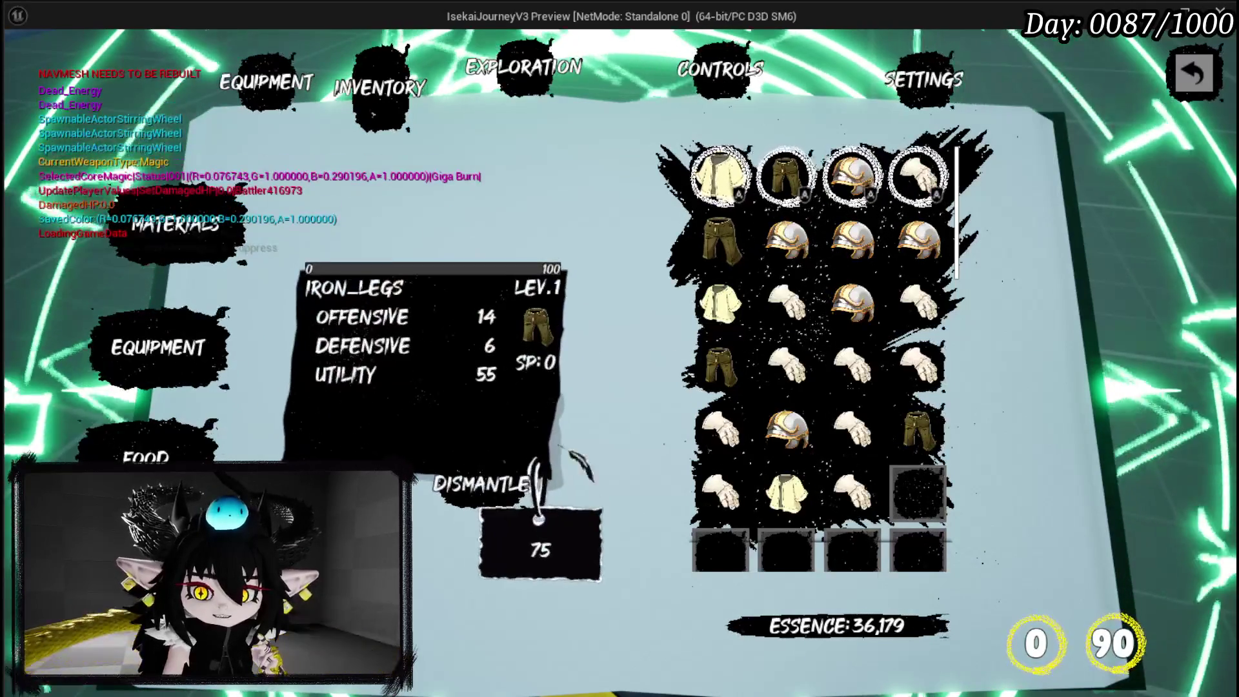
key("Return")
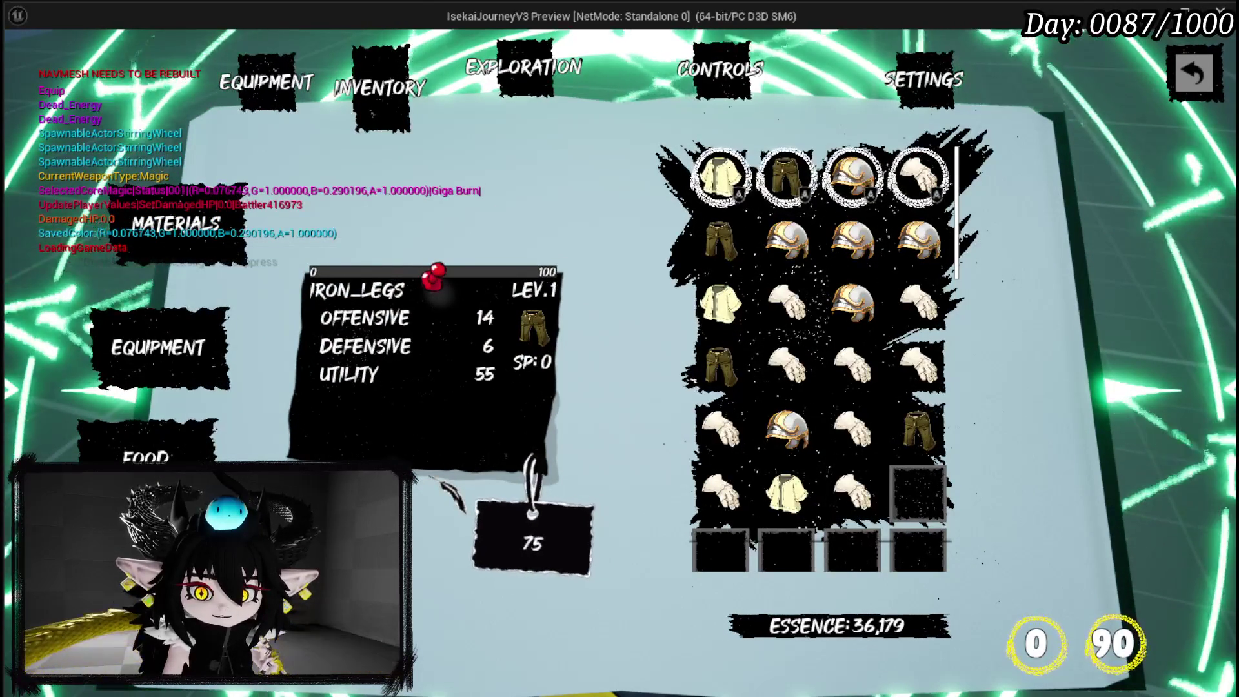
key("Left")
key("Return")
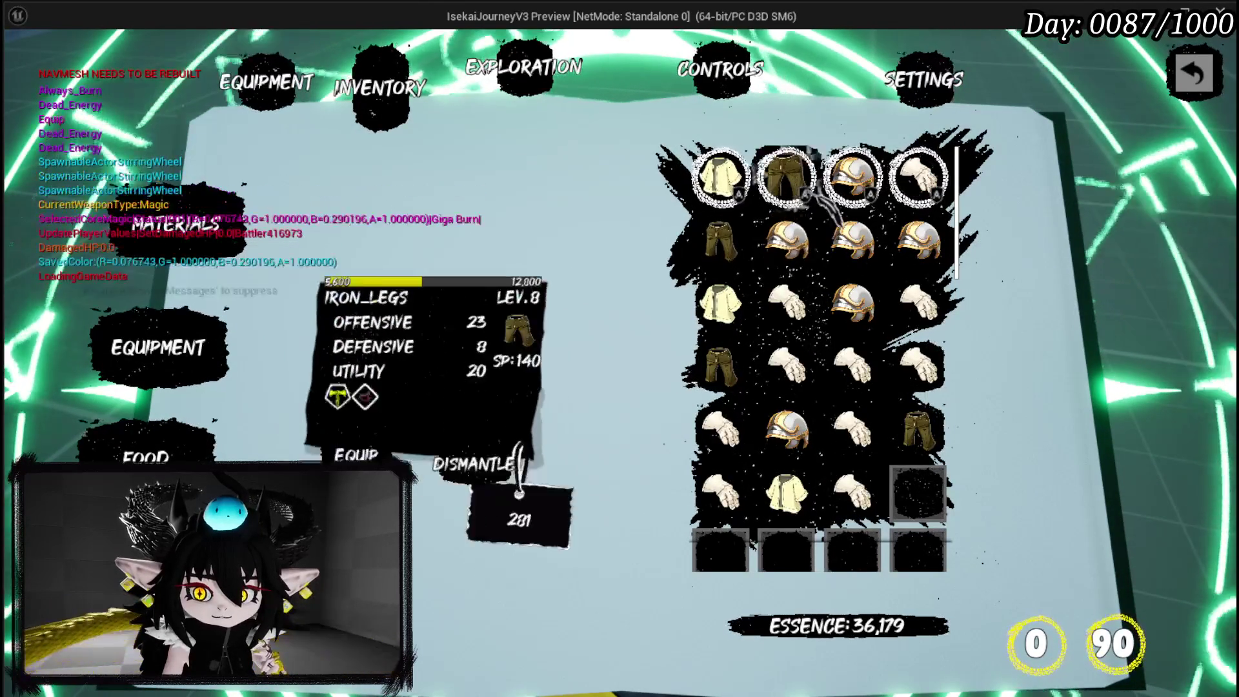
key("Return")
key("Left")
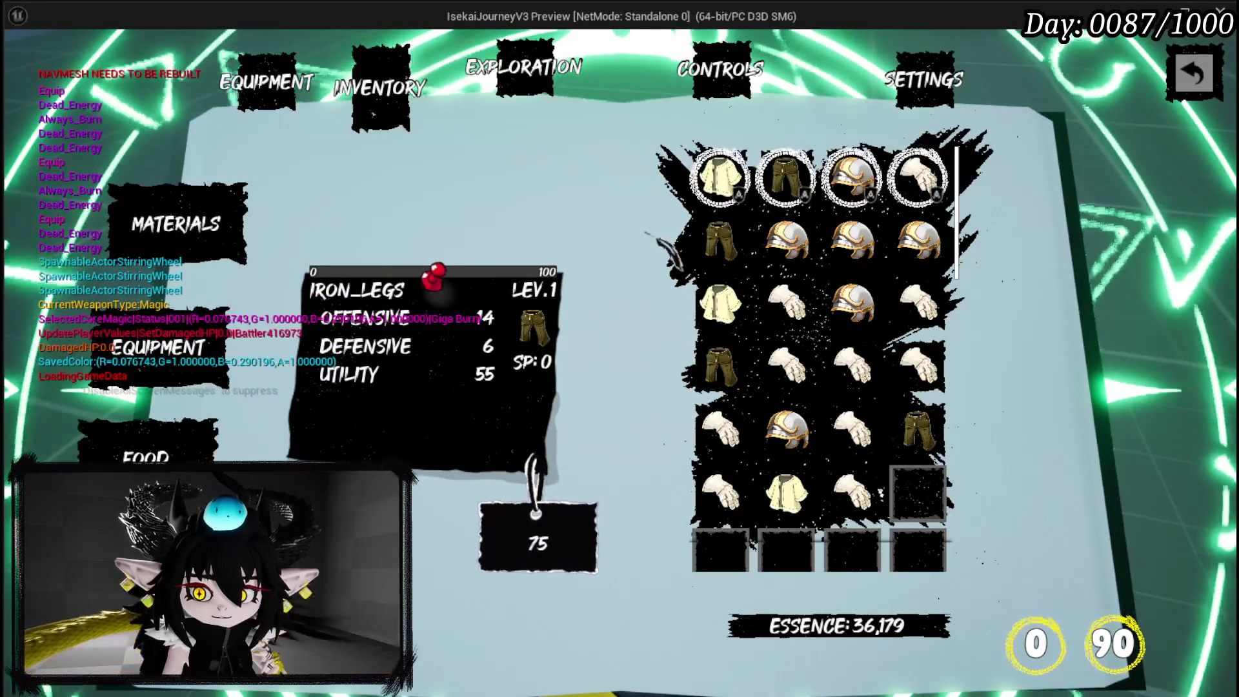
key("Left")
key("Left")
key("Left")
key("Left")
key("Left")
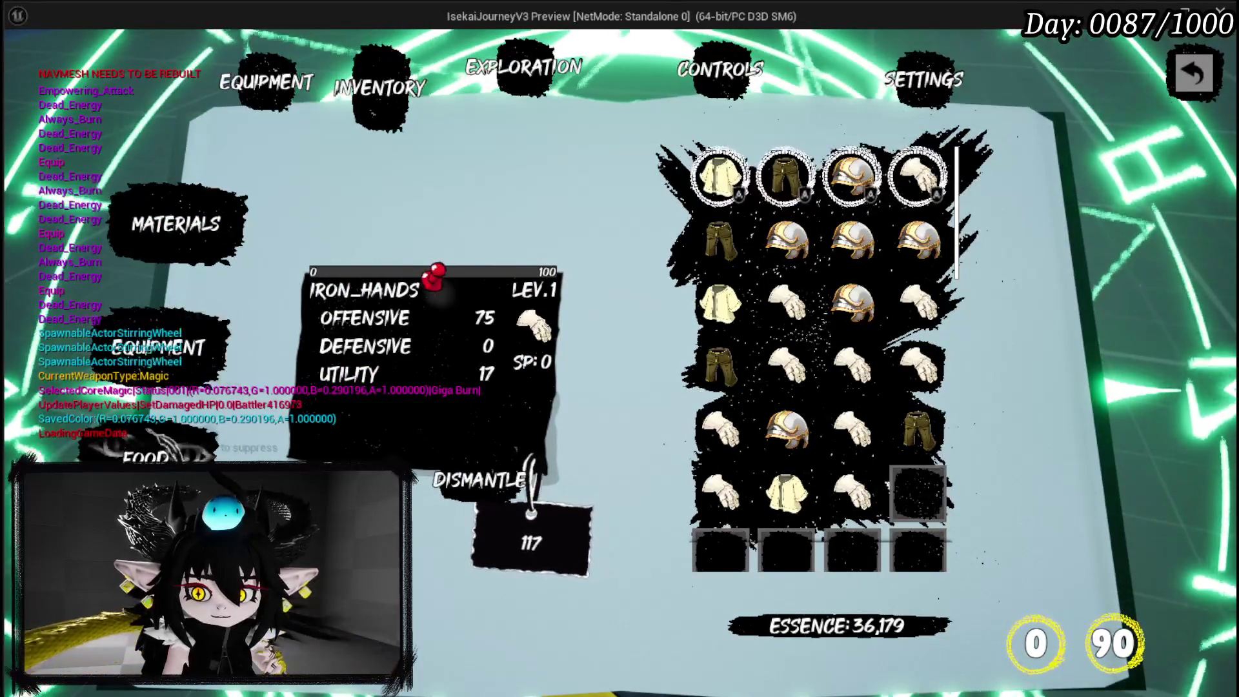
View the SIMPLE MASHROOM food item, then select IRON_HEAD to trigger the SelectEquipment breakpoint.
key("Down")
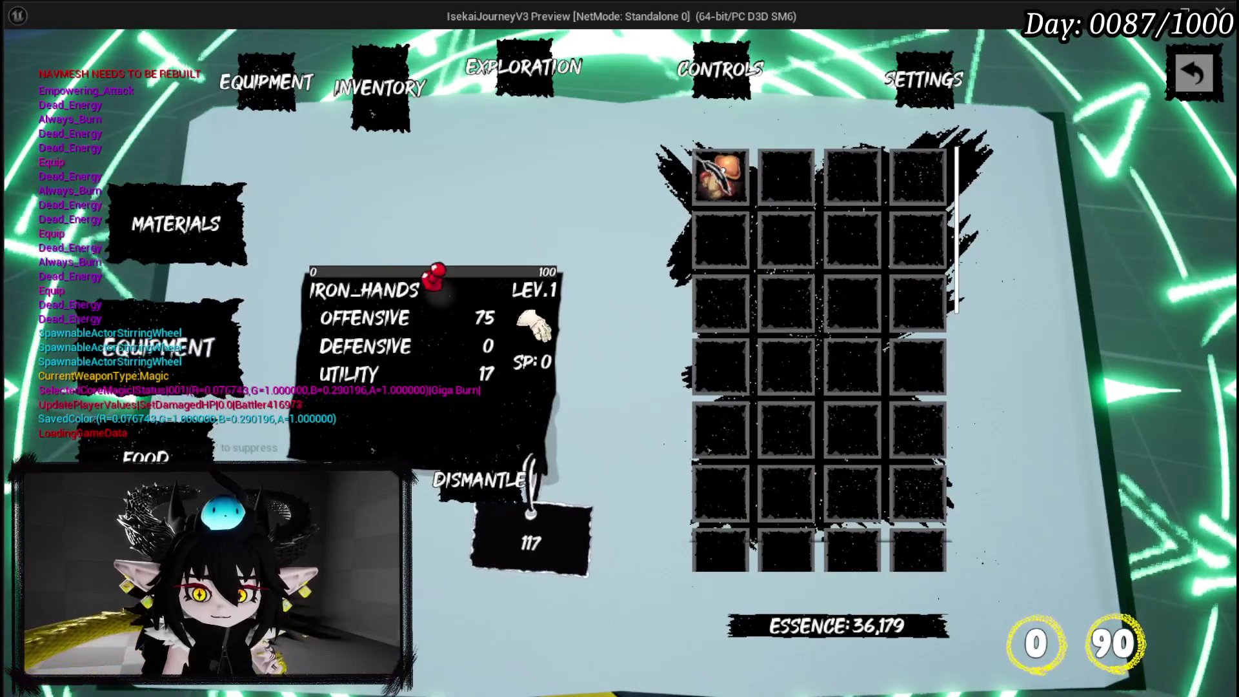
key("Left")
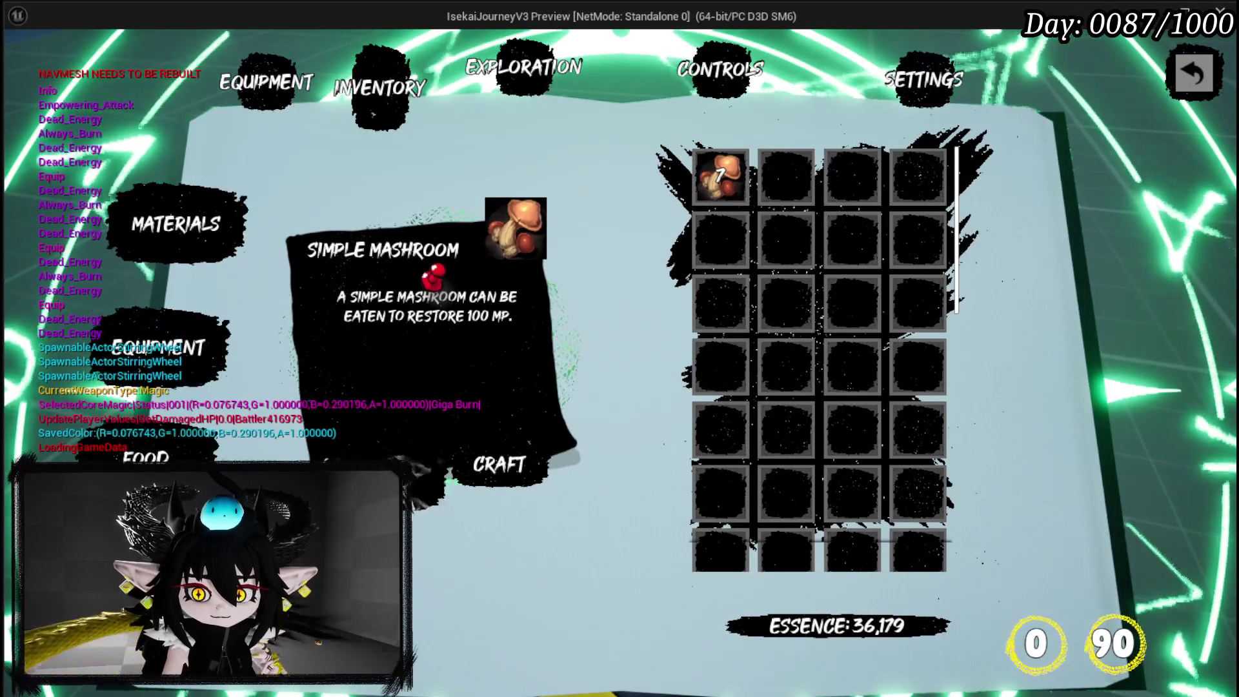
key("Left")
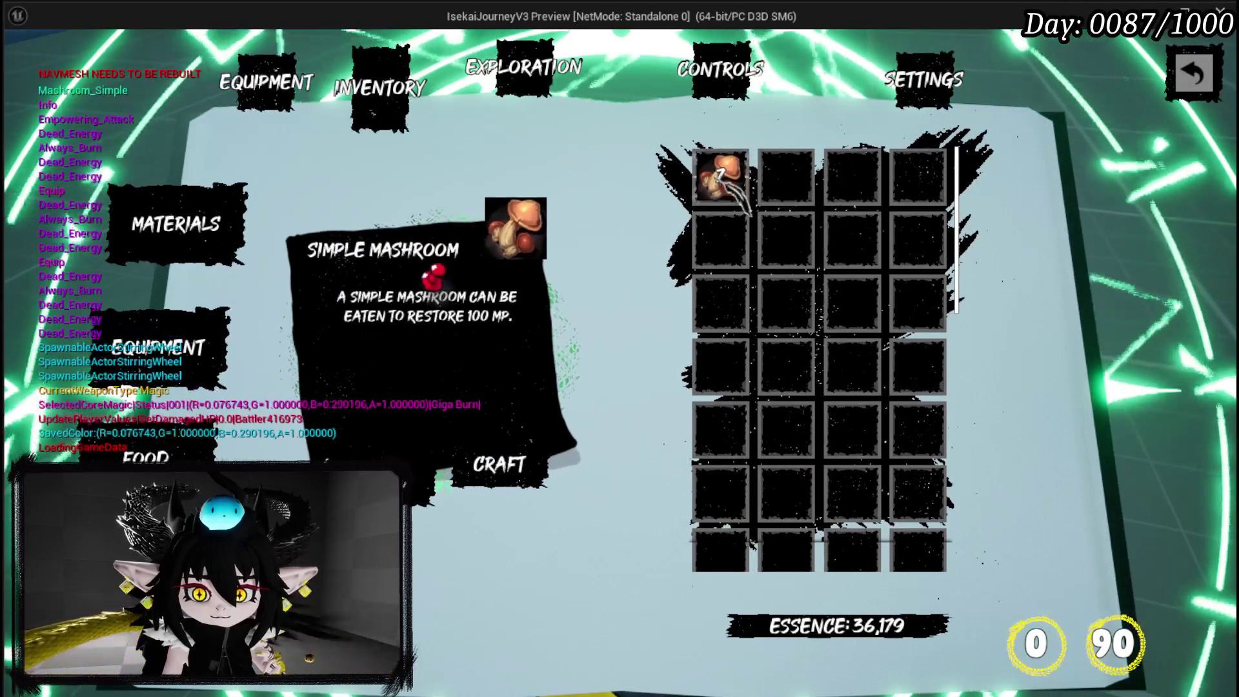
key("Down")
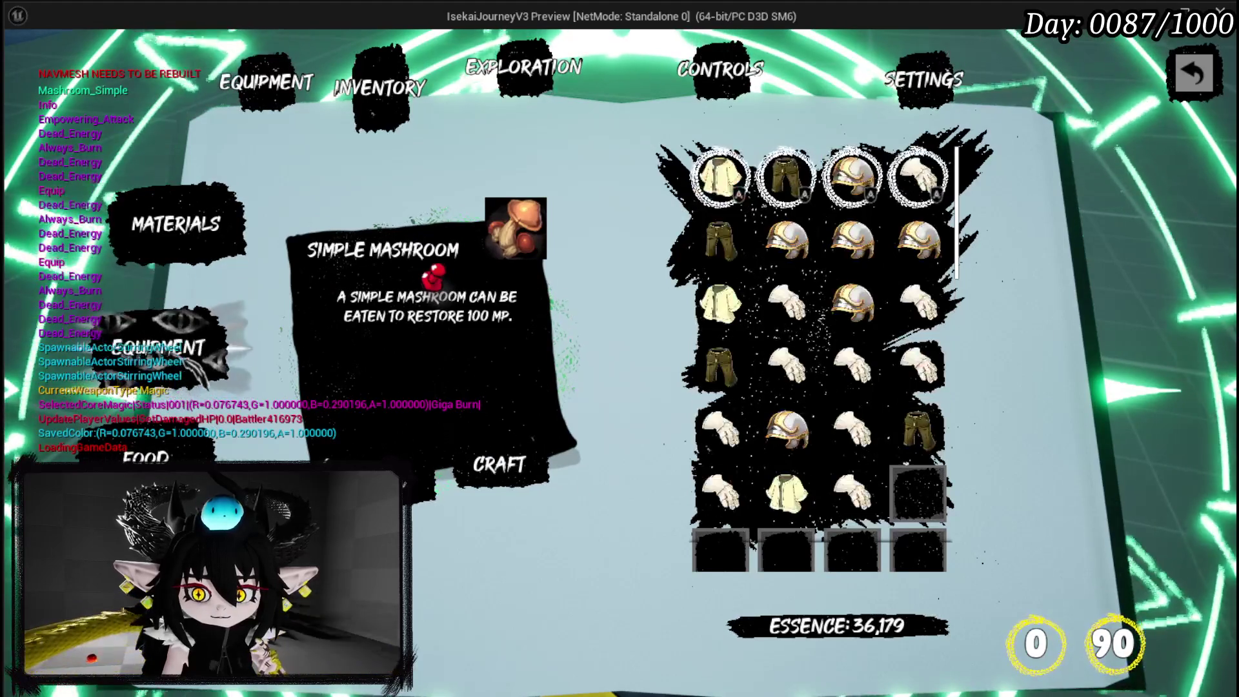
key("Up")
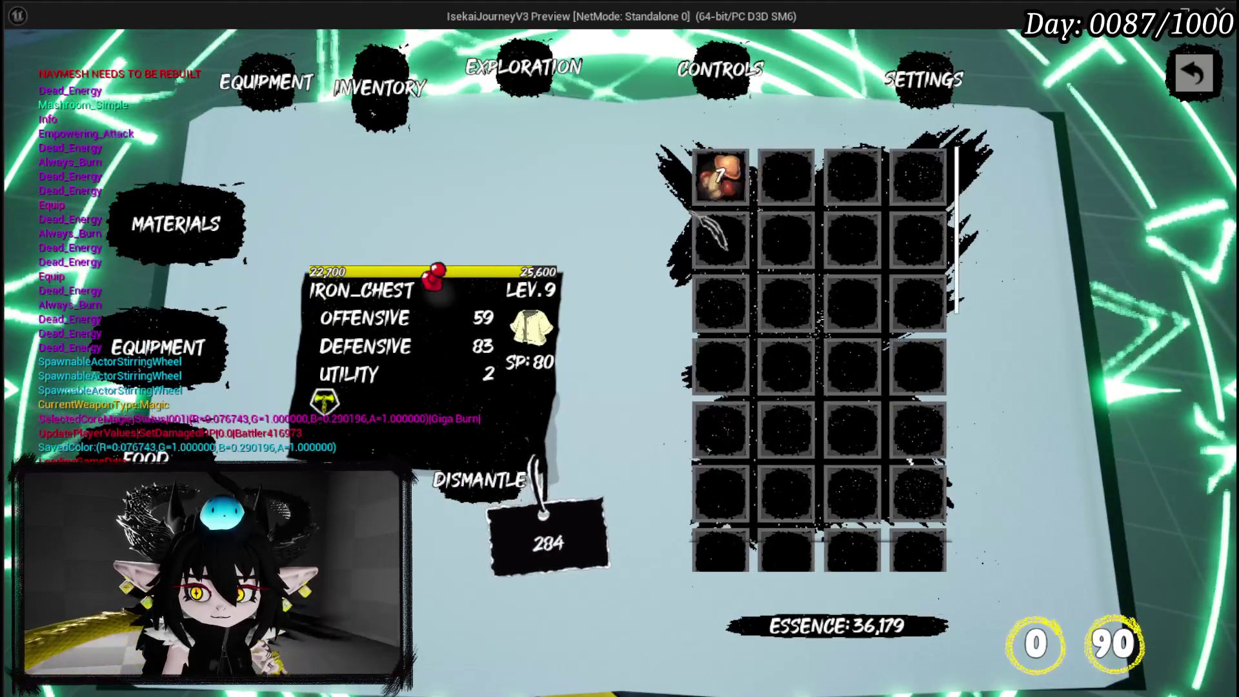
key("Down")
key("Right")
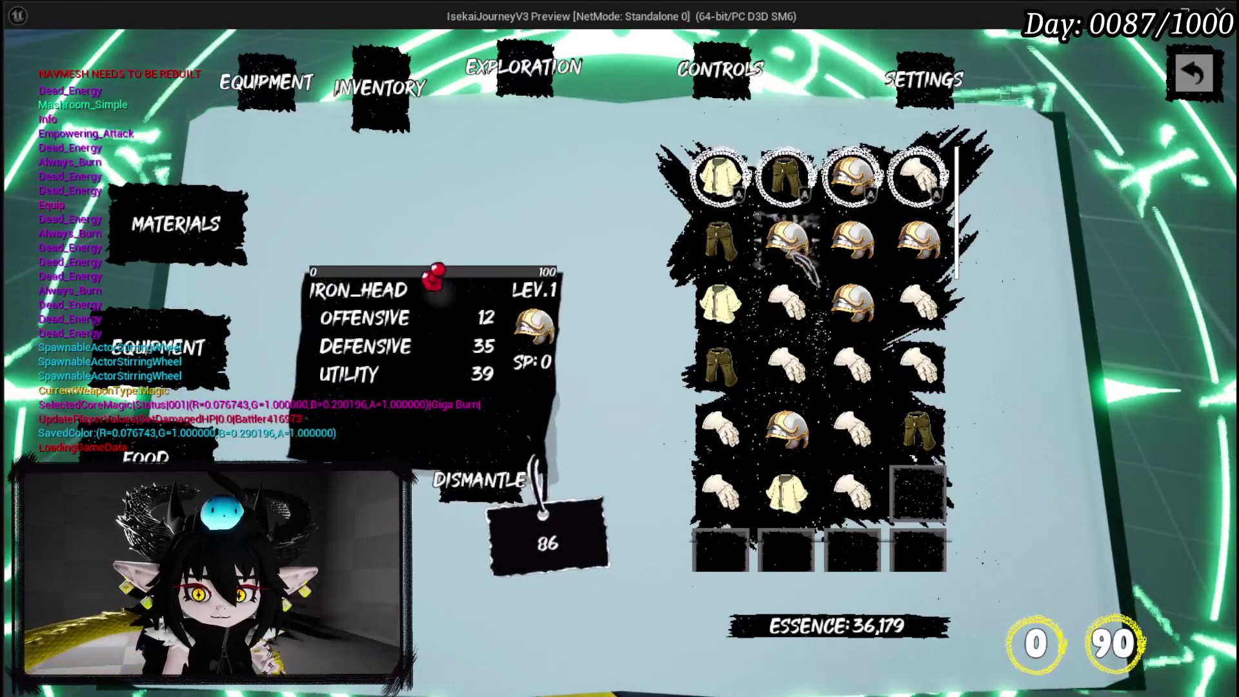
key("Escape")
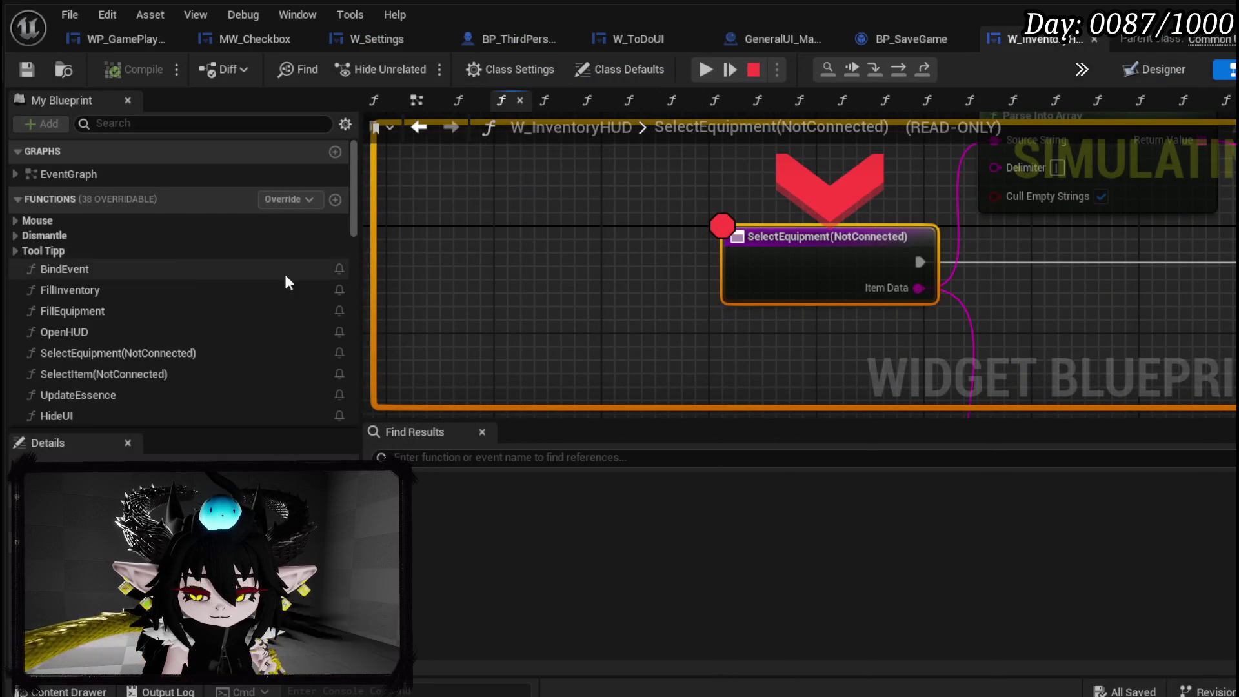
Resume the paused Play-In-Editor session from the Blueprint debugger toolbar.
left_click(733, 72)
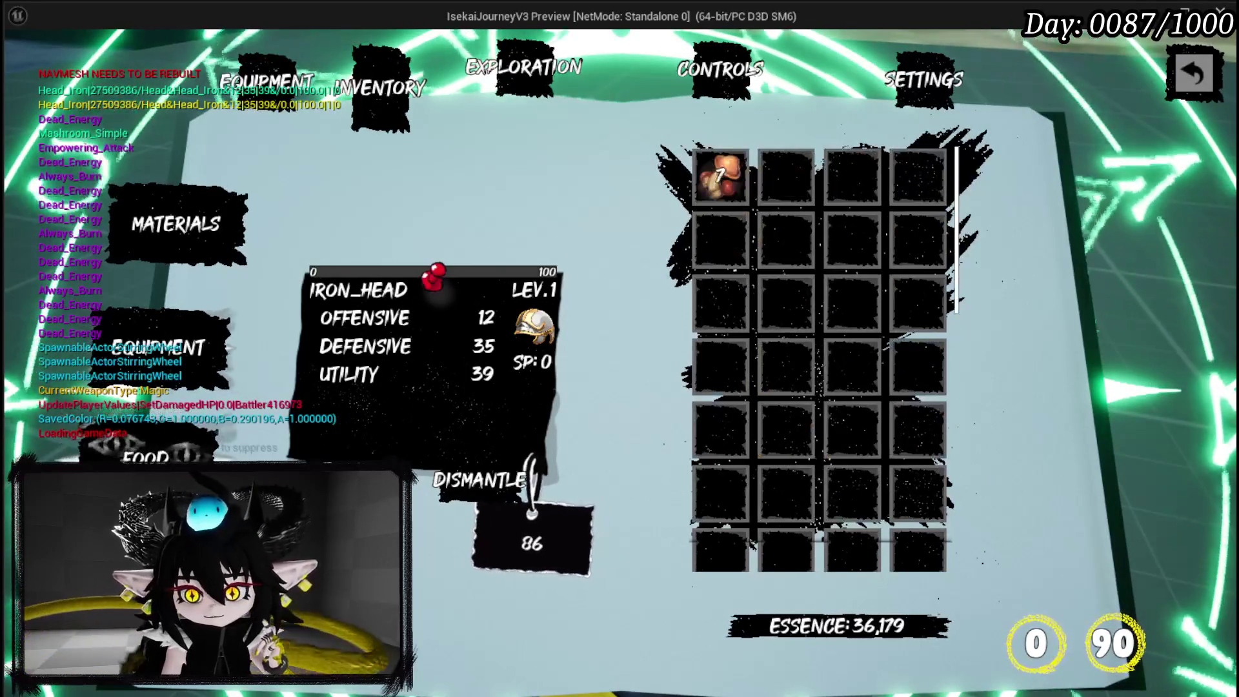
Check the Materials, Cores and Equipment tooltips in the inventory, then stop the play-test.
left_click(146, 457)
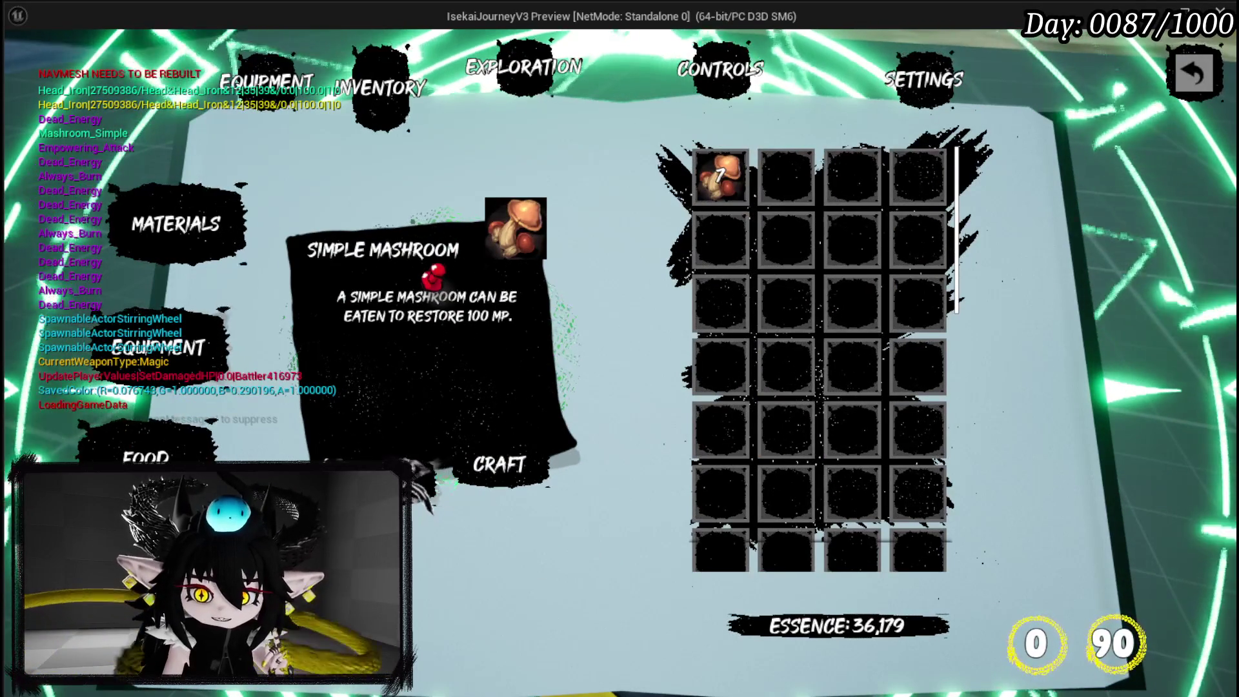
left_click(229, 348)
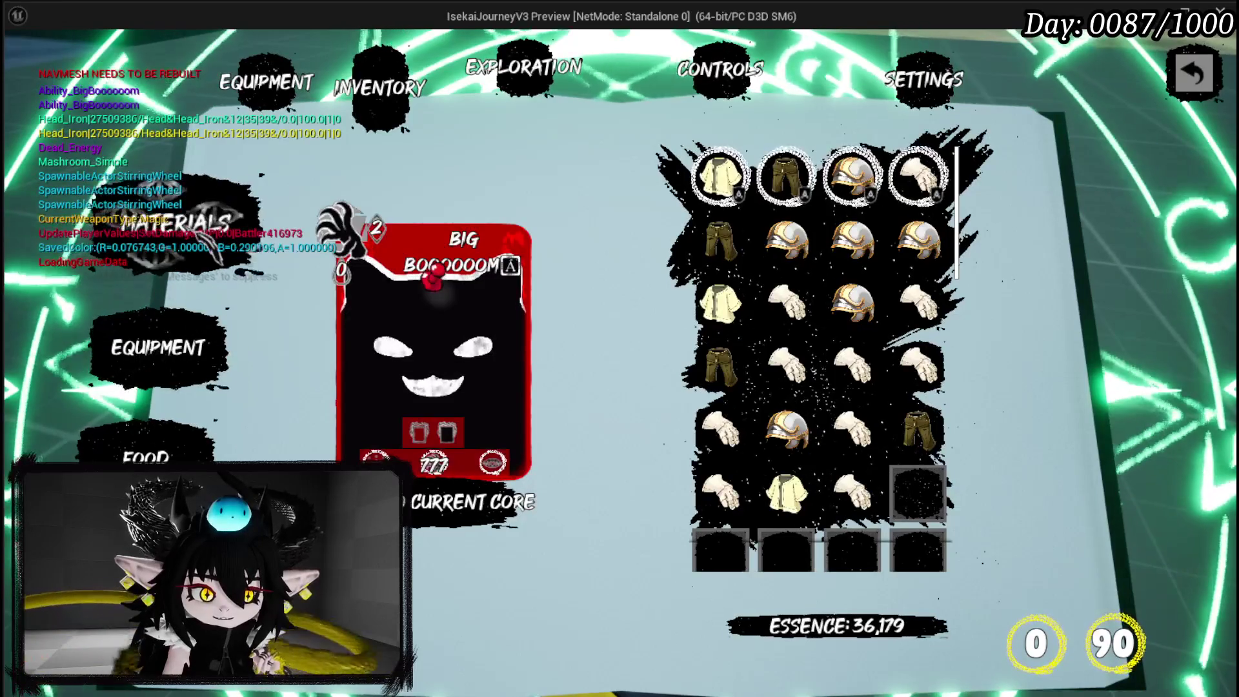
left_click(194, 226)
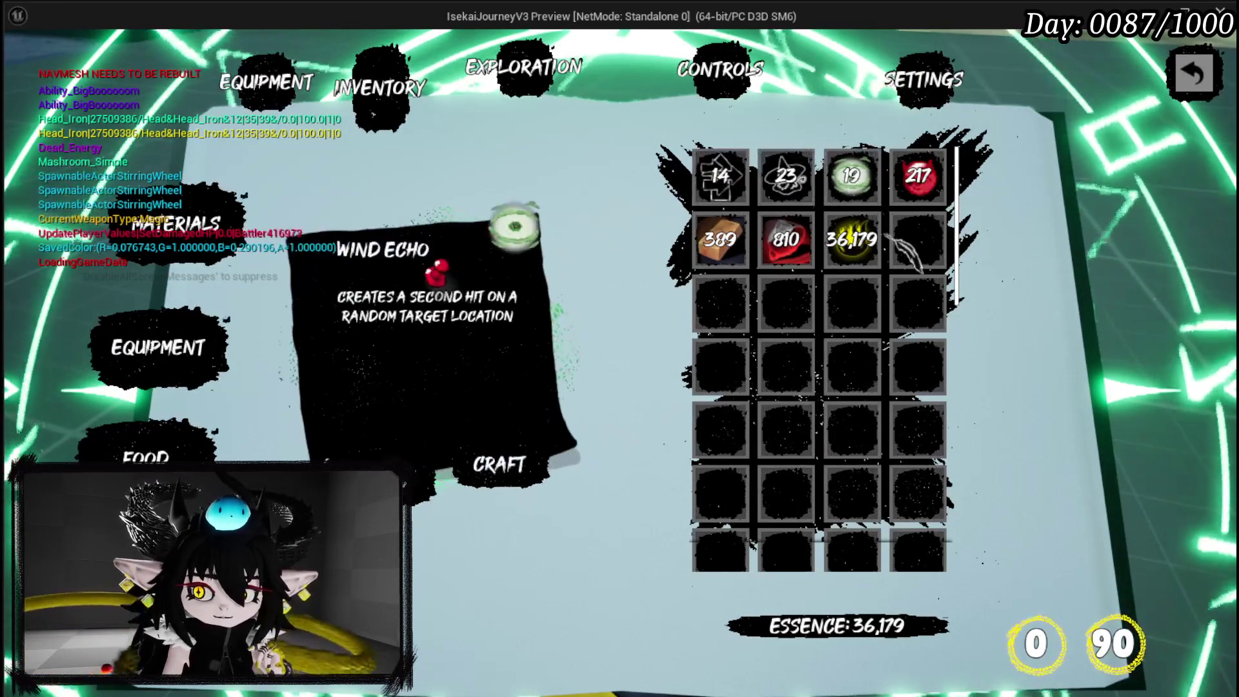
left_click(159, 349)
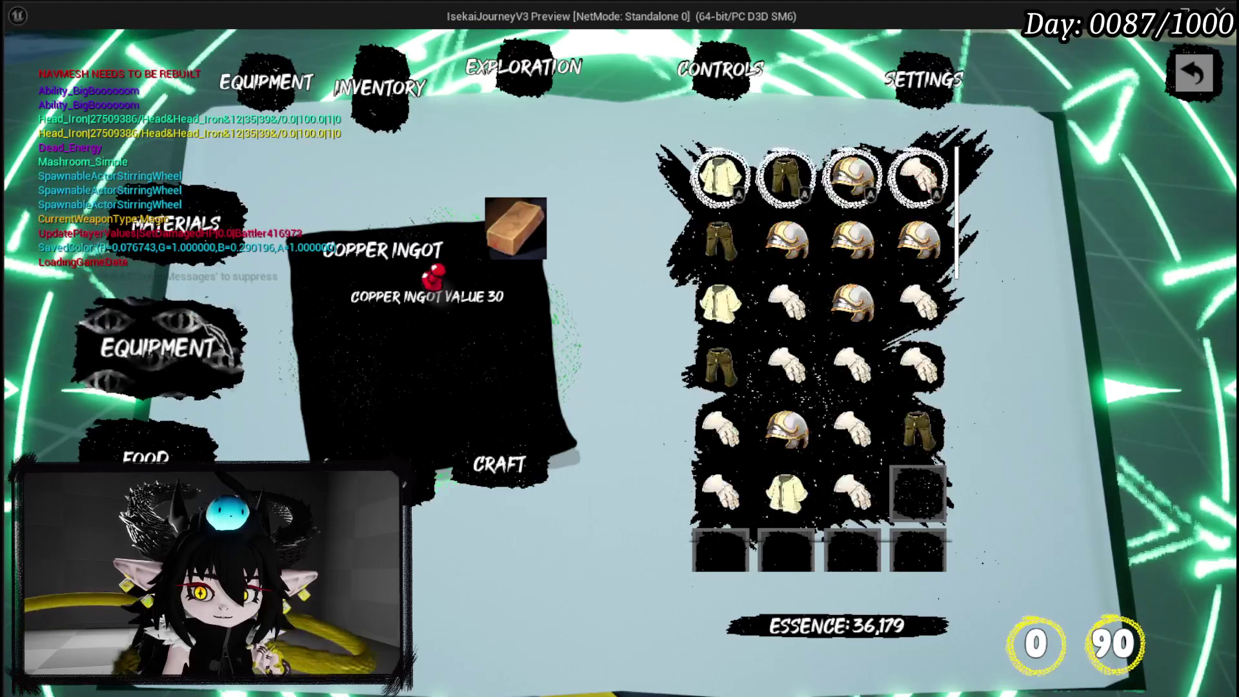
left_click(851, 240)
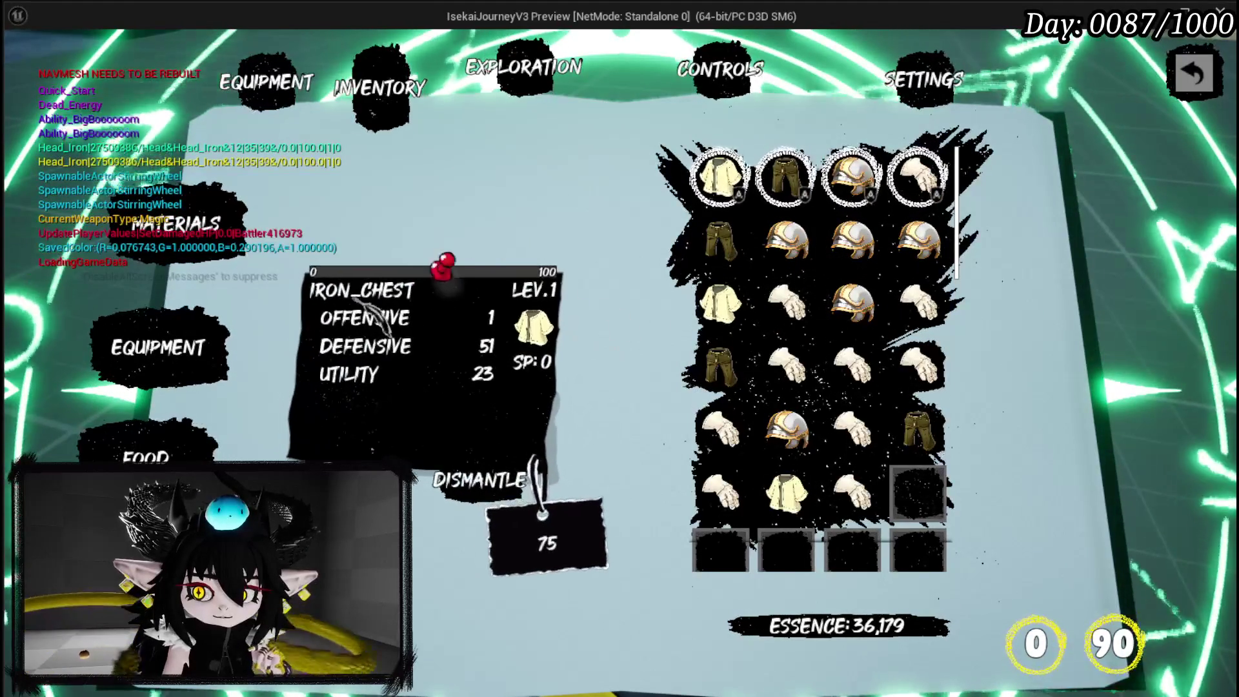
key("Escape")
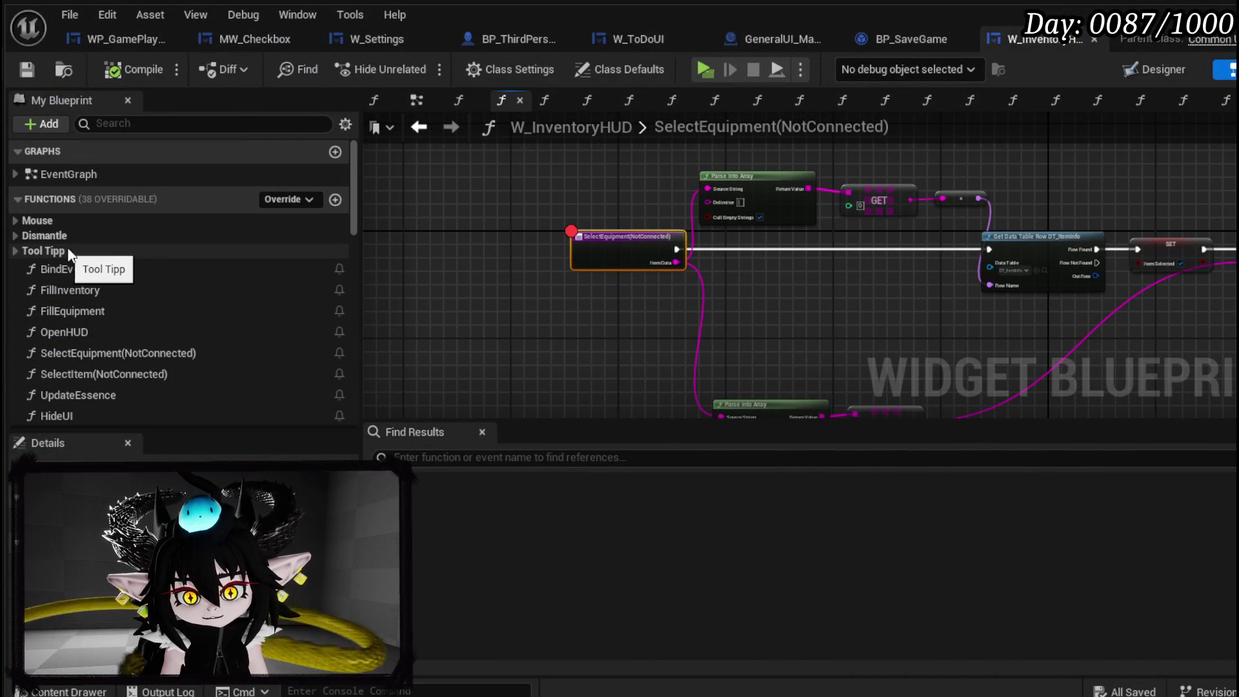
Open ShowToolTipp_Equipment from the Tool Tipp group and follow its Set Interaction call into SetInteraction.
left_click(14, 251)
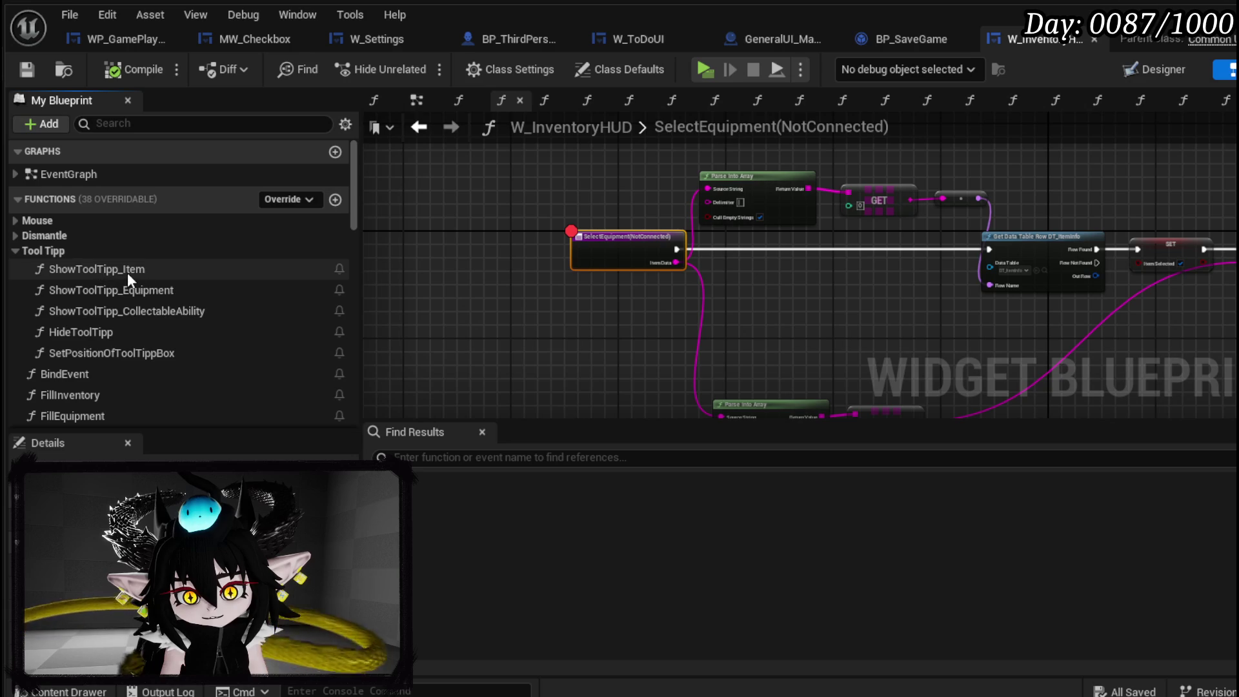
double_click(169, 290)
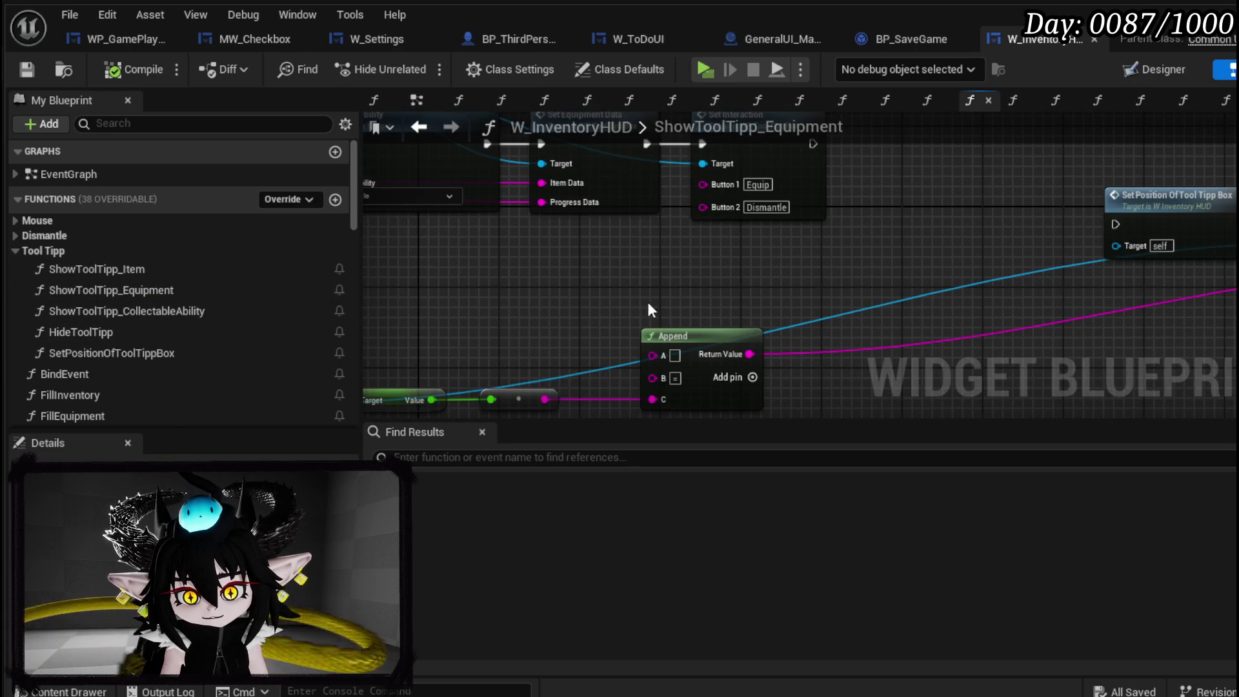
scroll(652, 304, "down", 3)
scroll(755, 316, "up", 3)
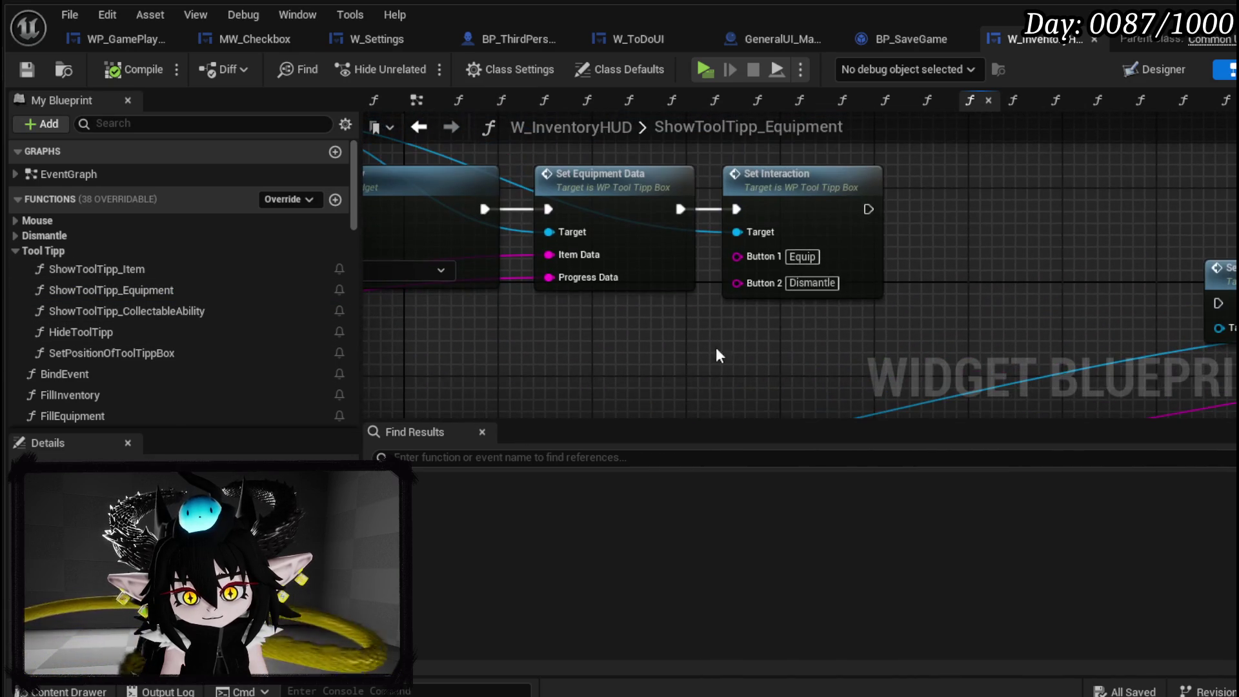
mouse_move(796, 207)
left_mouse_down()
mouse_move(918, 309)
mouse_move(1038, 313)
mouse_move(773, 306)
left_mouse_up()
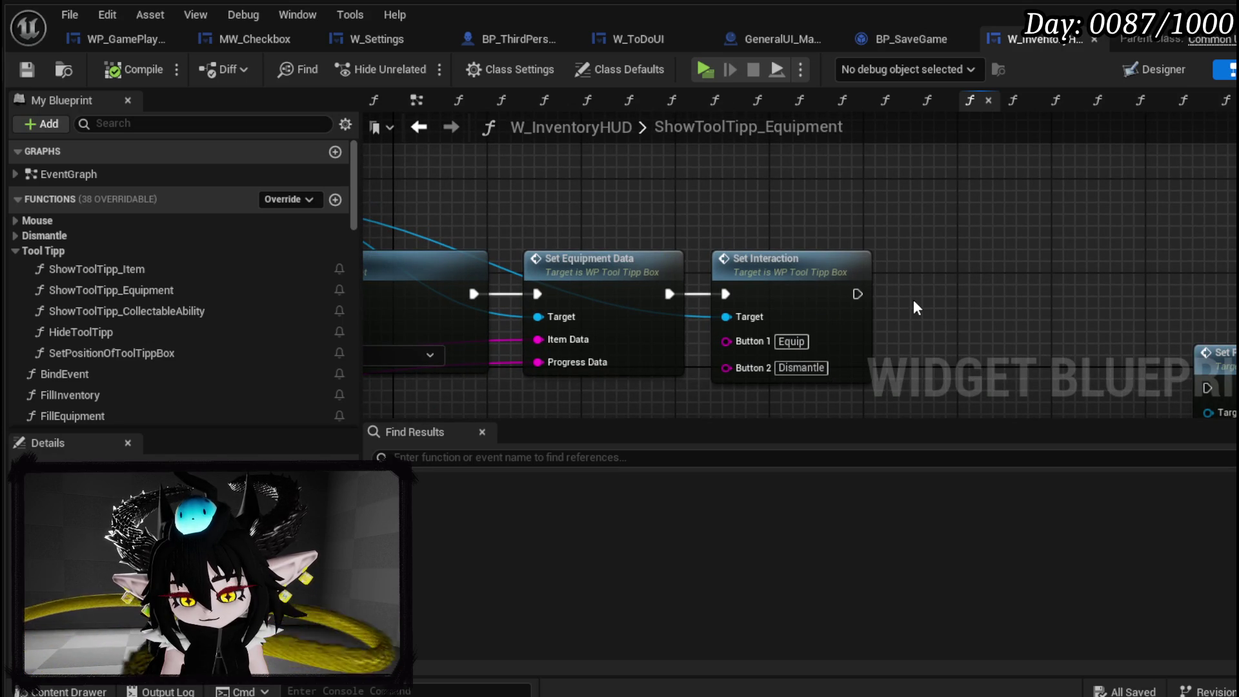
left_click(793, 319)
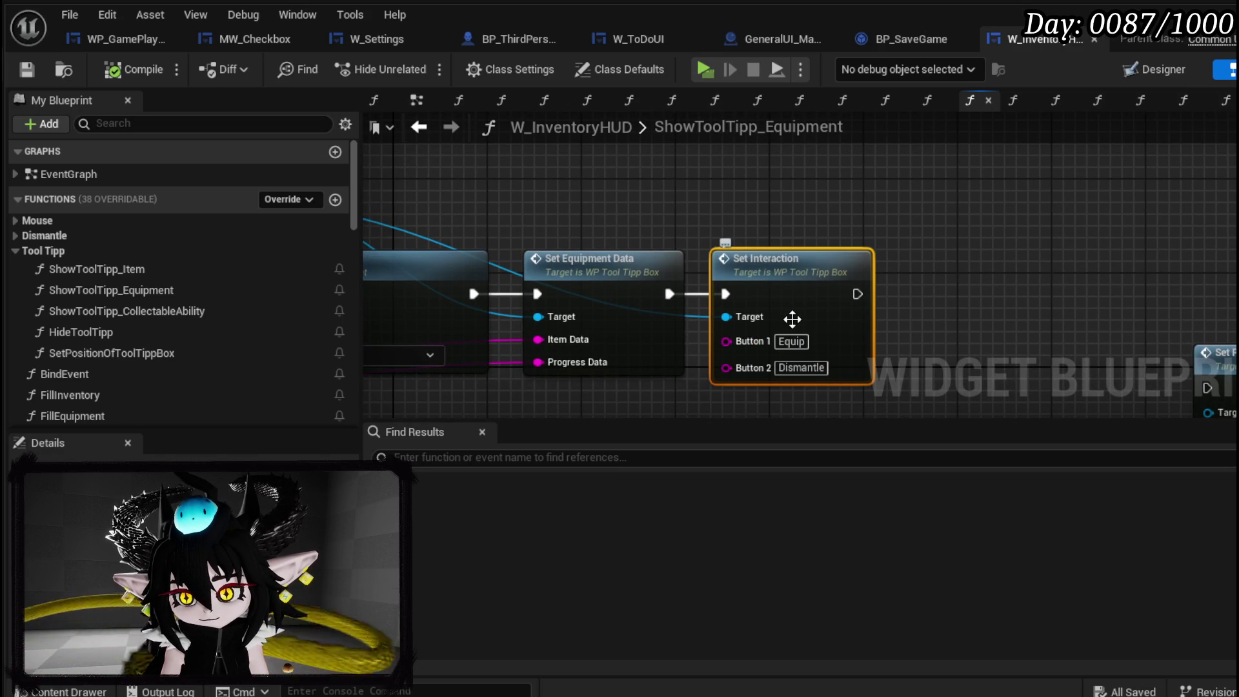
double_click(792, 319)
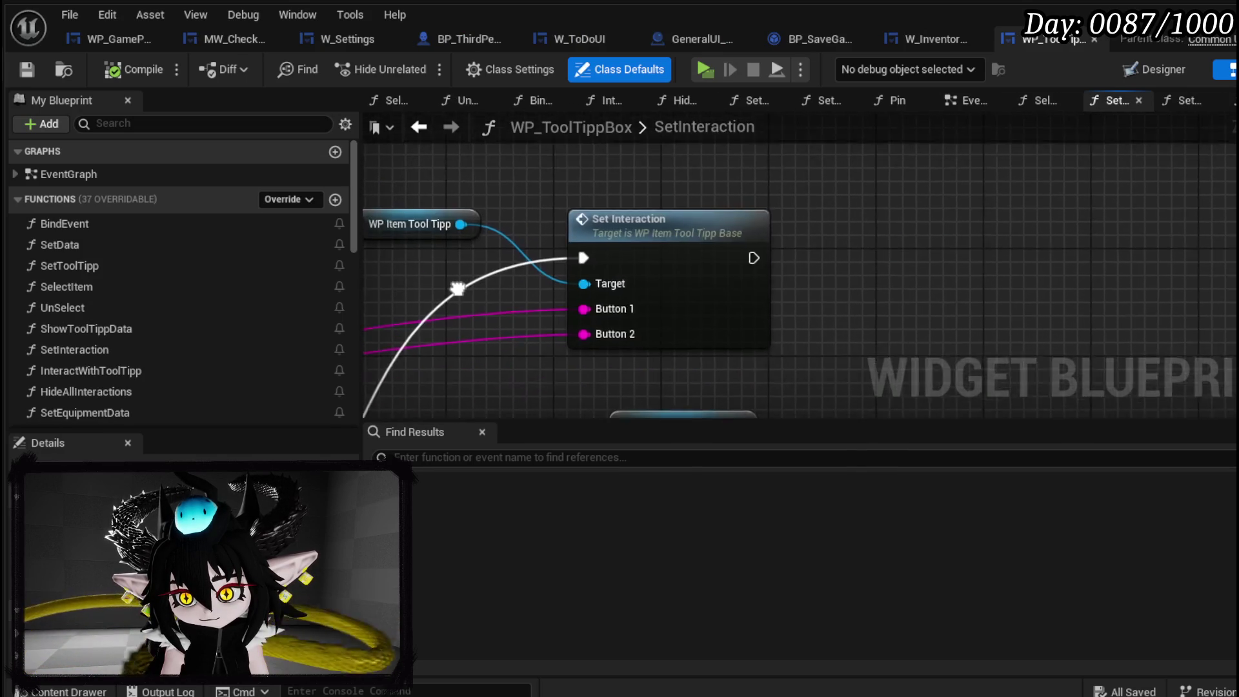
scroll(695, 303, "down", 2)
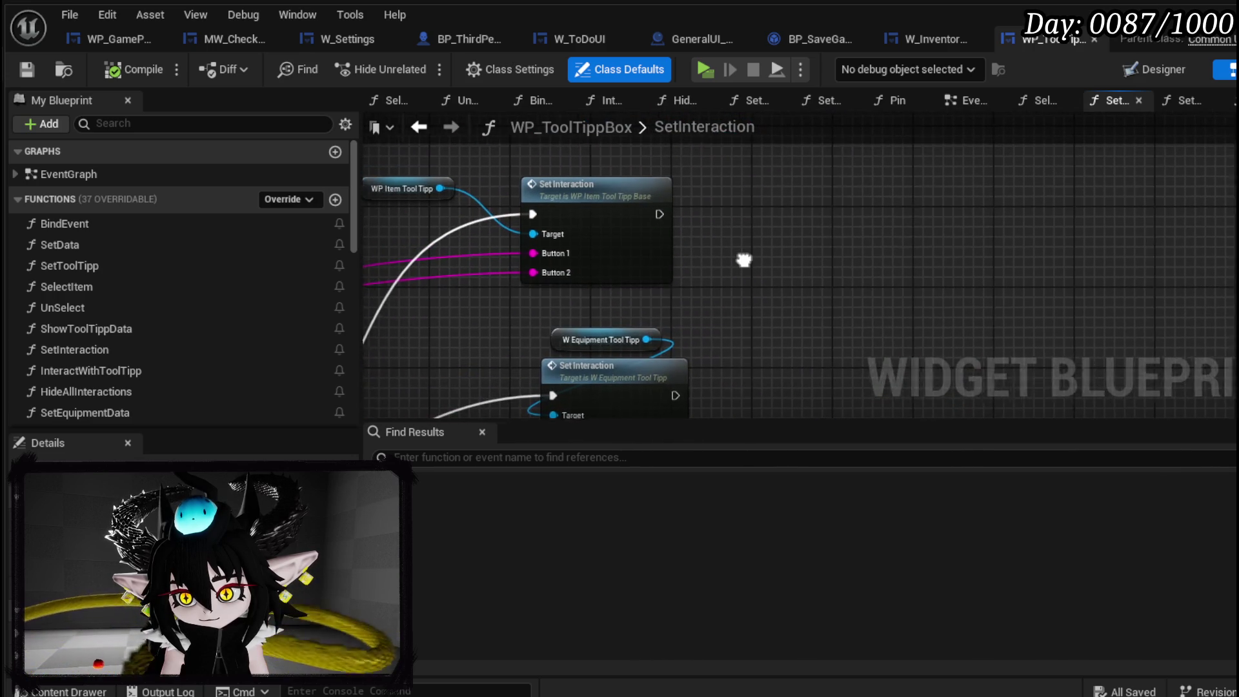
mouse_move(763, 276)
left_mouse_down()
mouse_move(787, 213)
mouse_move(791, 222)
mouse_move(688, 241)
left_mouse_up()
left_click(688, 242)
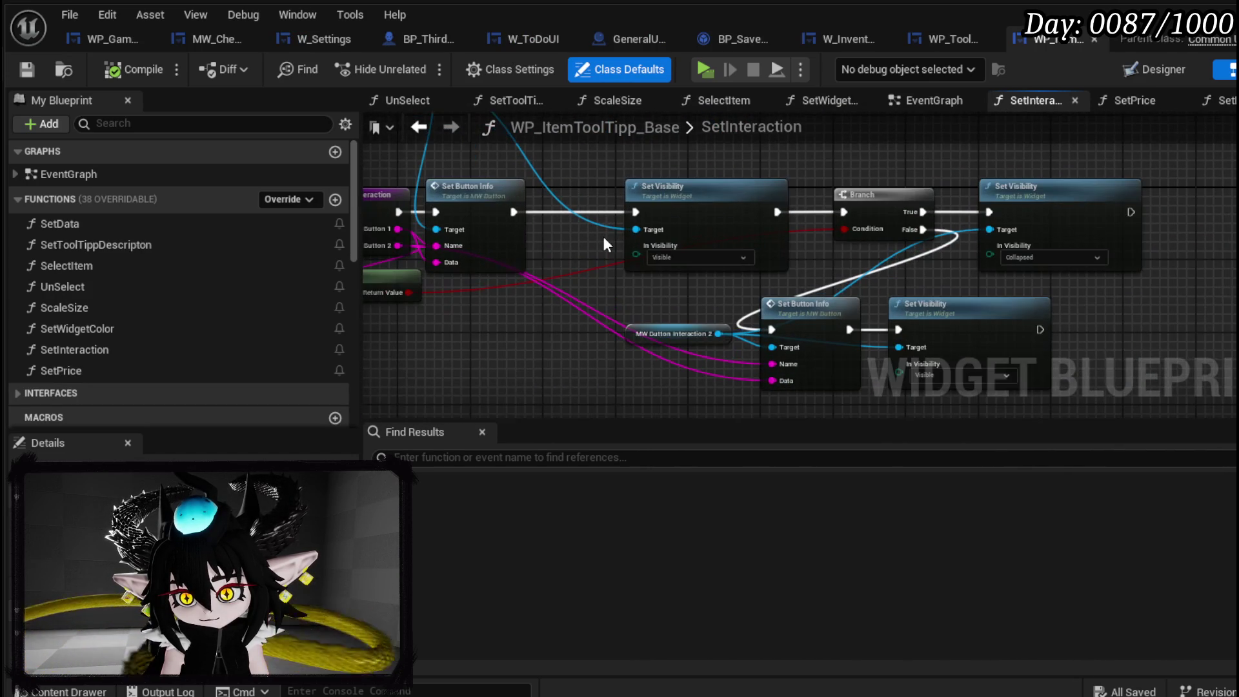
Add an Is Empty check on Button 1 that feeds a new Branch.
left_click_drag(585, 226, 433, 227)
mouse_move(580, 299)
left_mouse_down()
mouse_move(421, 326)
mouse_move(435, 315)
left_mouse_up()
mouse_move(828, 321)
left_mouse_down()
mouse_move(505, 250)
mouse_move(504, 269)
mouse_move(542, 300)
mouse_move(845, 313)
left_mouse_up()
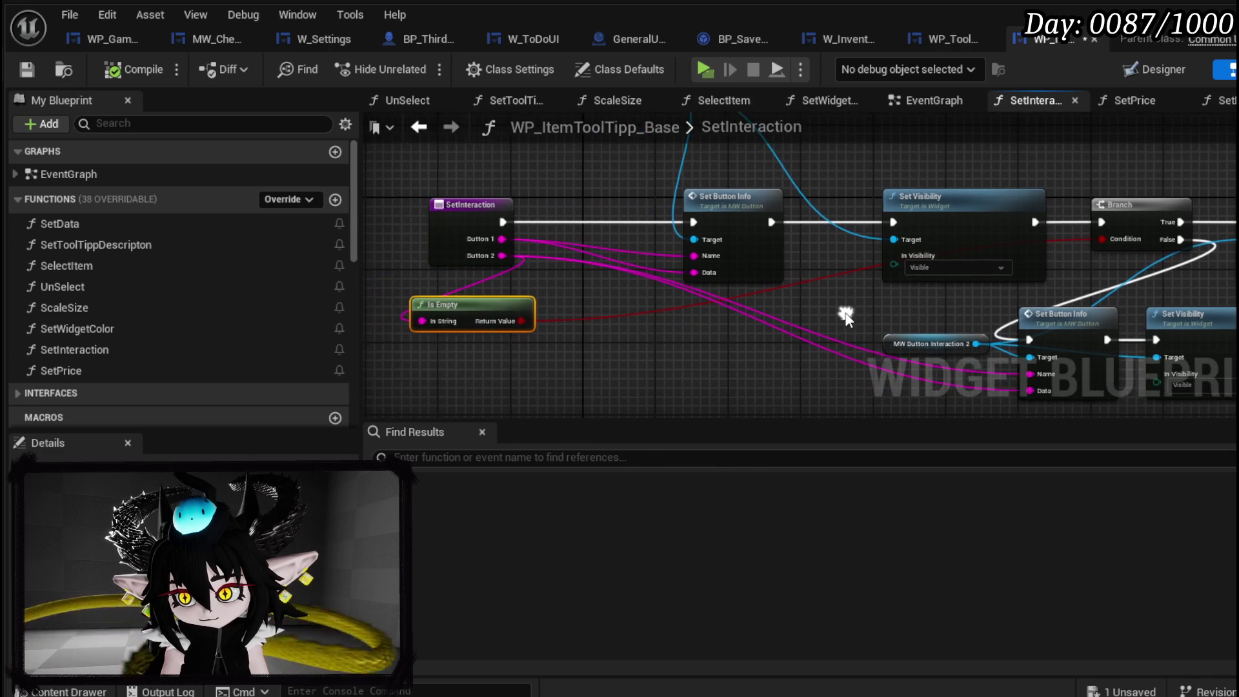
left_click_drag(478, 335, 513, 410)
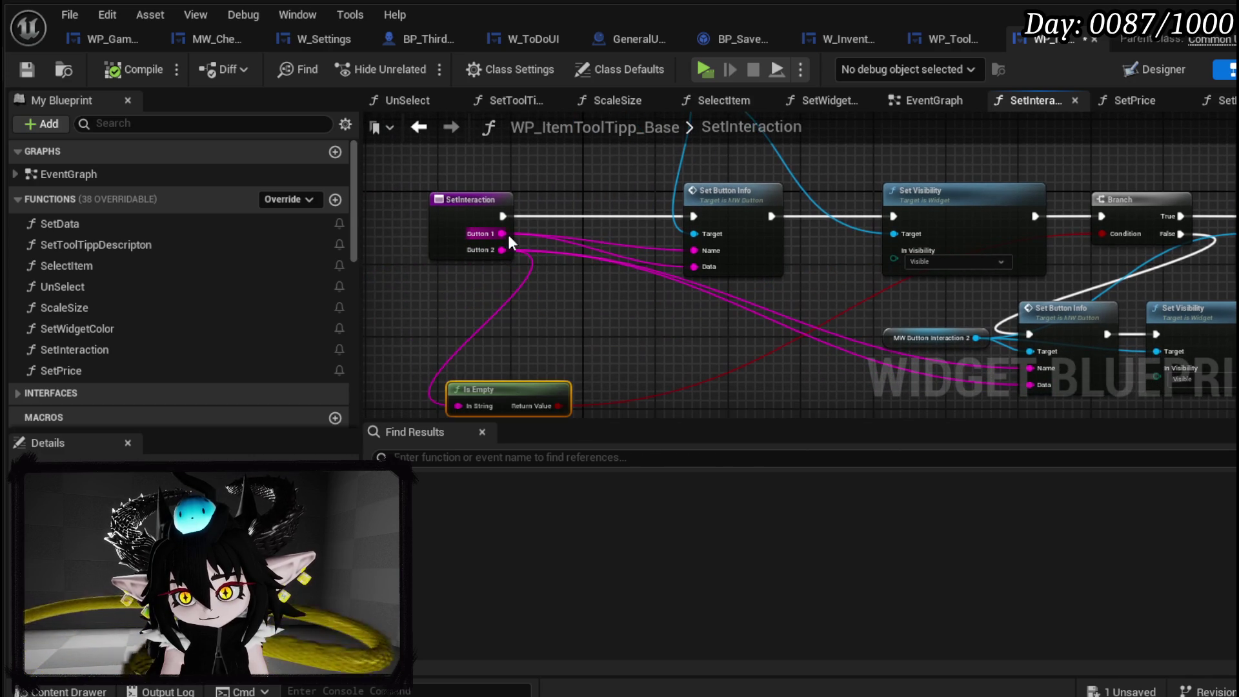
left_click_drag(506, 233, 464, 323)
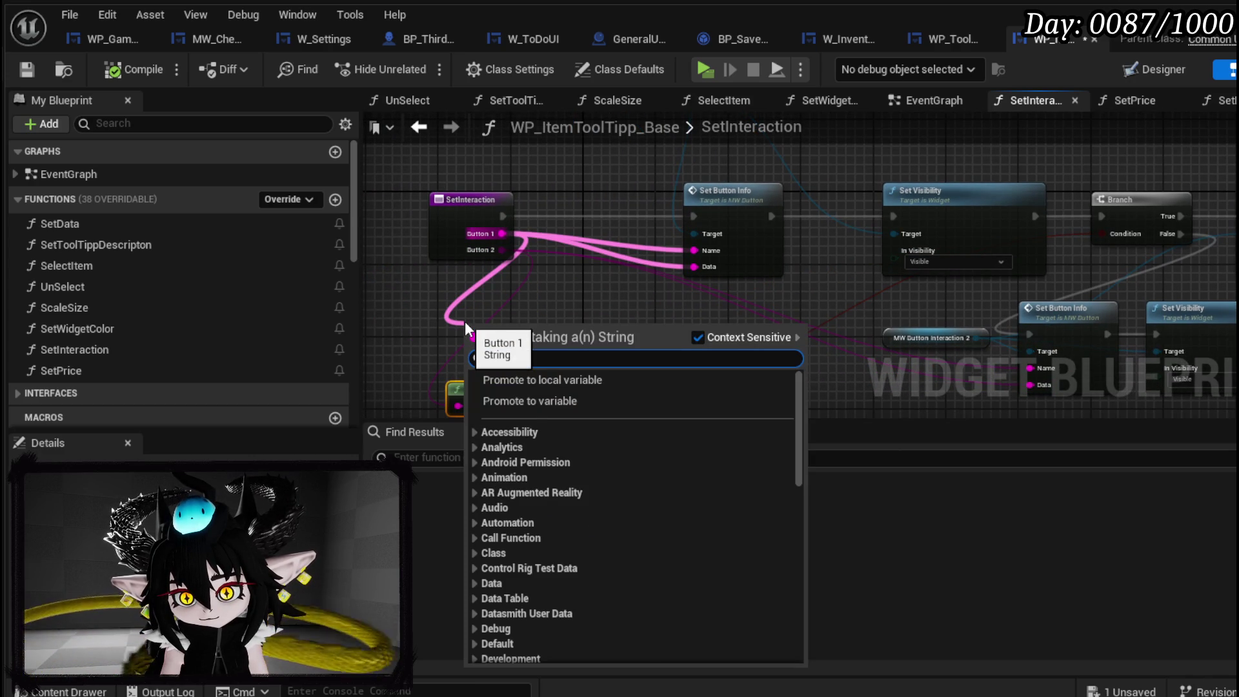
type("is empty")
key("Return")
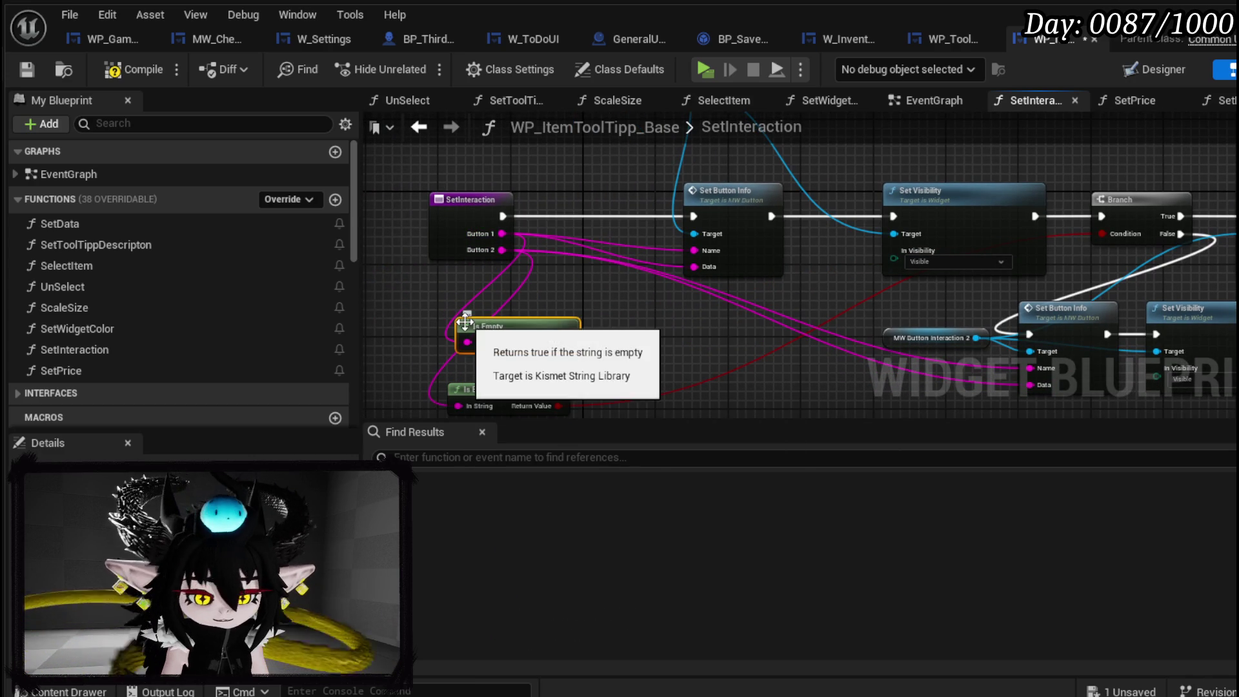
mouse_move(549, 349)
left_mouse_down()
mouse_move(583, 329)
mouse_move(584, 287)
left_mouse_up()
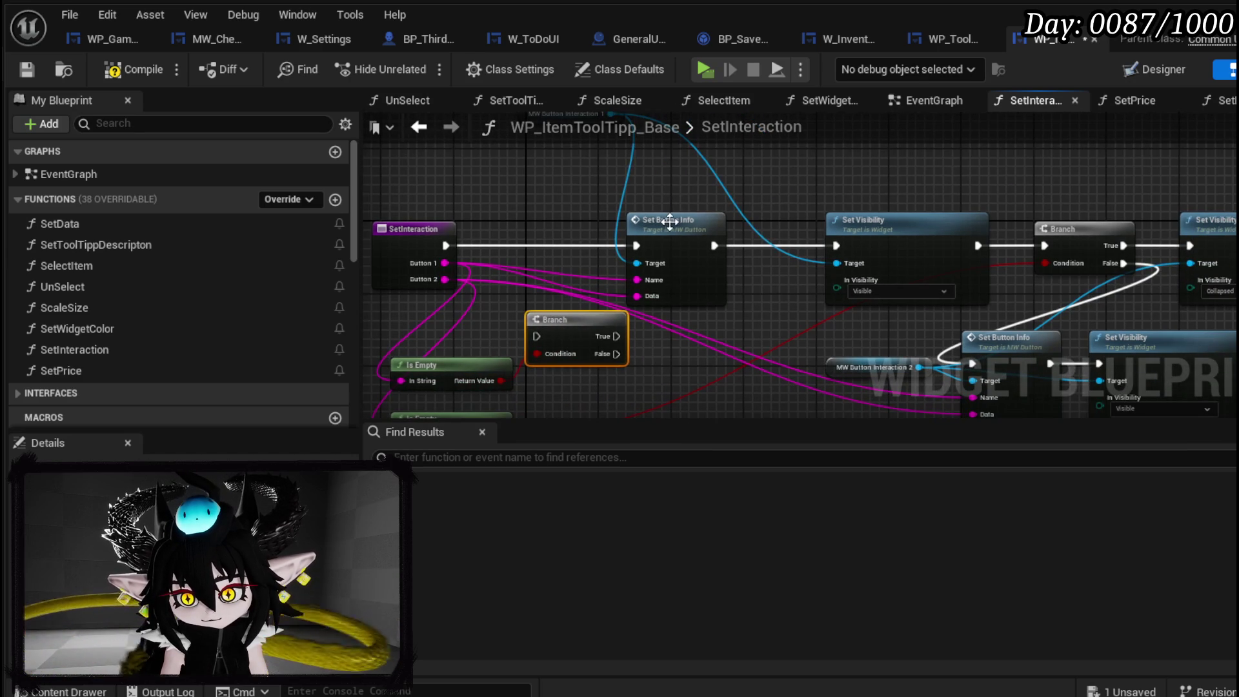
Run the Branch right after the SetInteraction entry, with False continuing to Set Button Info.
left_click_drag(668, 221, 723, 220)
left_click_drag(570, 320, 533, 223)
left_click_drag(446, 242, 503, 247)
left_click_drag(575, 264, 691, 246)
left_click_drag(760, 215, 732, 304)
On the True path, paste a Set Visibility node set to Collapsed, linked onward to the second button's Branch.
left_click(852, 274)
key("ctrl+c")
key("ctrl+v")
mouse_move(564, 296)
left_mouse_down()
mouse_move(726, 207)
mouse_move(732, 169)
left_mouse_up()
left_click(718, 221)
left_click(719, 244)
mouse_move(817, 172)
left_mouse_down()
mouse_move(976, 231)
mouse_move(1027, 298)
left_mouse_up()
mouse_move(869, 292)
left_mouse_down()
mouse_move(840, 327)
mouse_move(889, 279)
left_mouse_up()
Compile and save WP_ItemToolTipp_Base and select the new empty-check nodes.
left_click(725, 311, "shift")
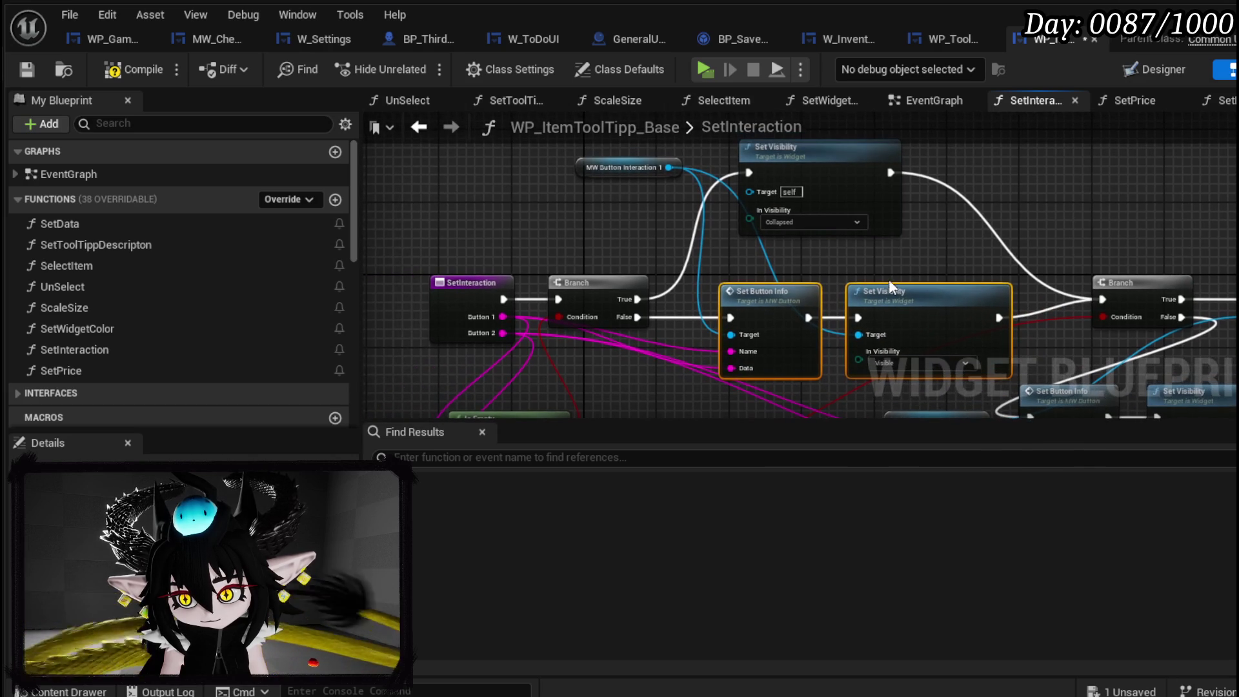
left_click(32, 65)
scroll(725, 236, "down", 2)
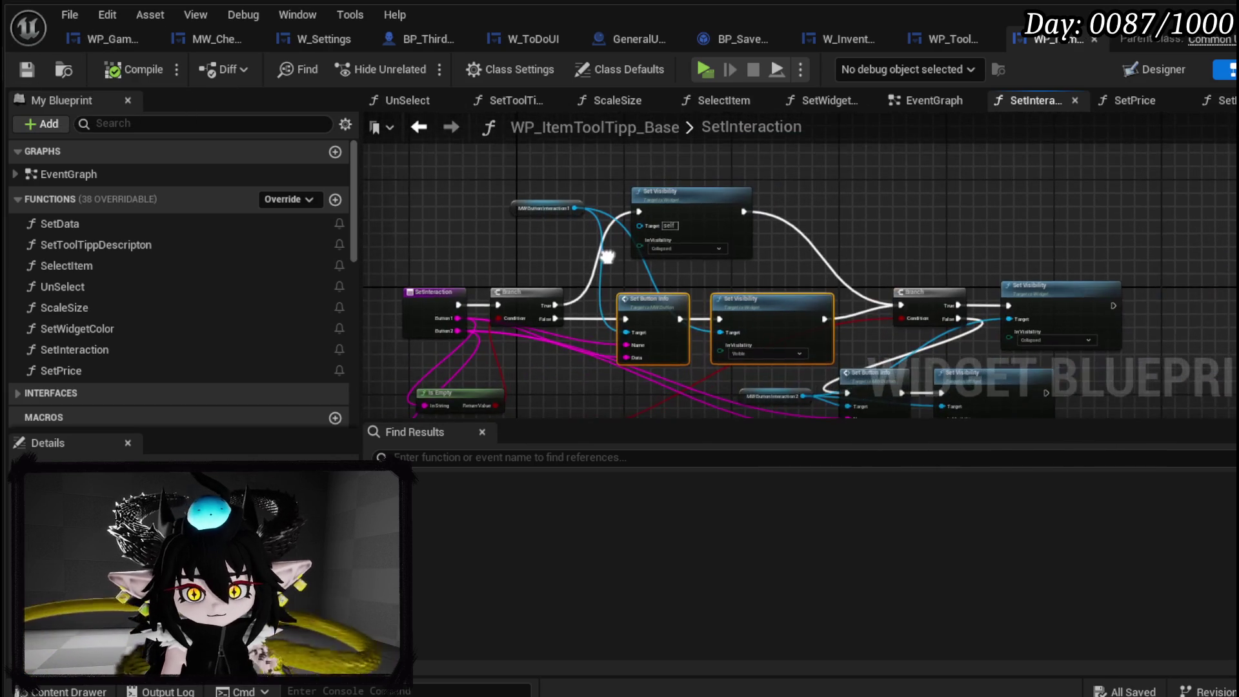
mouse_move(517, 169)
left_mouse_down()
mouse_move(738, 327)
mouse_move(737, 276)
mouse_move(802, 273)
left_mouse_up()
left_click_drag(597, 166, 775, 239)
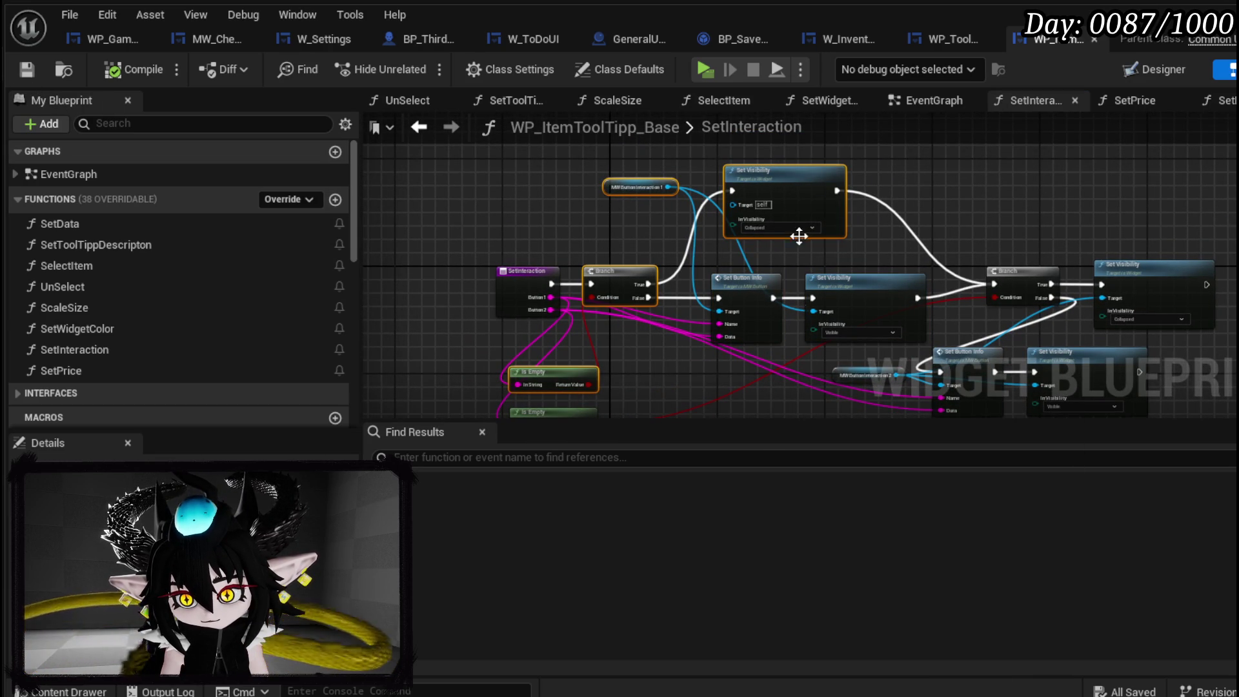
Go from WP_ToolTippBox's Set Interaction call into W_EquipmentToolTipp's SetInteraction function.
left_click(938, 49)
mouse_move(800, 151)
left_mouse_down()
mouse_move(994, 141)
mouse_move(1026, 119)
mouse_move(985, 223)
mouse_move(988, 63)
mouse_move(952, 255)
left_mouse_up()
key("alt+g")
mouse_move(591, 250)
left_mouse_down()
mouse_move(807, 271)
mouse_move(820, 194)
mouse_move(778, 157)
mouse_move(799, 148)
mouse_move(871, 168)
mouse_move(856, 175)
left_mouse_up()
scroll(873, 241, "down", 2)
Paste the empty-check nodes and wire the Branch between Sequence and Set Text, checking Button 1.
mouse_move(803, 222)
left_mouse_down()
mouse_move(788, 160)
mouse_move(786, 366)
left_mouse_up()
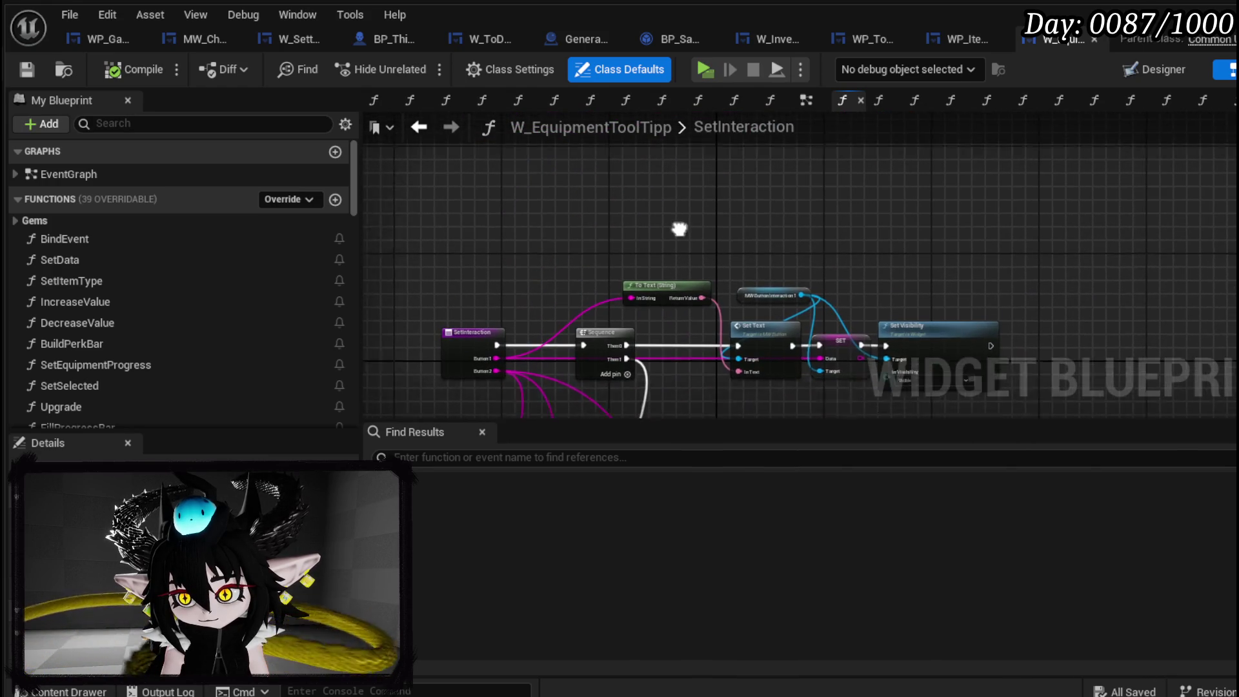
key("ctrl+v")
left_click_drag(773, 262, 871, 242)
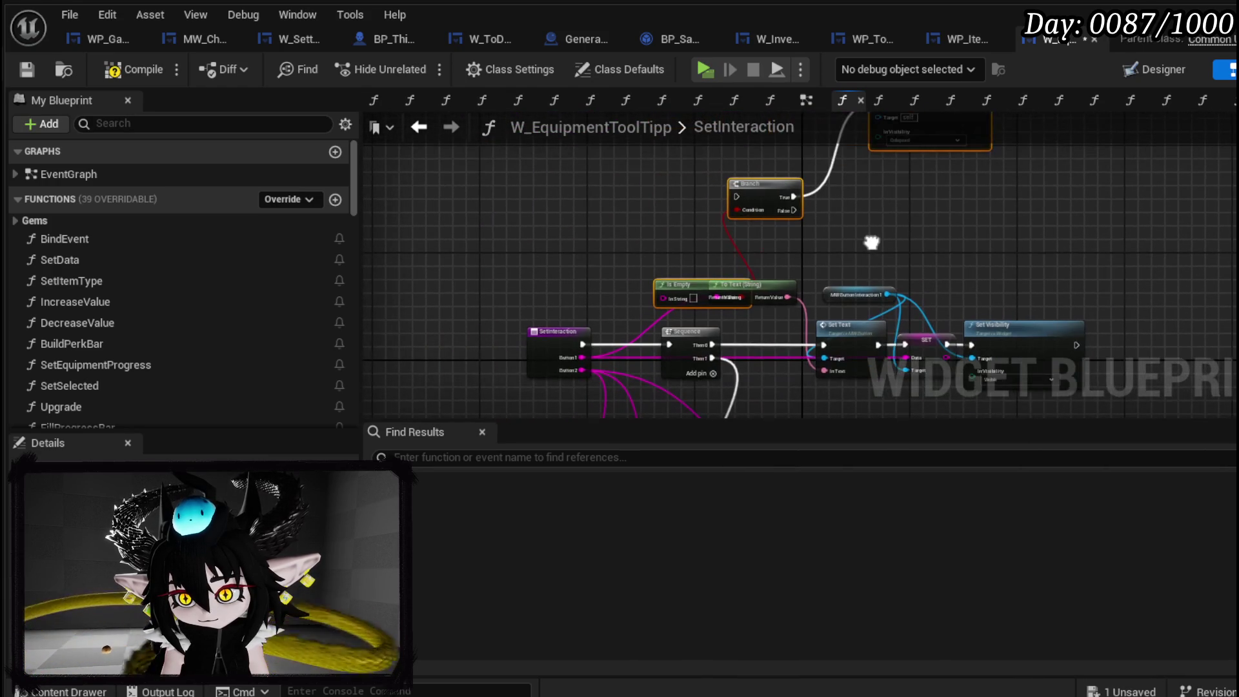
mouse_move(792, 189)
left_mouse_down()
mouse_move(582, 257)
mouse_move(777, 319)
mouse_move(772, 339)
mouse_move(819, 265)
left_mouse_up()
left_click(827, 328)
mouse_move(618, 251)
left_mouse_down()
mouse_move(594, 304)
mouse_move(803, 284)
mouse_move(633, 326)
left_mouse_up()
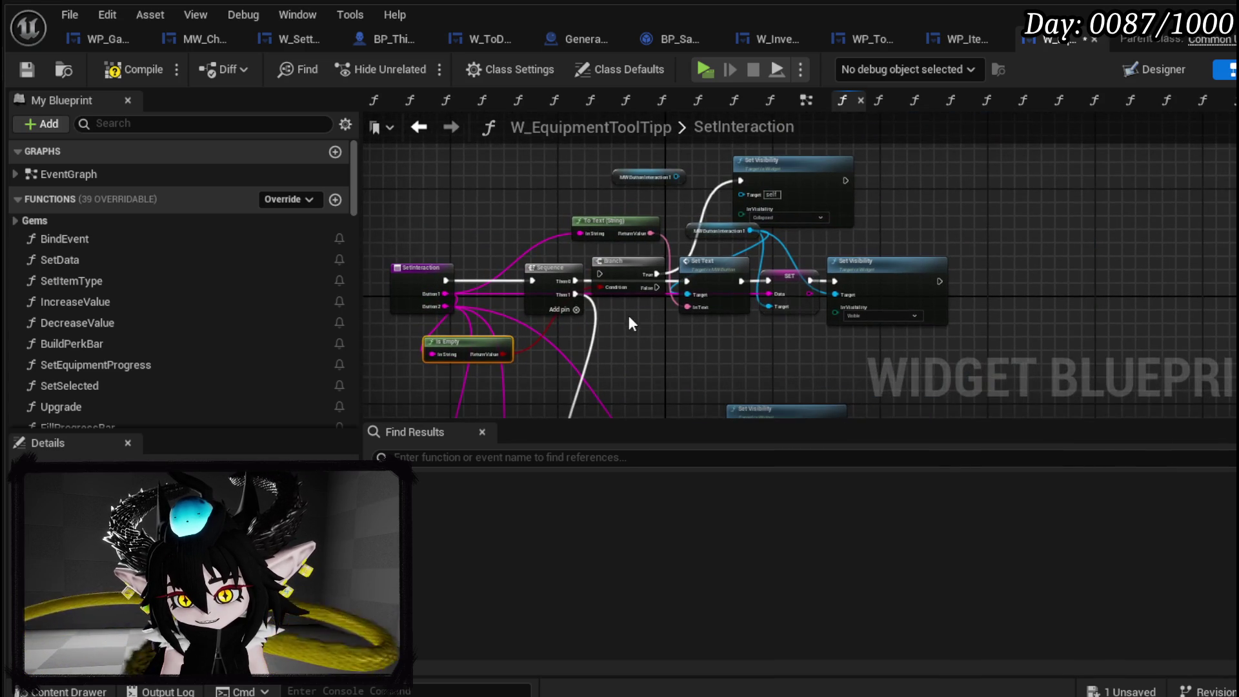
left_click_drag(575, 281, 685, 281)
left_click_drag(893, 275, 920, 307)
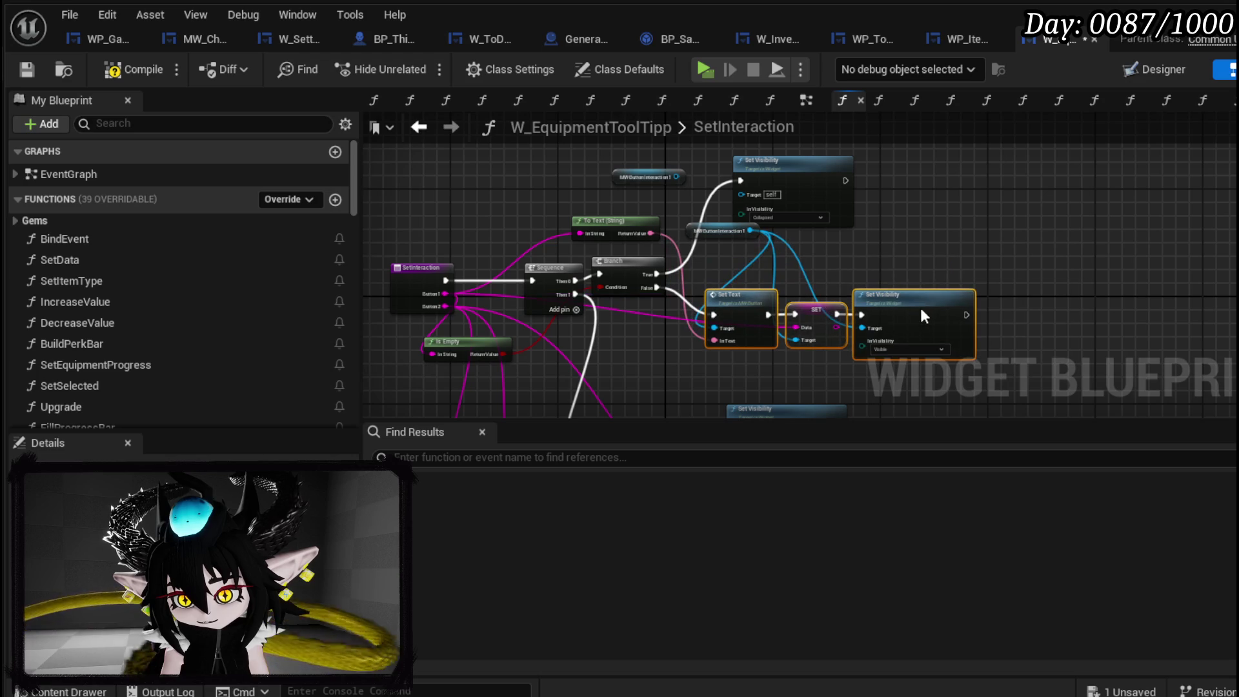
Make the collapse target the first interaction button, then compile and save W_EquipmentToolTipp.
left_click_drag(714, 230, 735, 255)
scroll(736, 257, "up", 3)
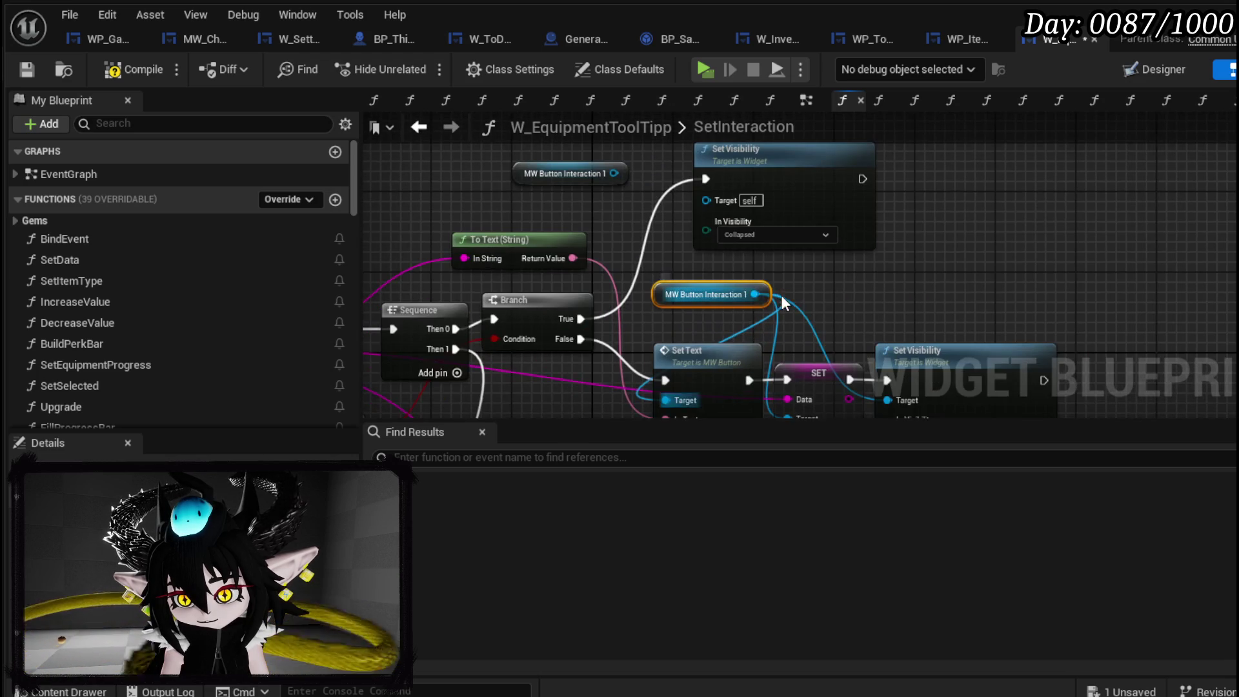
left_click_drag(756, 297, 707, 200)
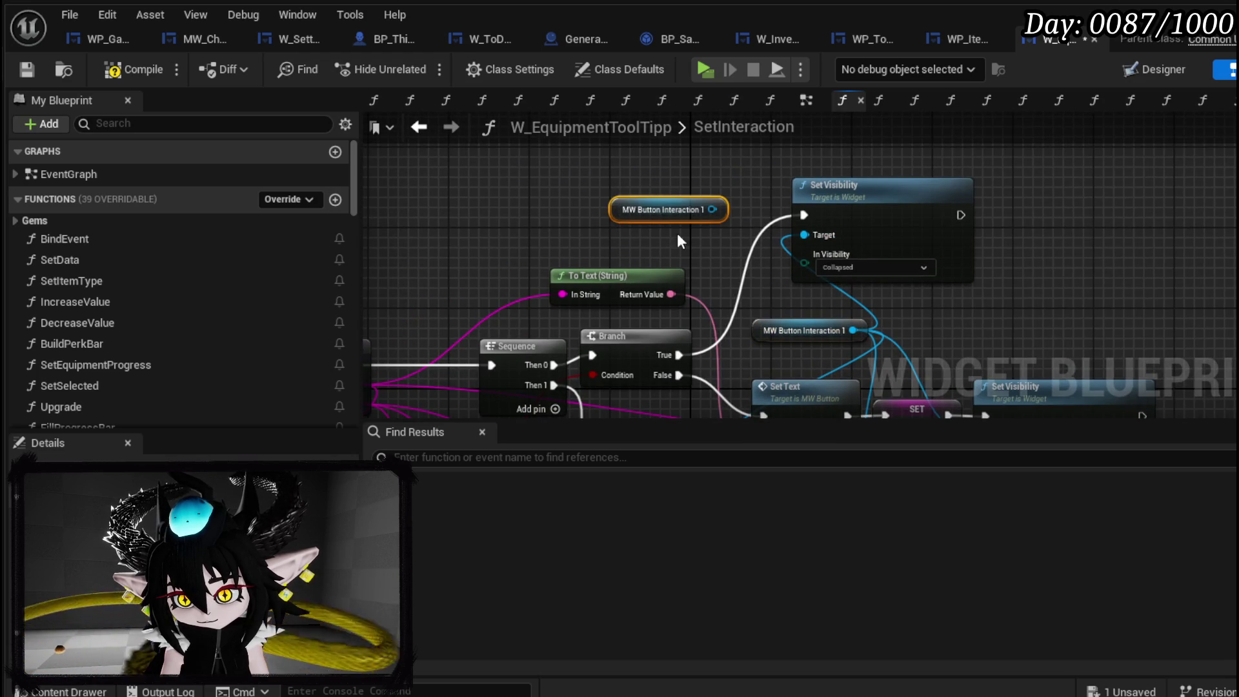
scroll(617, 292, "down", 2)
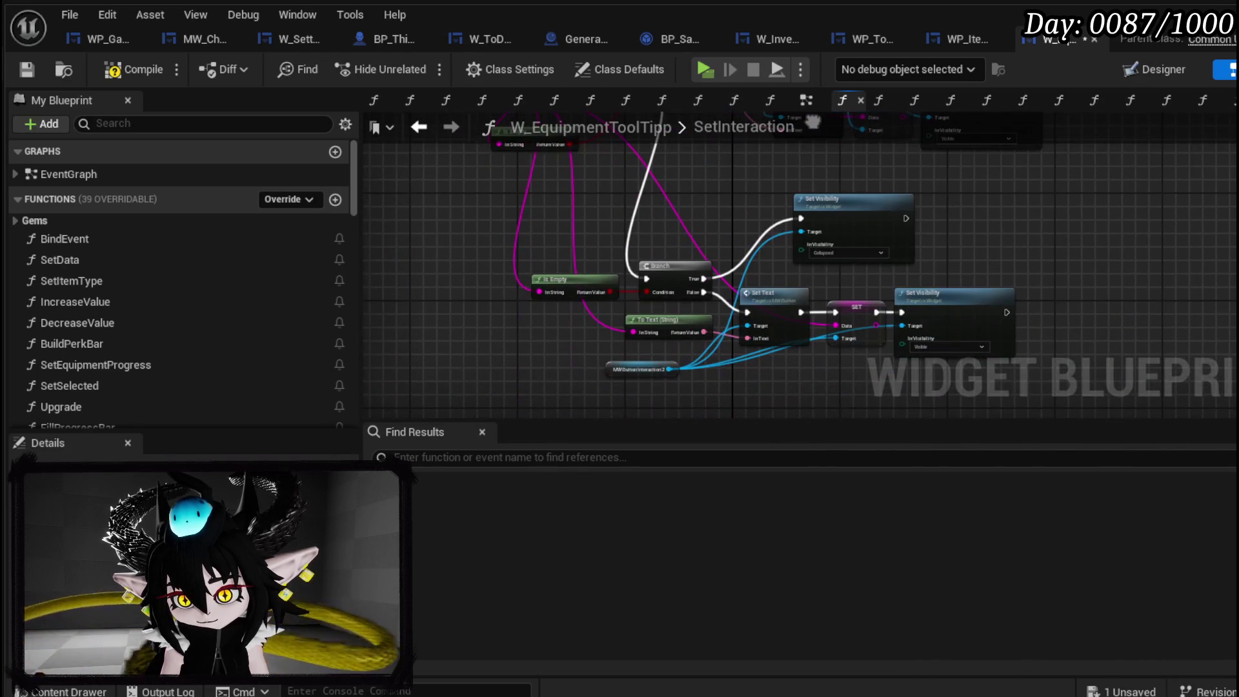
left_click_drag(813, 122, 807, 253)
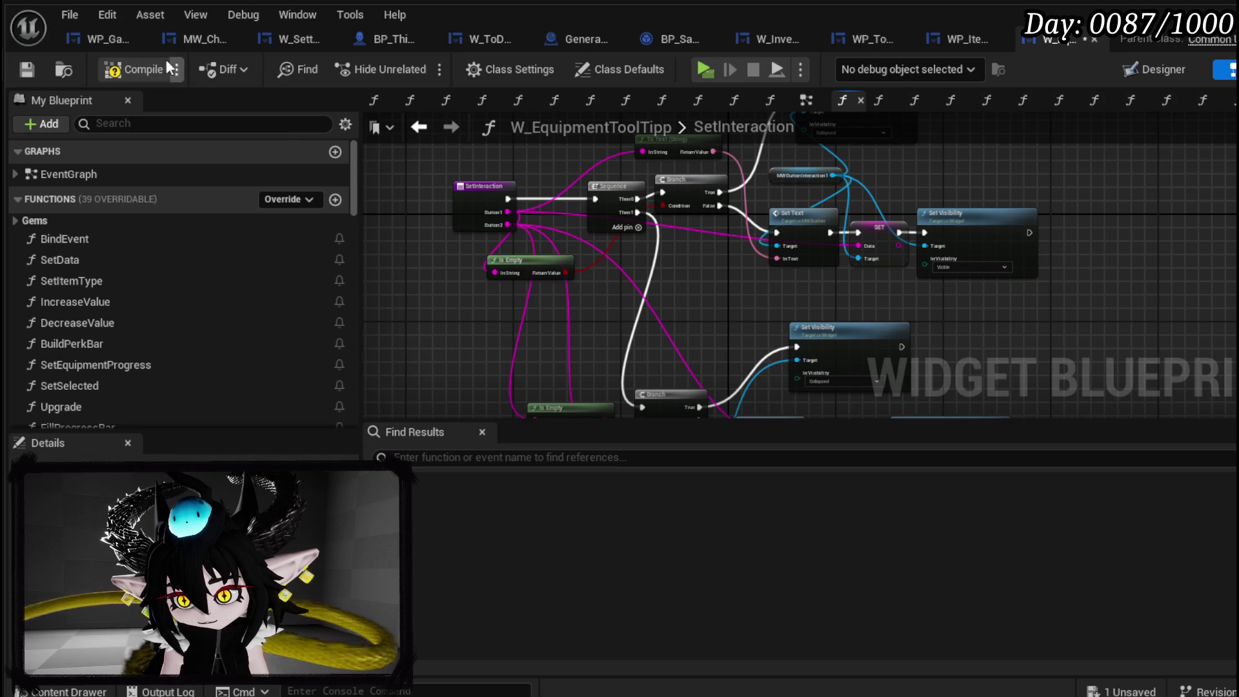
left_click(28, 68)
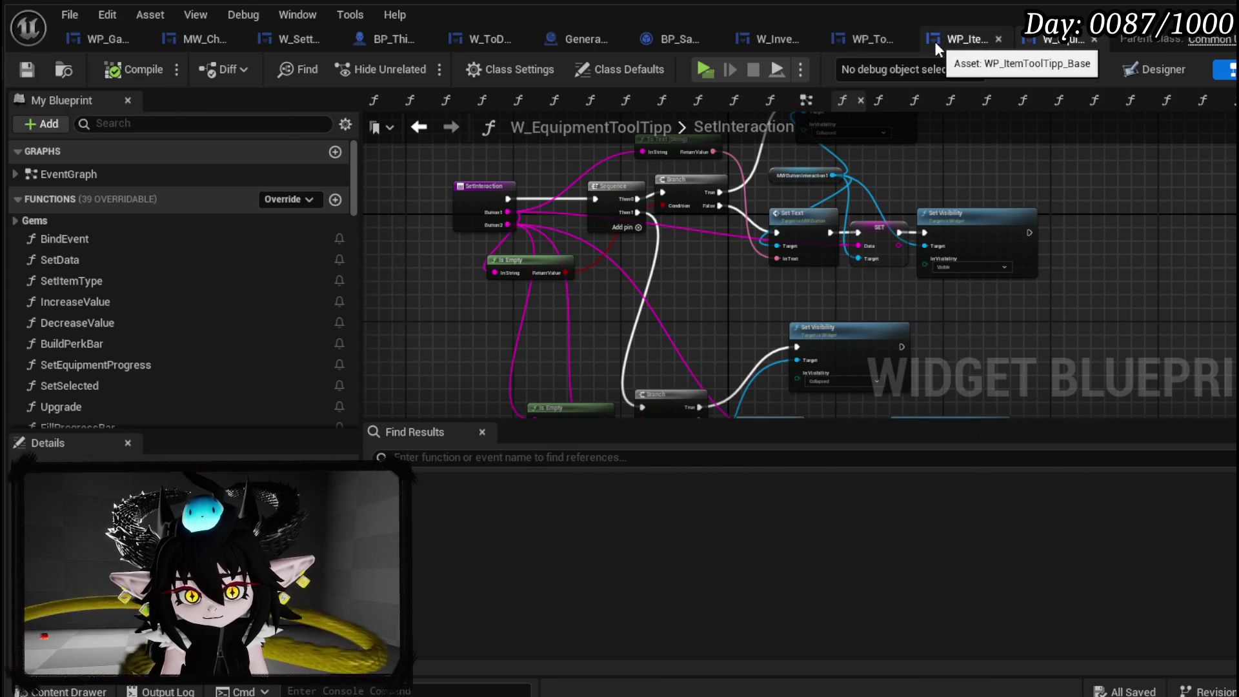
left_click(858, 41)
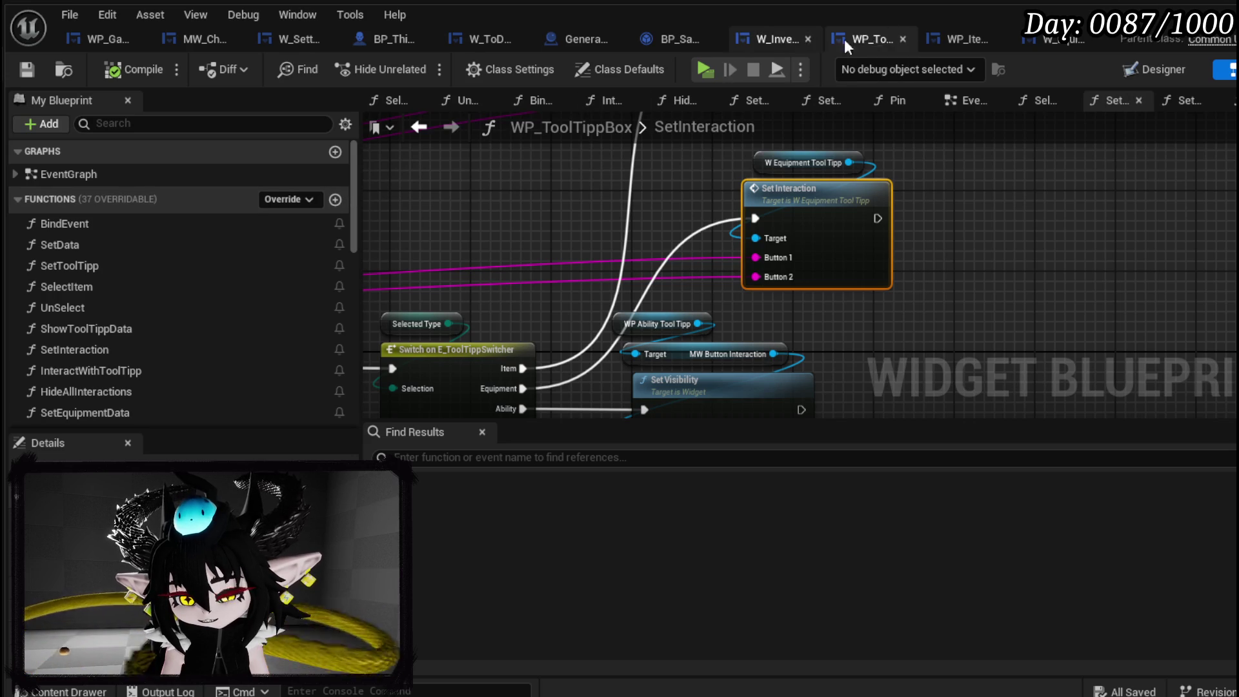
Clear the Equip and Dismantle labels on ShowToolTipp_Equipment's Set Interaction and compile W_InventoryHUD.
left_click(774, 40)
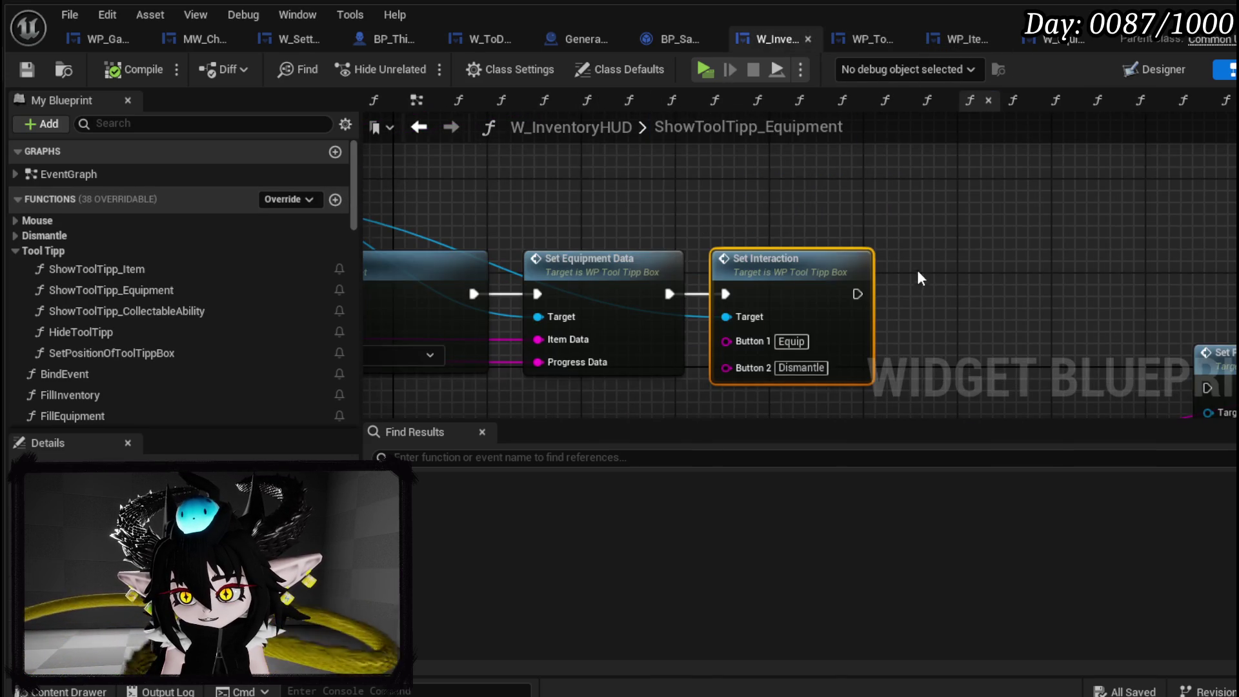
left_click(886, 253)
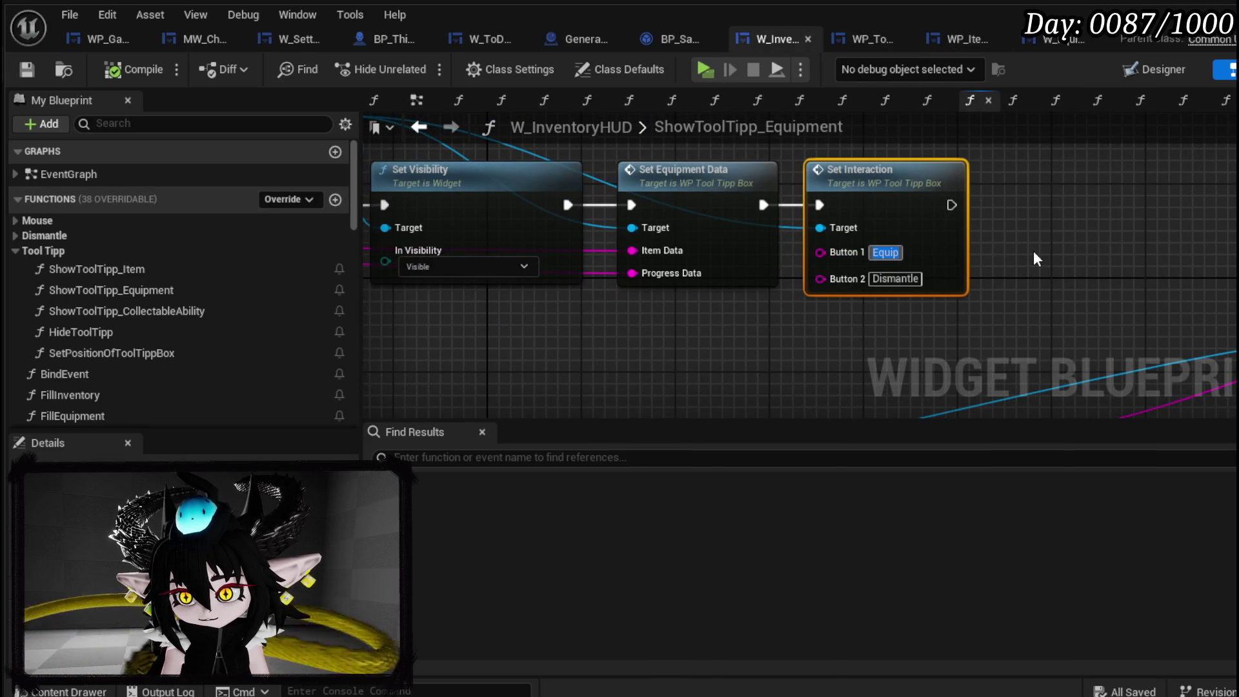
left_click(1058, 289)
left_click(129, 70)
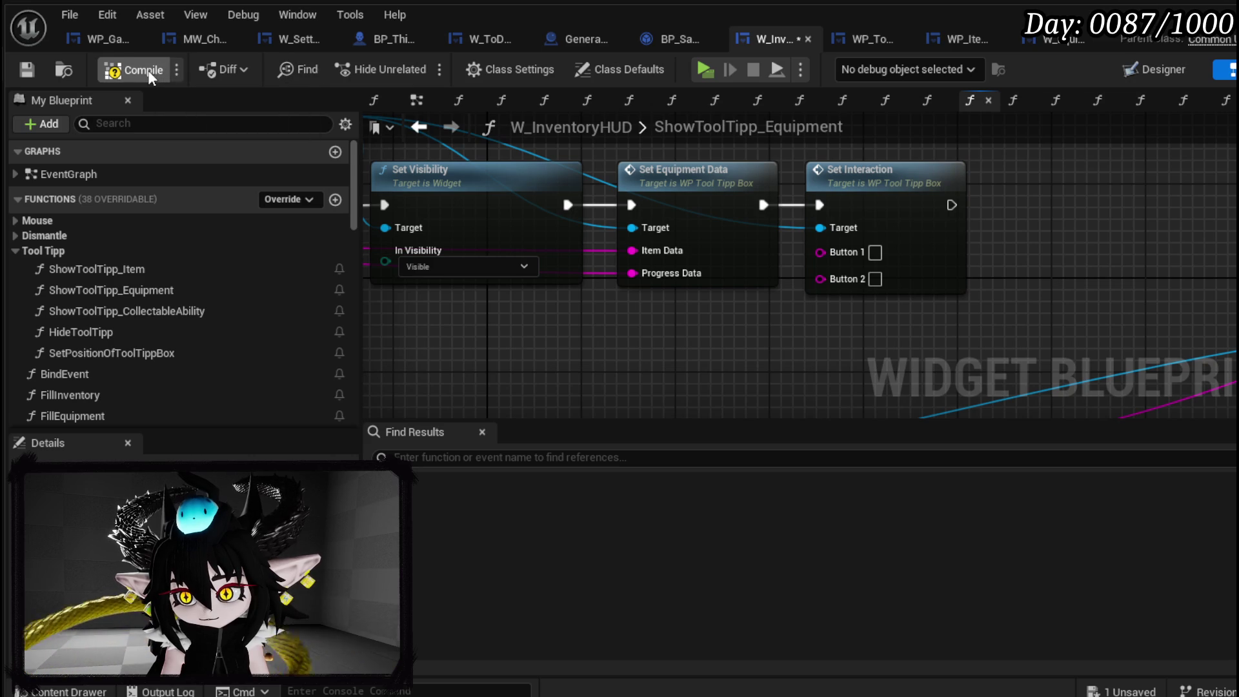
left_click(27, 71)
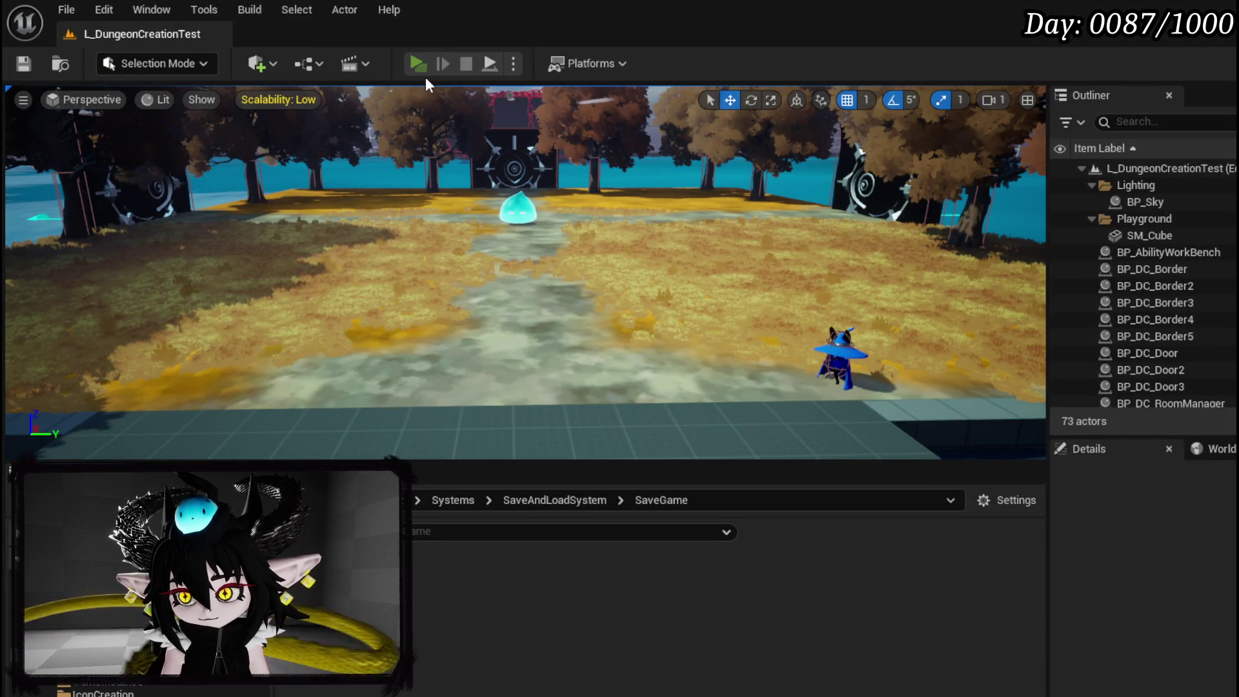
left_click(425, 77)
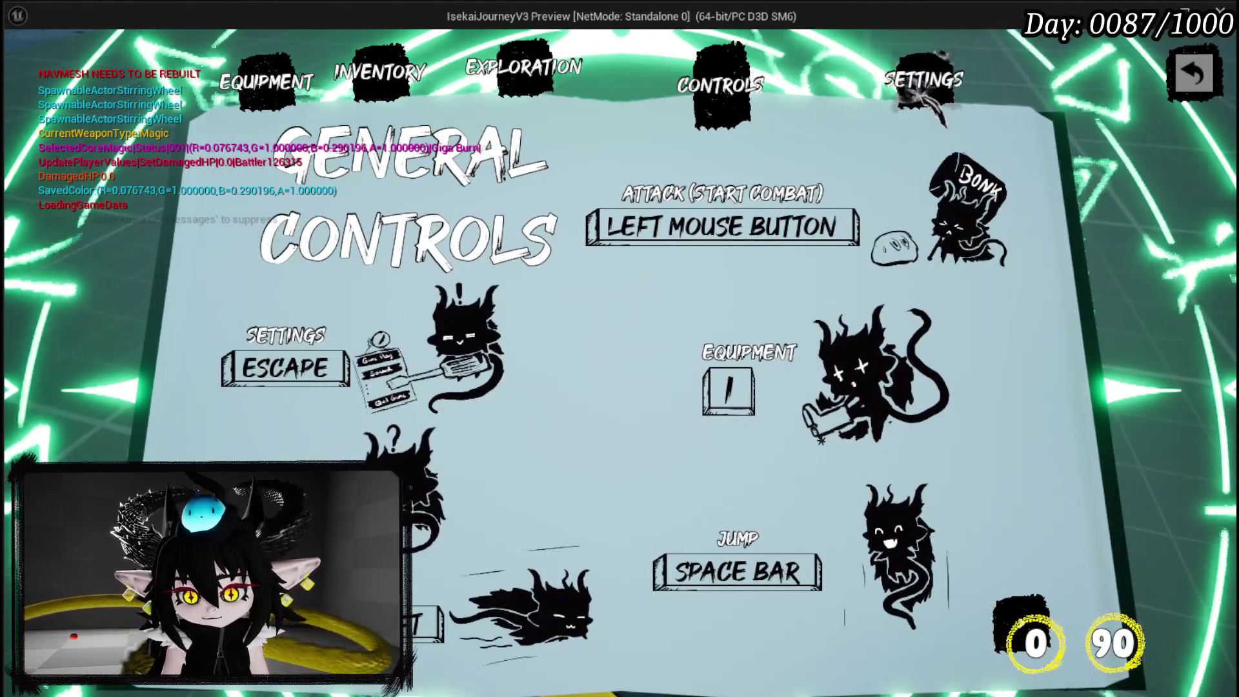
left_click(400, 87)
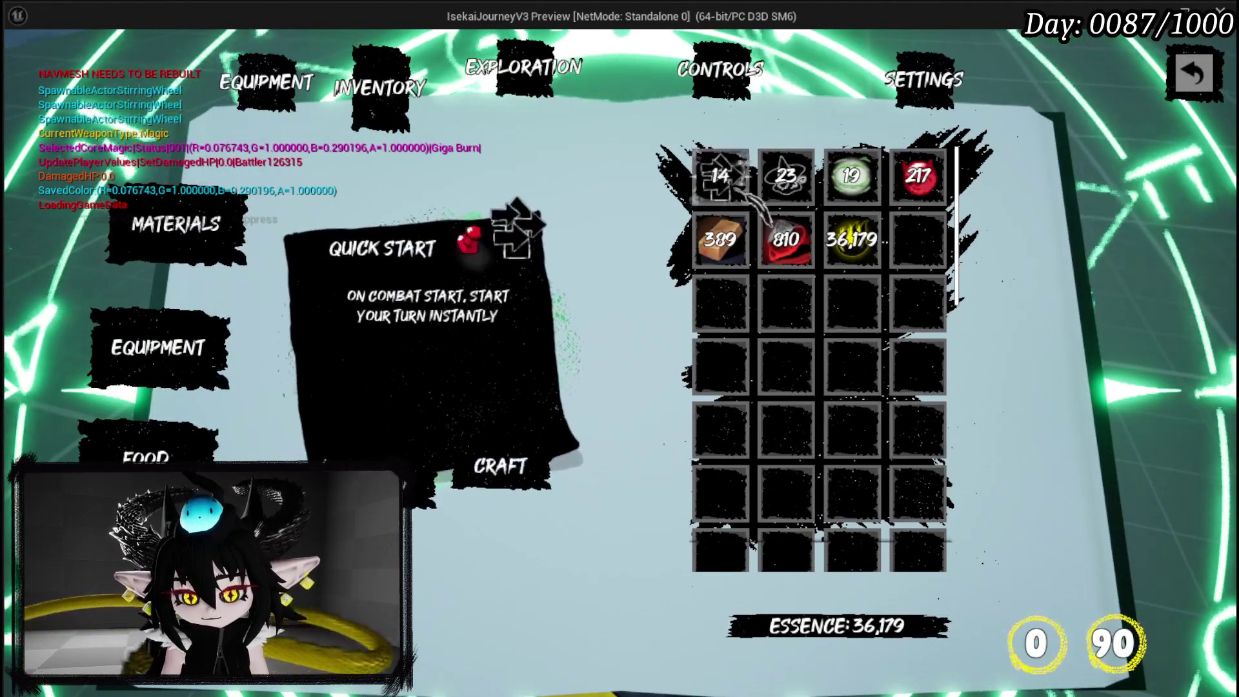
left_click(162, 348)
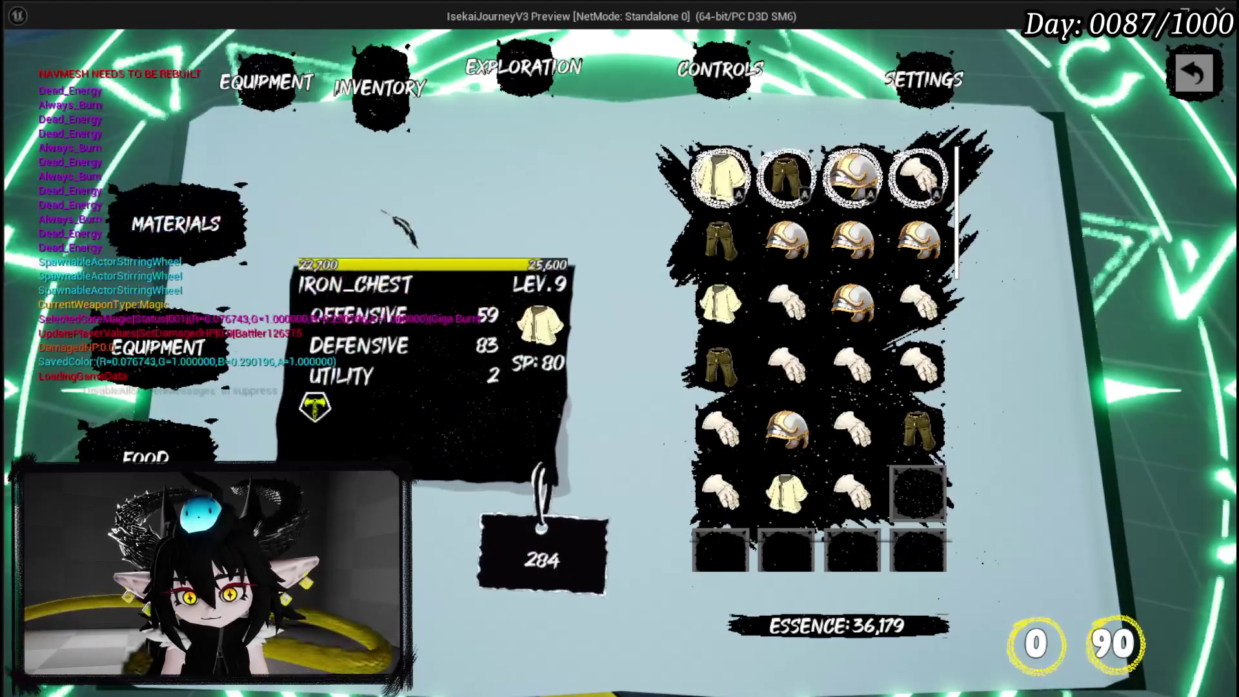
left_click(175, 222)
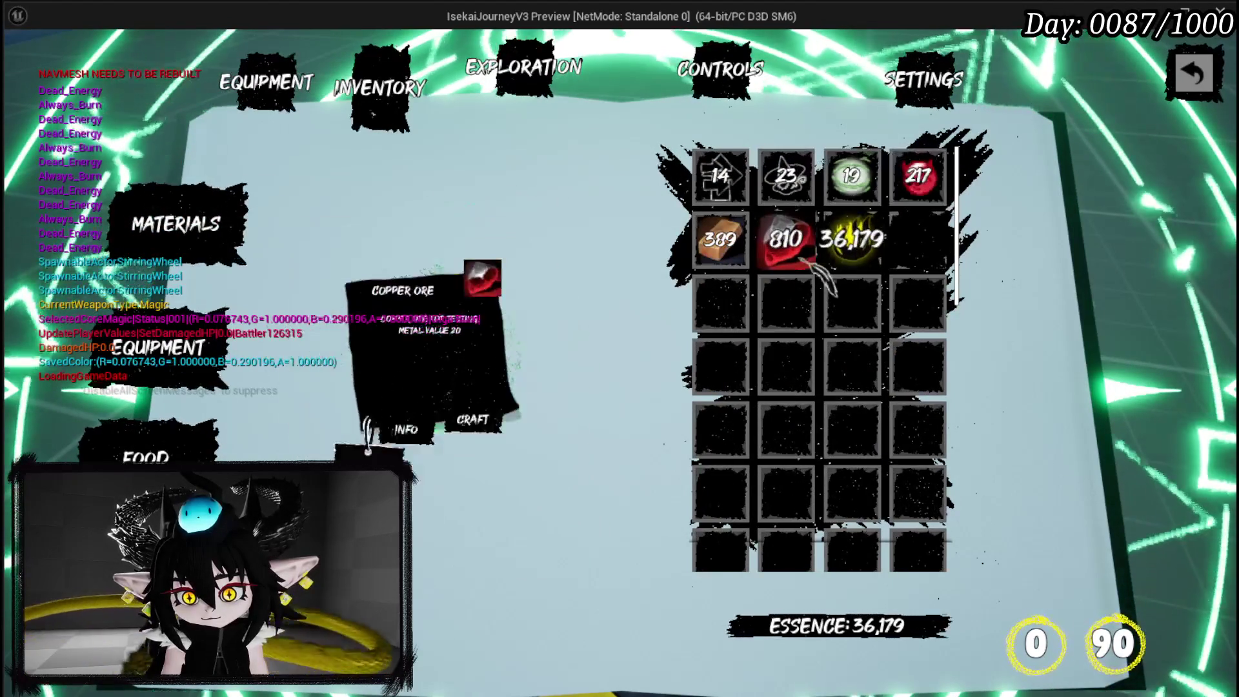
left_click(147, 455)
left_click(722, 173)
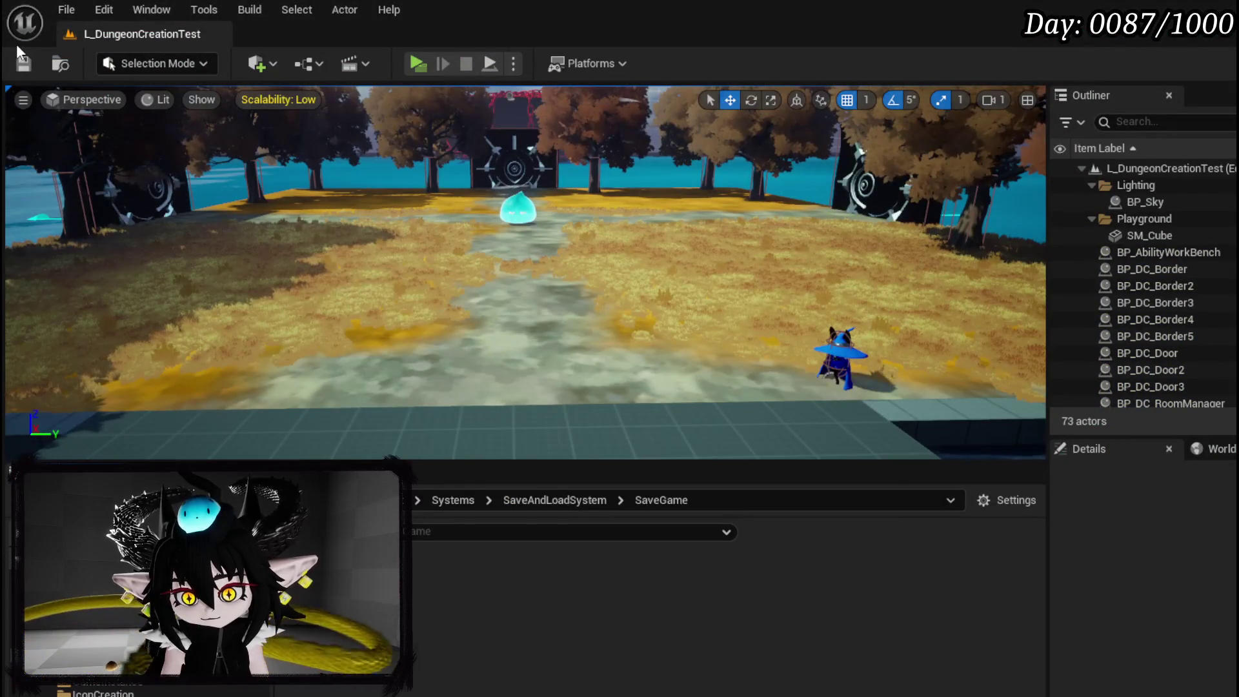
left_click(24, 64)
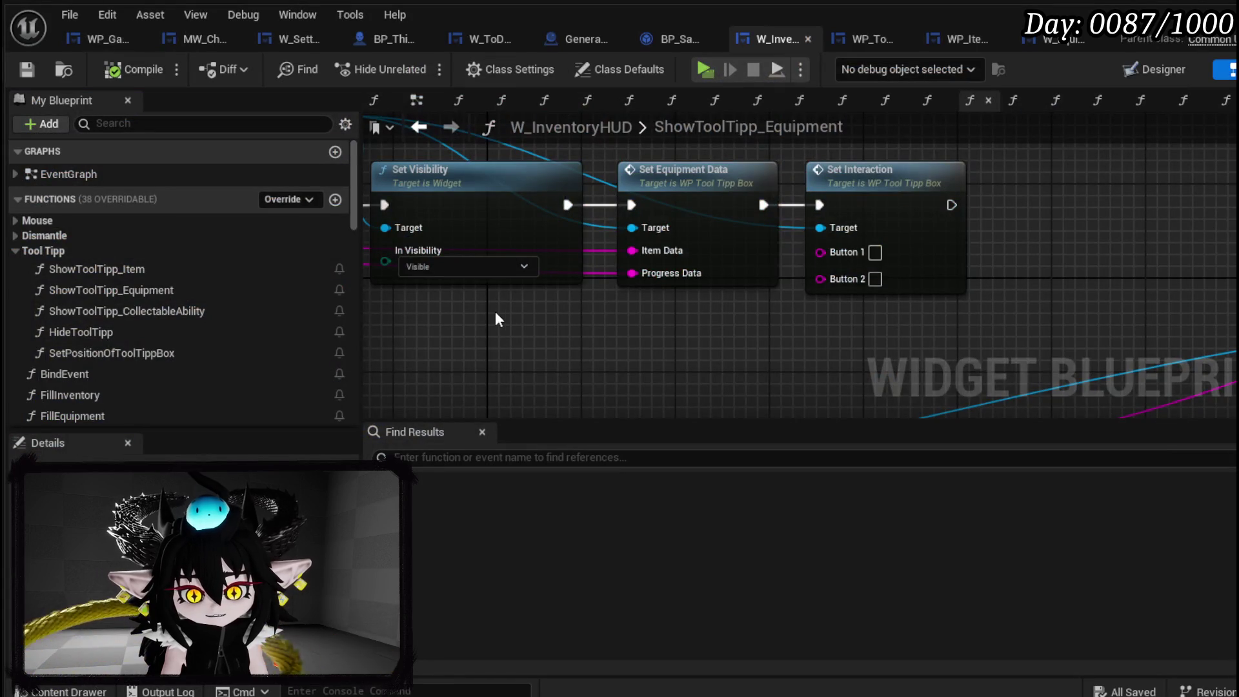
scroll(494, 311, "down", 2)
In ShowToolTipp_Item, clear the Info and Craft button labels on the Set Interaction nodes.
mouse_move(497, 318)
left_mouse_down()
mouse_move(904, 319)
mouse_move(842, 323)
left_mouse_up()
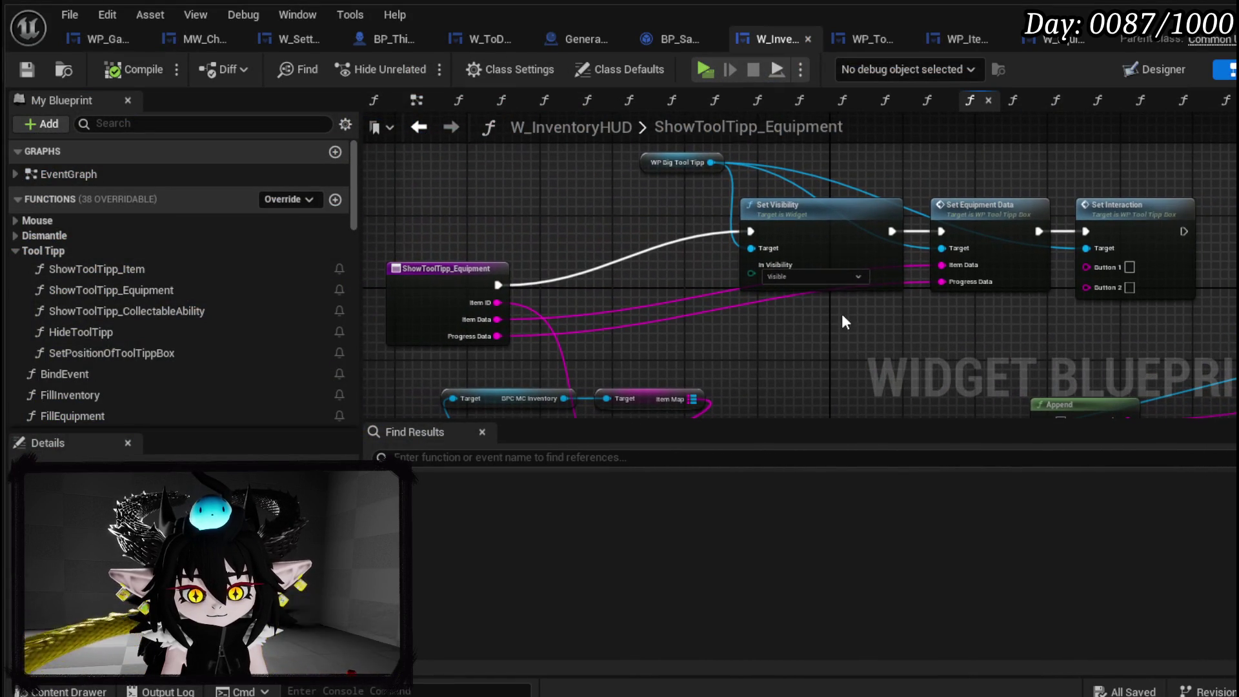
double_click(144, 270)
left_click_drag(589, 224, 561, 172)
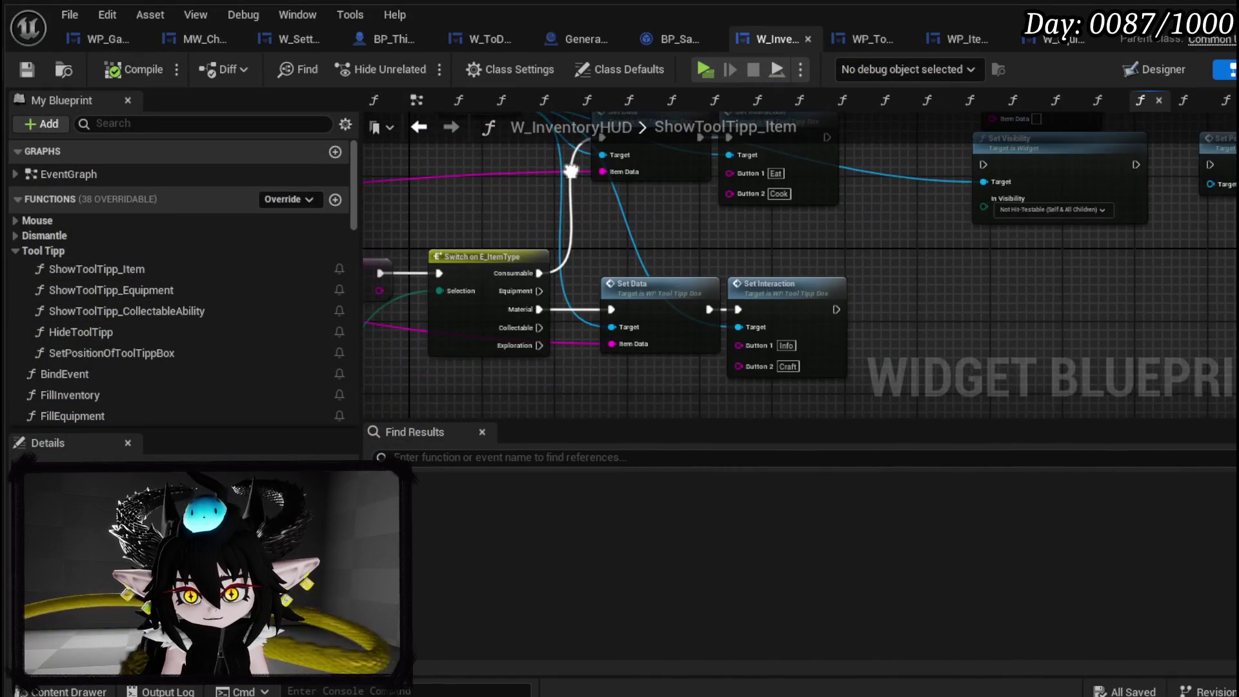
scroll(576, 282, "up", 2)
left_click(468, 255)
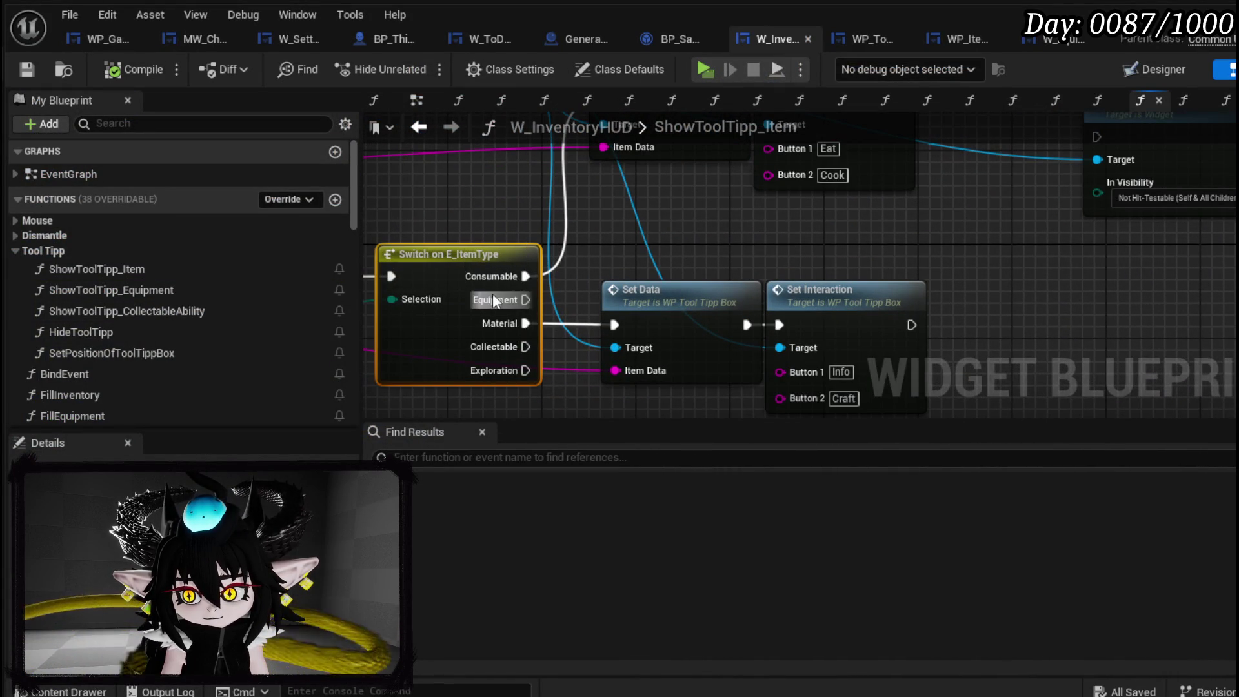
left_click_drag(620, 295, 583, 236)
key("BackSpace")
left_click(807, 339)
key("BackSpace")
scroll(937, 236, "down", 1)
left_click_drag(939, 239, 980, 351)
Compile and save the W_InventoryHUD blueprint.
left_click(17, 67)
mouse_move(753, 282)
left_mouse_down()
mouse_move(753, 206)
mouse_move(741, 241)
mouse_move(940, 230)
mouse_move(1006, 209)
mouse_move(833, 263)
left_mouse_up()
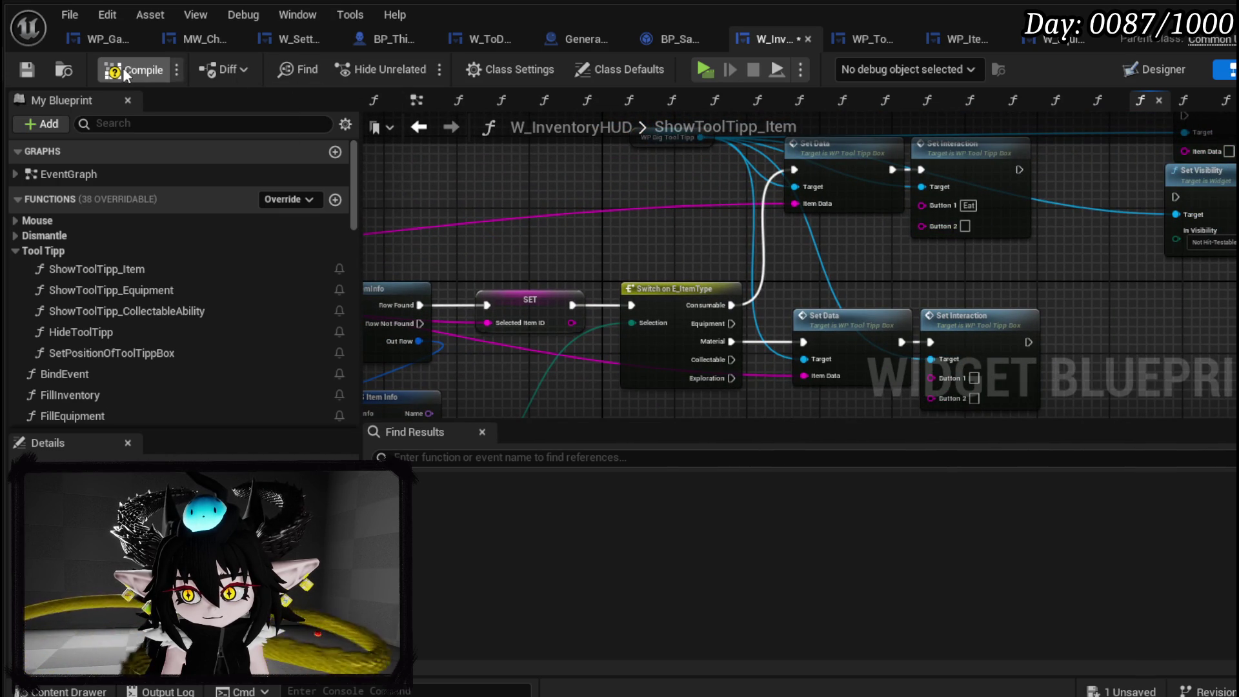
left_click(29, 70)
Add a breakpoint to the consumable branch's Eat Set Interaction node.
mouse_move(900, 256)
left_mouse_down()
mouse_move(1179, 182)
mouse_move(1169, 153)
mouse_move(864, 297)
left_mouse_up()
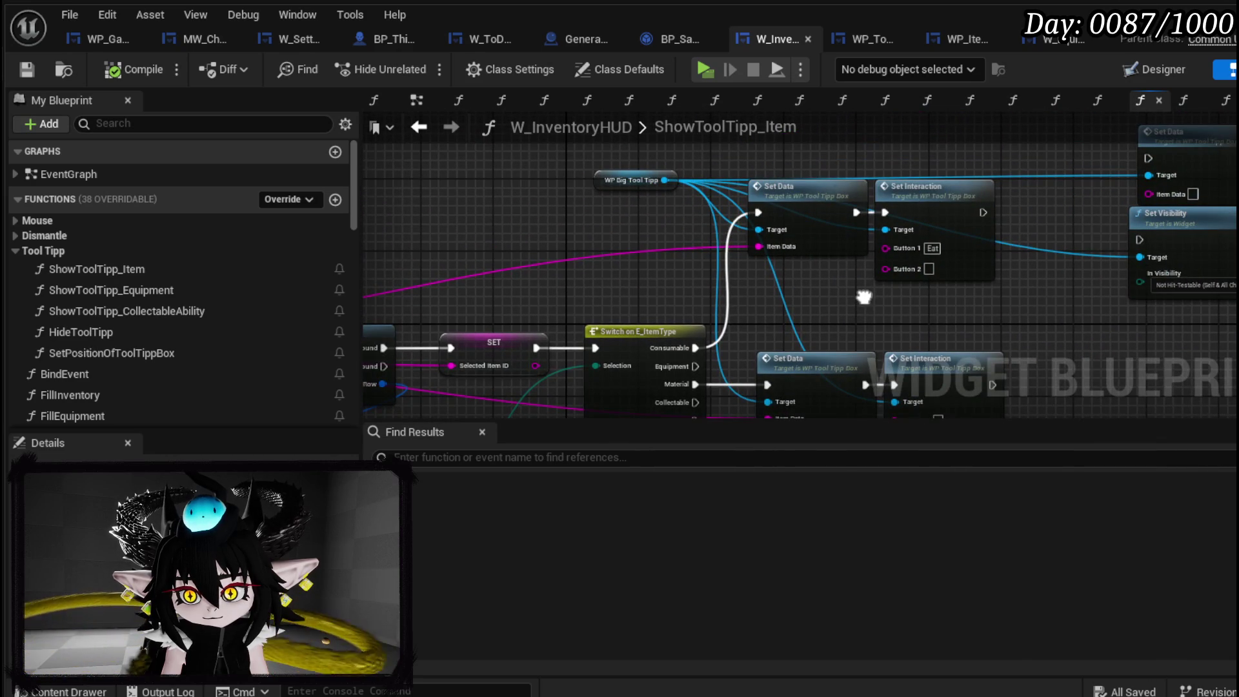
right_click(916, 240)
left_click(991, 559)
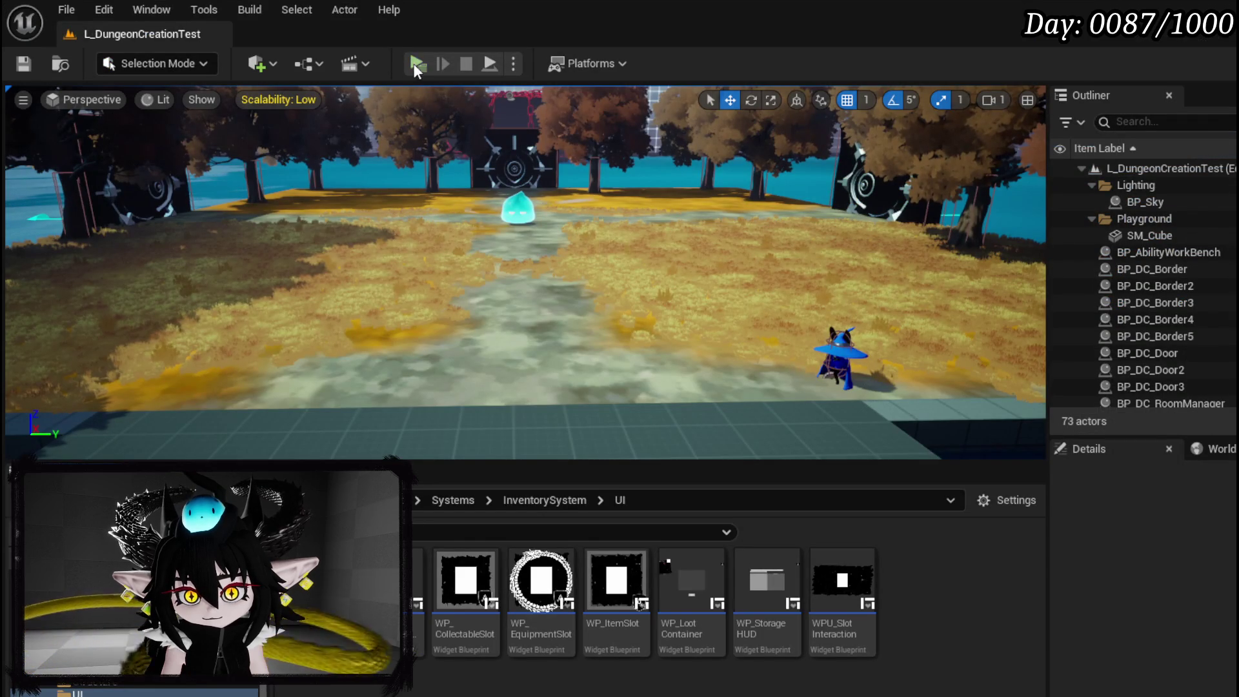
Play-test, resume past the breakpoint, check the material slot tooltips in the inventory, then stop.
key("alt+p")
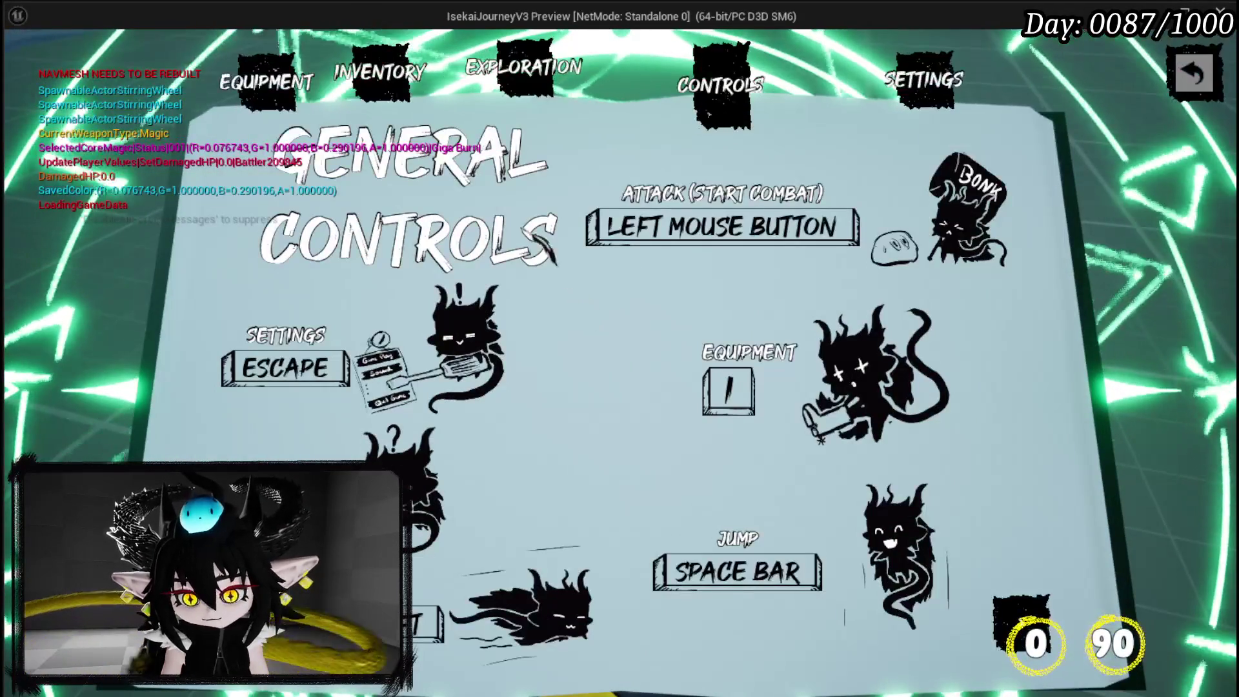
left_click(387, 78)
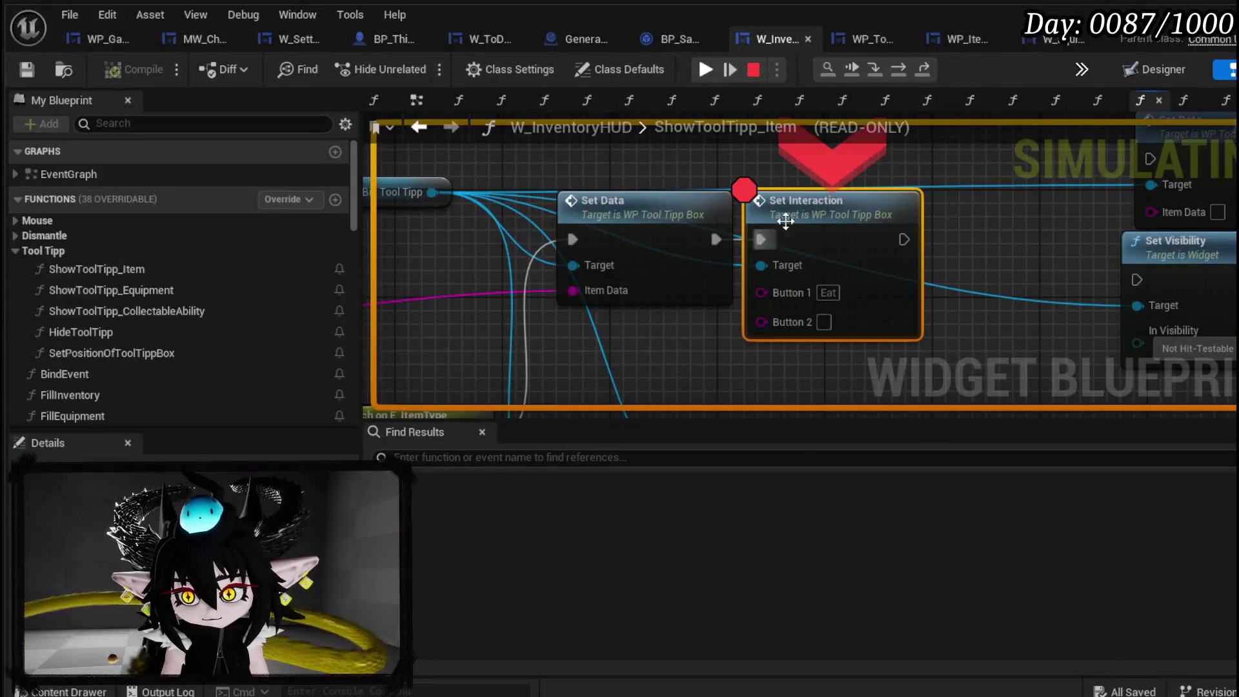
left_click(706, 70)
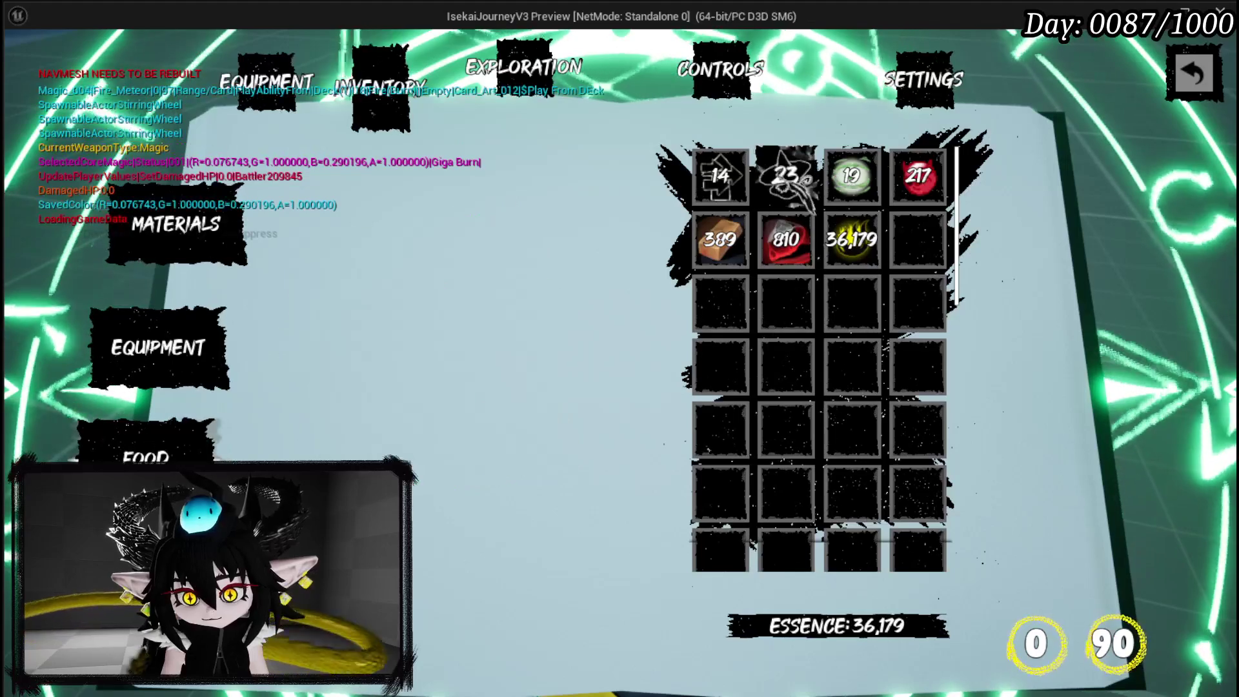
mouse_move(748, 257)
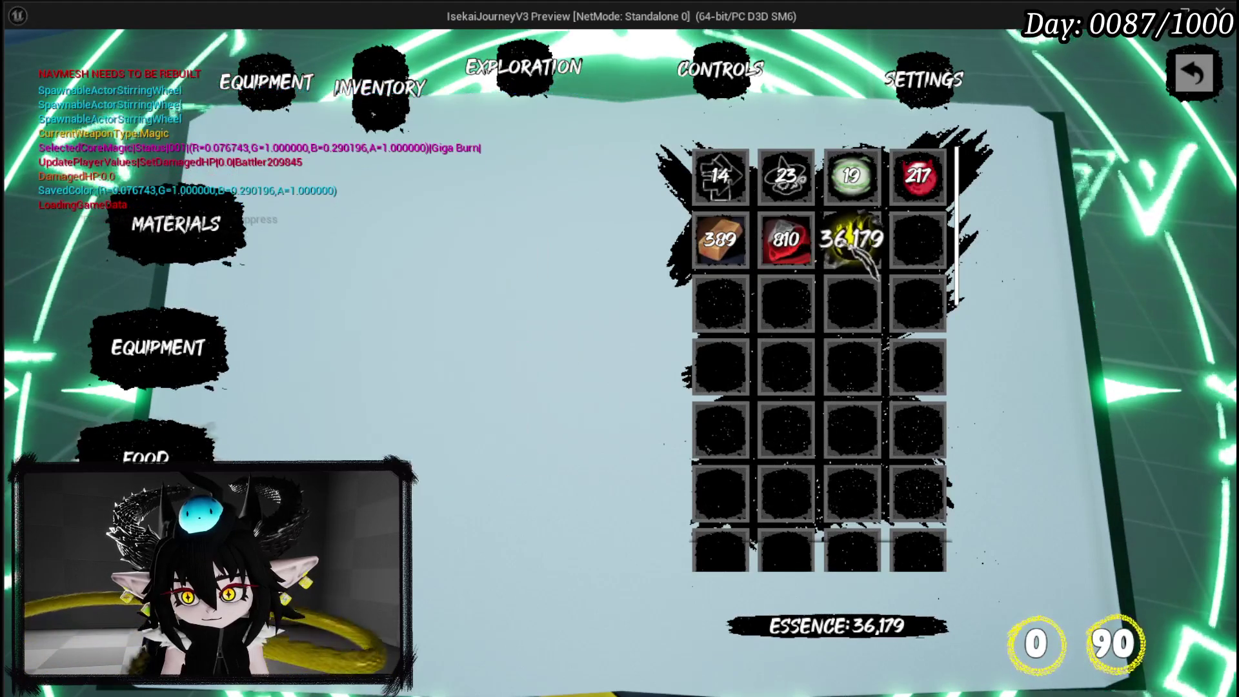
mouse_move(929, 197)
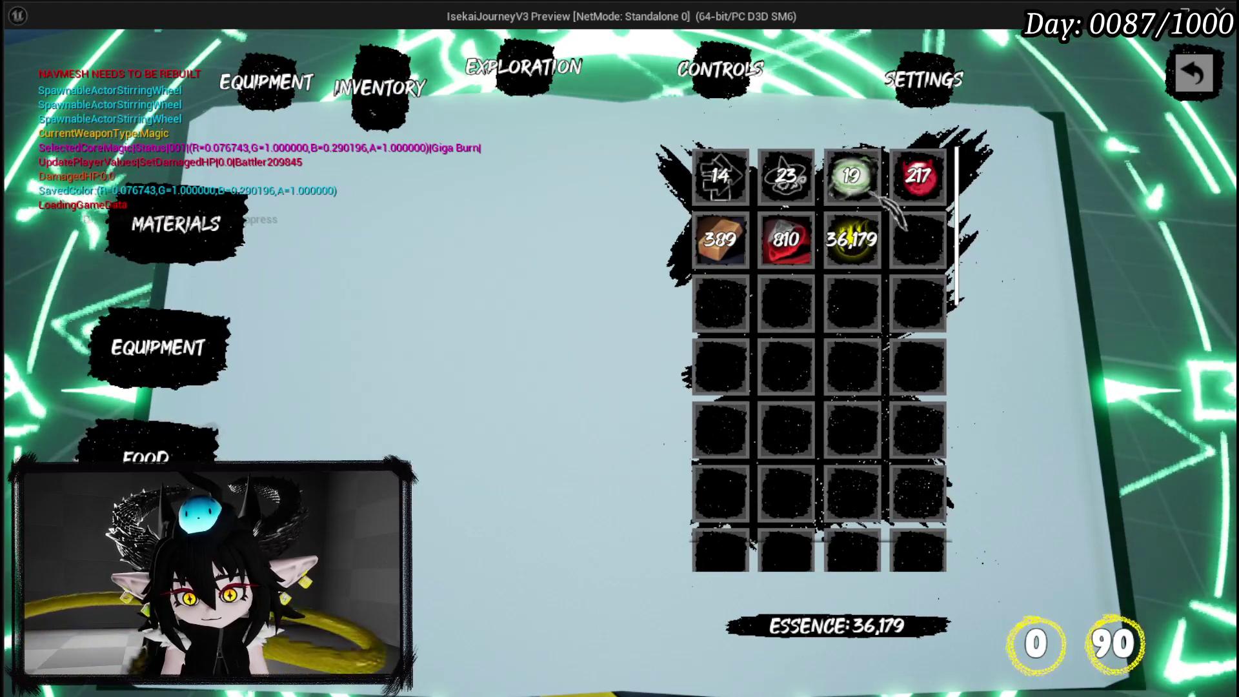
mouse_move(743, 190)
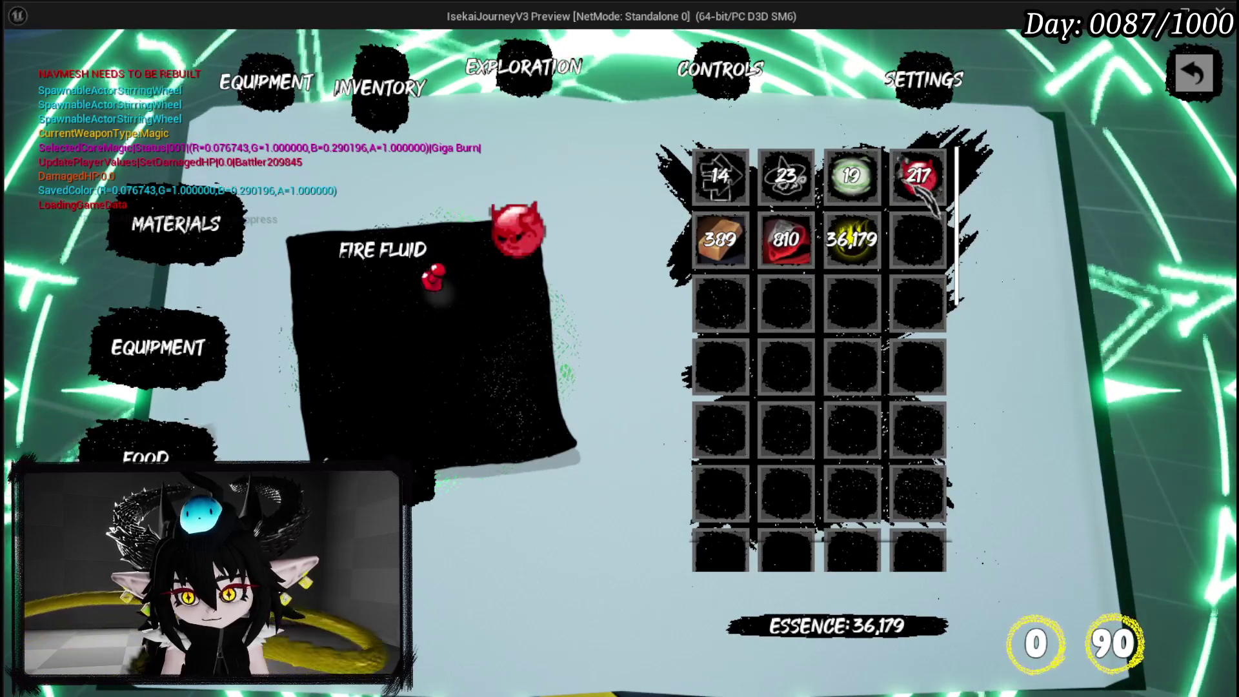
key("Escape")
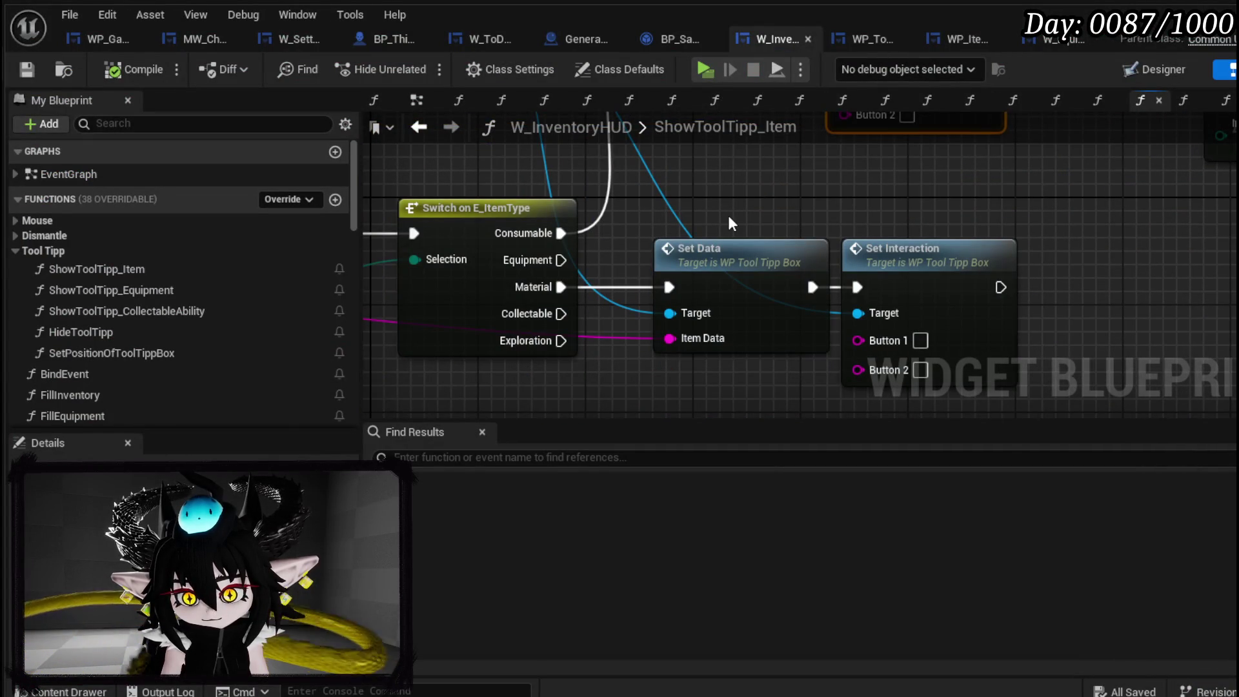
Breakpoint the Material branch's Set Interaction node and resume the game until it pauses there.
scroll(729, 215, "down", 2)
mouse_move(728, 215)
left_mouse_down()
mouse_move(761, 303)
mouse_move(792, 261)
mouse_move(739, 304)
mouse_move(662, 303)
mouse_move(801, 163)
mouse_move(1226, 187)
mouse_move(1049, 192)
mouse_move(769, 271)
left_mouse_up()
right_click(785, 303)
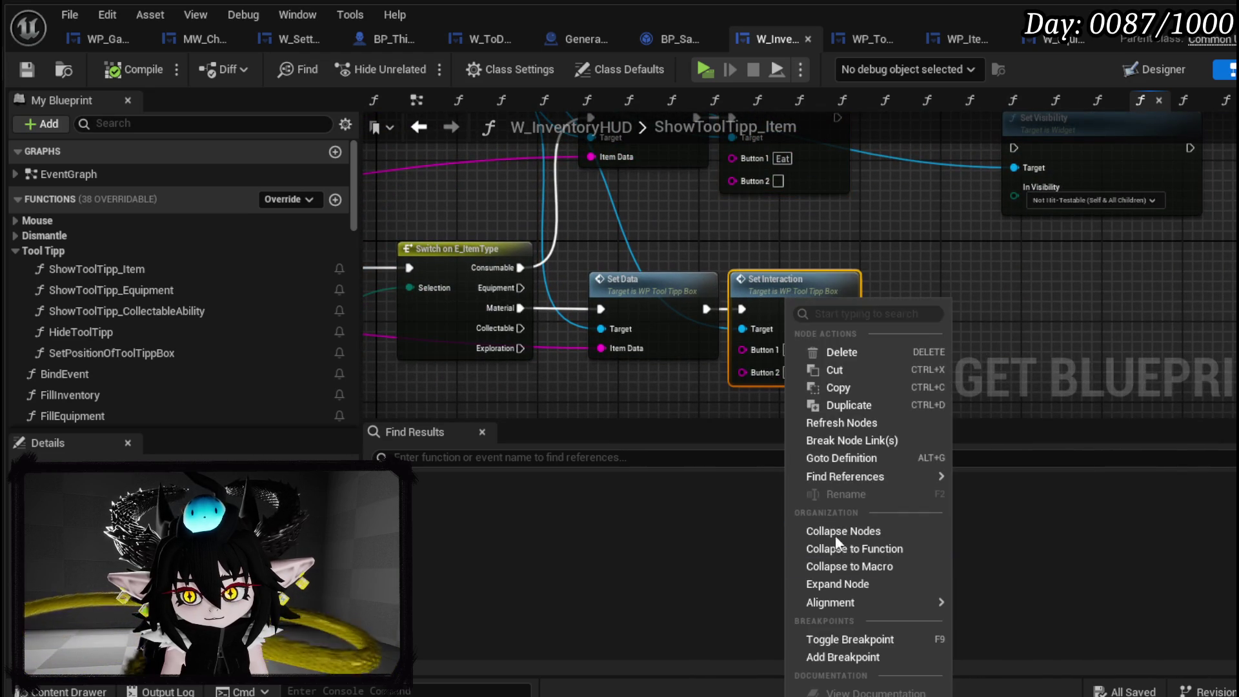
left_click(831, 655)
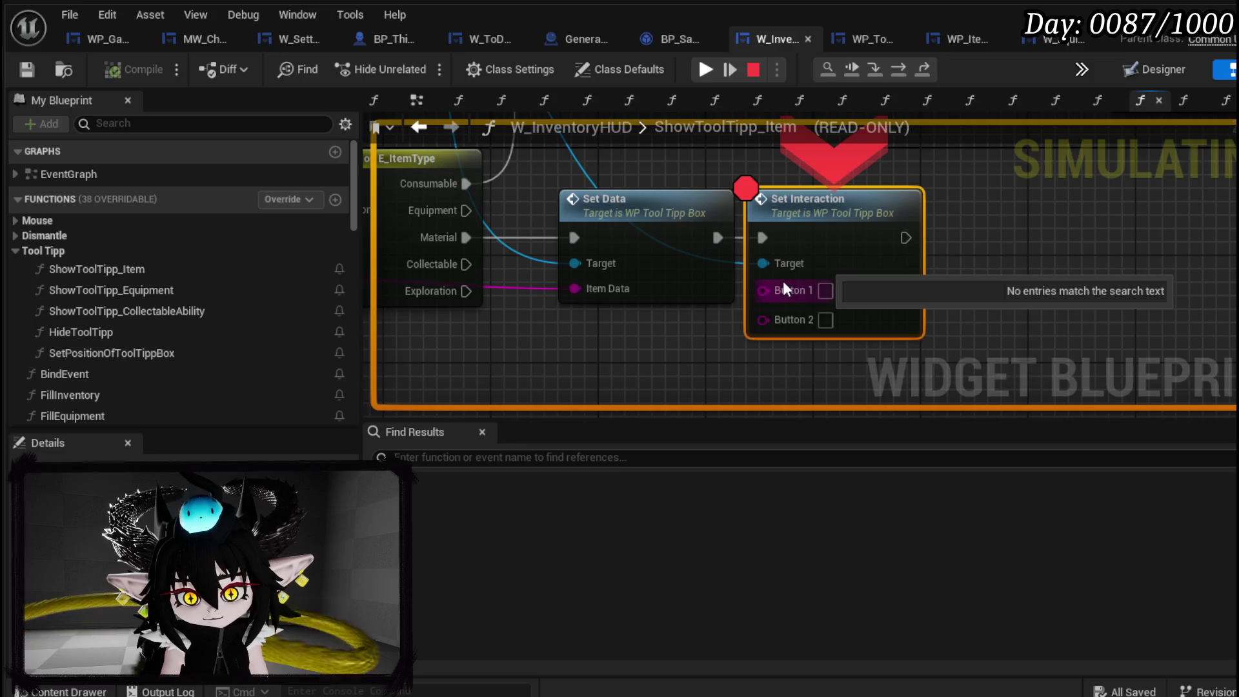
left_click(704, 73)
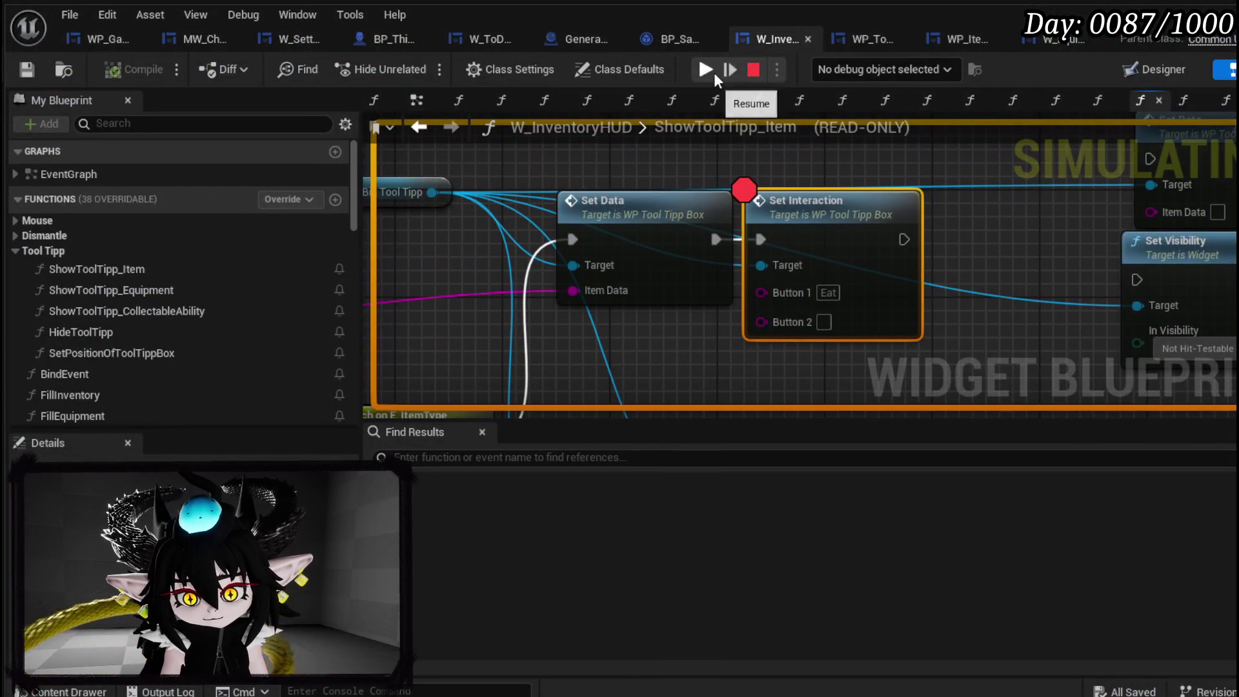
left_click(713, 72)
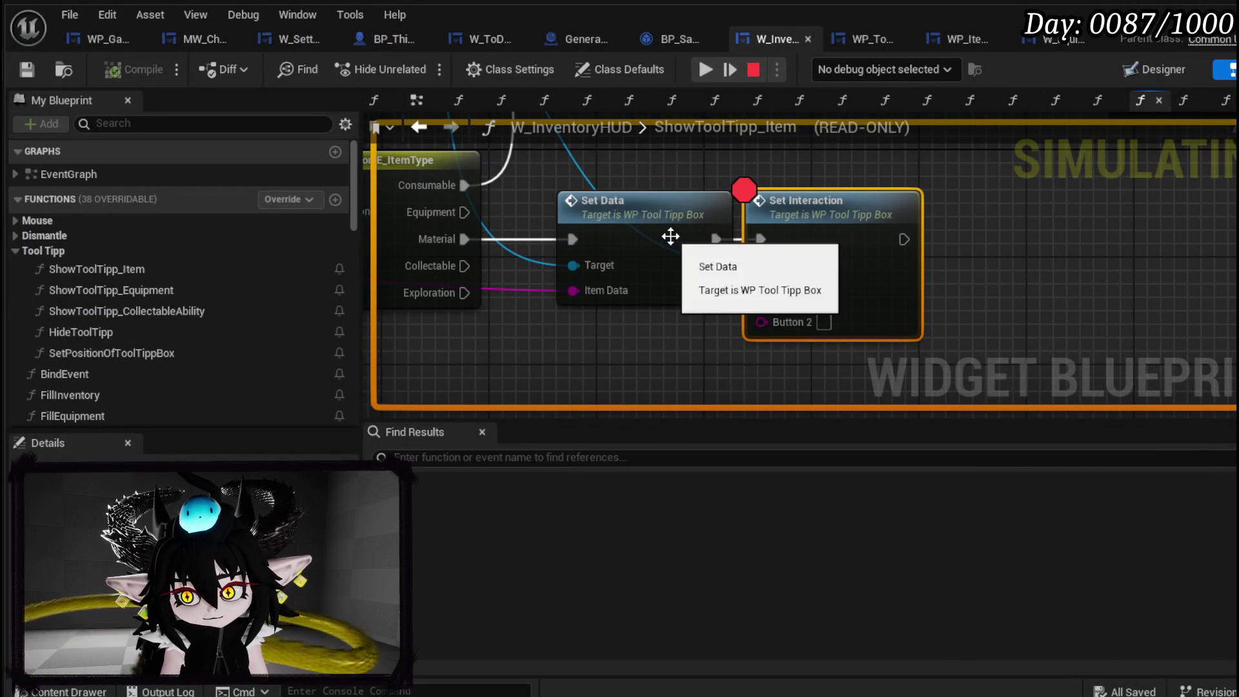
Drill down from Set Interaction into WP_ItemToolTipp_Base's SetInteraction graph.
right_click(913, 278)
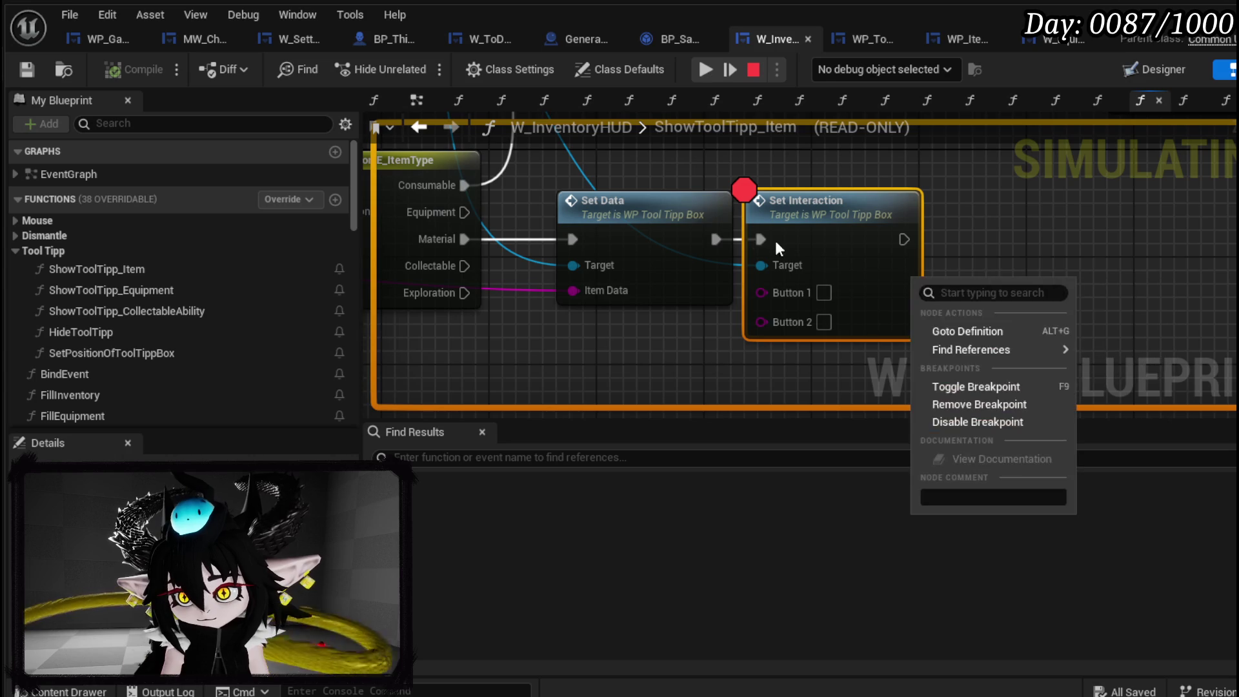
left_click(993, 199)
scroll(992, 198, "down", 2)
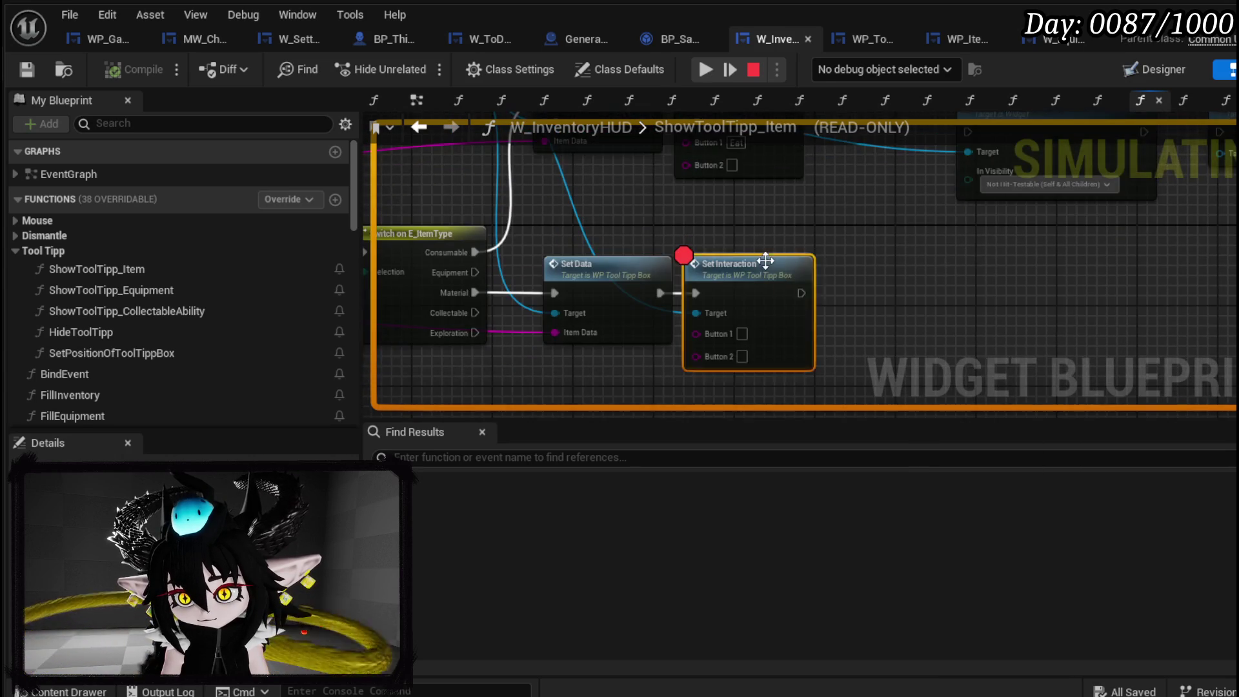
double_click(766, 258)
scroll(963, 173, "down", 3)
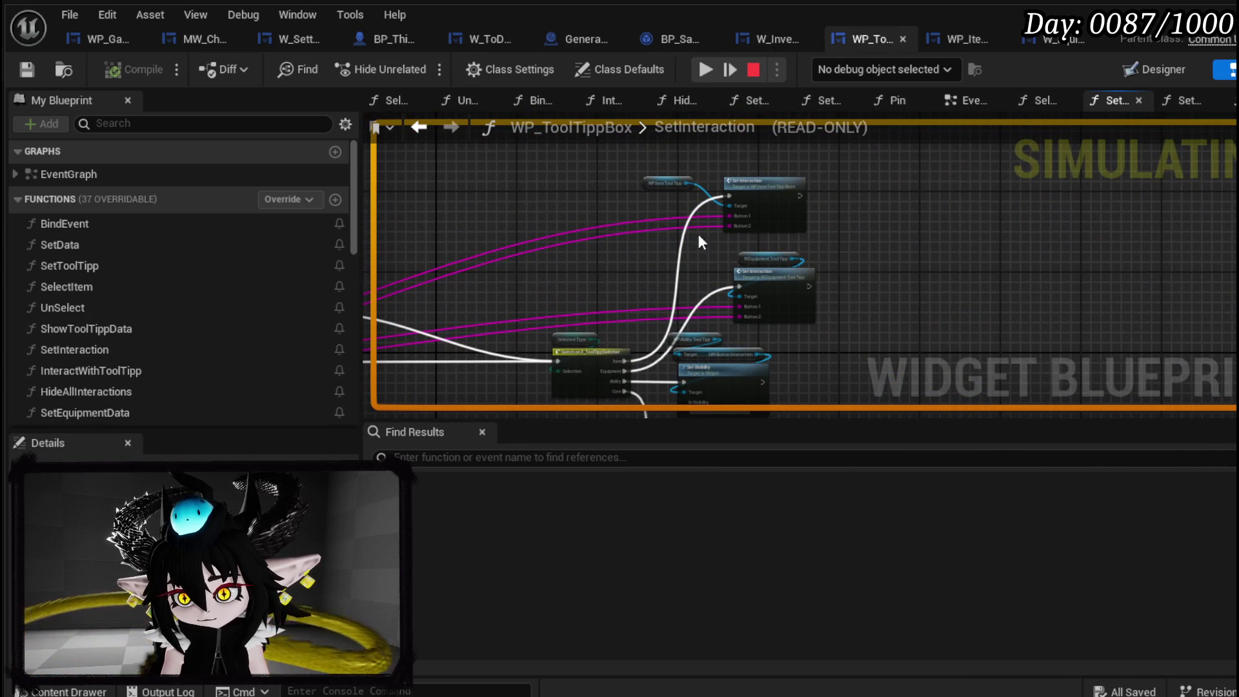
scroll(768, 191, "up", 2)
scroll(968, 198, "up", 2)
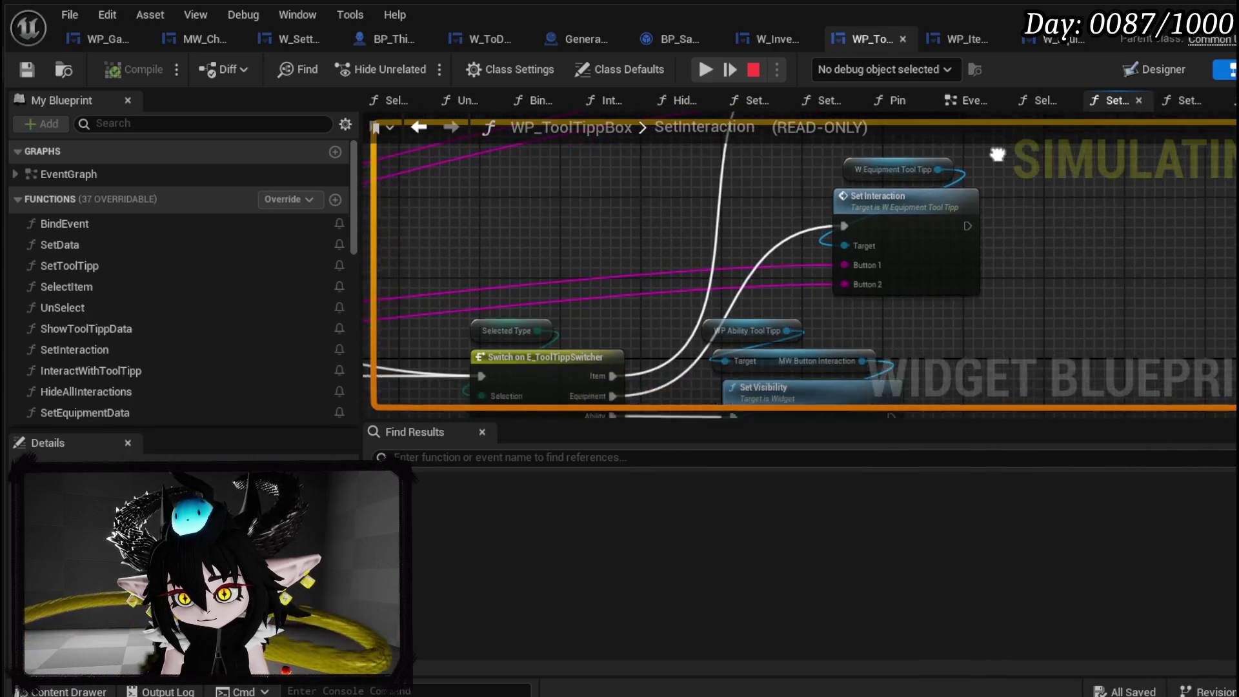
left_click_drag(852, 252, 813, 458)
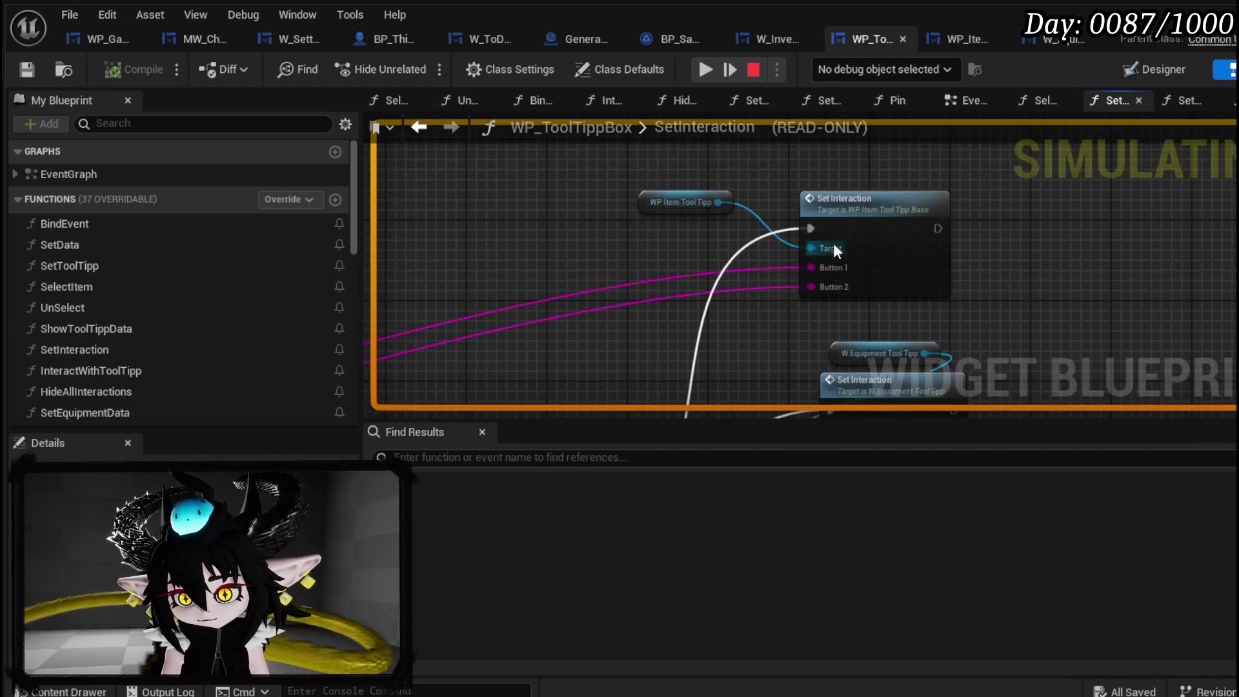
double_click(854, 220)
scroll(672, 265, "up", 4)
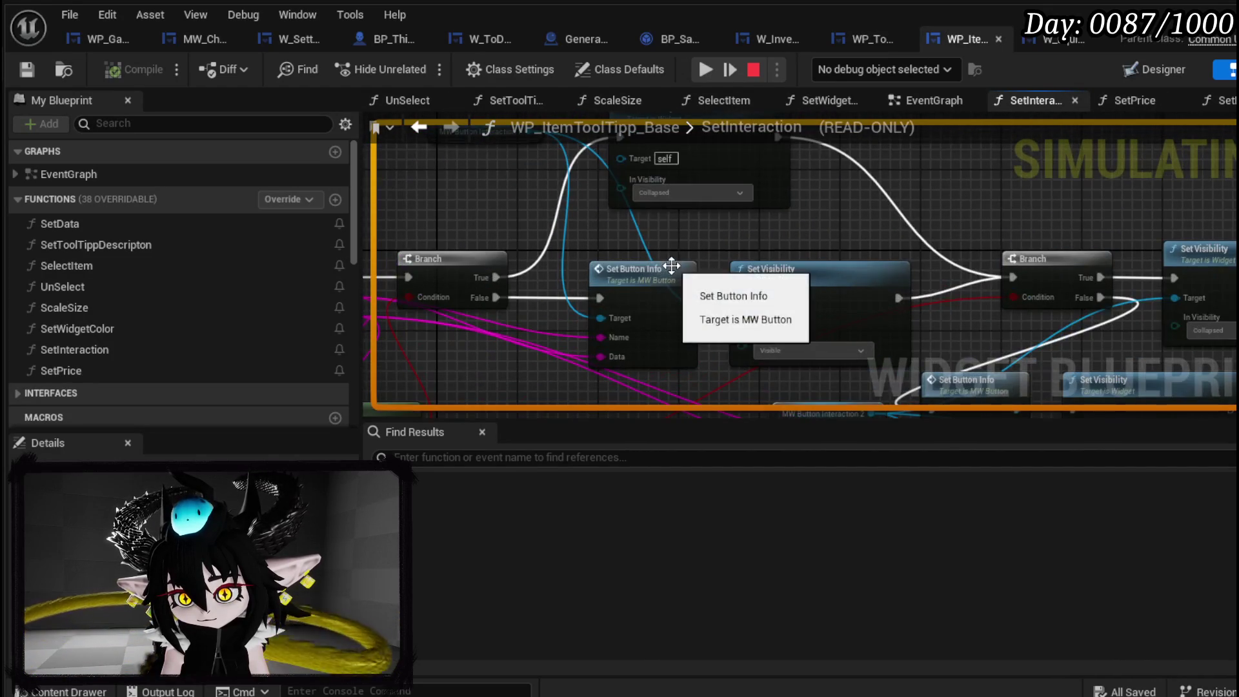
left_click_drag(774, 248, 870, 187)
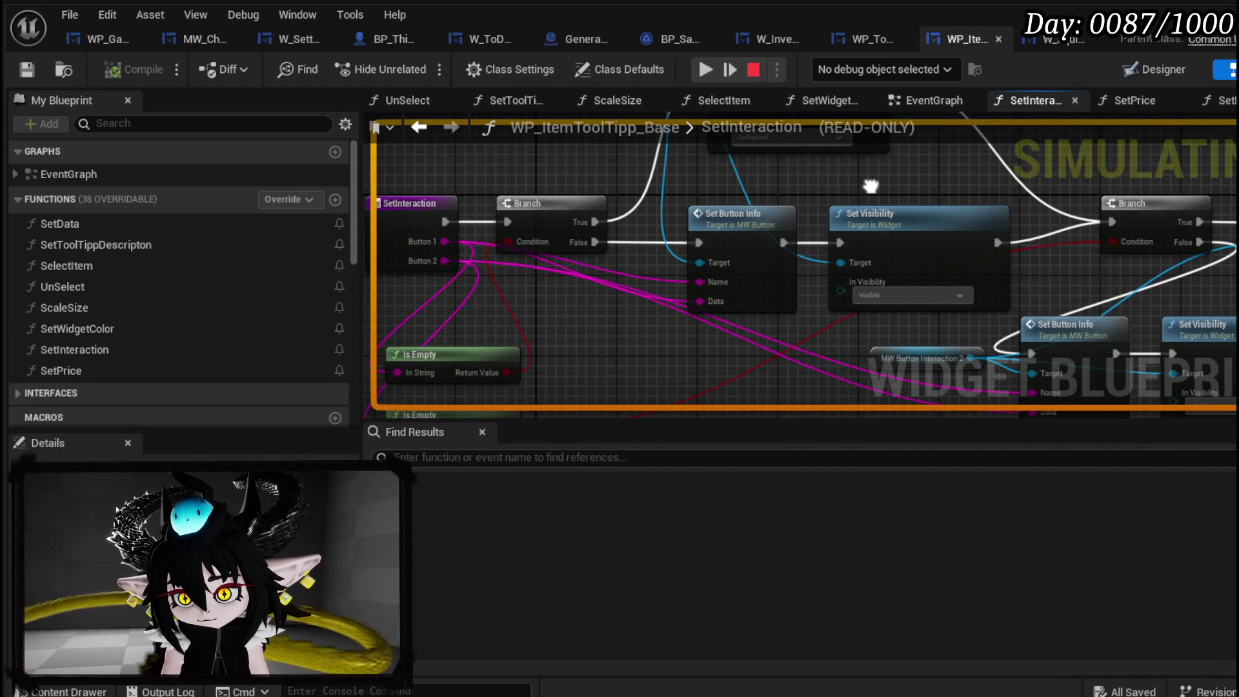
mouse_move(870, 187)
left_mouse_down()
mouse_move(825, 233)
mouse_move(804, 202)
left_mouse_up()
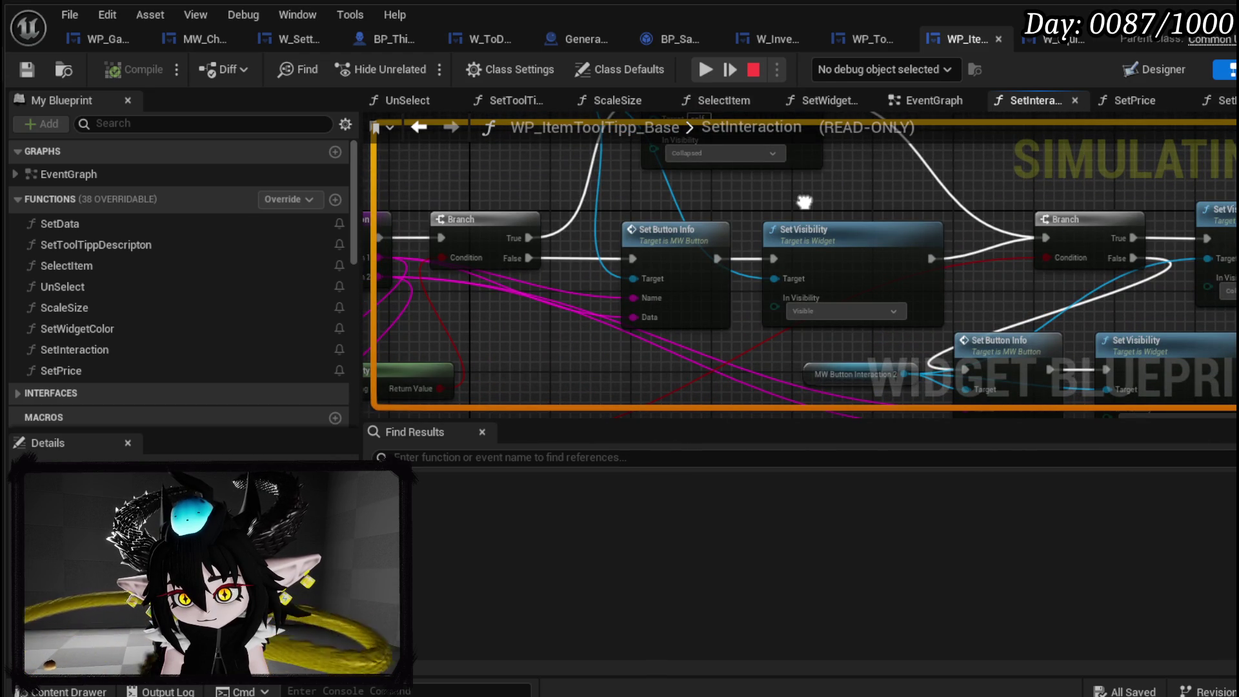
mouse_move(804, 202)
left_mouse_down()
mouse_move(868, 244)
mouse_move(959, 244)
mouse_move(980, 194)
mouse_move(1003, 196)
left_mouse_up()
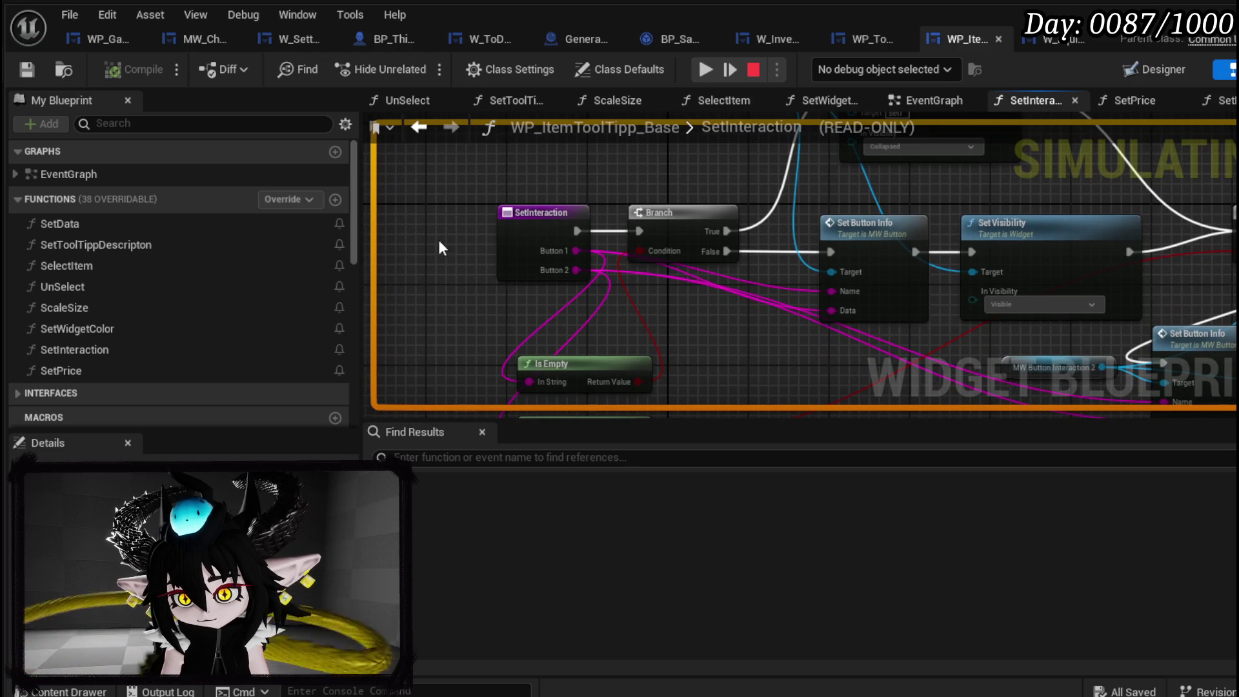
Resume, breakpoint the SetInteraction entry node, then stop and relaunch the play-test.
left_click(710, 67)
right_click(541, 222)
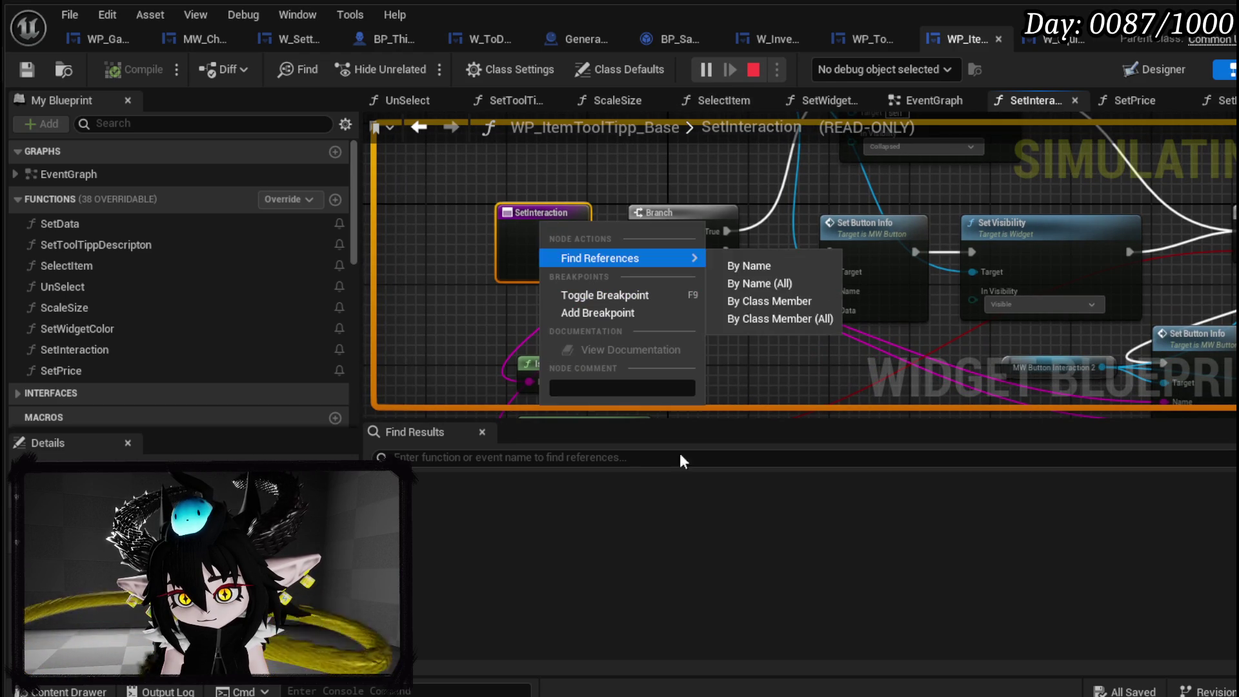
left_click(597, 313)
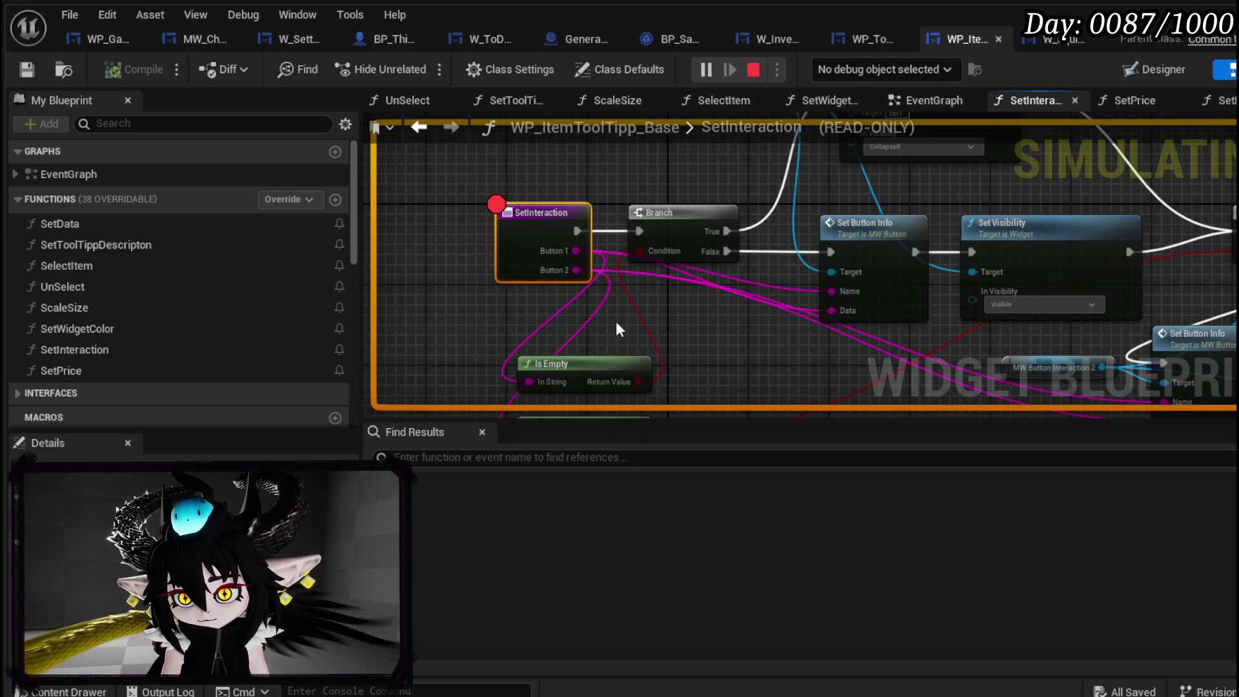
left_click(760, 68)
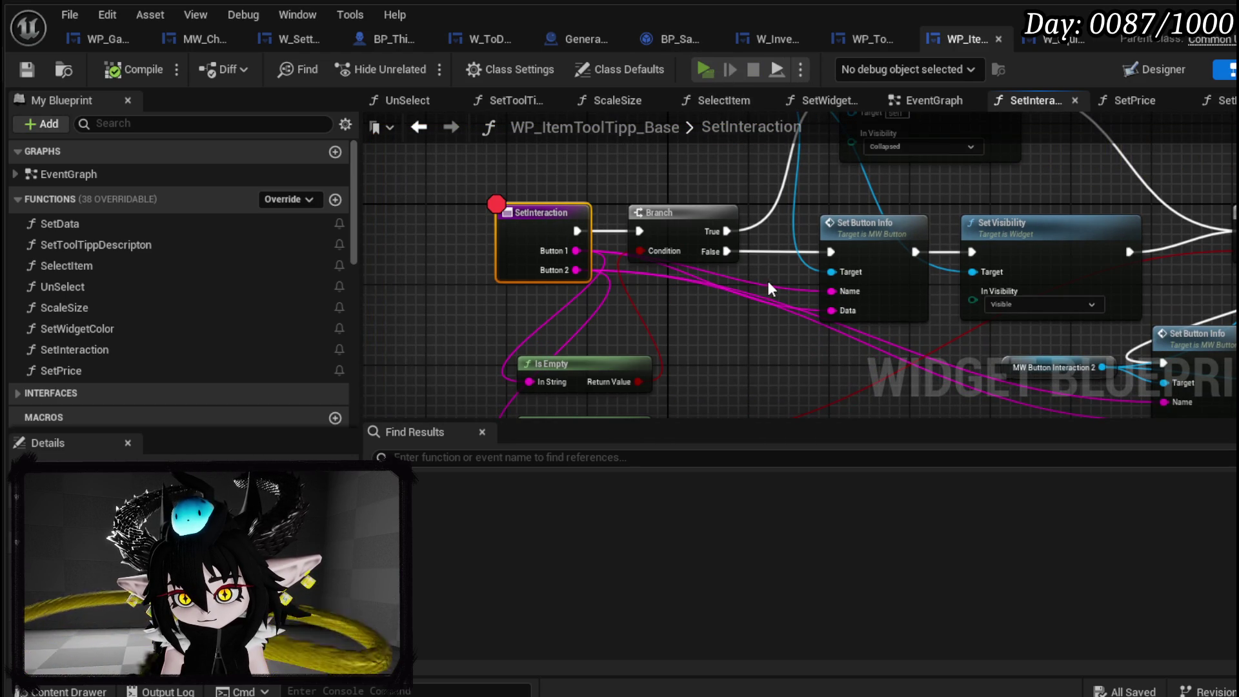
key("alt+p")
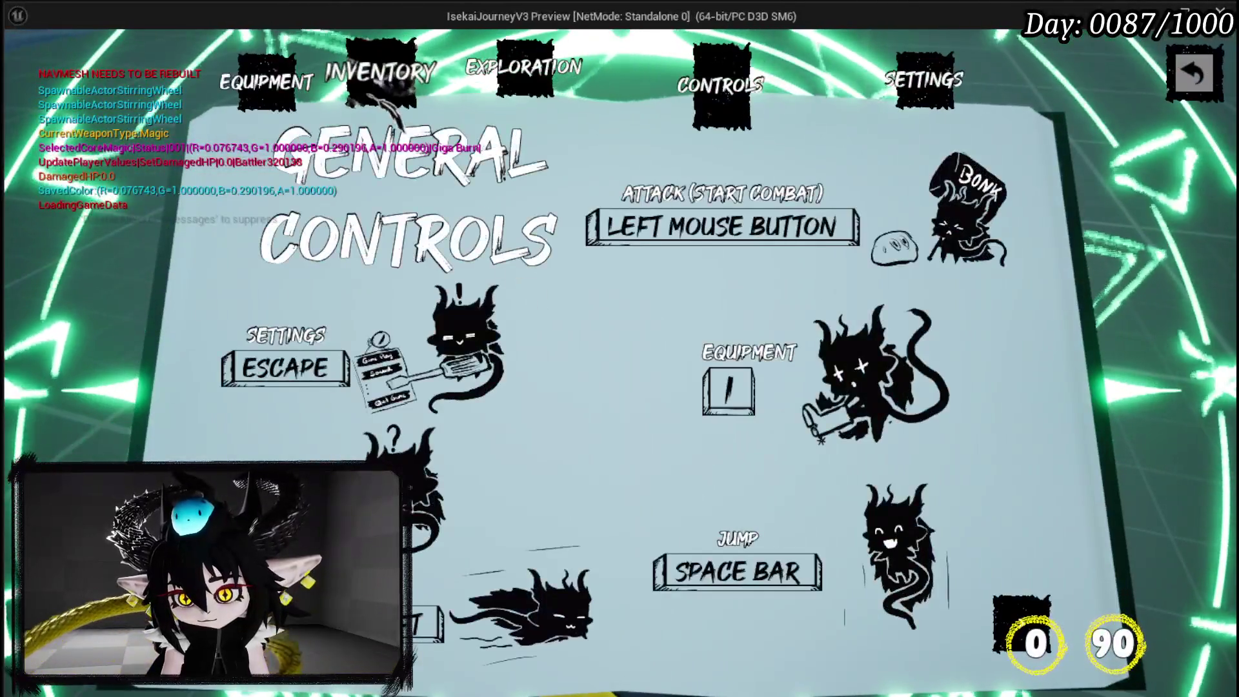
Open the in-game Inventory page so the SetInteraction breakpoint triggers.
left_click(387, 97)
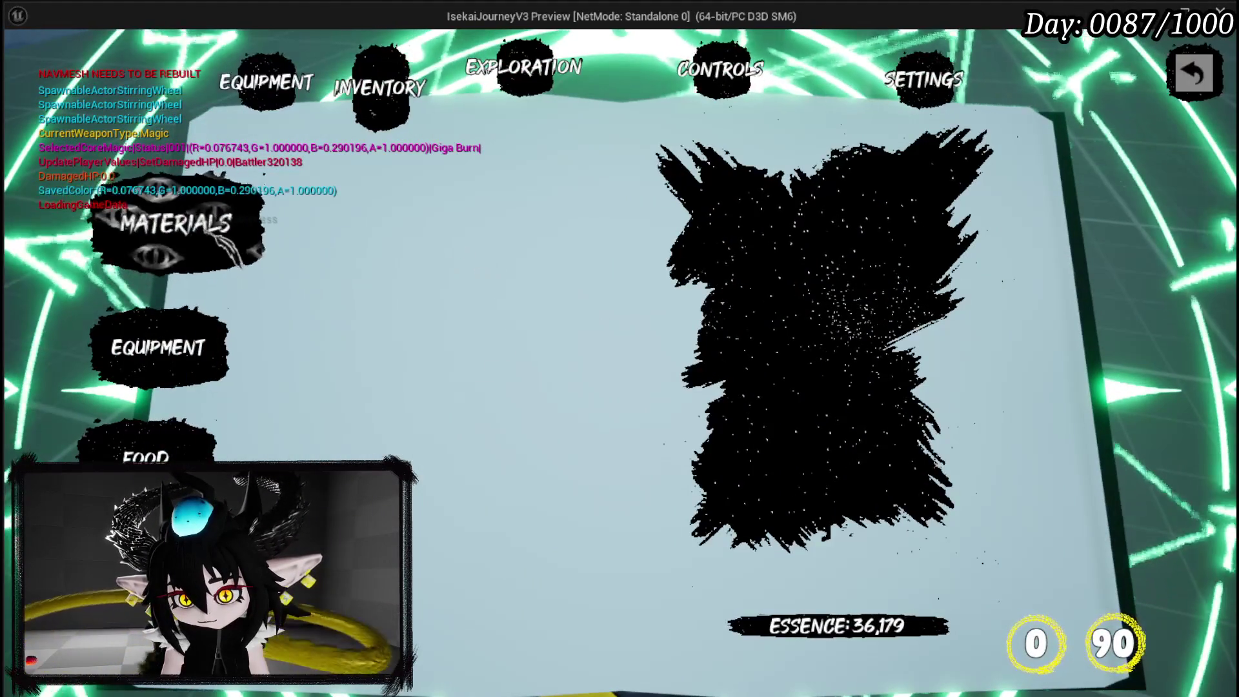
scroll(813, 274, "up", 1)
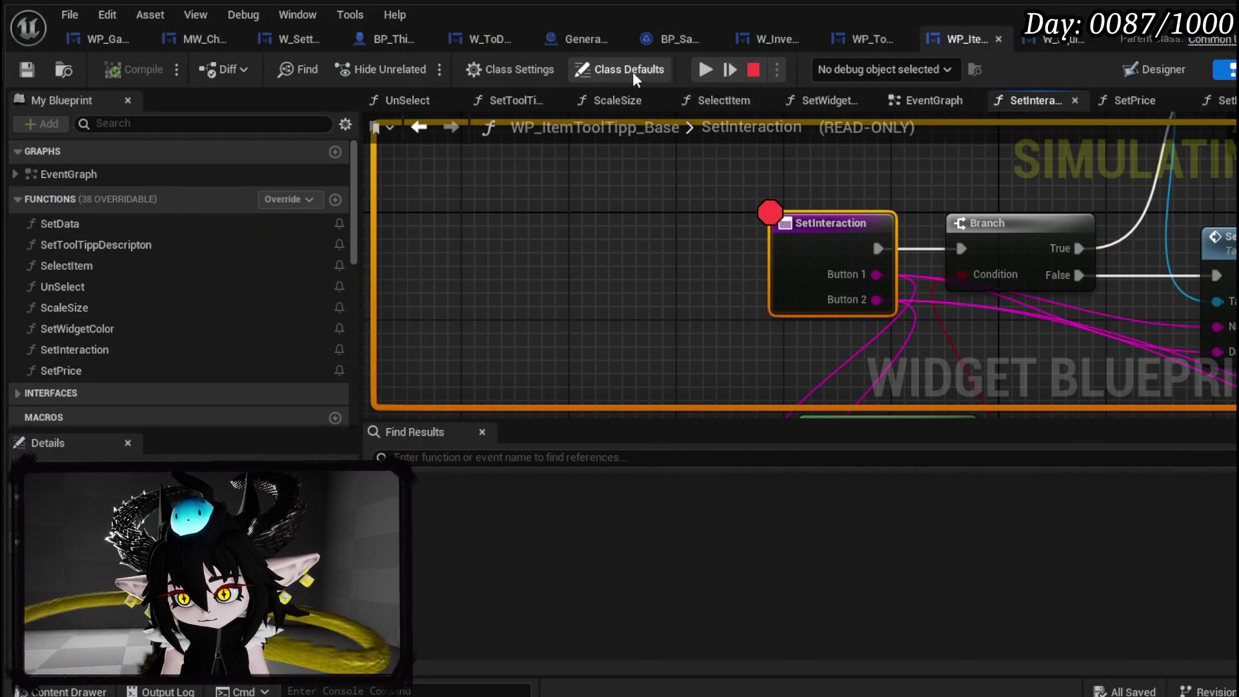
Add then remove the Branch breakpoint, and put a breakpoint on the upper Set Visibility node.
mouse_move(690, 266)
left_mouse_down()
mouse_move(310, 234)
mouse_move(346, 215)
mouse_move(378, 217)
mouse_move(175, 212)
mouse_move(215, 210)
left_mouse_up()
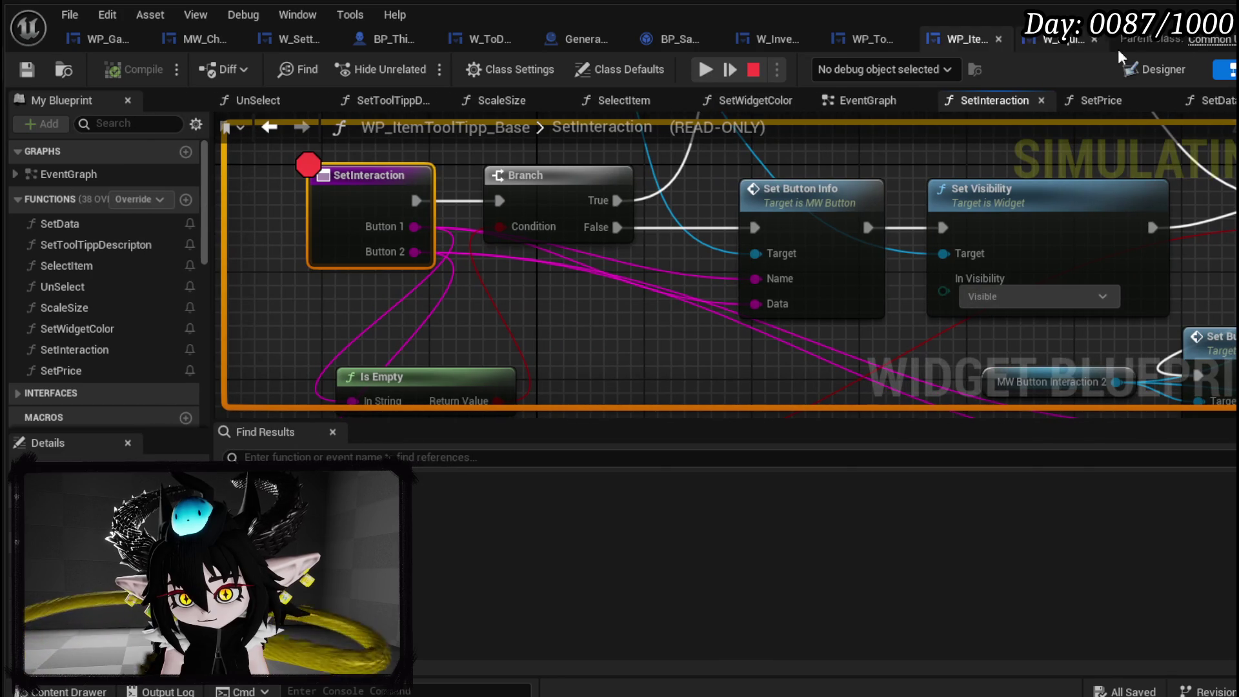
right_click(561, 185)
left_click(636, 284)
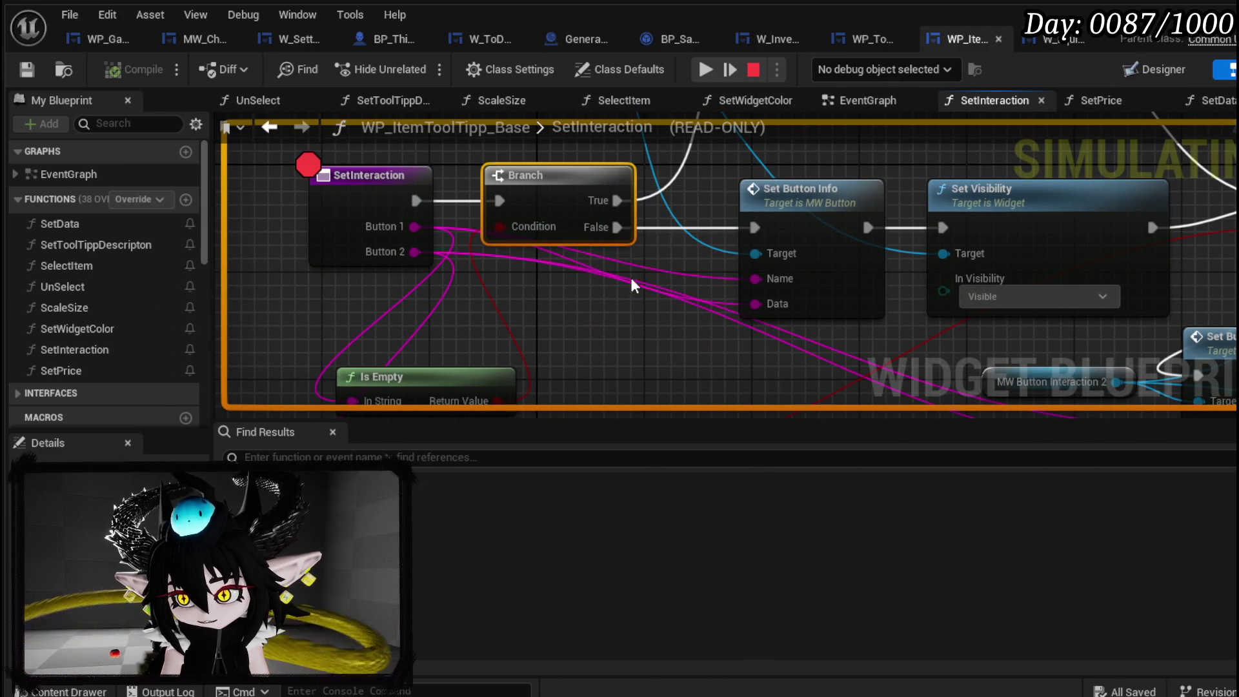
left_click(707, 71)
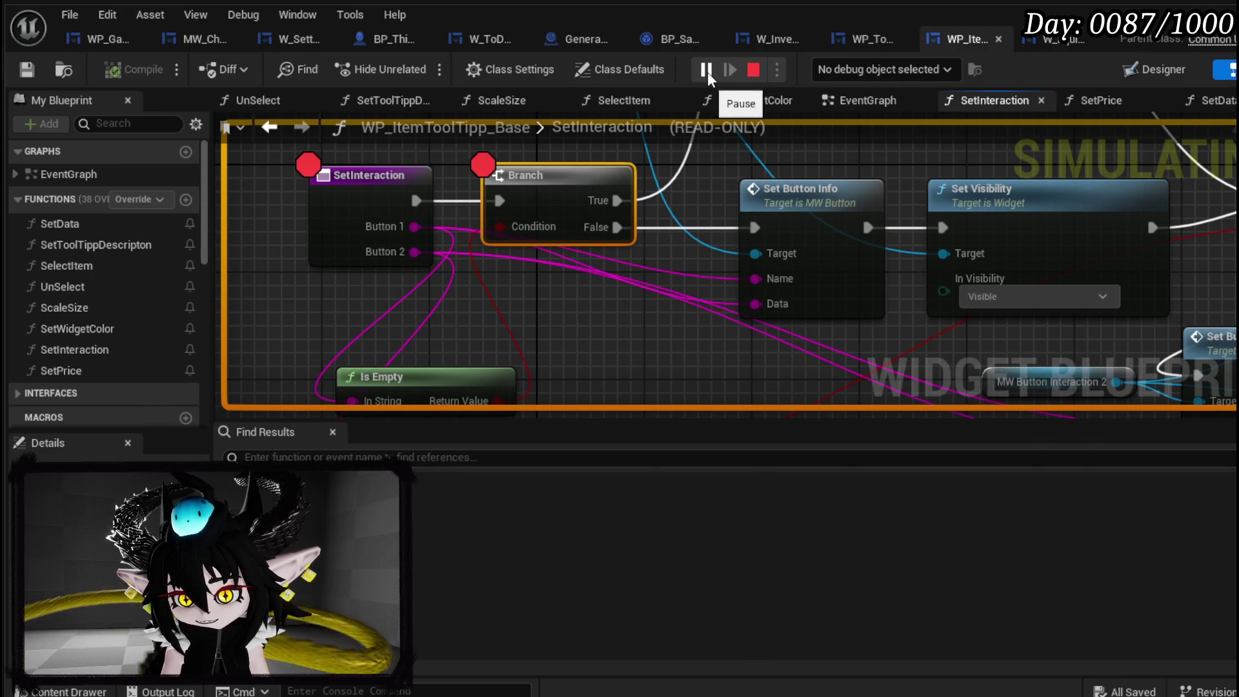
right_click(563, 183)
left_click(638, 266)
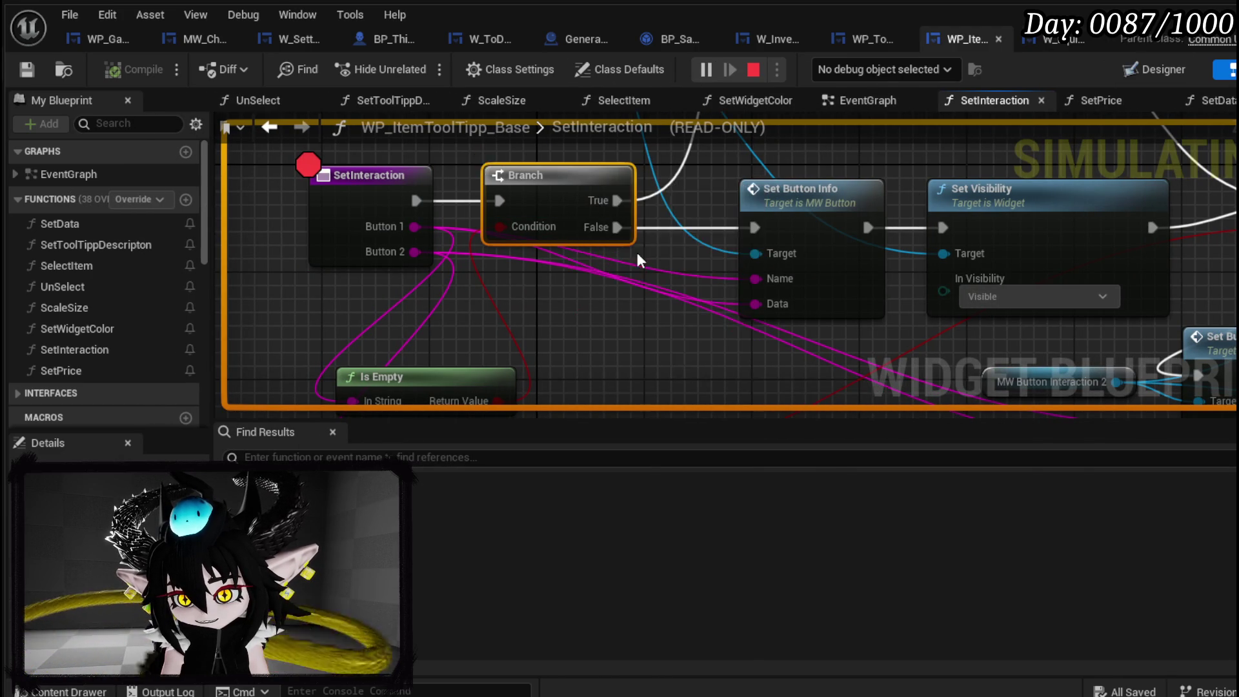
scroll(637, 255, "down", 2)
mouse_move(882, 313)
left_mouse_down()
mouse_move(1065, 211)
mouse_move(1065, 198)
mouse_move(884, 172)
mouse_move(747, 257)
mouse_move(723, 306)
left_mouse_up()
right_click(578, 201)
left_click(657, 329)
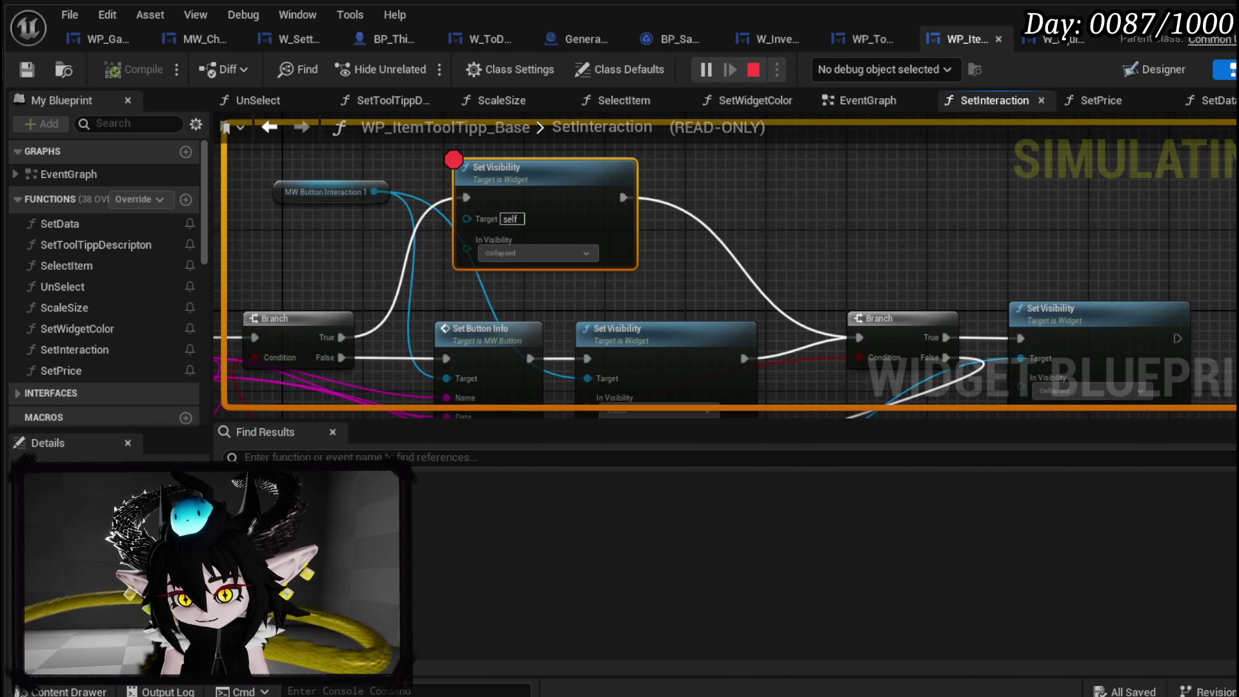
Step through SetInteraction to the Set Visibility node, then let the game continue.
key("alt+Tab")
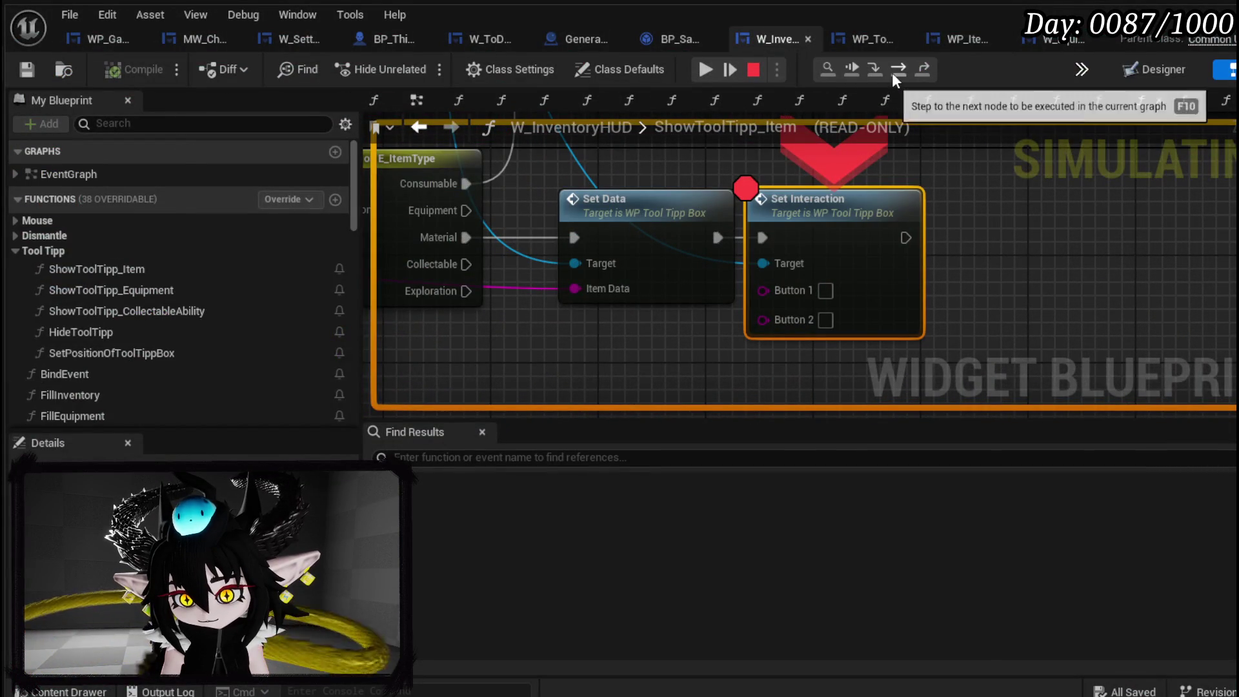
left_click(892, 72)
left_click(892, 72)
left_click(892, 72)
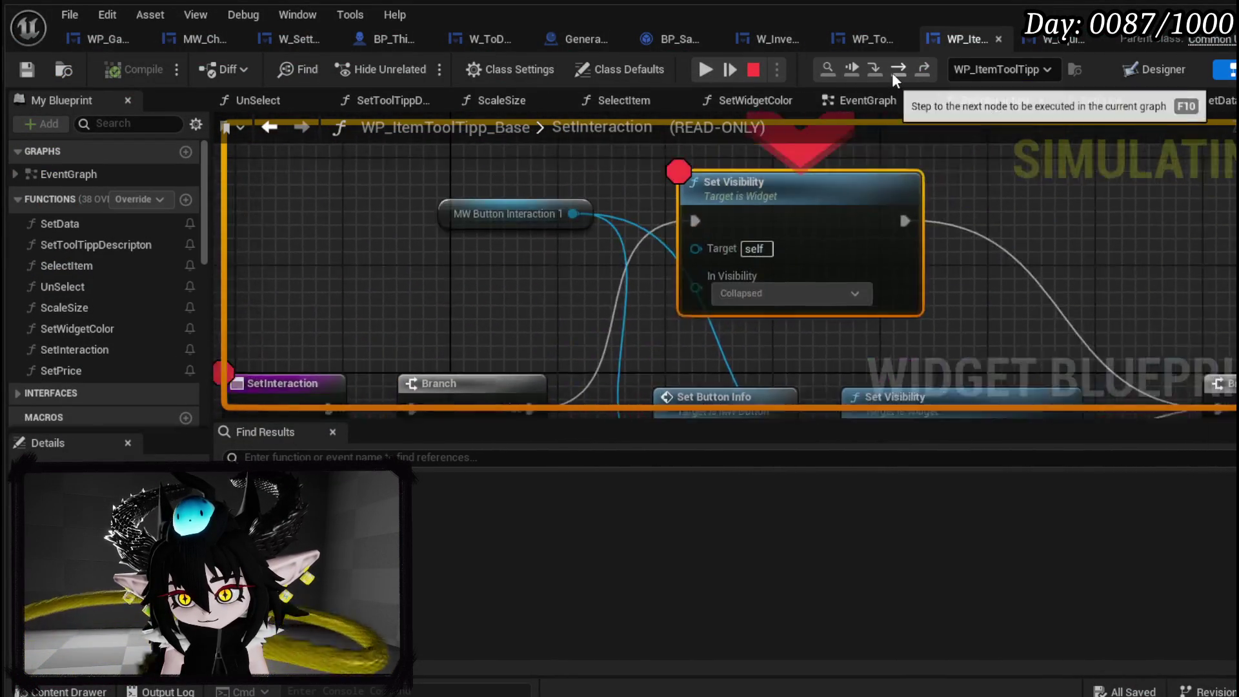
left_click(892, 72)
left_click(892, 72)
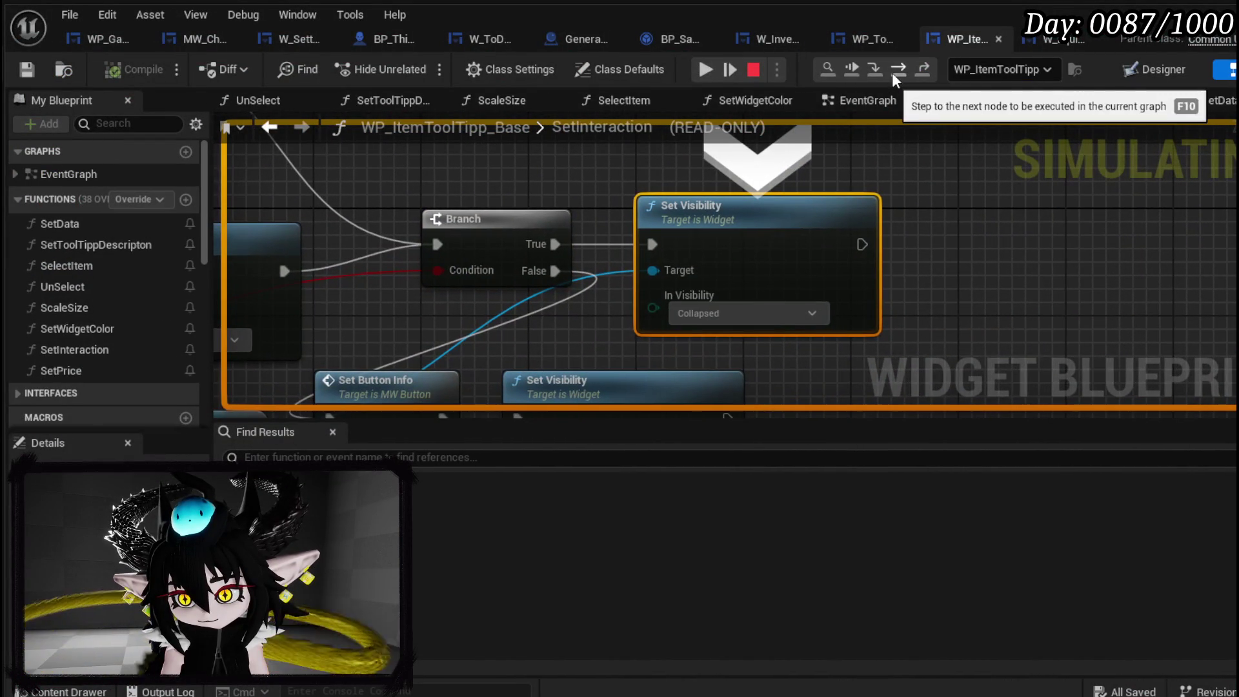
left_click(716, 73)
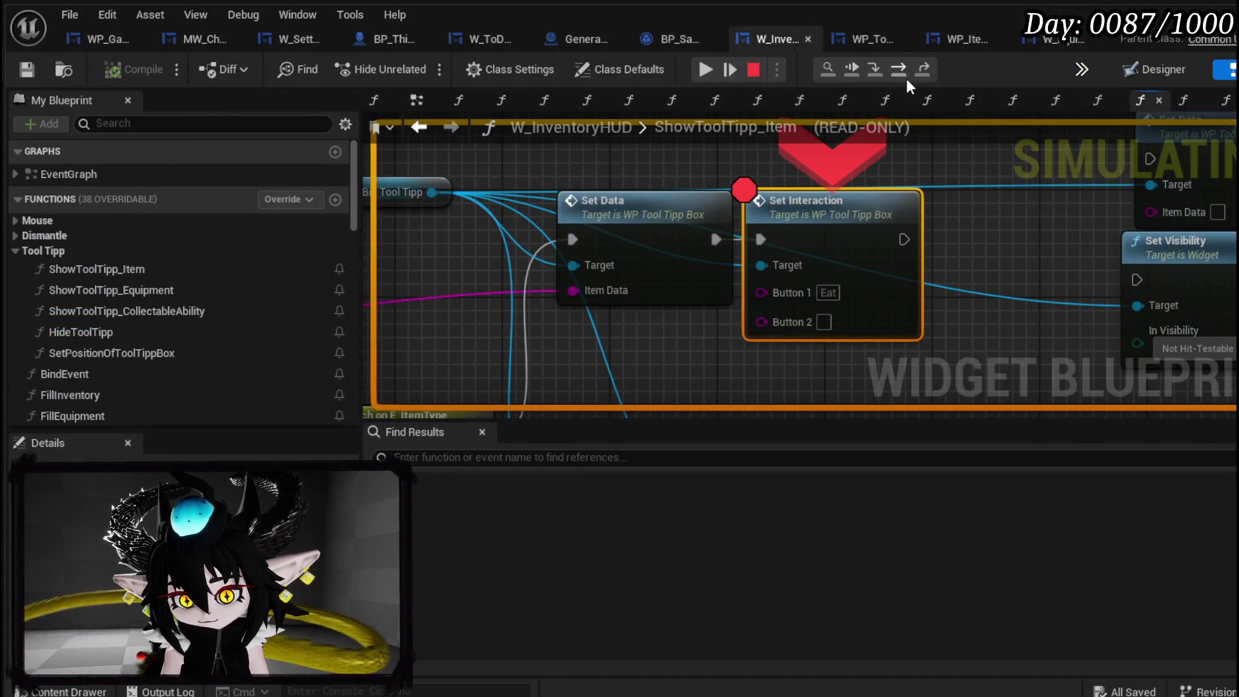
Step again through SetInteraction into the button's hover handling, then resume the game.
left_click(907, 79)
left_click(906, 78)
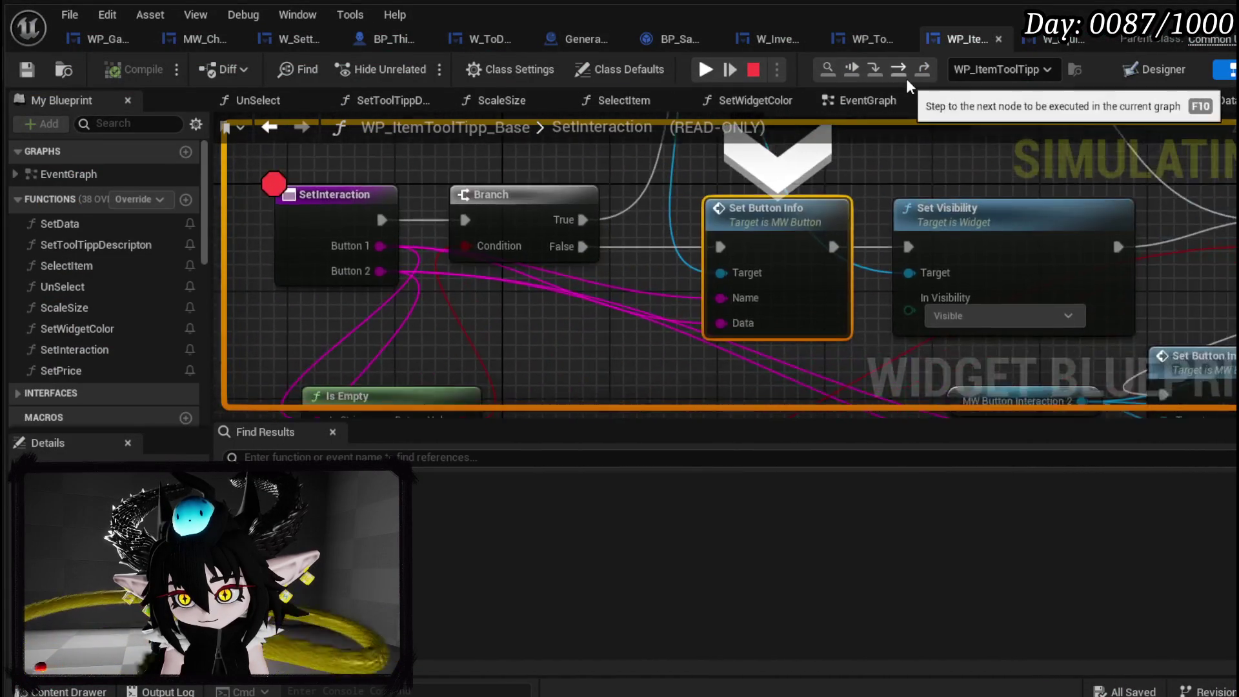
left_click(906, 79)
left_click(907, 79)
left_click(906, 78)
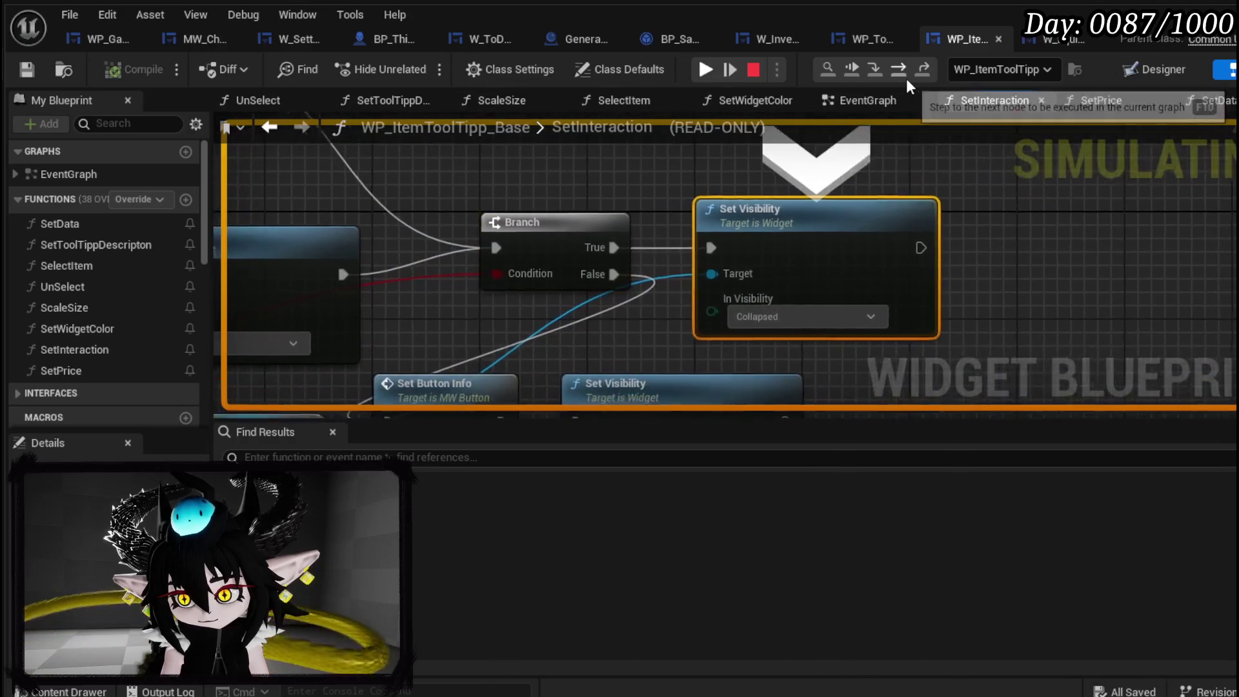
left_click(906, 79)
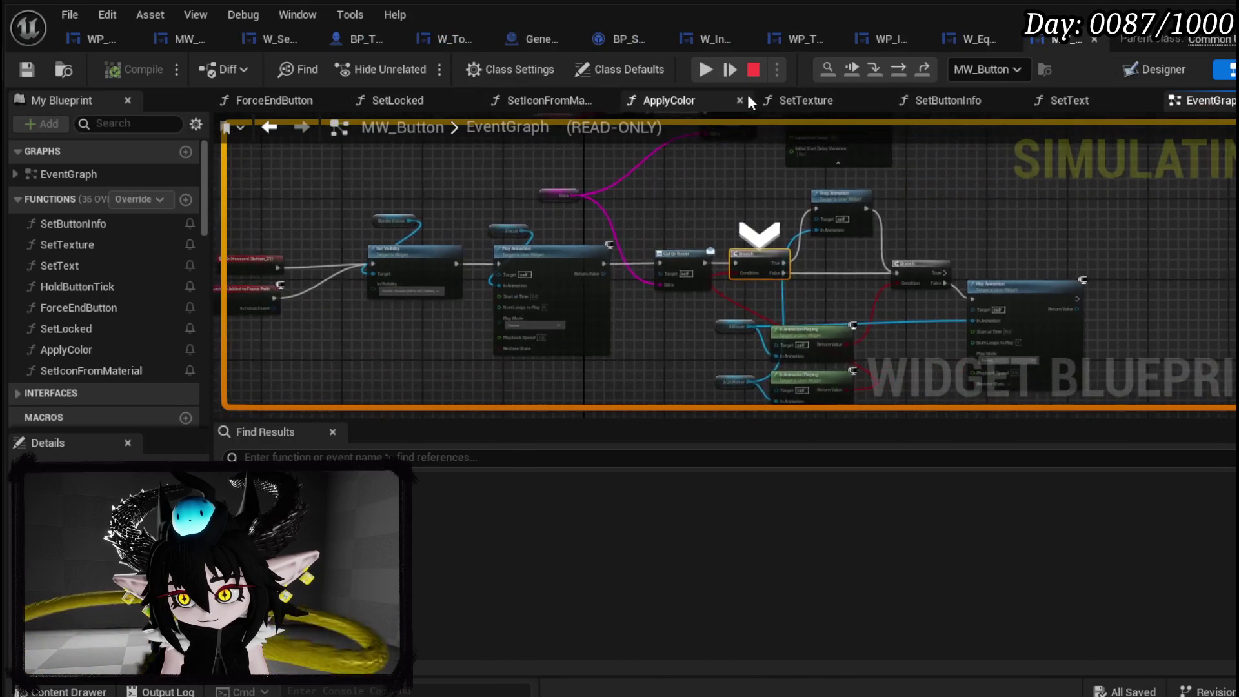
left_click(723, 72)
left_click(705, 71)
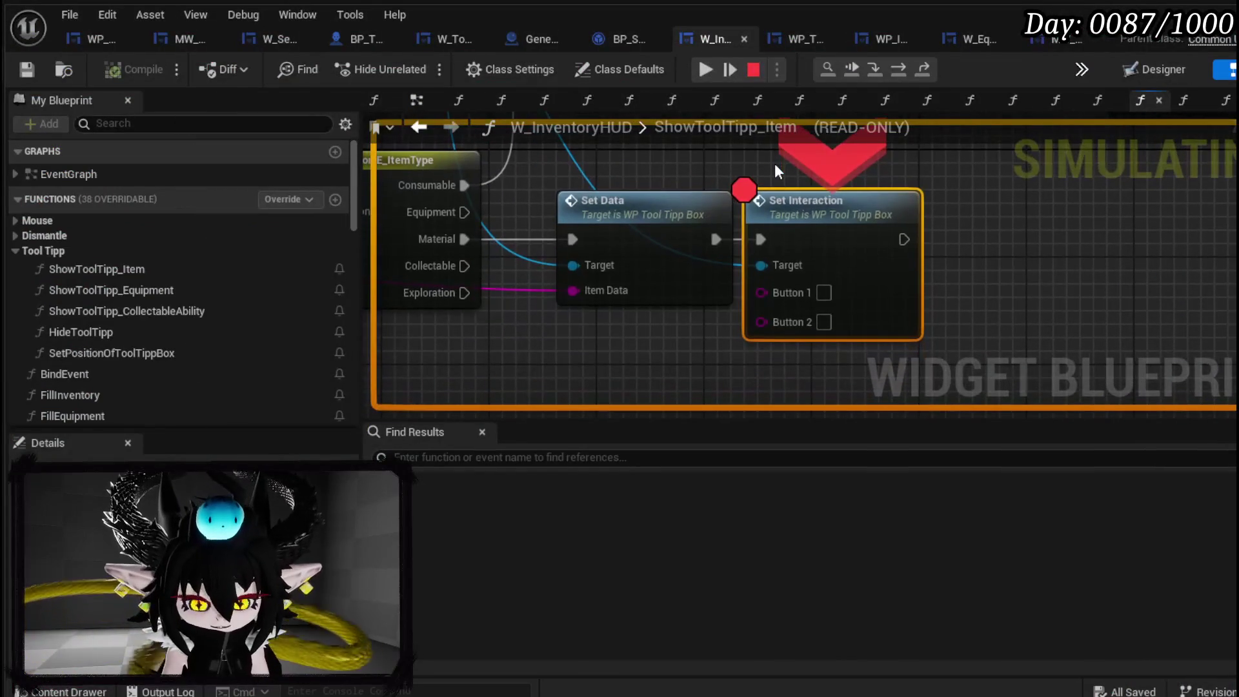
Step once more to the Set Visibility node and stop the simulation.
left_click(897, 68)
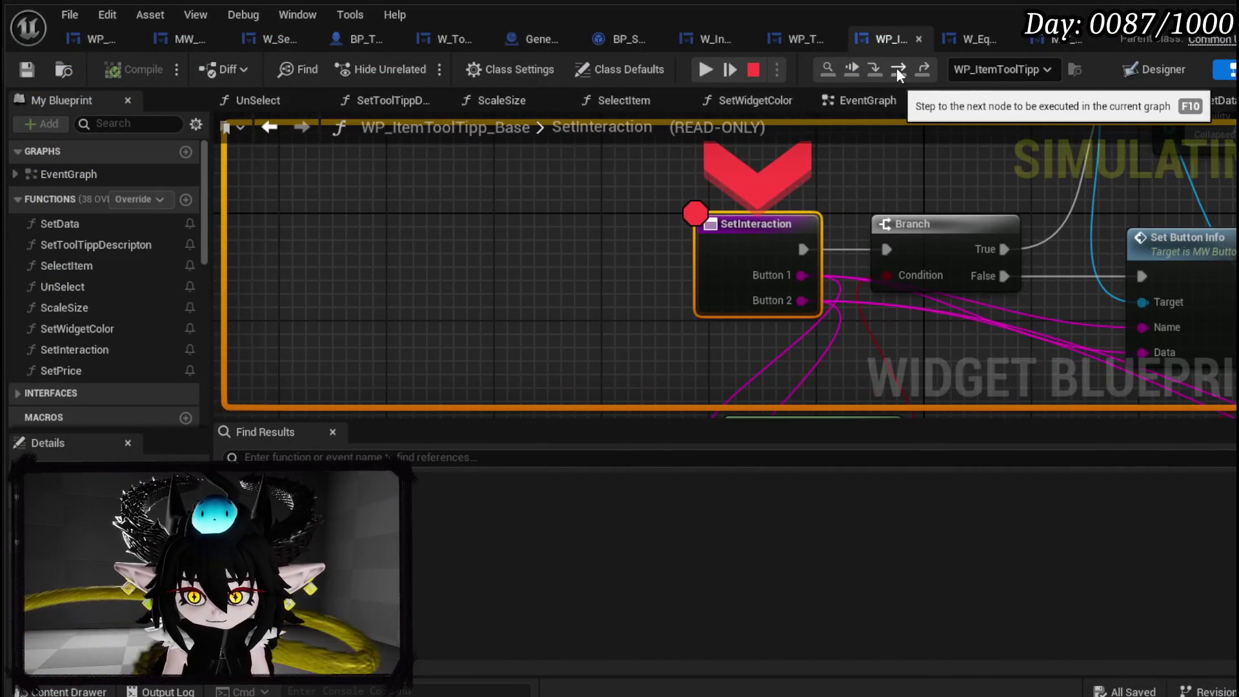
left_click(896, 67)
left_click(897, 68)
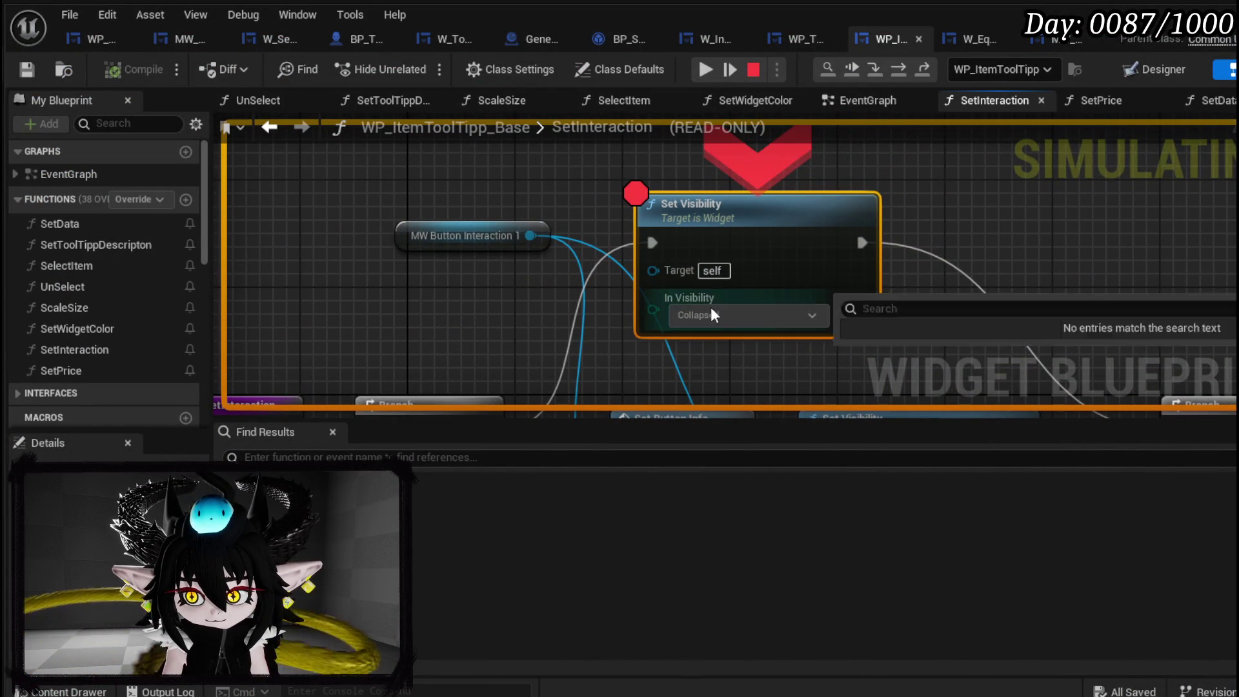
left_click(760, 69)
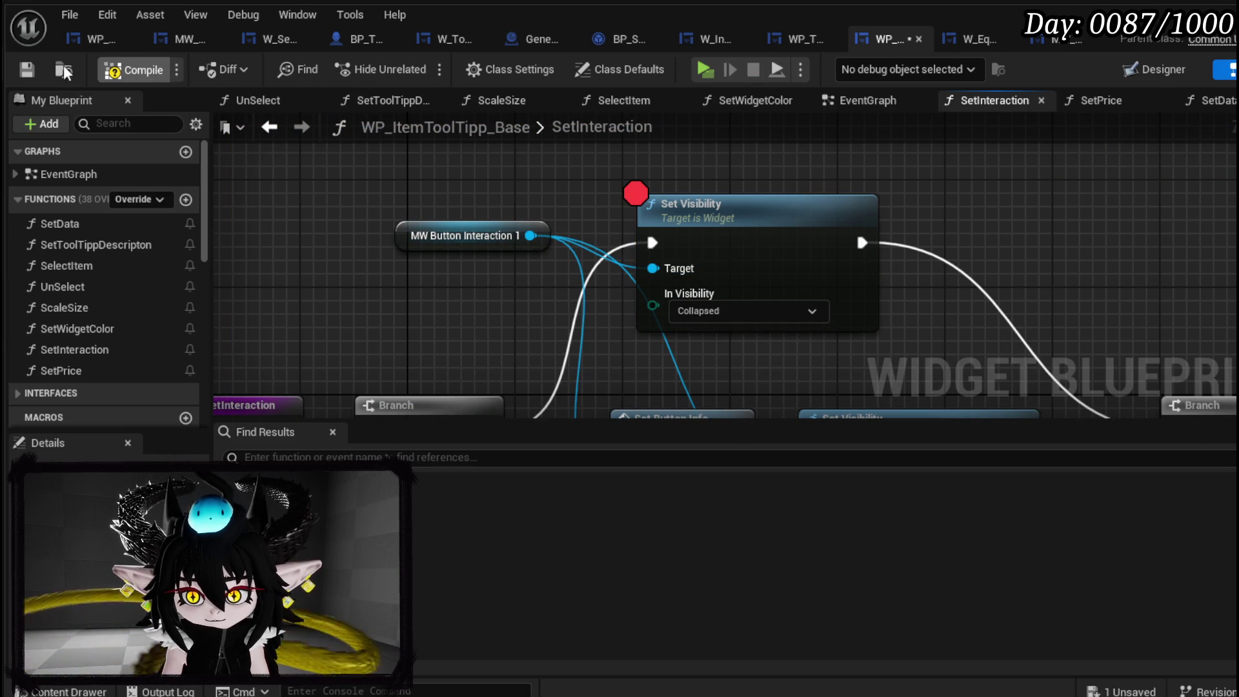
Save the item tooltip blueprint and look over W_EquipmentToolTipp's SetInteraction graph.
left_click(29, 63)
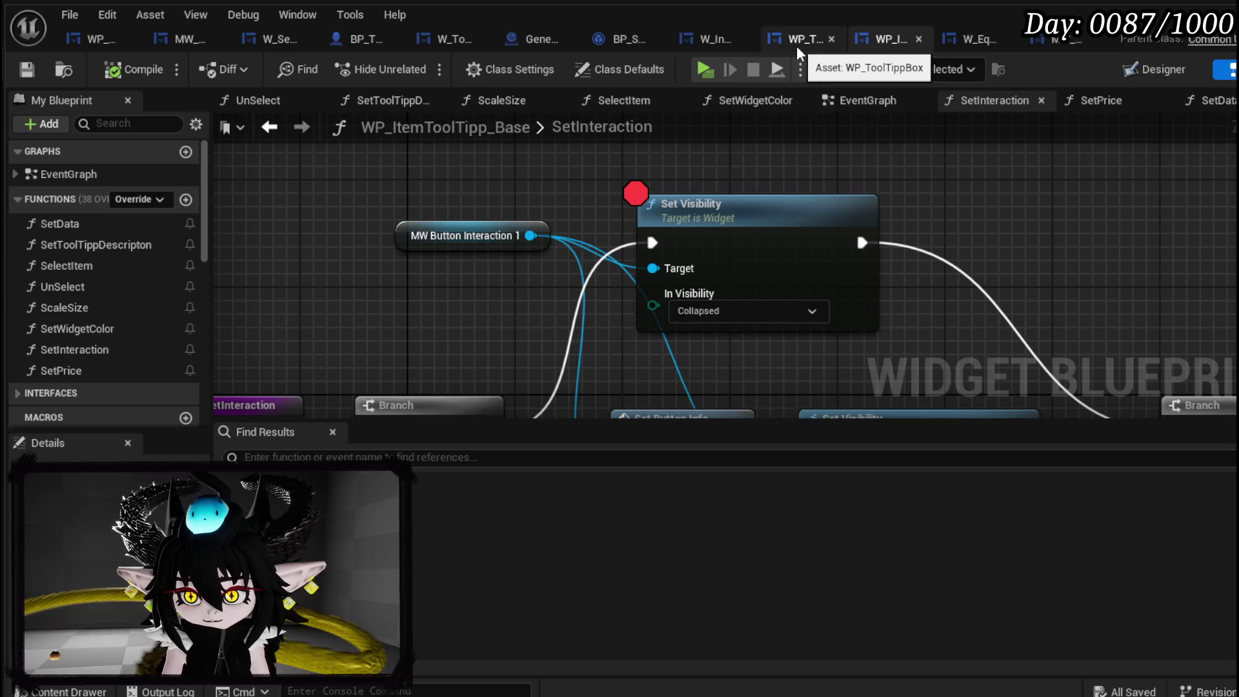
mouse_move(401, 237)
left_mouse_down()
mouse_move(421, 139)
mouse_move(485, 247)
left_mouse_up()
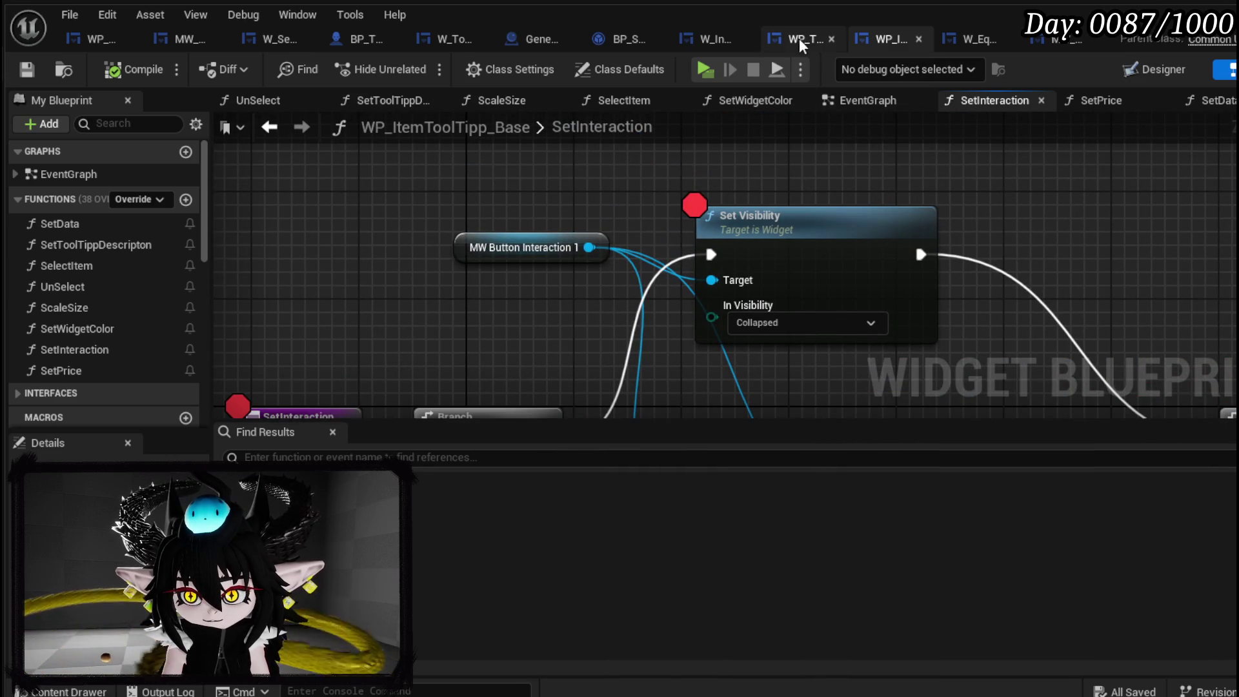
left_click(976, 37)
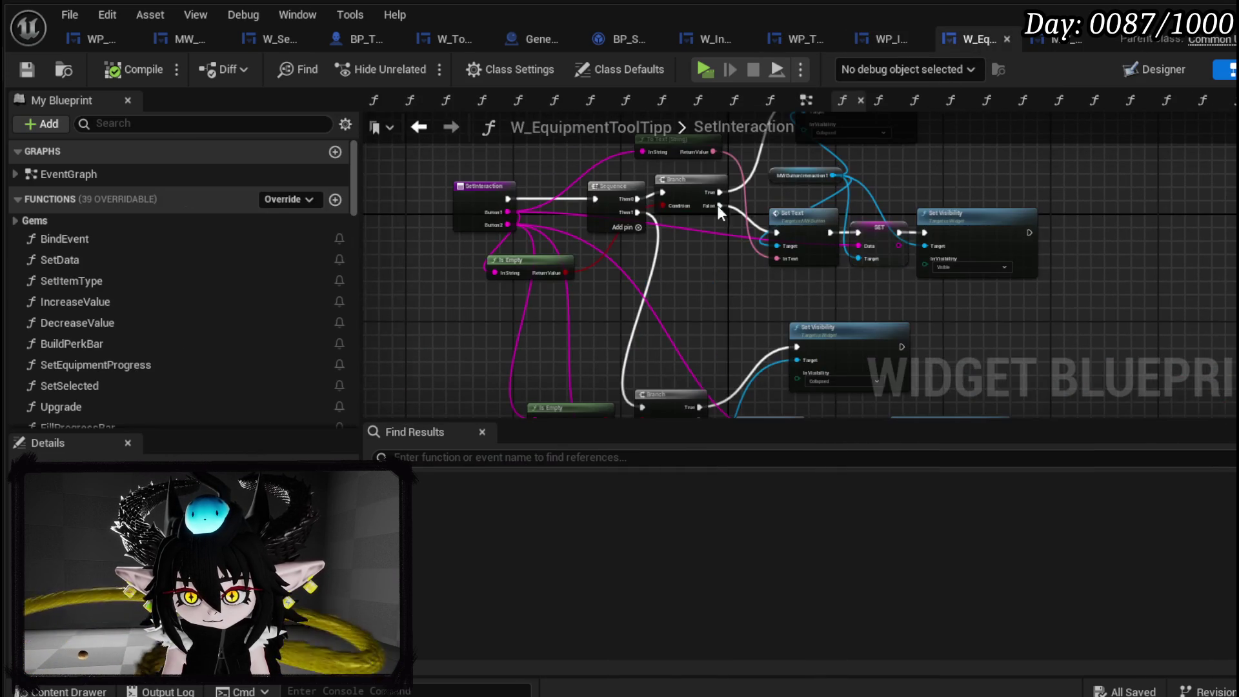
scroll(892, 249, "up", 3)
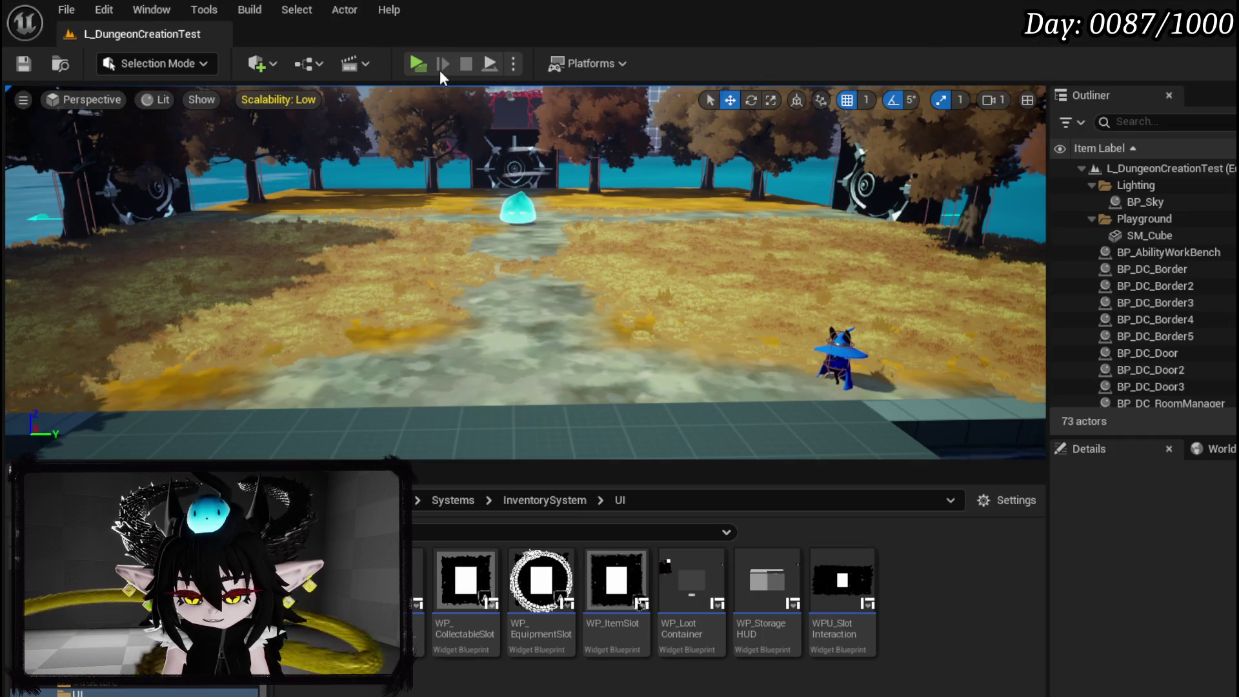
Start a play-test, open the in-game book, and turn to the Inventory page.
left_click(417, 65)
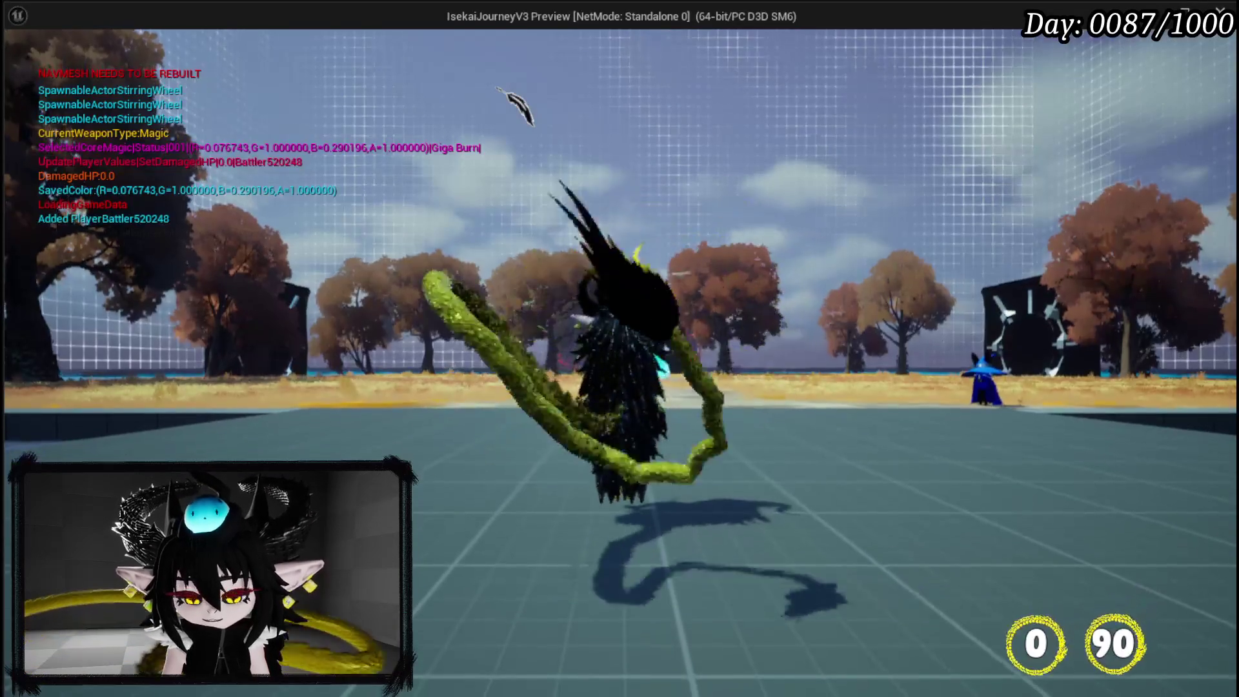
key("Escape")
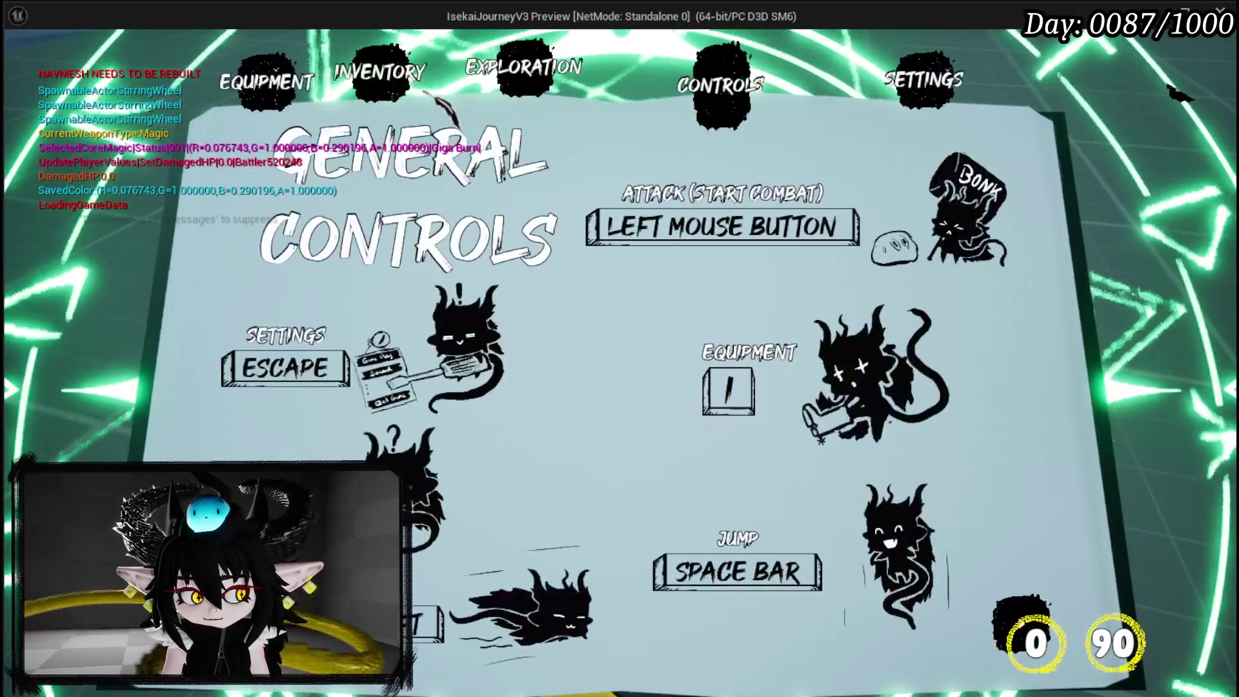
left_click(419, 107)
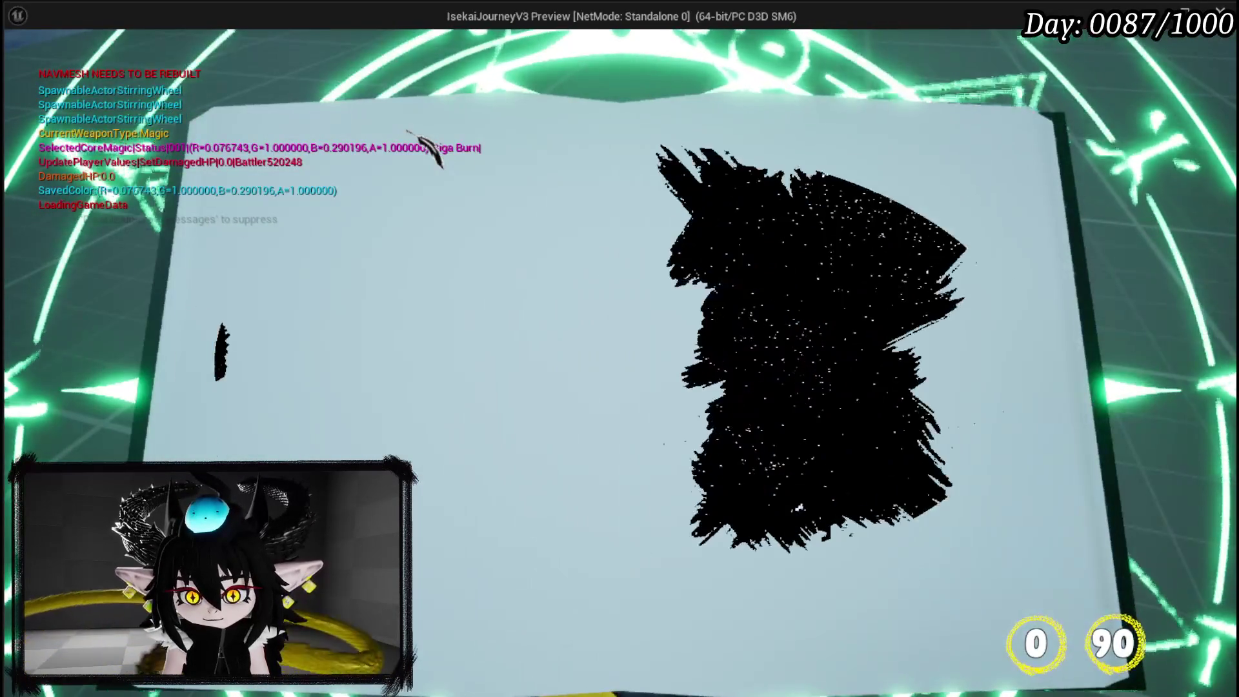
Remove the breakpoints on the Set Interaction and SetInteraction nodes, resuming after each.
mouse_move(715, 177)
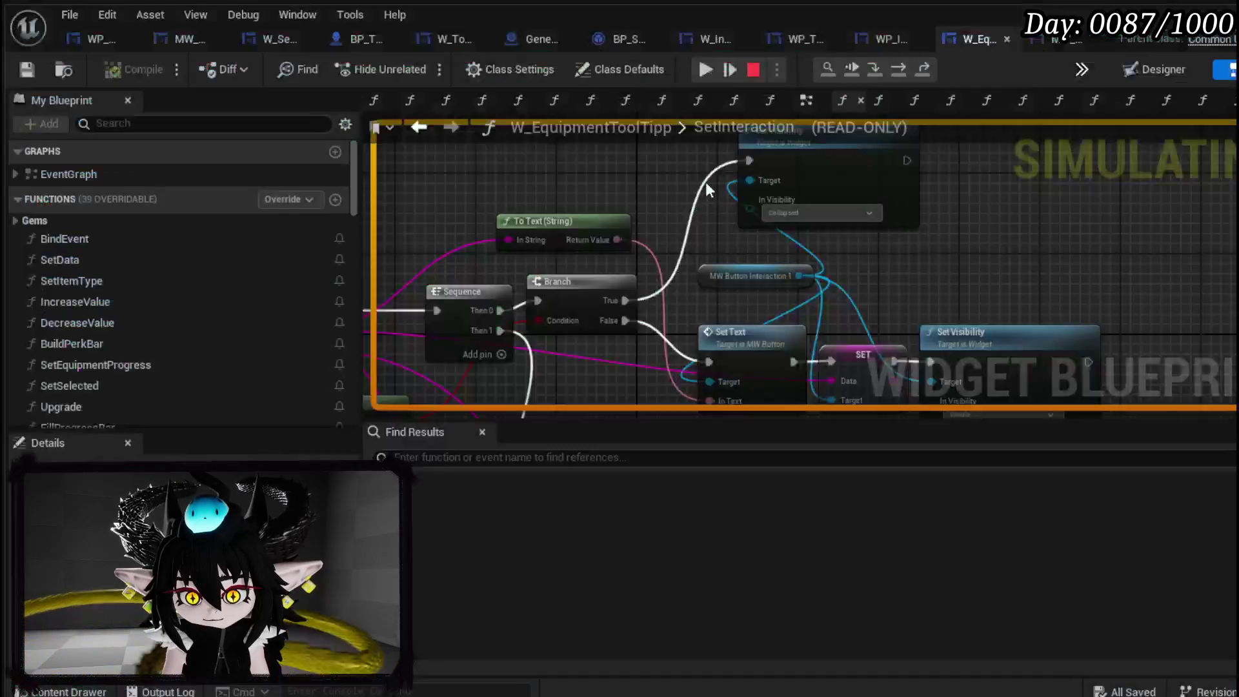
right_click(807, 218)
left_click(857, 342)
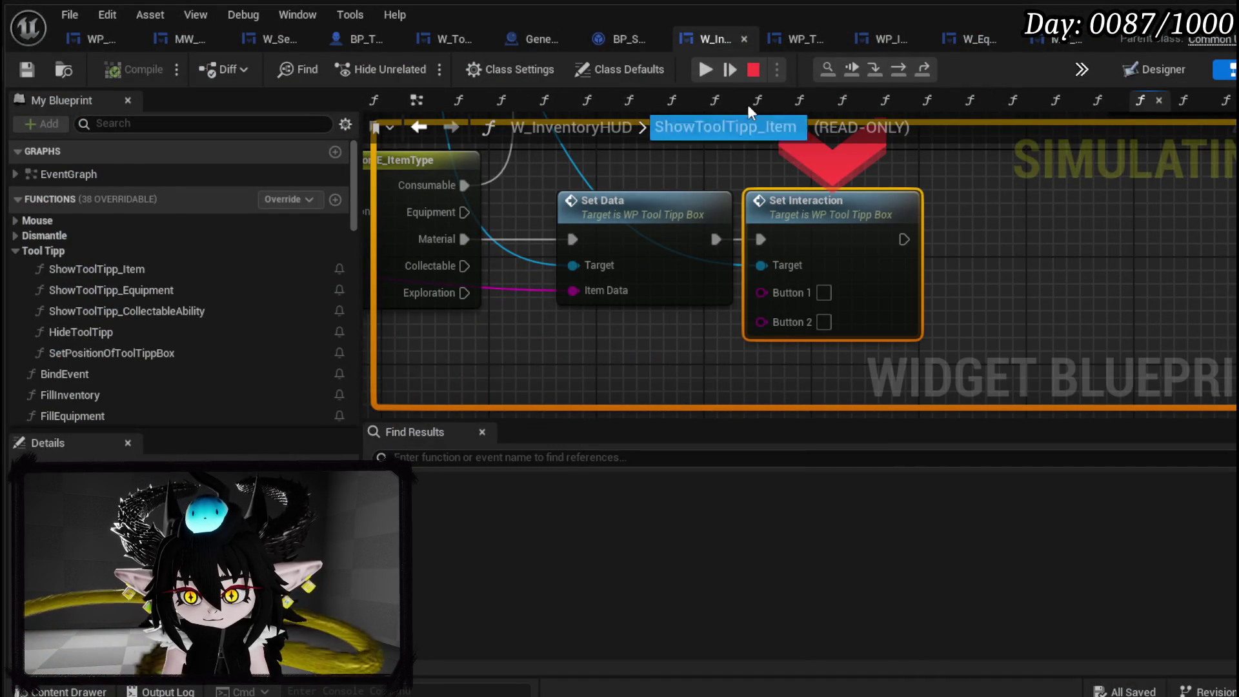
left_click(706, 69)
right_click(747, 225)
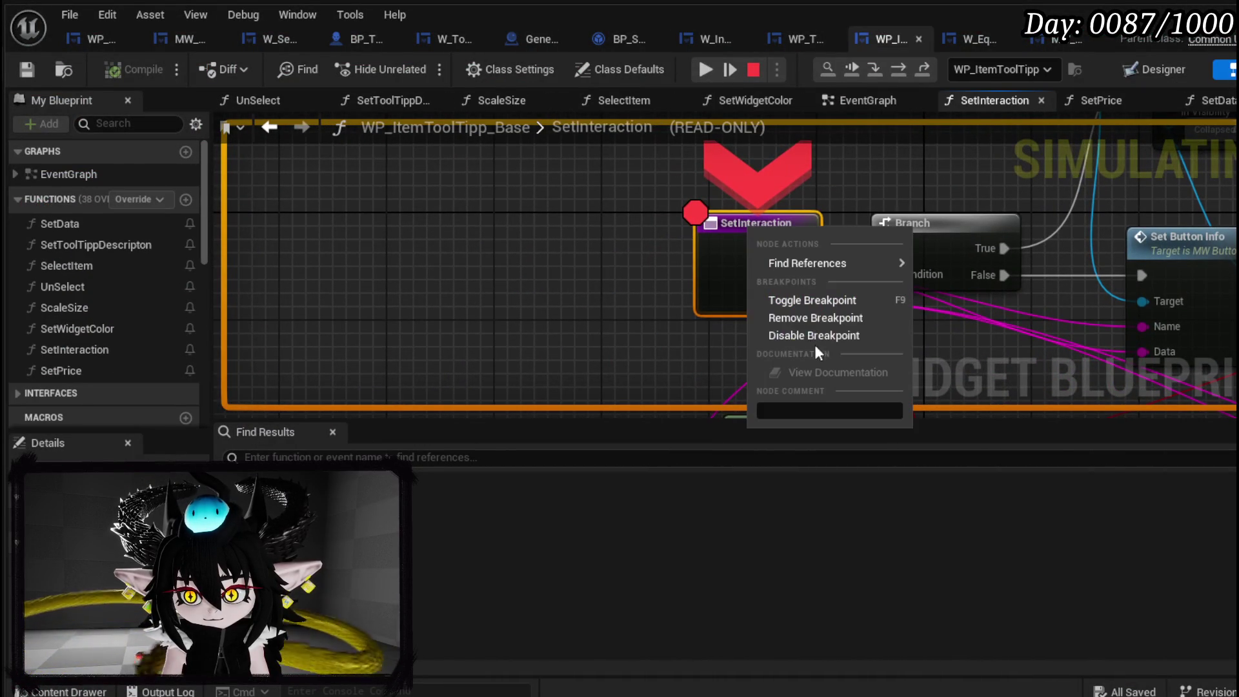
left_click(807, 317)
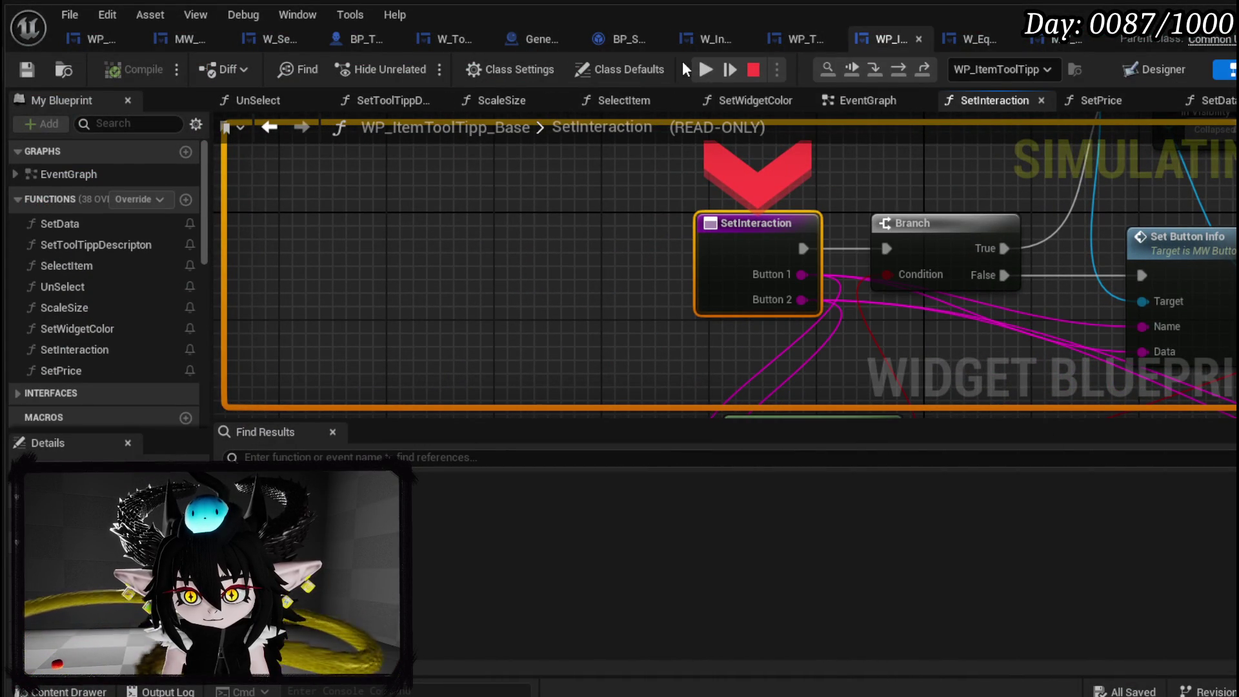
left_click(701, 68)
Remove the Set Visibility and remaining Set Interaction breakpoints and resume the game.
right_click(665, 229)
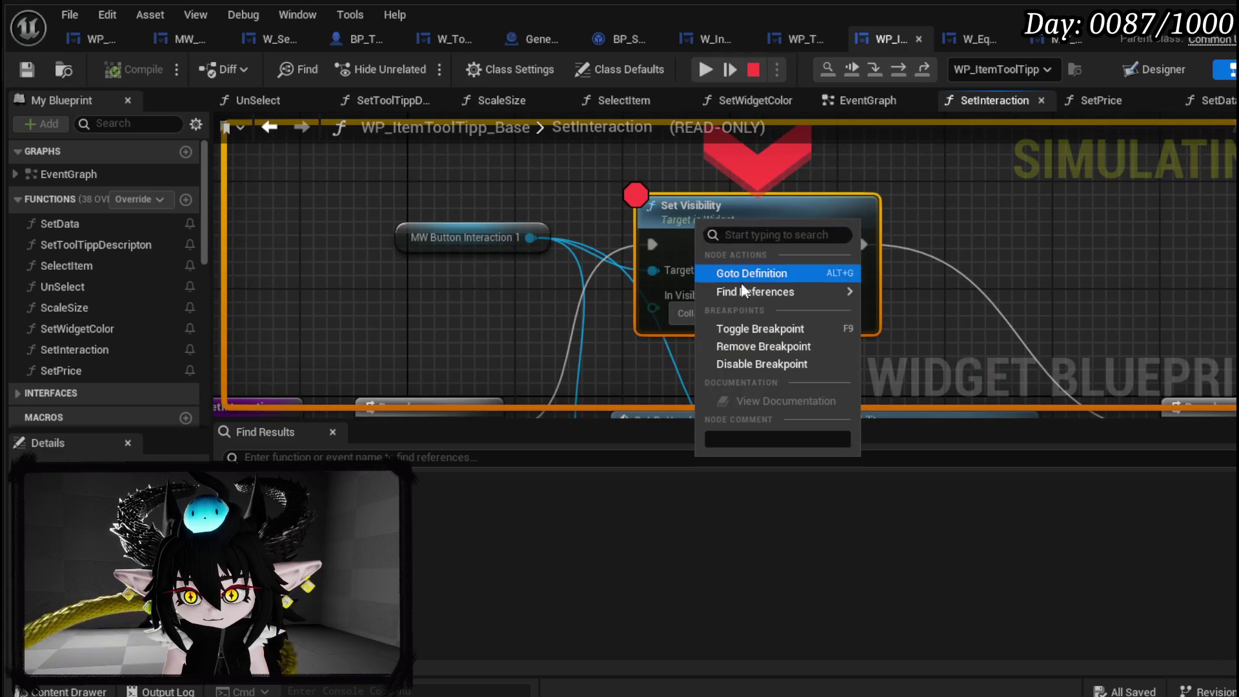
left_click(742, 342)
left_click(704, 71)
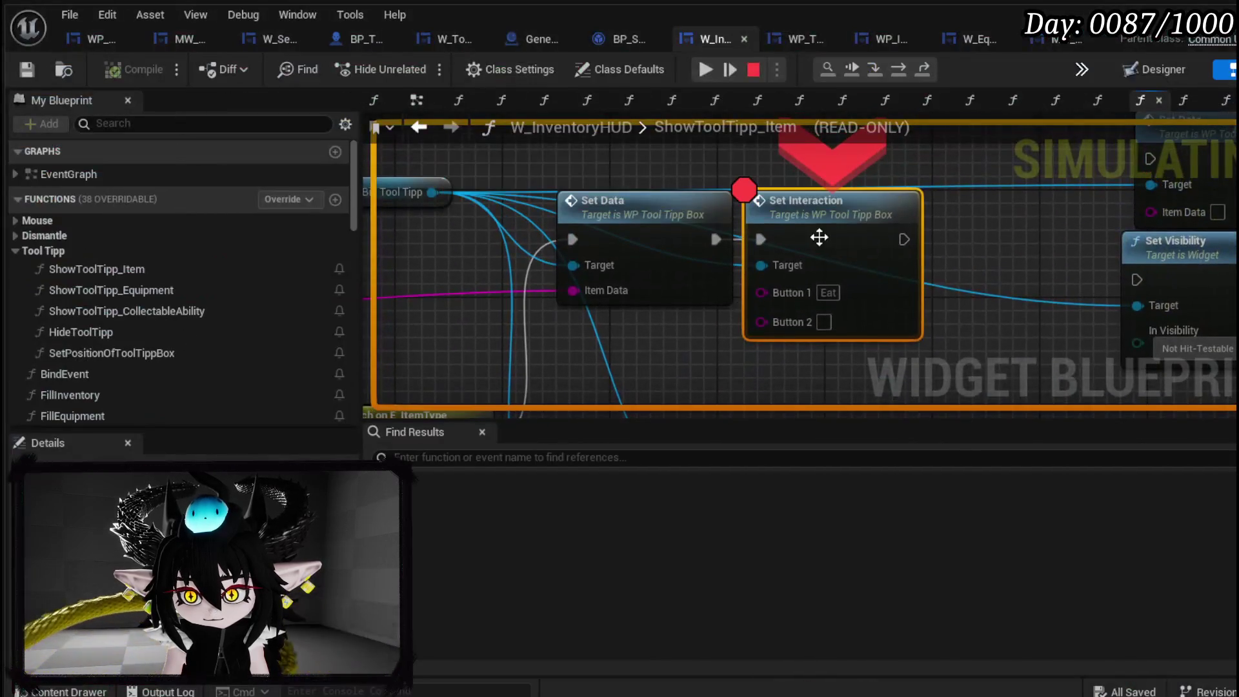
right_click(821, 240)
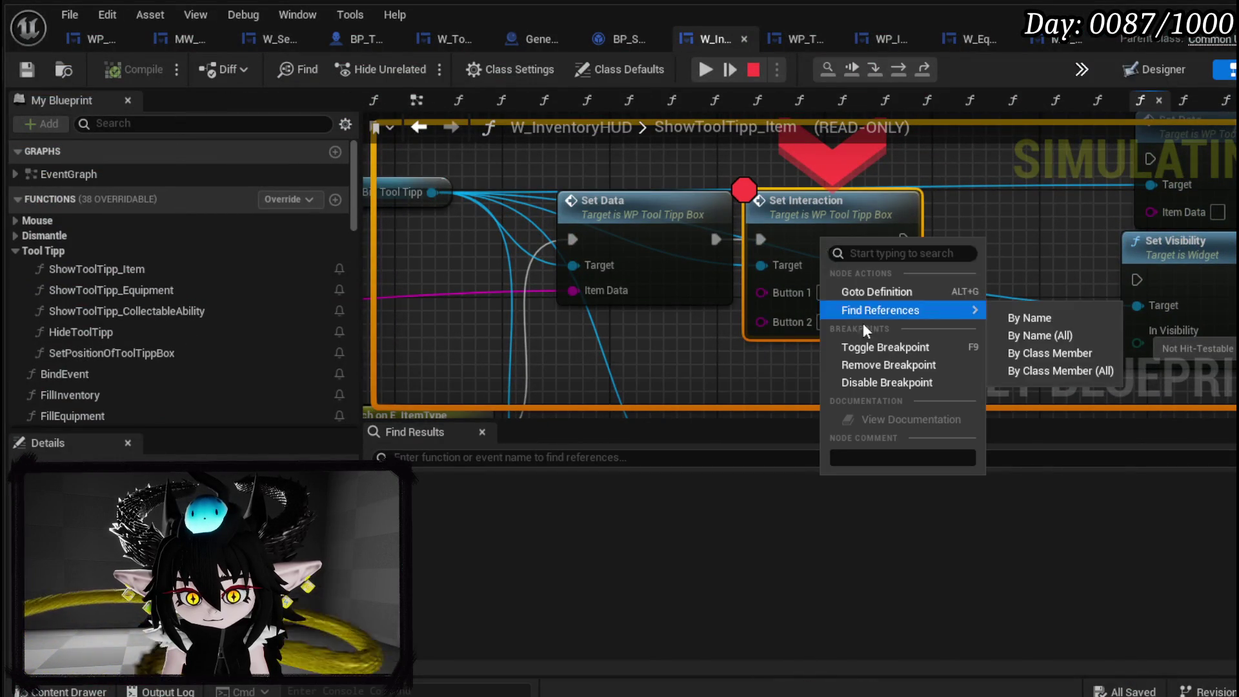
left_click(869, 365)
left_click(704, 71)
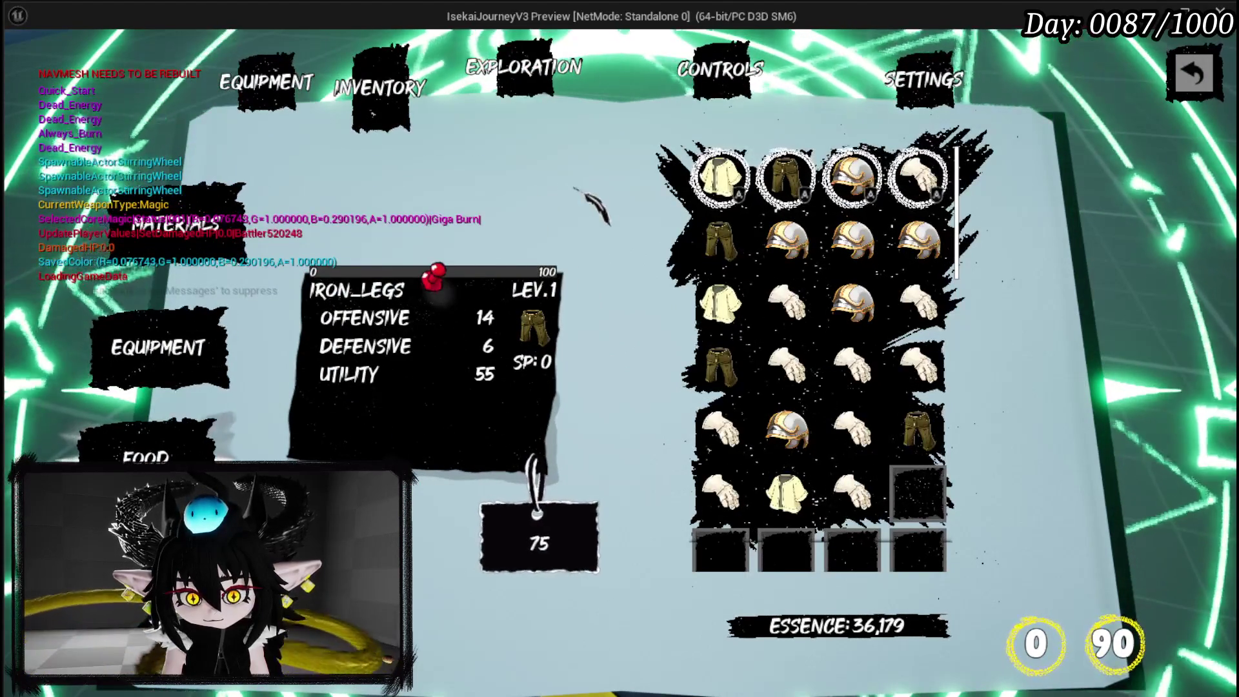
Browse the in-game Black Box, Inventory, Equipment status and Controls pages.
left_click(524, 84)
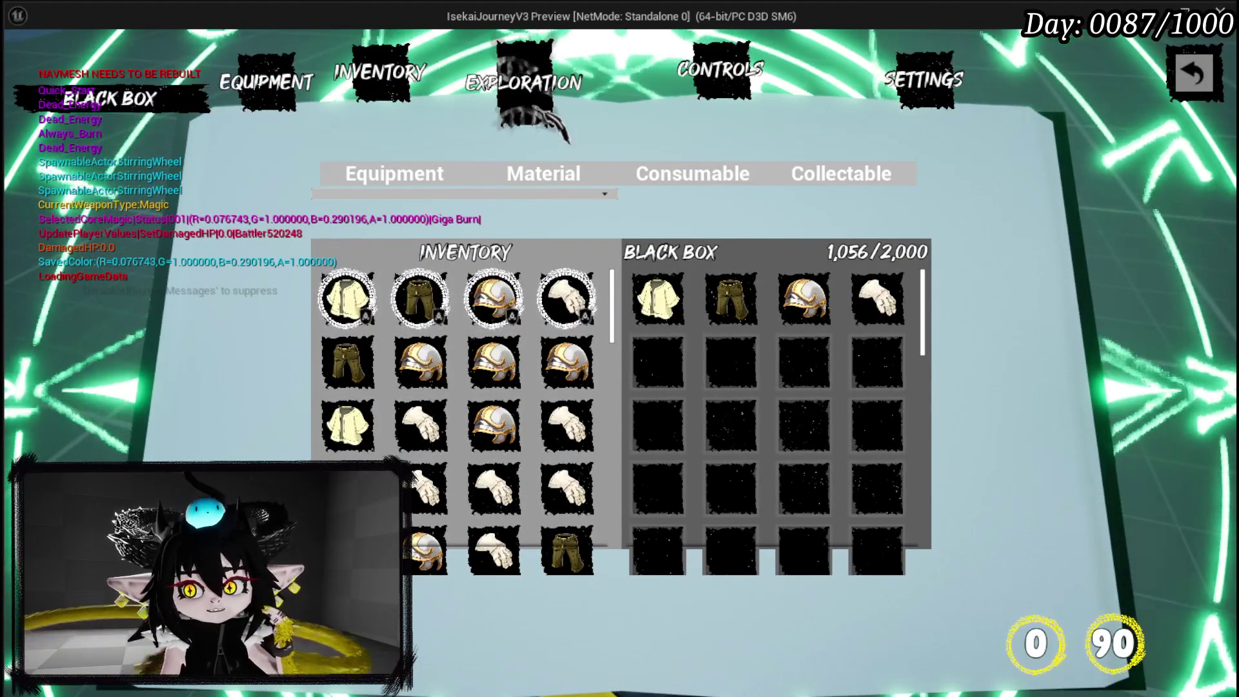
left_click(275, 97)
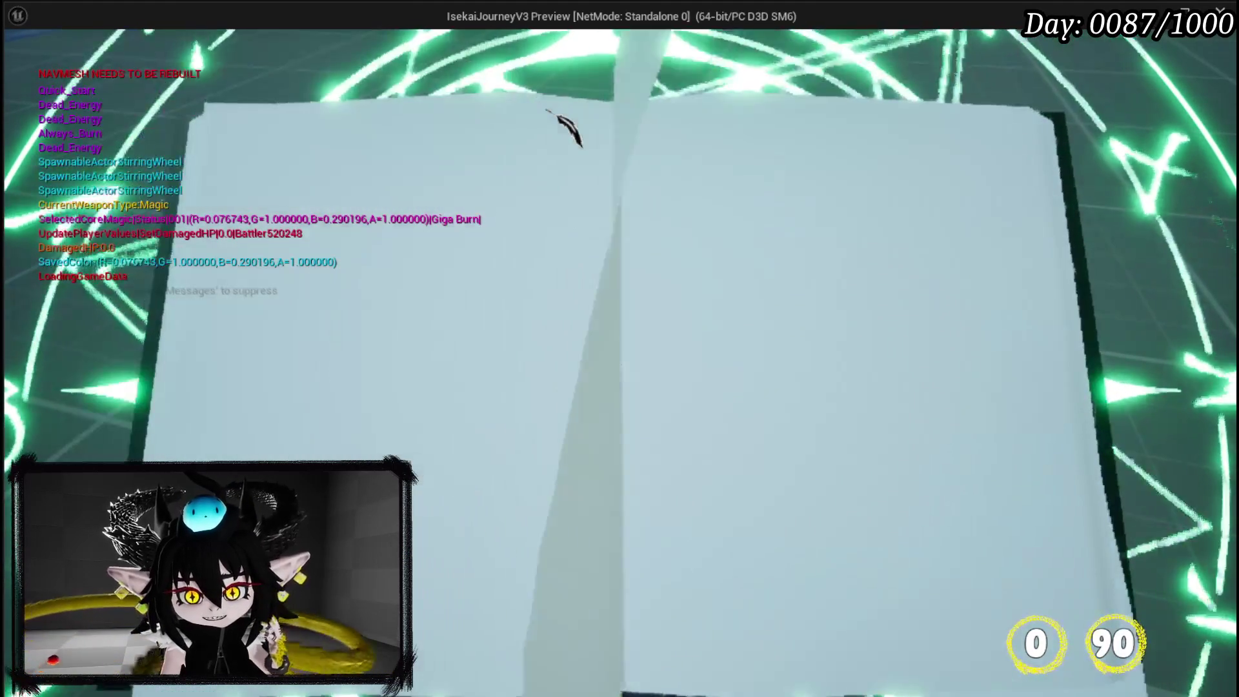
key("Escape")
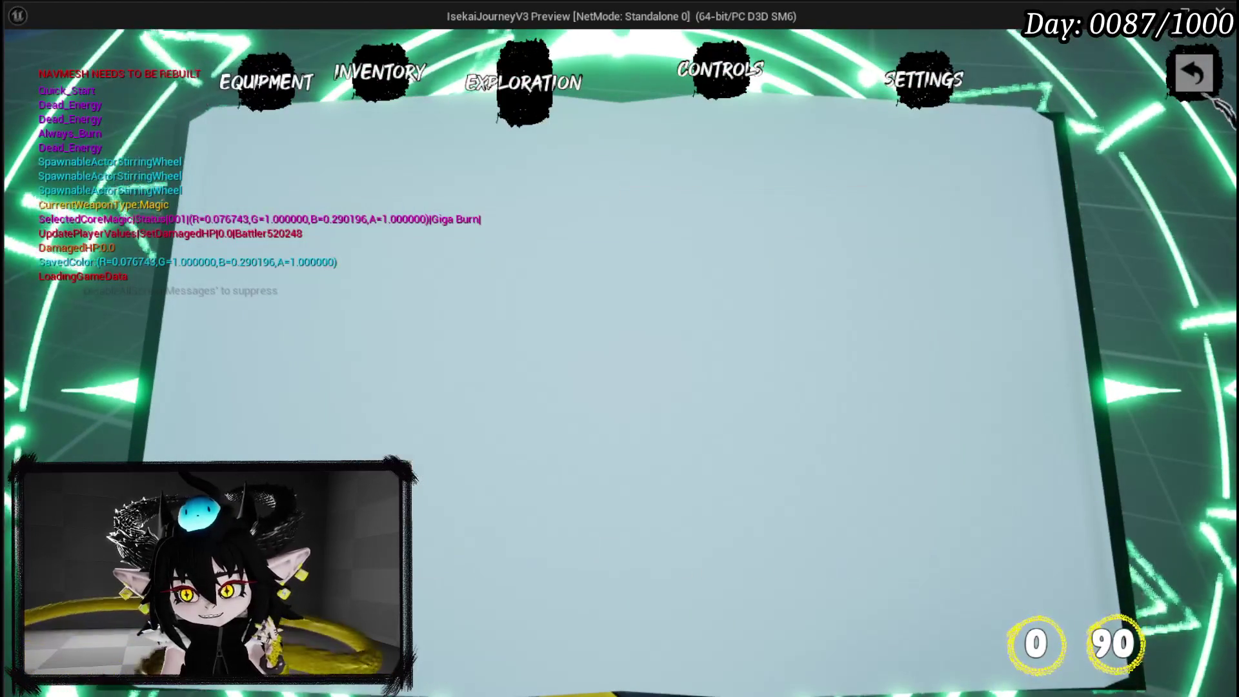
key("Escape")
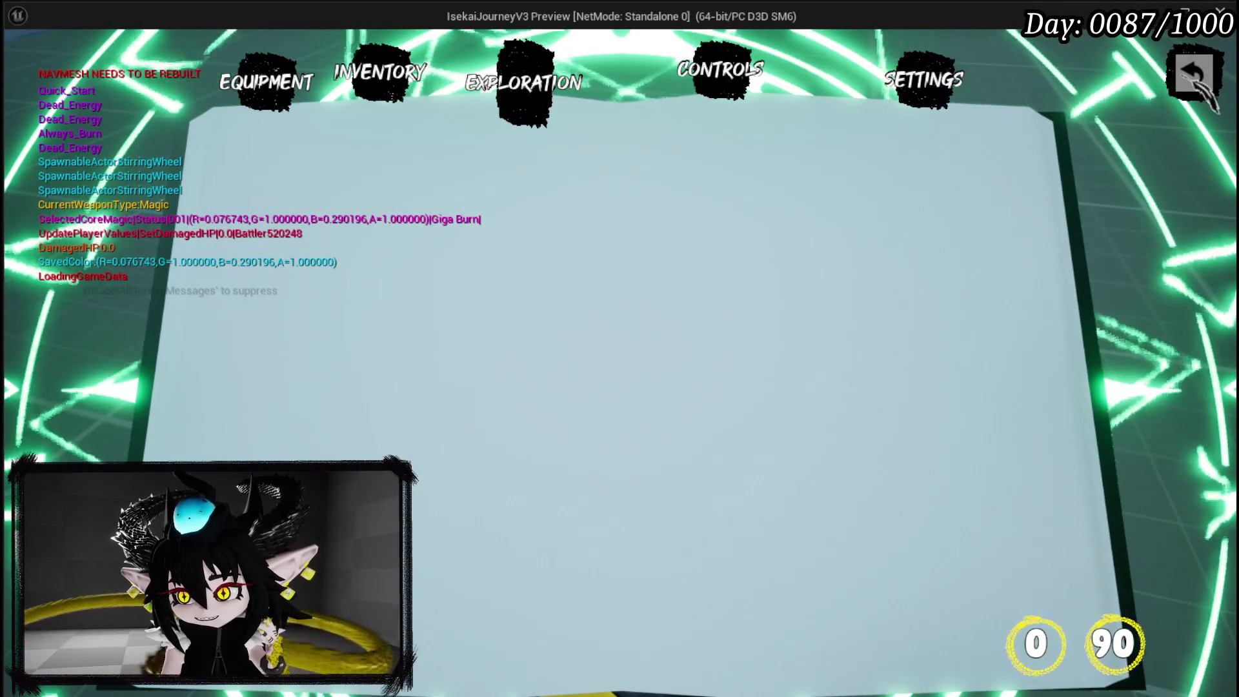
left_click(384, 71)
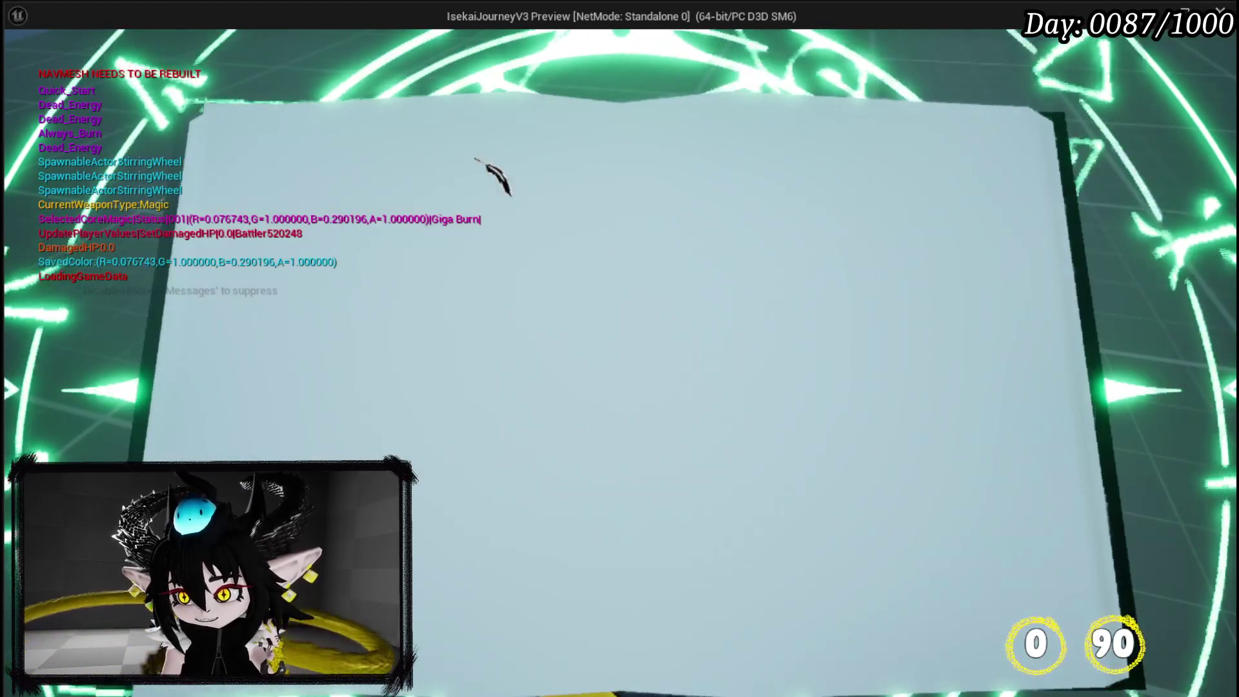
left_click(291, 97)
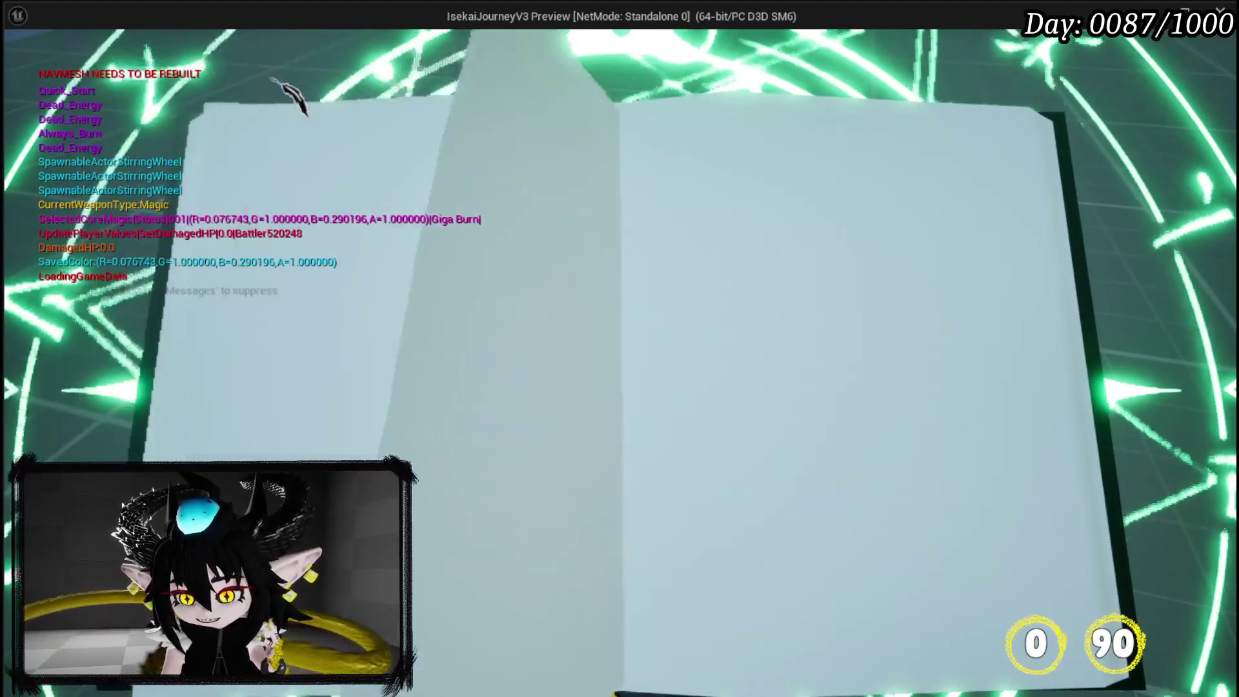
left_click(756, 84)
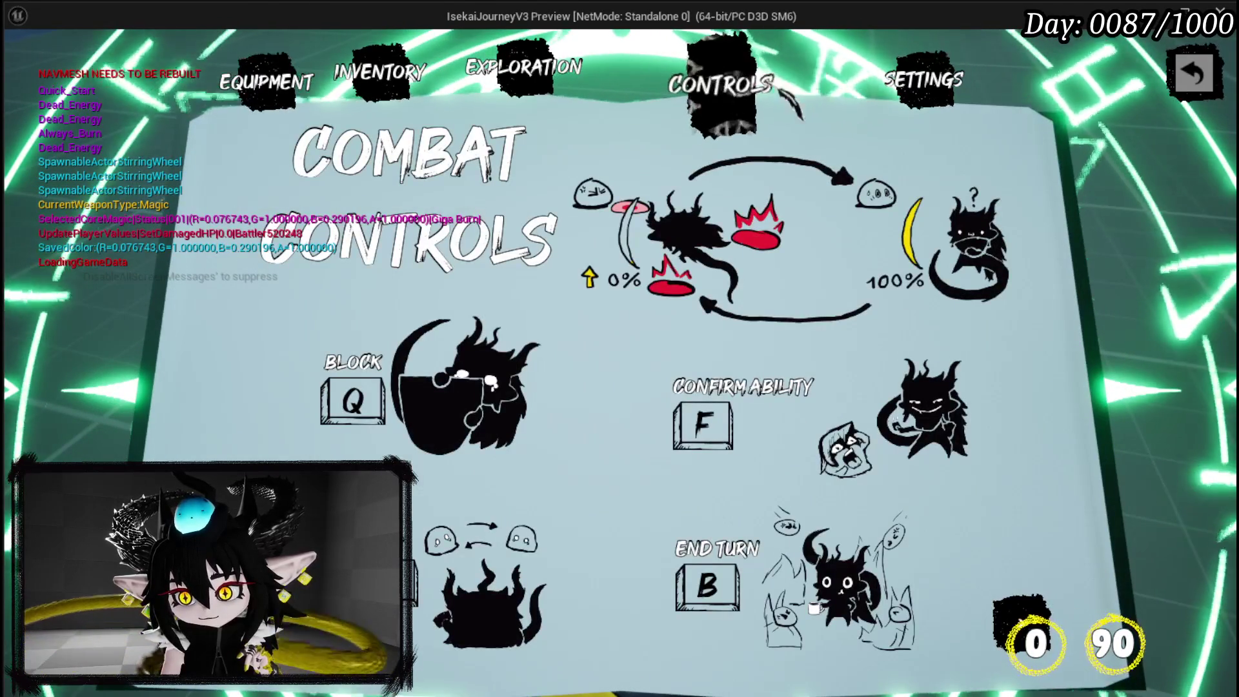
Open Settings, show the Game Play options, and open the To Do List.
left_click(945, 93)
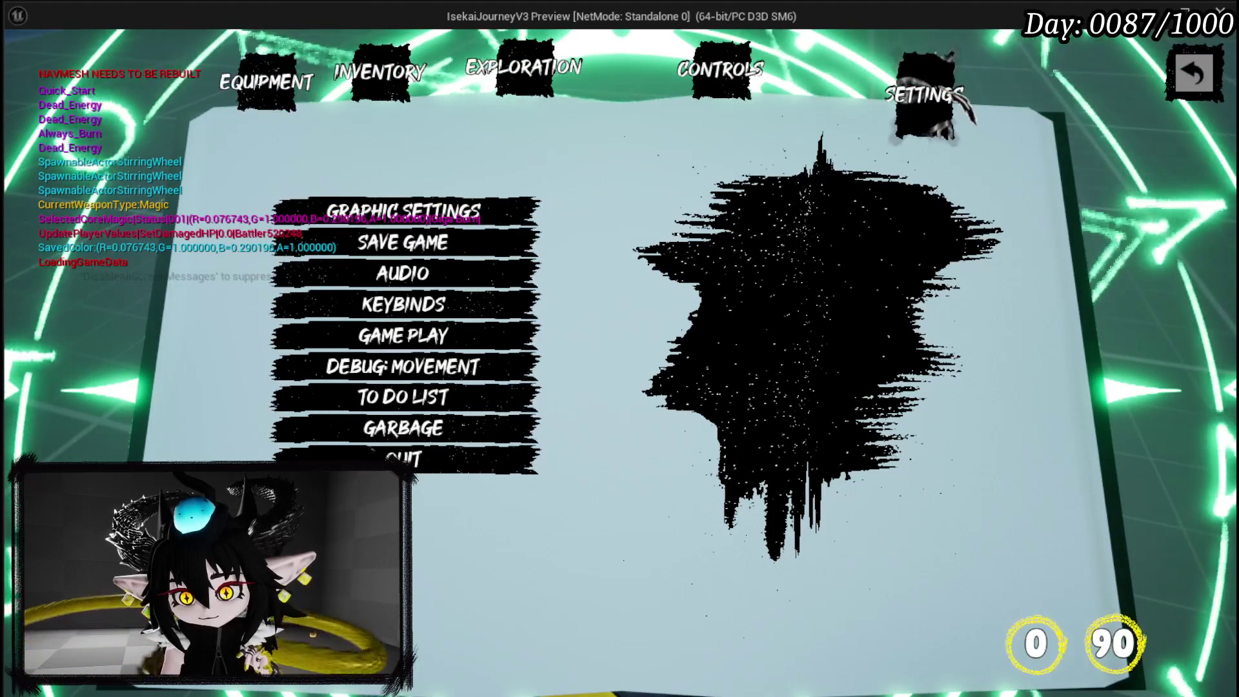
left_click(460, 342)
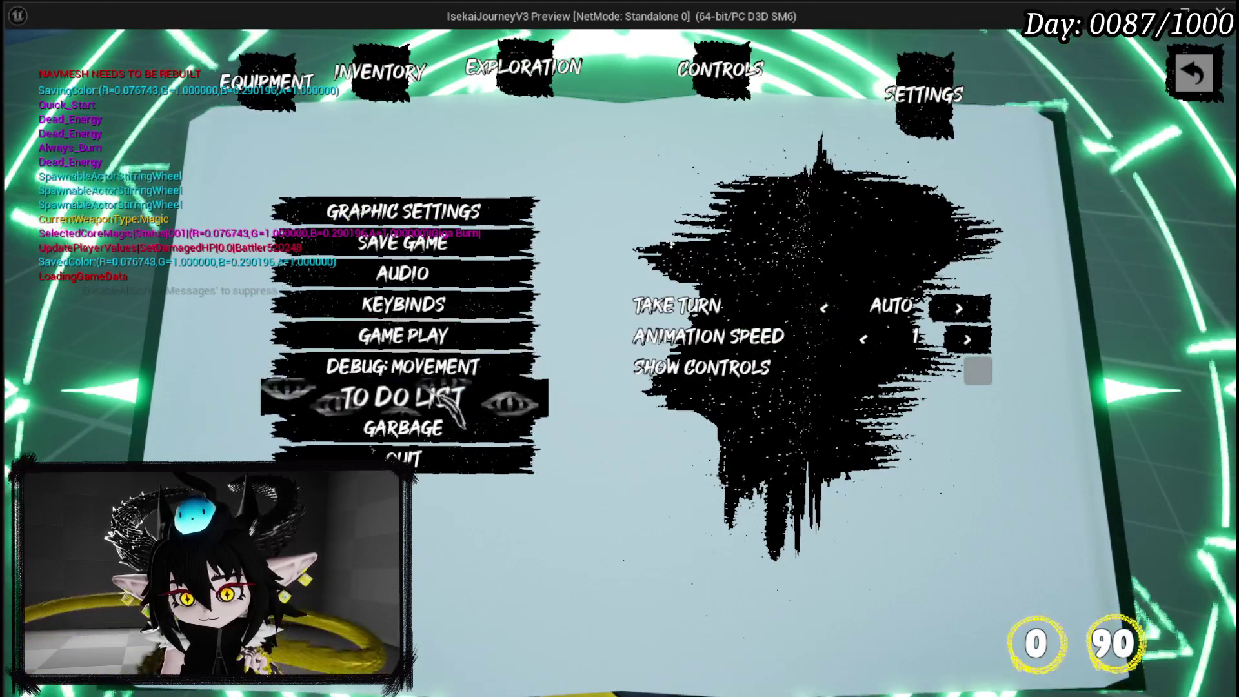
left_click(452, 403)
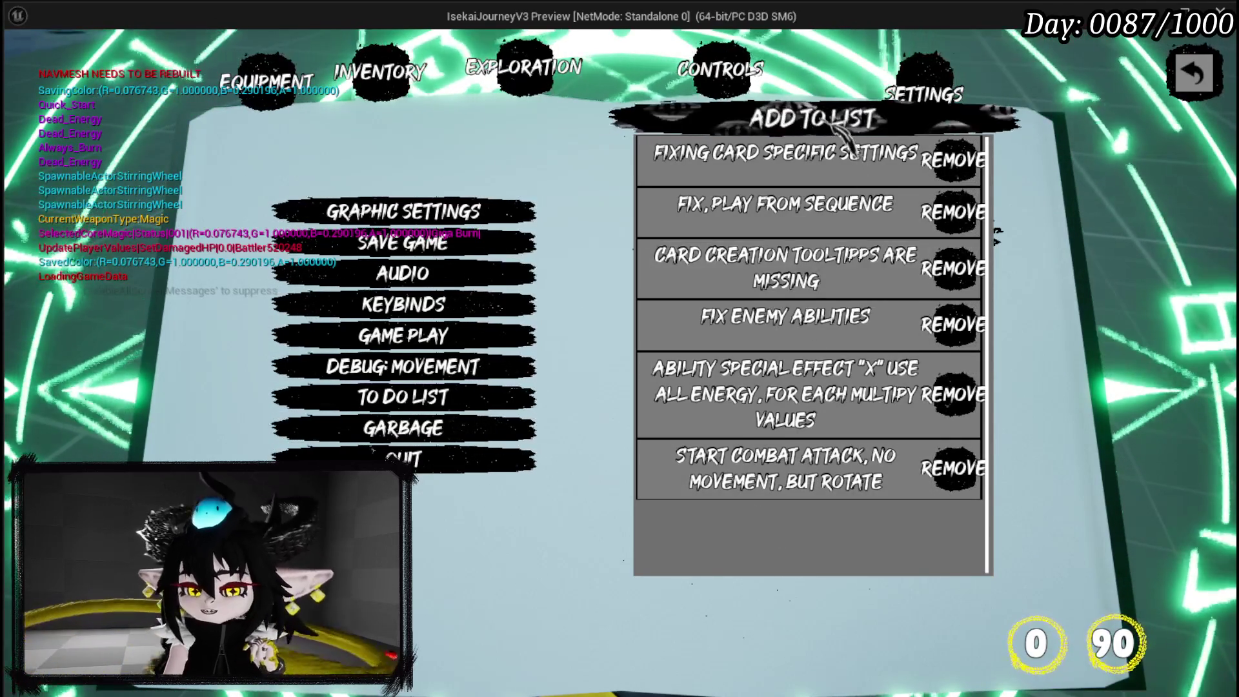
Add a 'Character Portrait in Equipment Menu' entry to the to-do list.
left_click(837, 128)
left_click(802, 537)
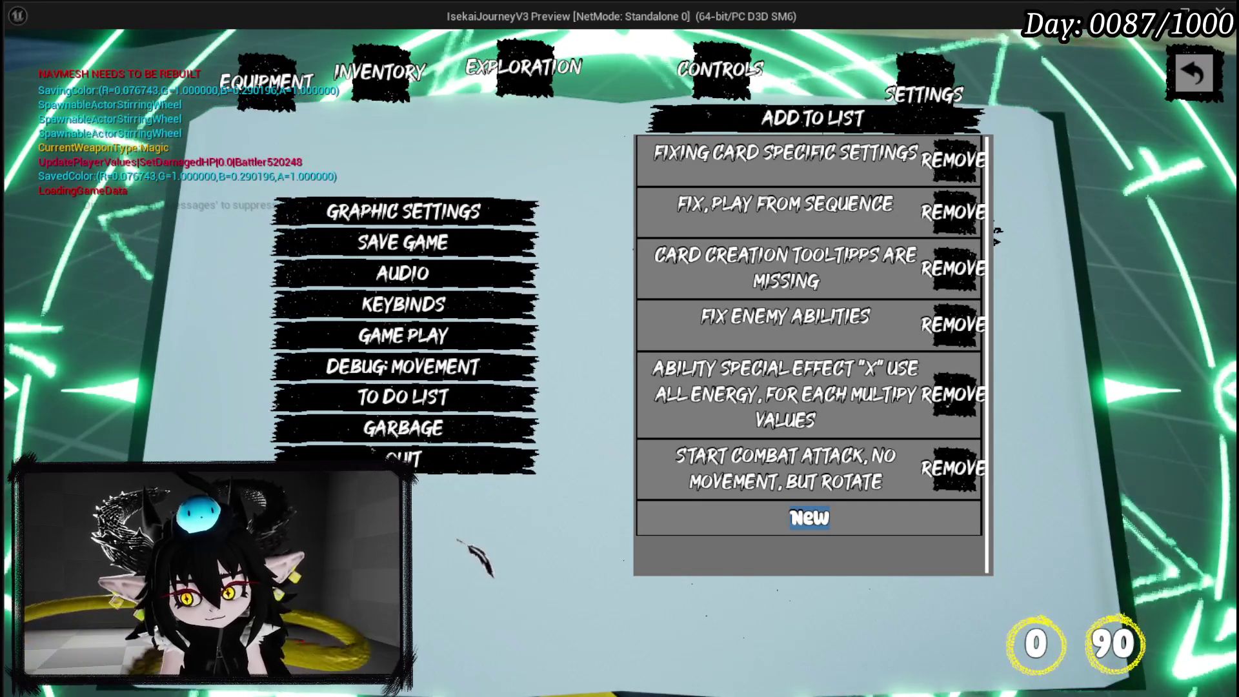
left_click(808, 520)
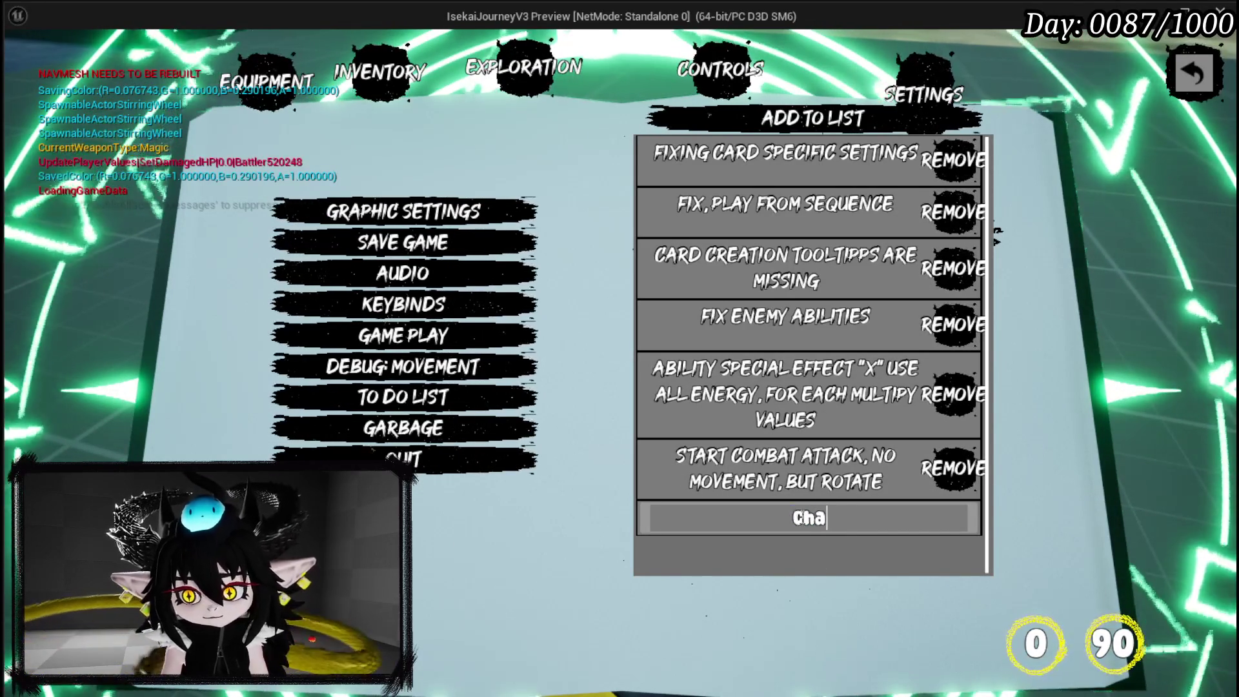
type("racter Por")
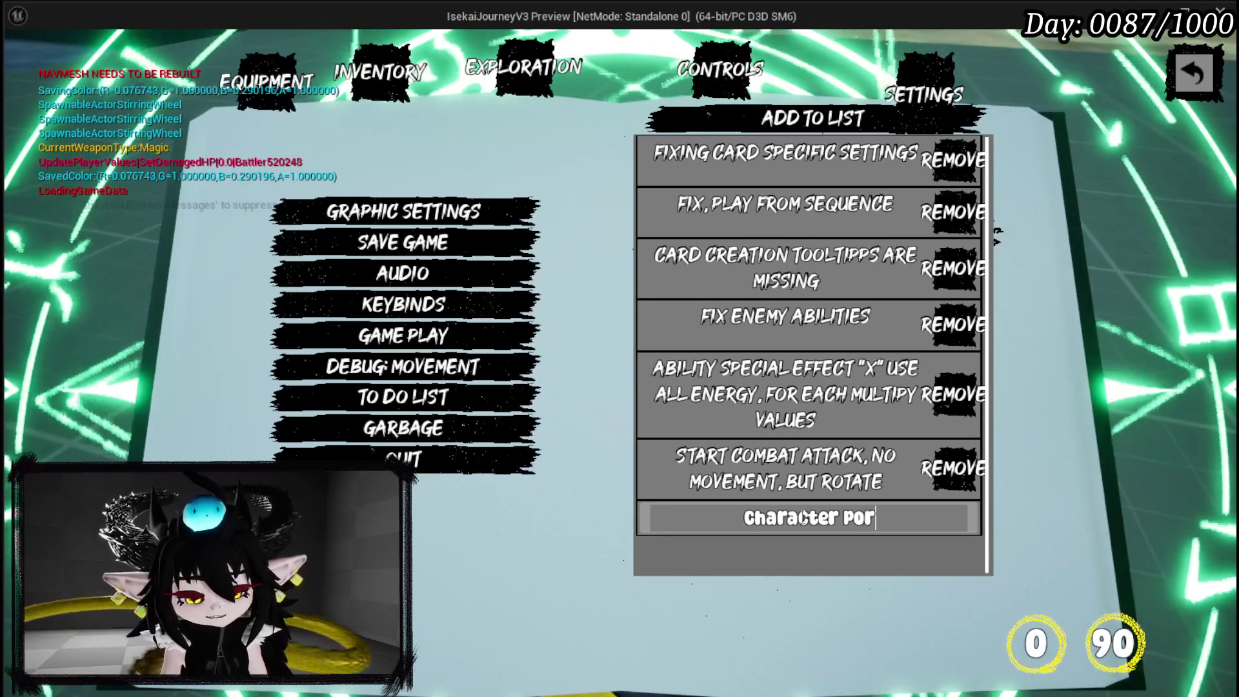
type("trait i")
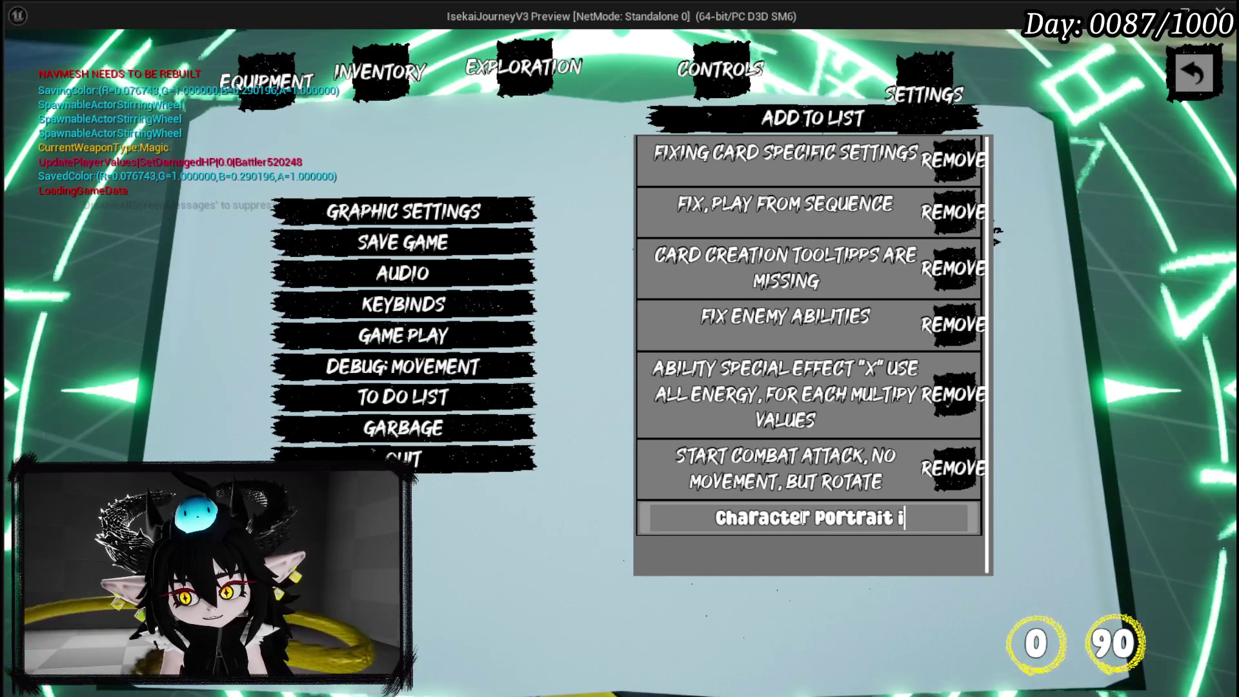
type("n Equi")
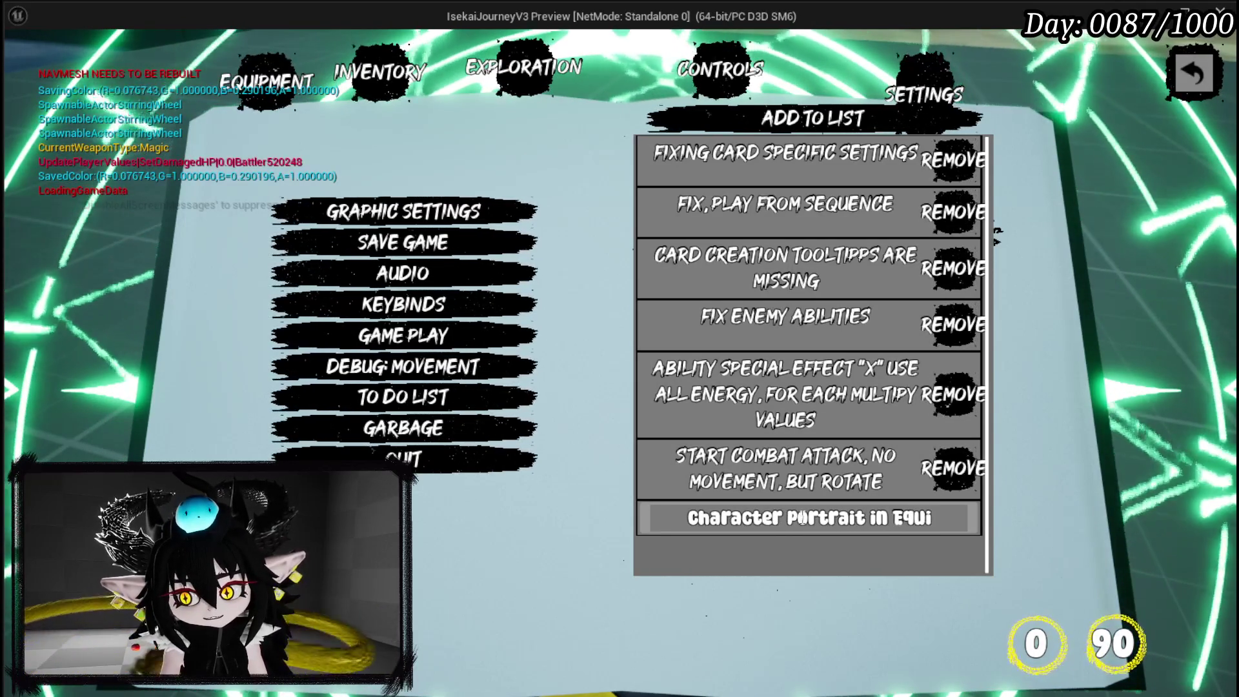
type("pment Men")
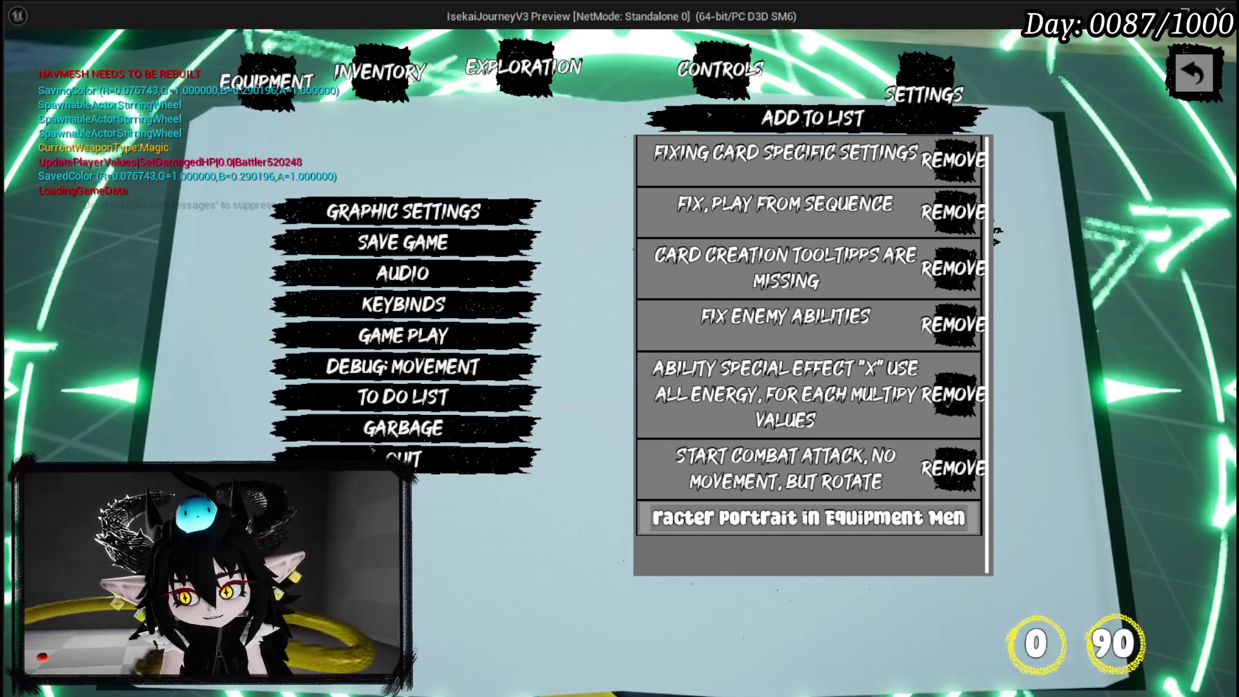
type("u")
key("Return")
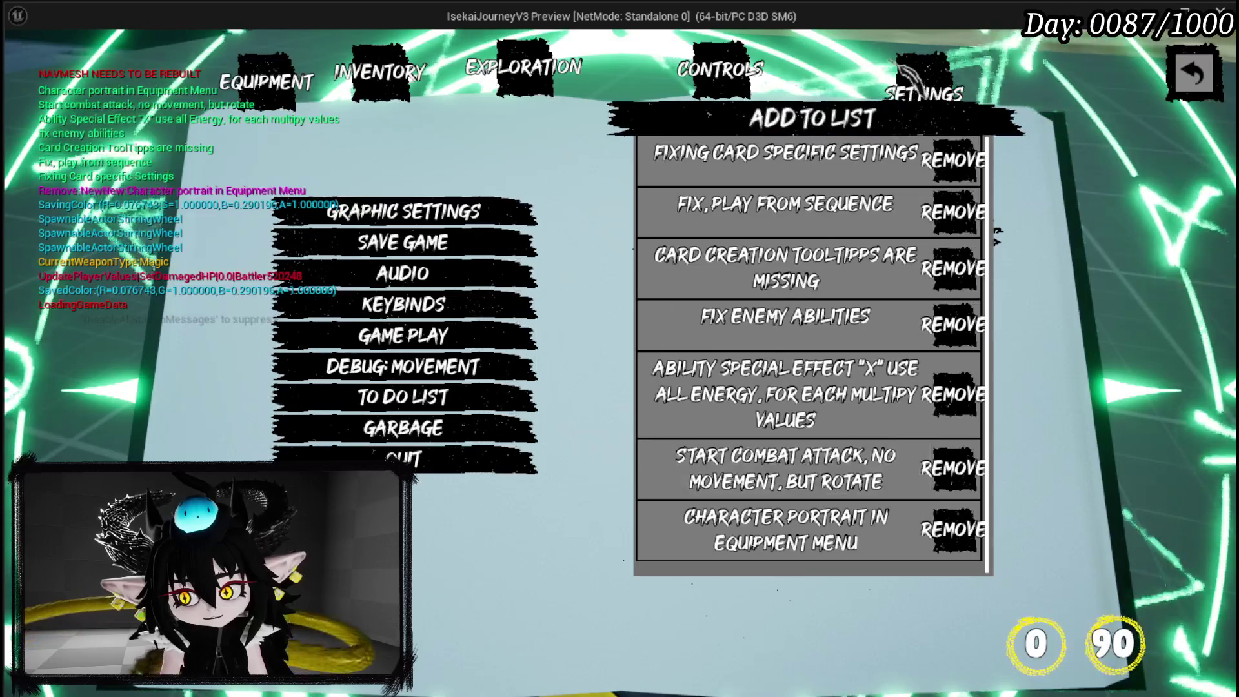
Add a 'Fishing System' entry at the end of the list, then close the menu.
left_click(863, 118)
scroll(780, 520, "down", 2)
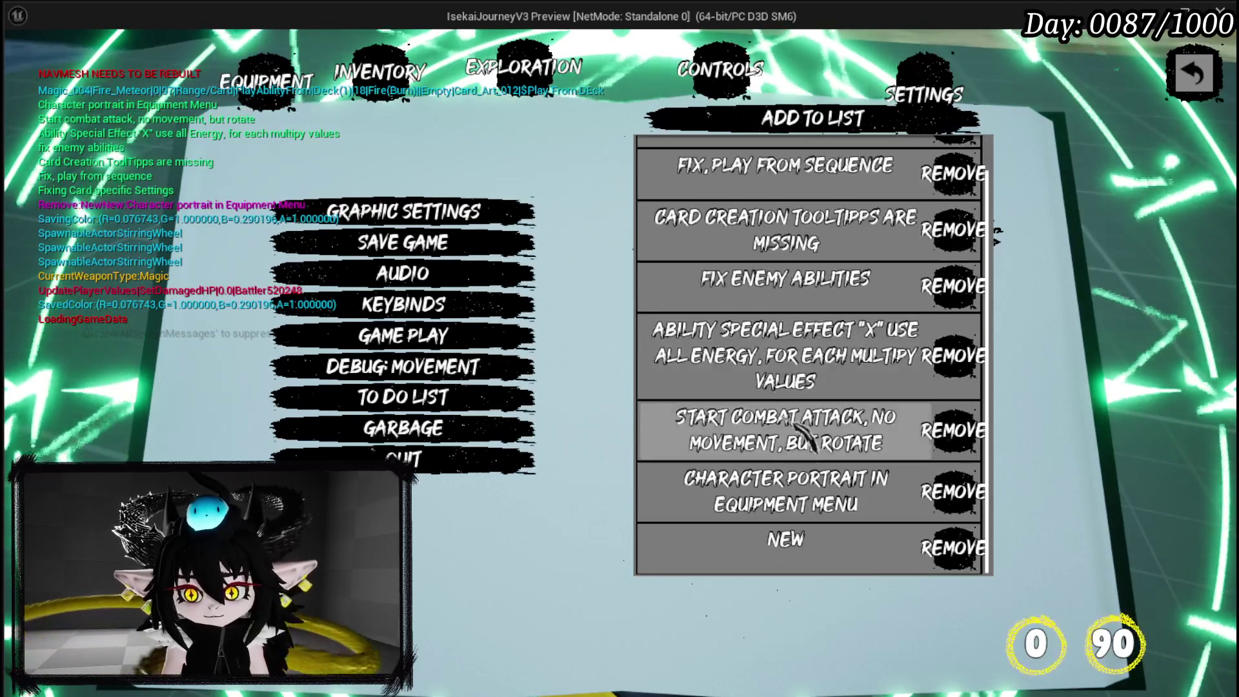
left_click(784, 539)
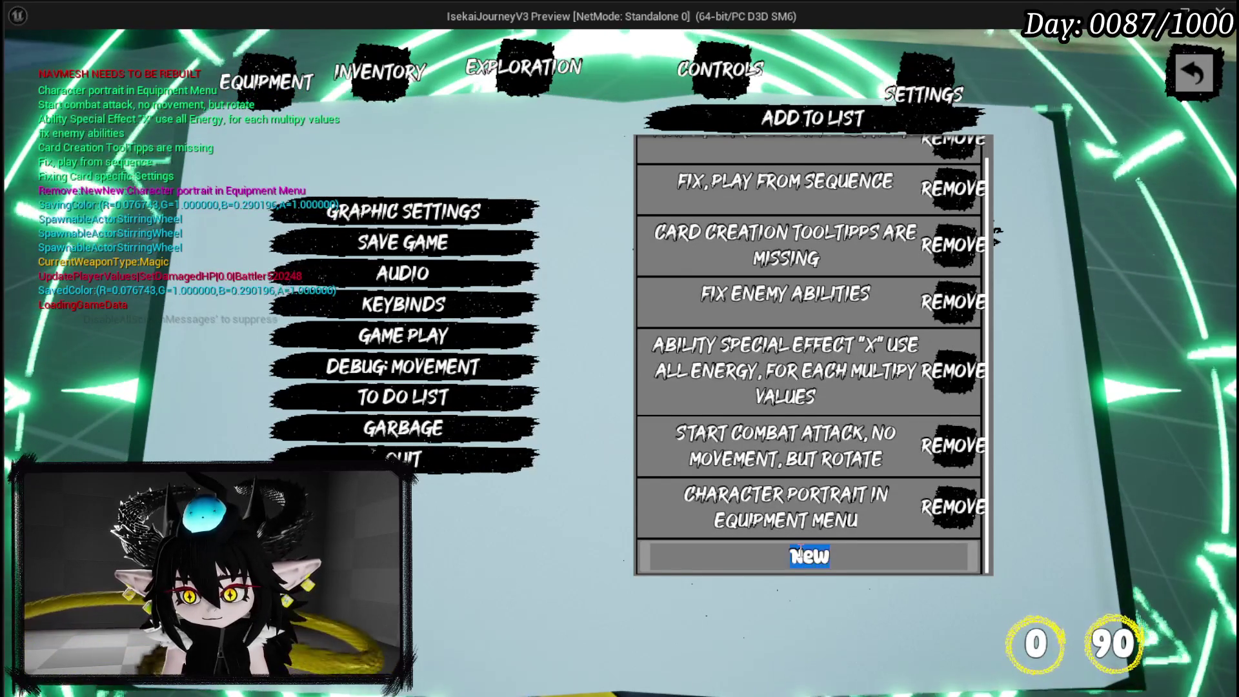
type("Fi")
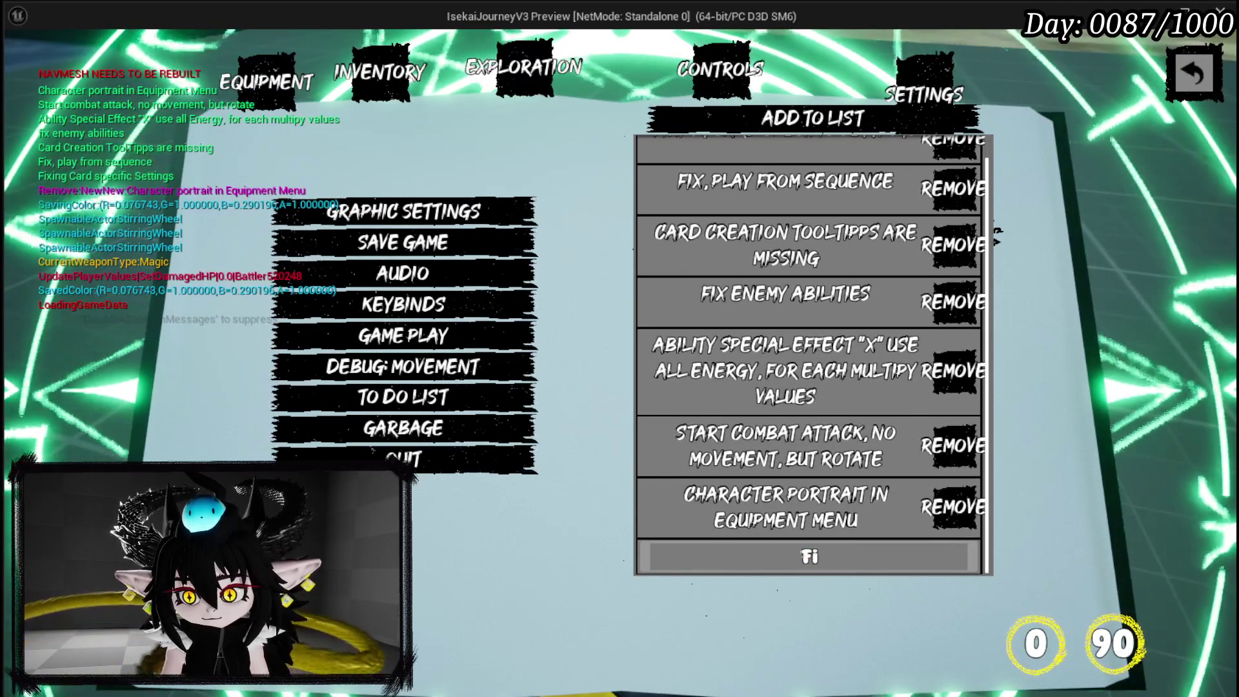
type("Shing system")
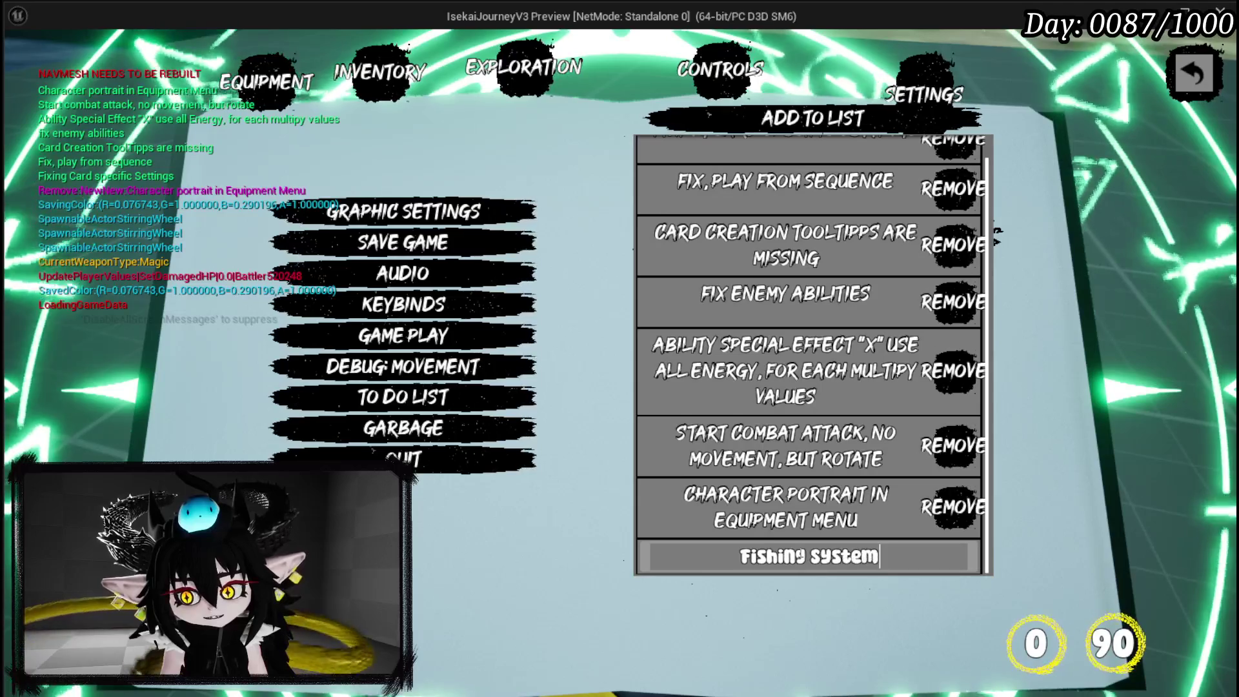
key("Return")
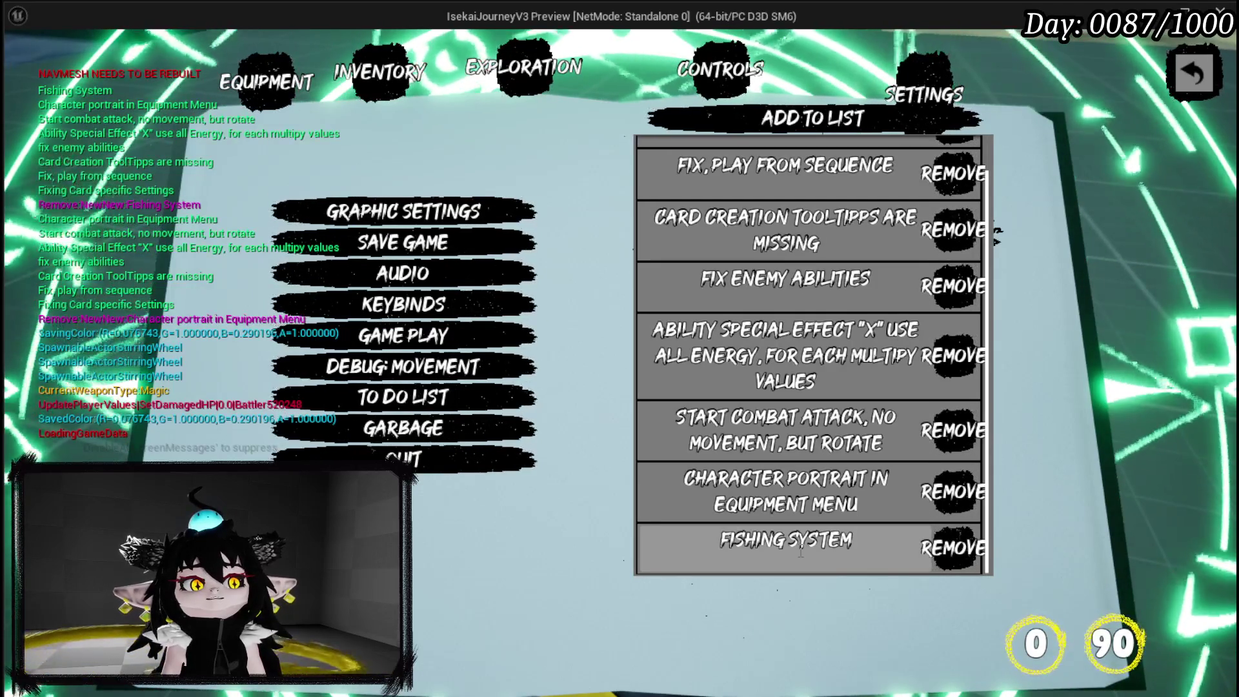
left_click(800, 313)
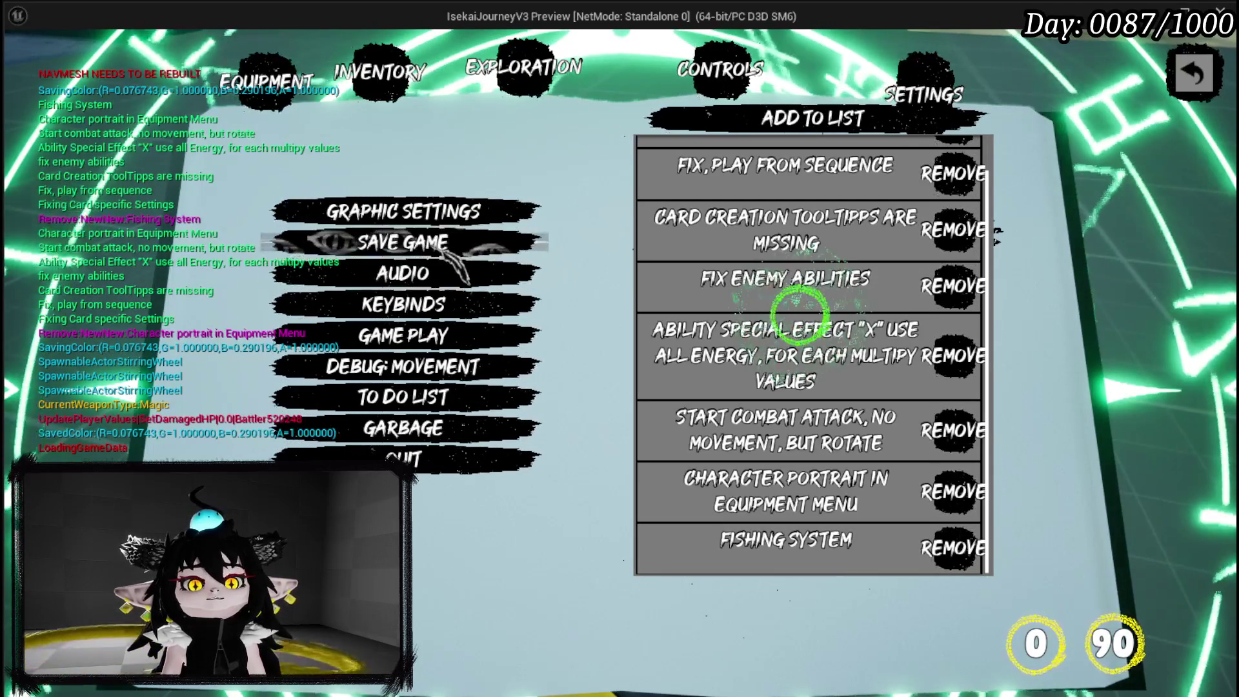
left_click(800, 313)
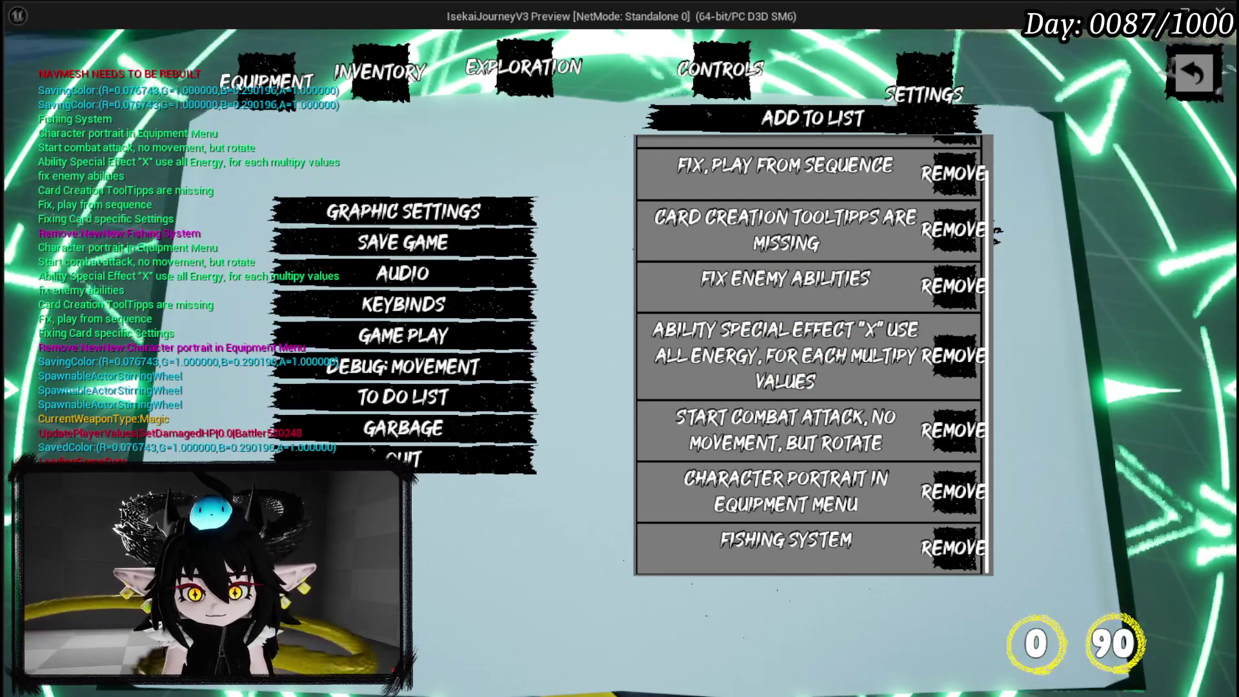
key("Escape")
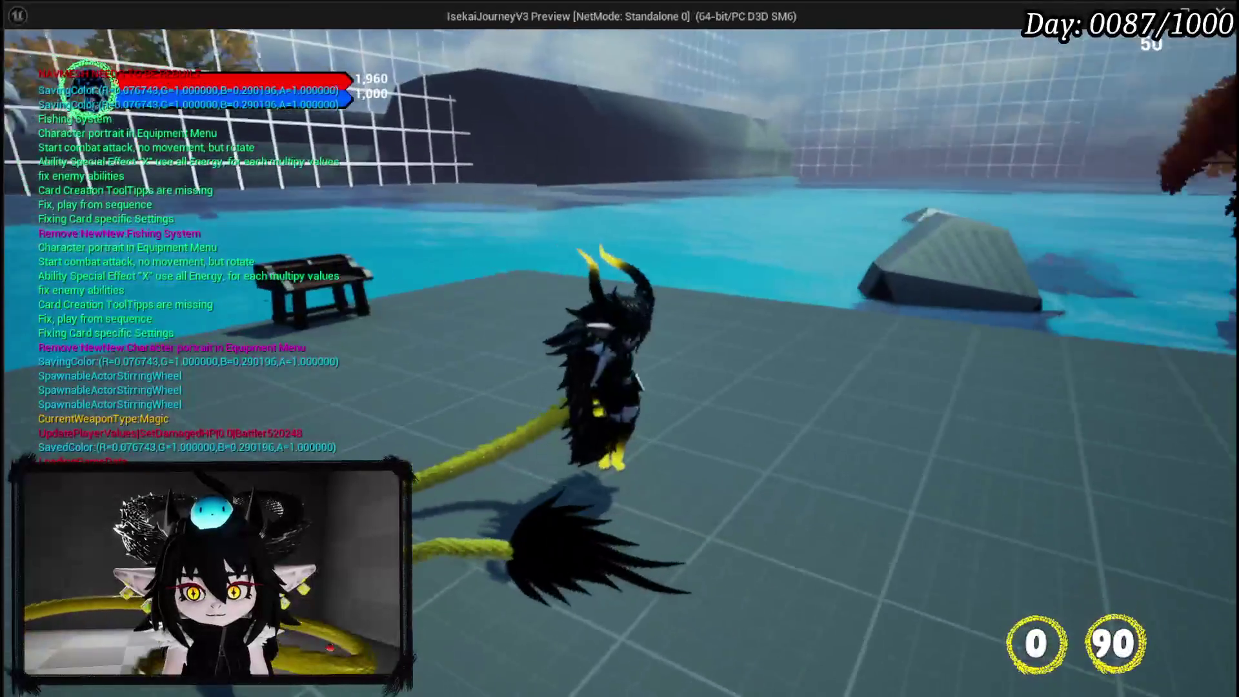
Restart the play session and confirm the Settings to-do list still ends with Fishing System.
key("Escape")
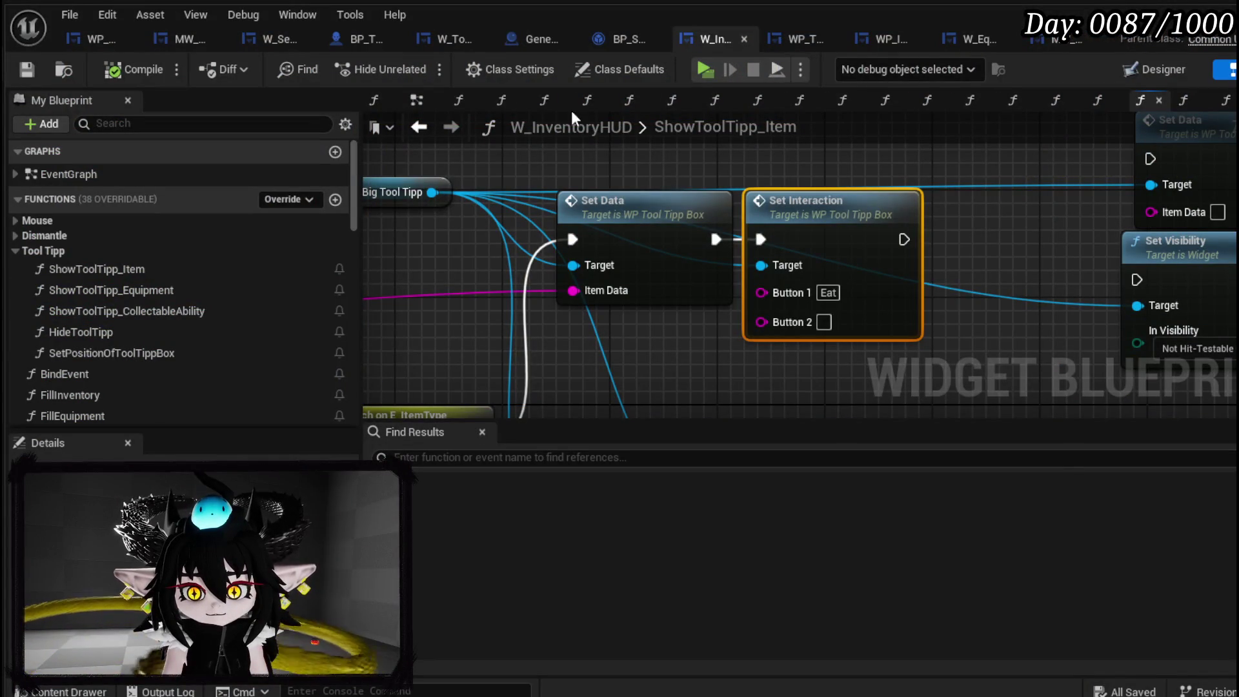
left_click(699, 72)
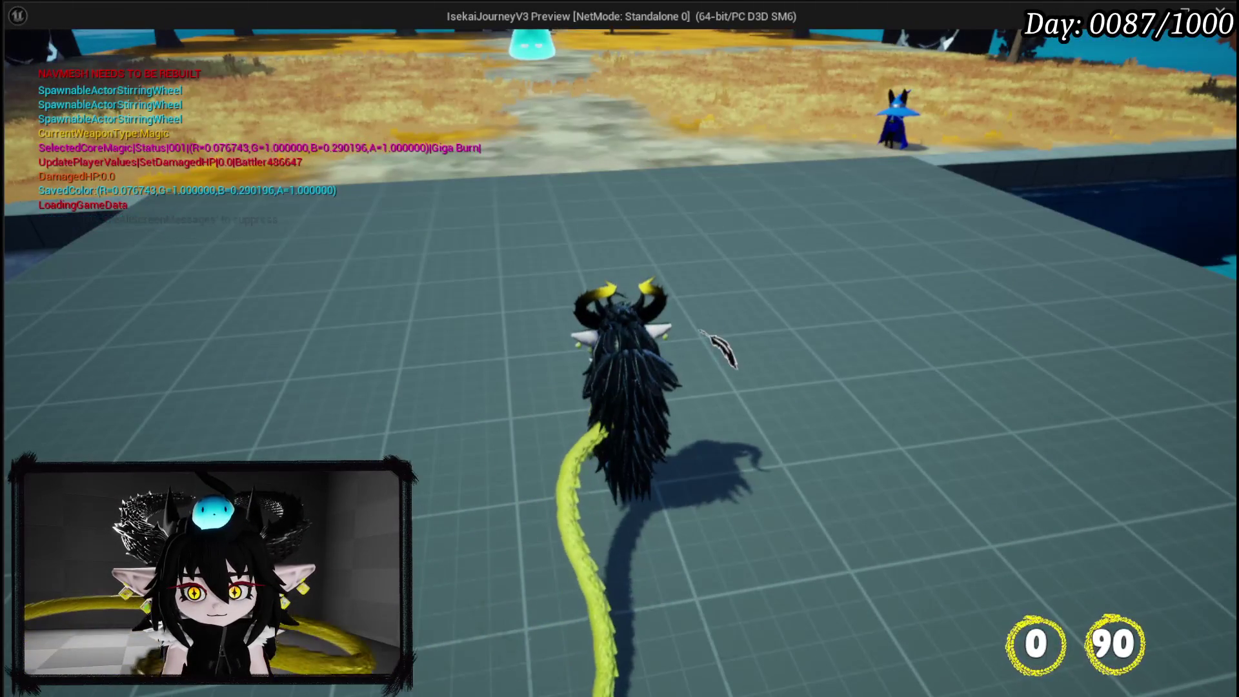
key("Tab")
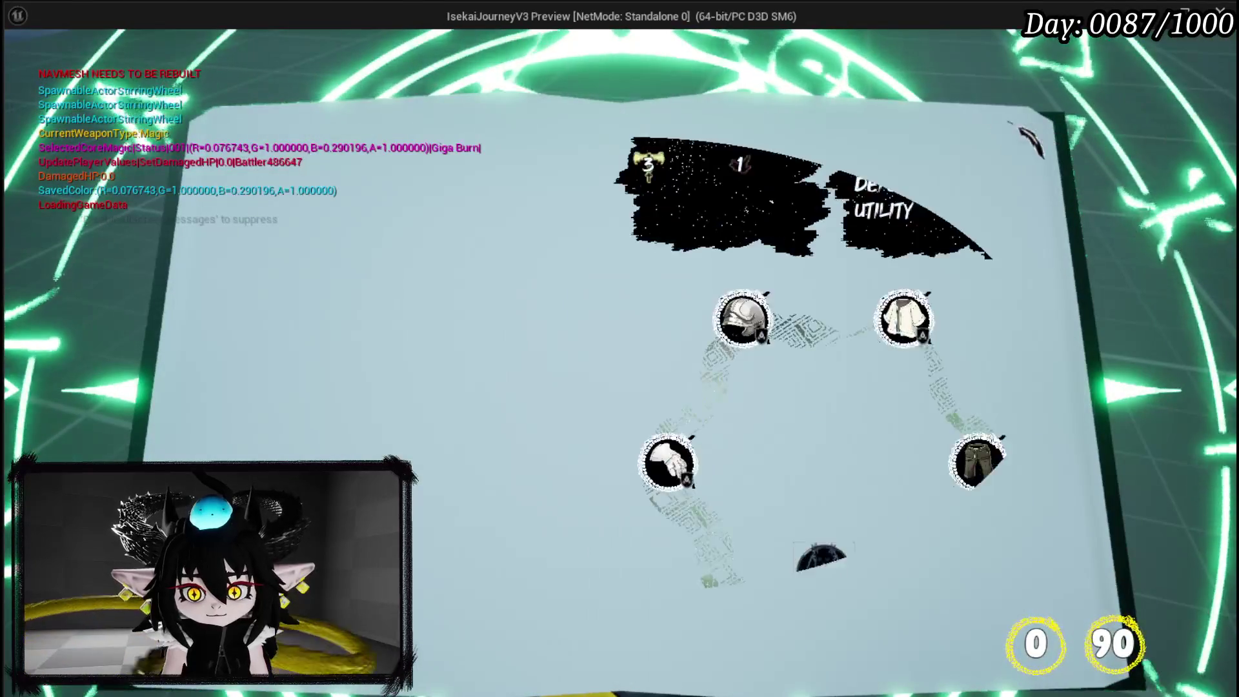
left_click(926, 97)
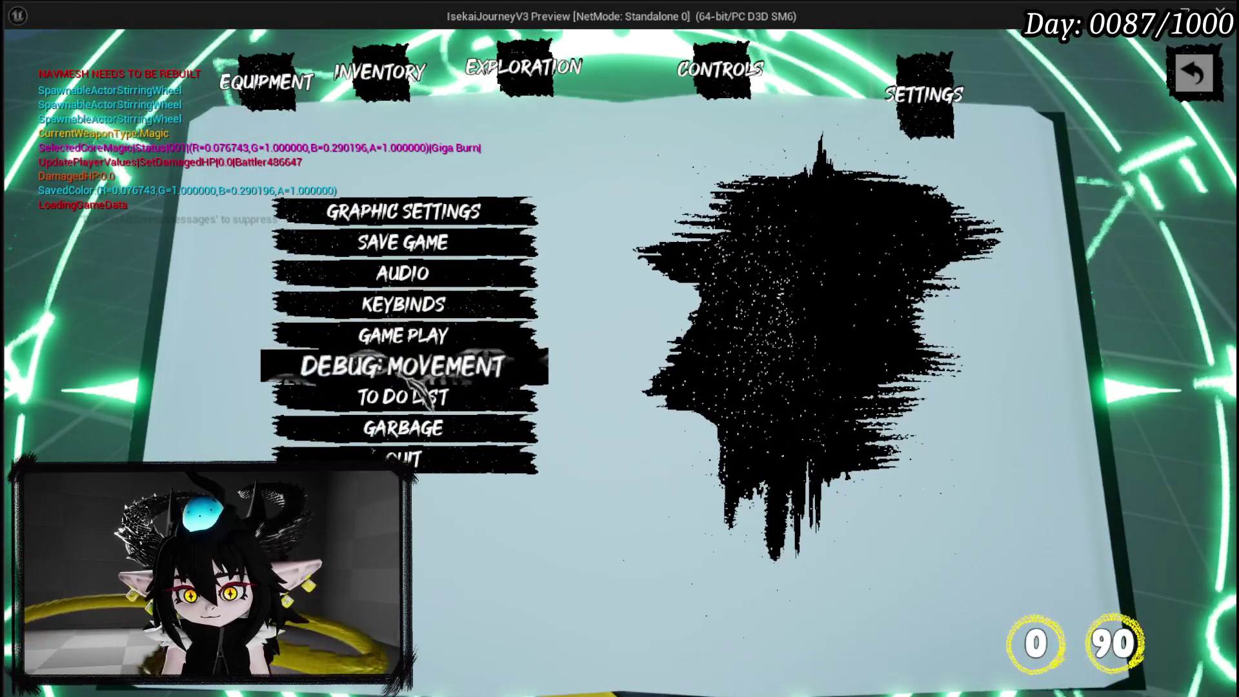
left_click(403, 395)
scroll(733, 282, "down", 1)
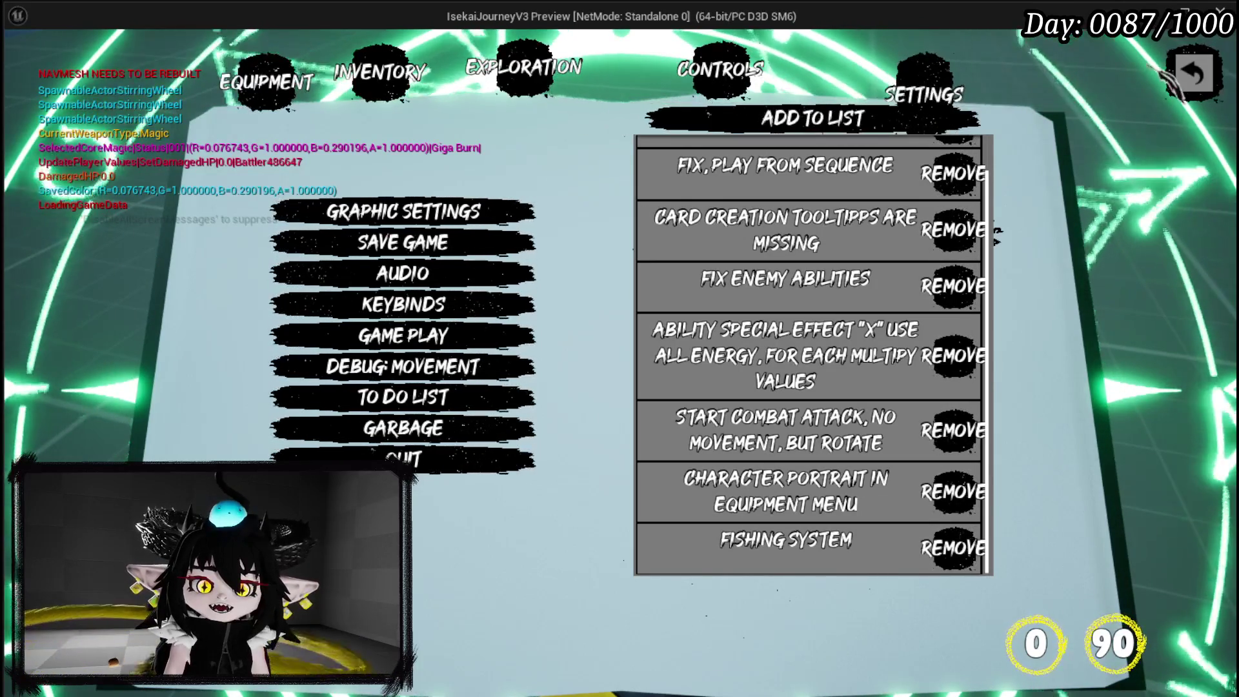
key("Escape")
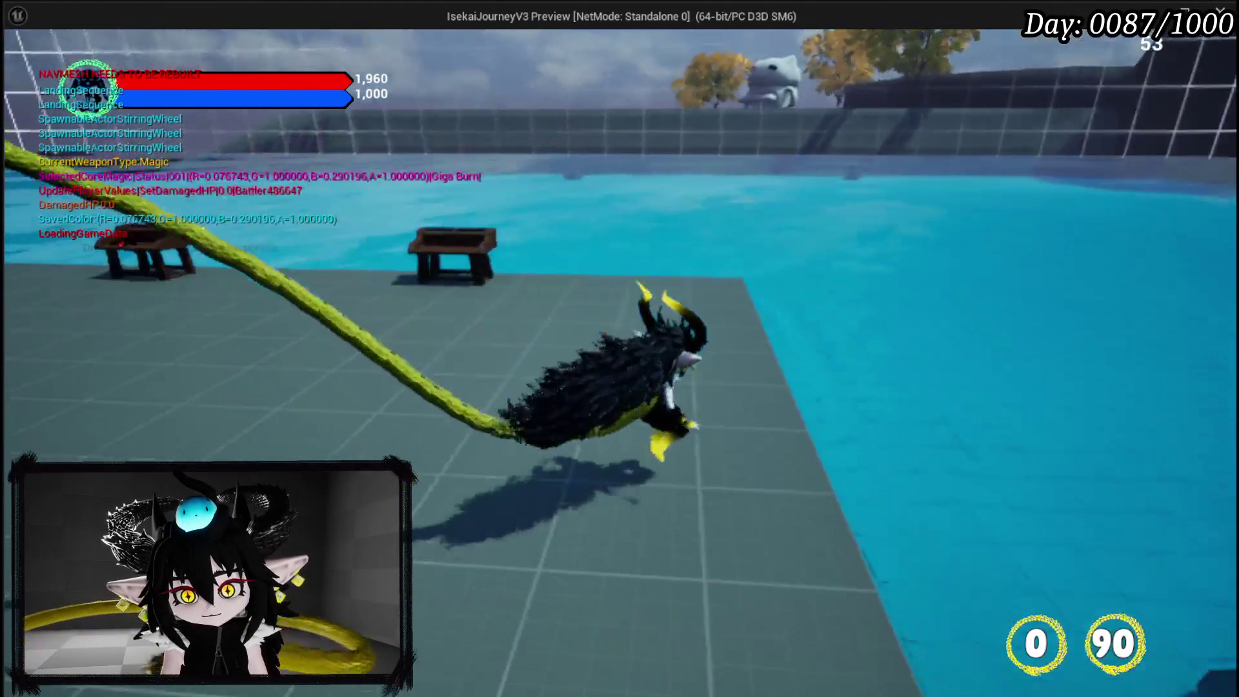
Walk toward the slime, stop playing, and save the changed assets.
key("w")
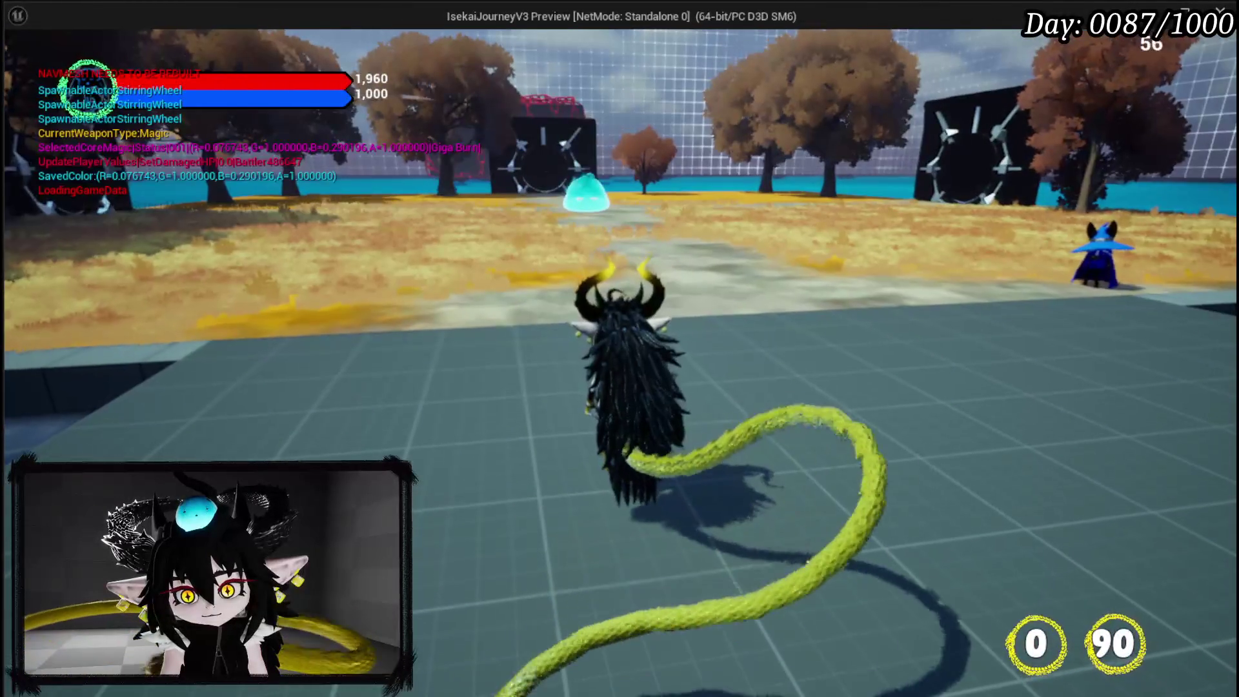
key("Escape")
left_click(24, 72)
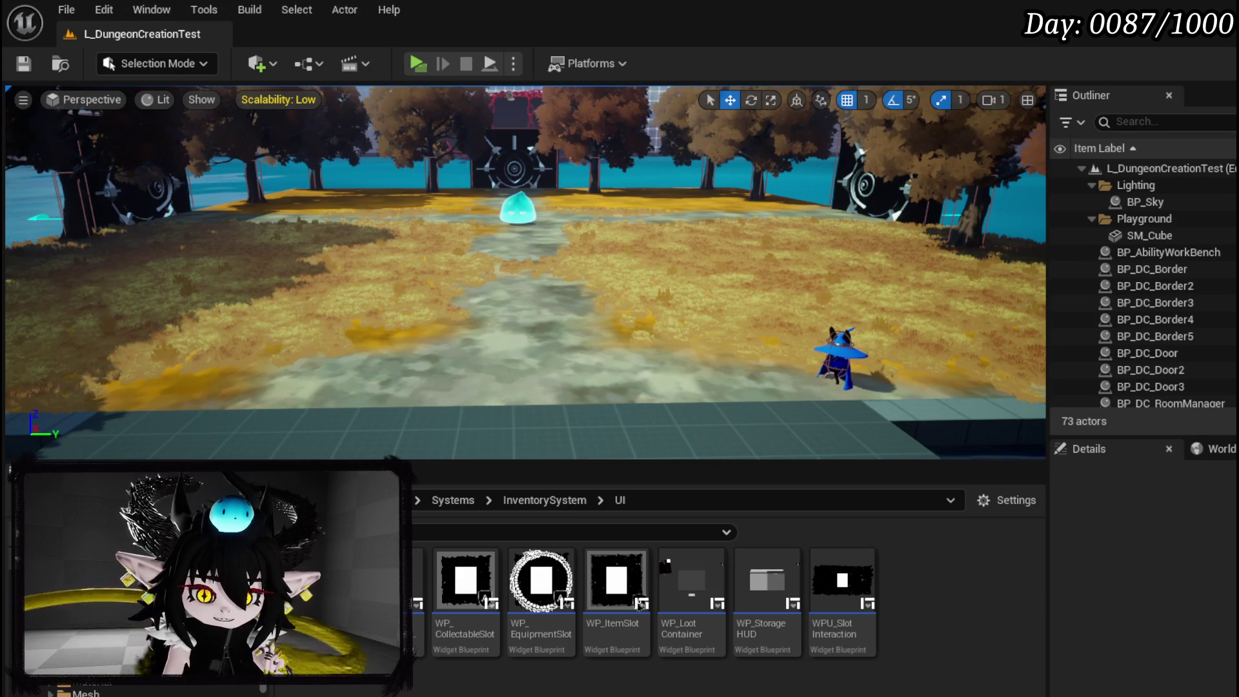
Go to the CombatSystem > Object folder and open the Battler_Object blueprint.
left_click(109, 683)
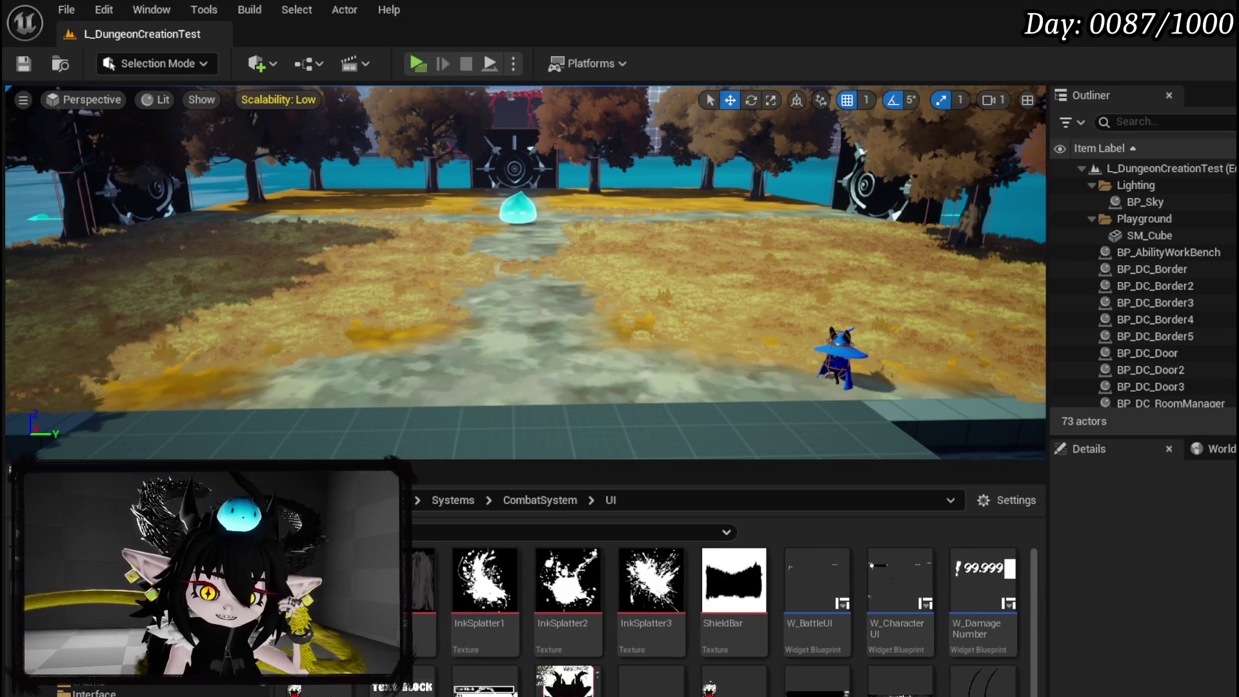
left_click(96, 672)
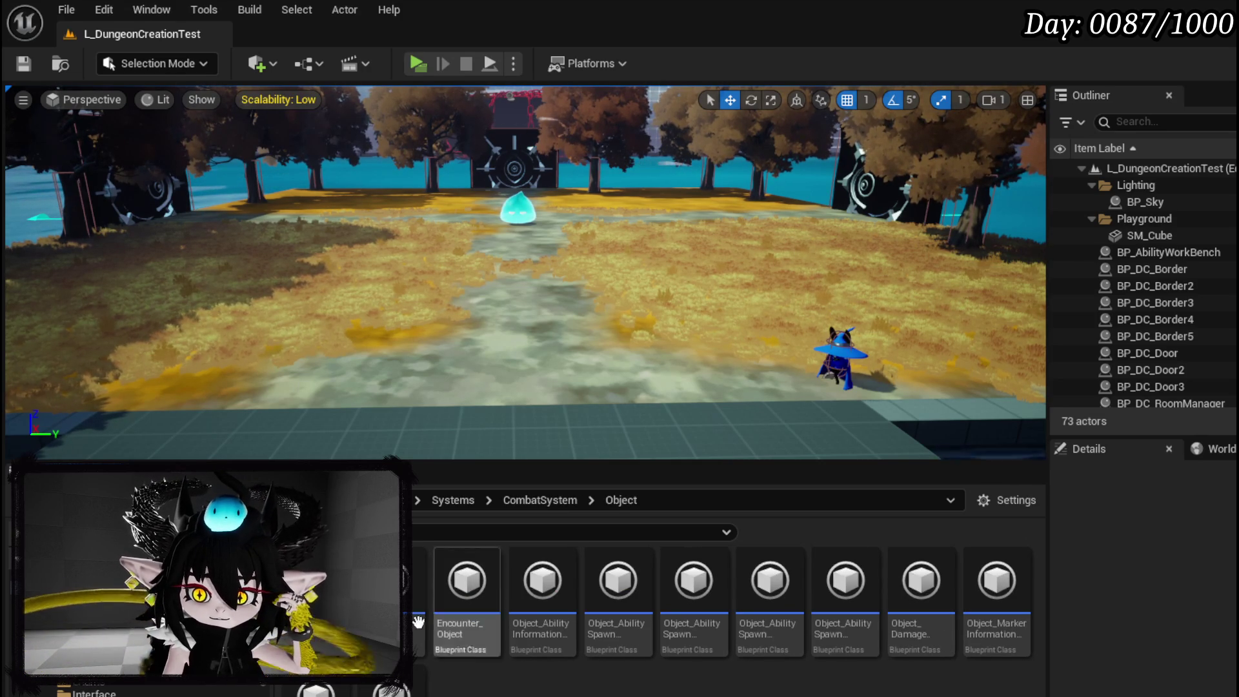
double_click(543, 647)
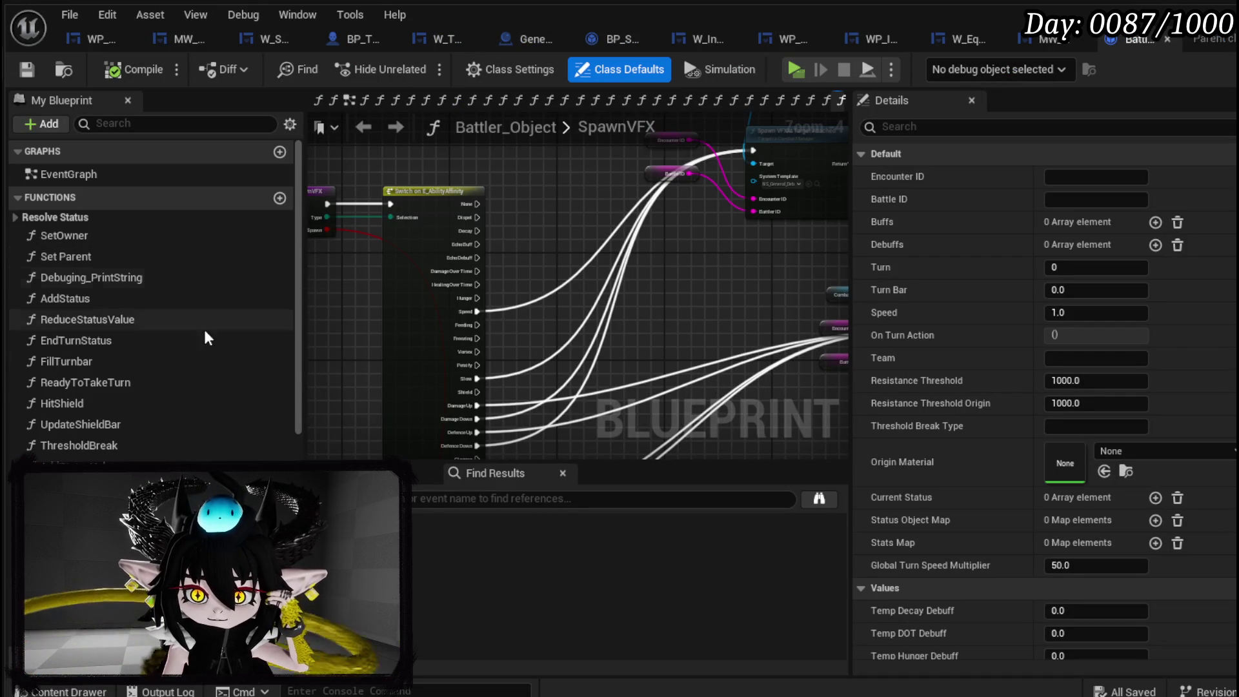
Open the FillTurnbar function graph and inspect and reposition the Turn Bar node.
double_click(114, 362)
scroll(644, 353, "up", 3)
mouse_move(643, 353)
left_mouse_down()
mouse_move(816, 351)
mouse_move(442, 304)
mouse_move(586, 321)
mouse_move(617, 284)
mouse_move(570, 314)
mouse_move(382, 329)
left_mouse_up()
scroll(705, 278, "down", 2)
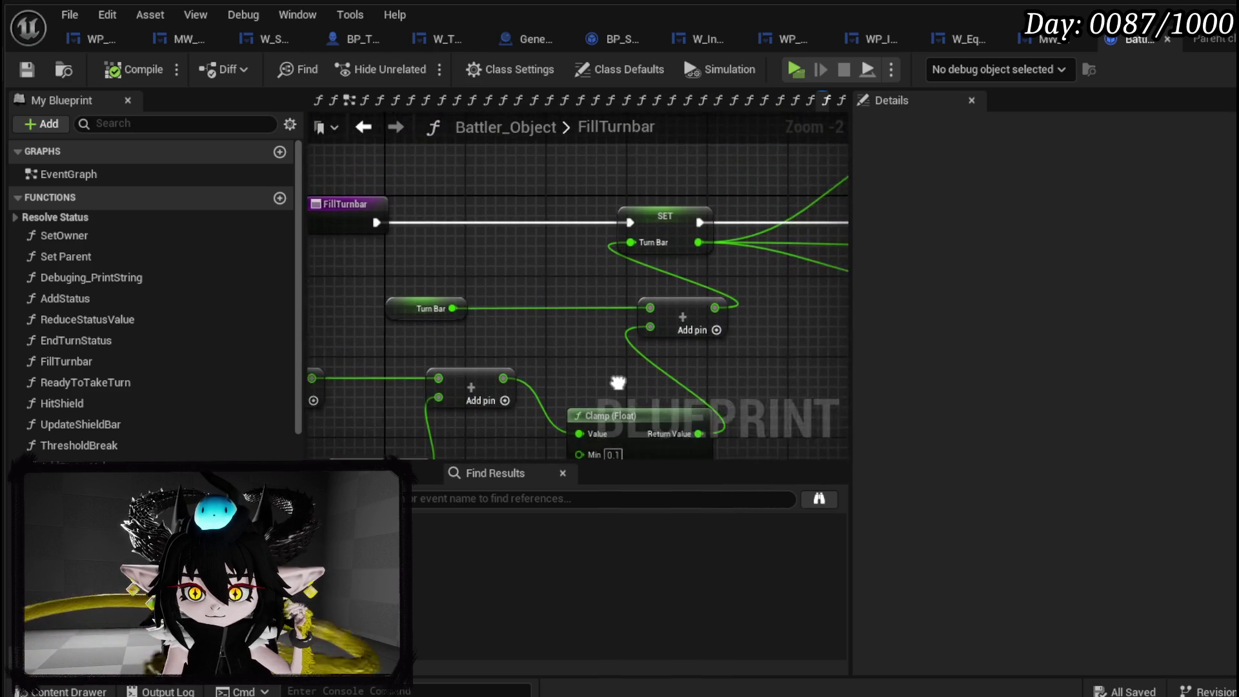
scroll(656, 279, "up", 2)
mouse_move(498, 221)
left_mouse_down()
mouse_move(578, 236)
mouse_move(471, 227)
mouse_move(516, 233)
left_mouse_up()
mouse_move(581, 261)
left_mouse_down()
mouse_move(791, 259)
mouse_move(546, 276)
mouse_move(783, 258)
mouse_move(783, 269)
left_mouse_up()
scroll(792, 258, "down", 1)
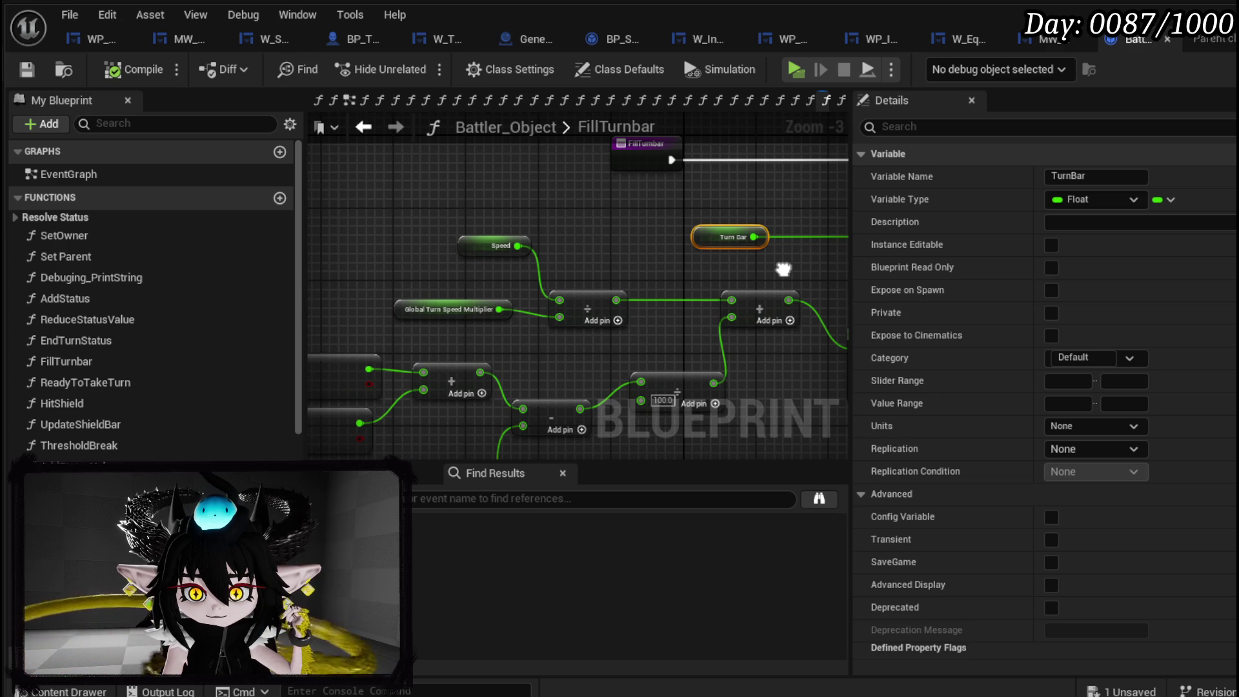
Inspect the Speed node and select Global Turn Speed Multiplier to view its details.
left_click(479, 248)
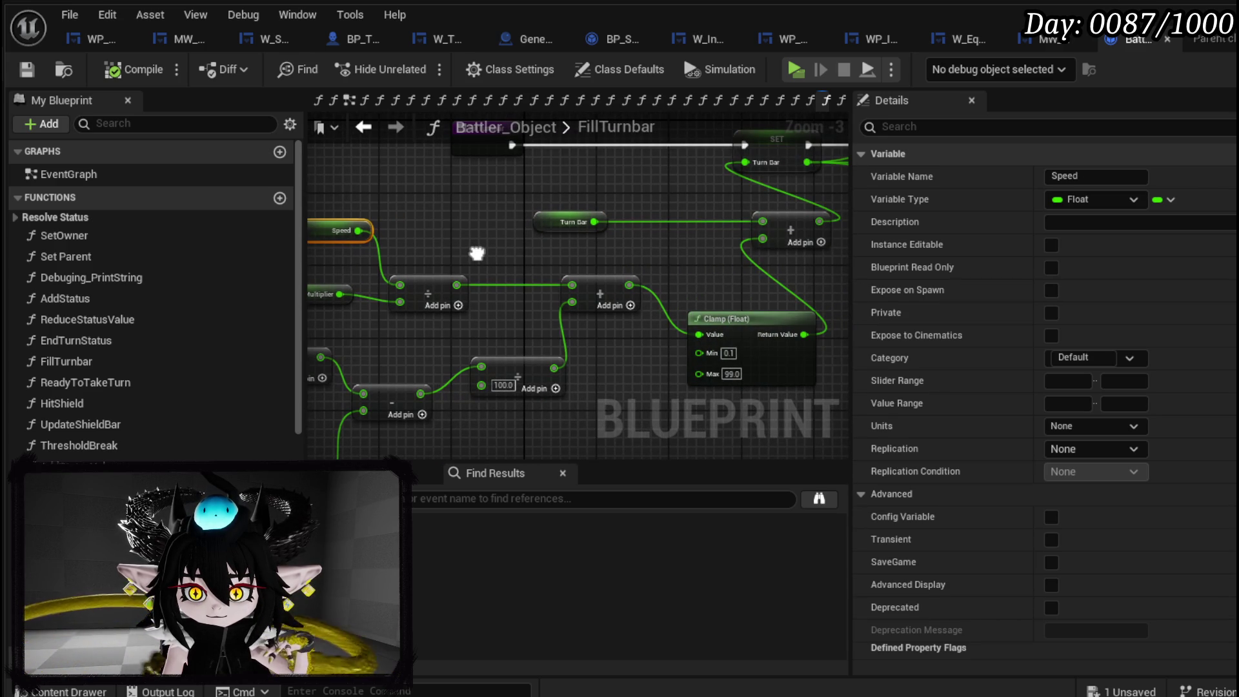
mouse_move(477, 253)
left_mouse_down()
mouse_move(446, 258)
mouse_move(583, 351)
mouse_move(400, 355)
left_mouse_up()
scroll(400, 355, "down", 2)
scroll(544, 285, "up", 2)
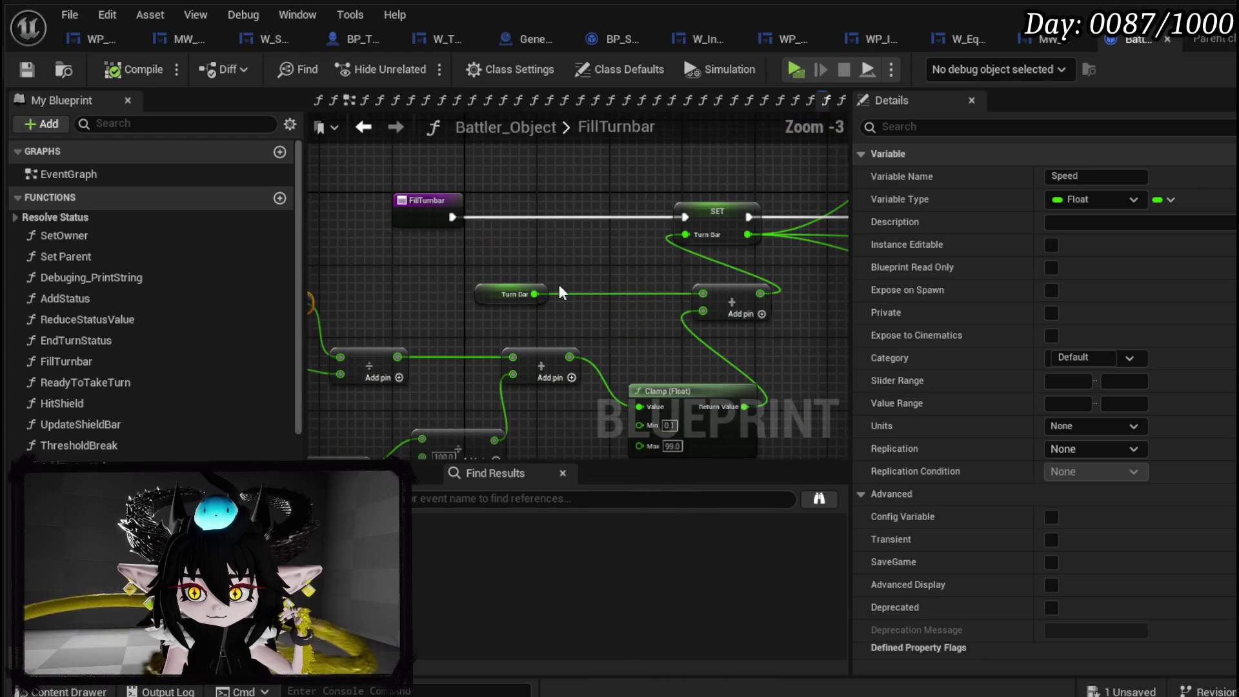
left_click_drag(648, 318, 828, 268)
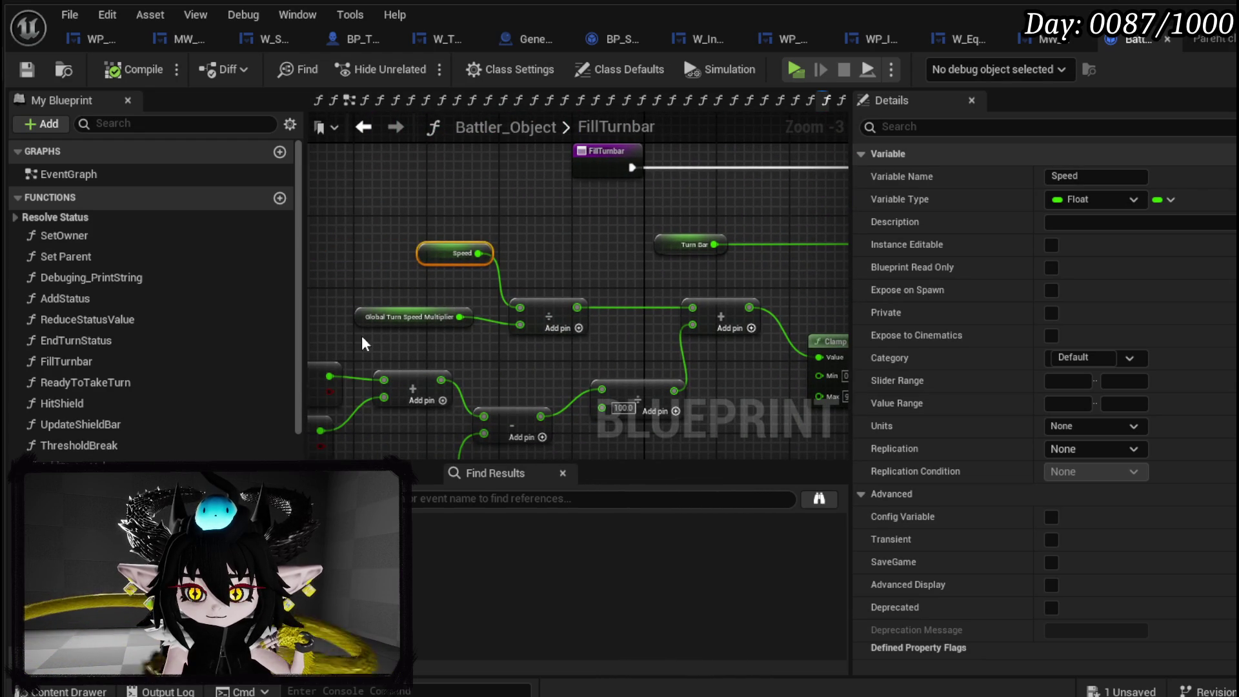
left_click_drag(363, 338, 474, 290)
left_click(344, 299)
mouse_move(337, 284)
left_mouse_down()
mouse_move(484, 351)
mouse_move(335, 301)
mouse_move(353, 284)
left_mouse_up()
left_click_drag(567, 312, 311, 316)
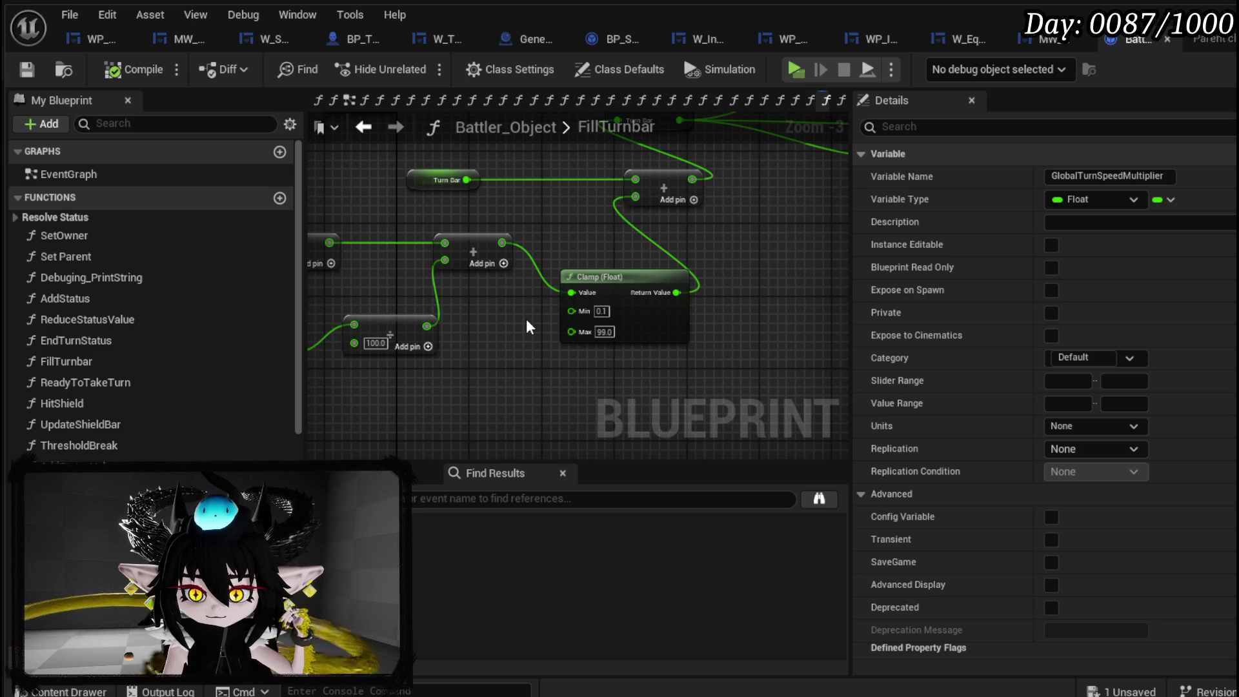
Disconnect the clamp result from the Add node and set its B input to 0.3.
left_click(639, 197, "alt")
left_click(652, 198)
type("0.3")
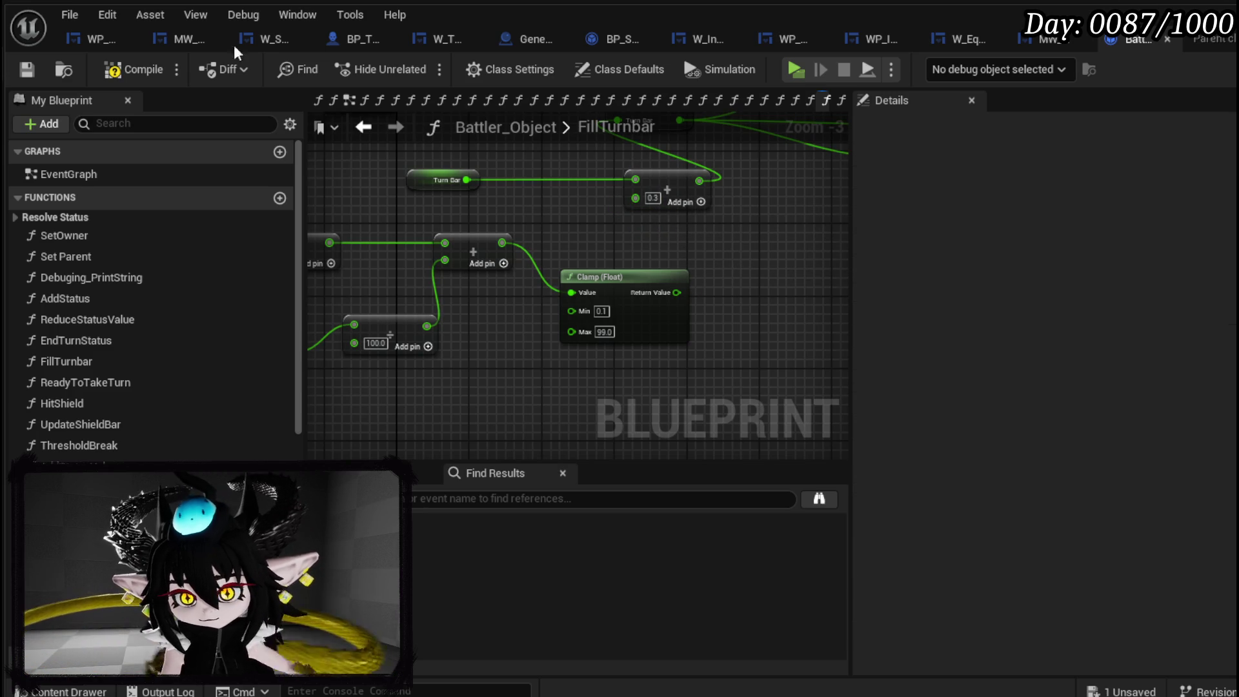
Compile and save Battler_Object, then play-test by walking toward the slime.
left_click(134, 70)
left_click(26, 69)
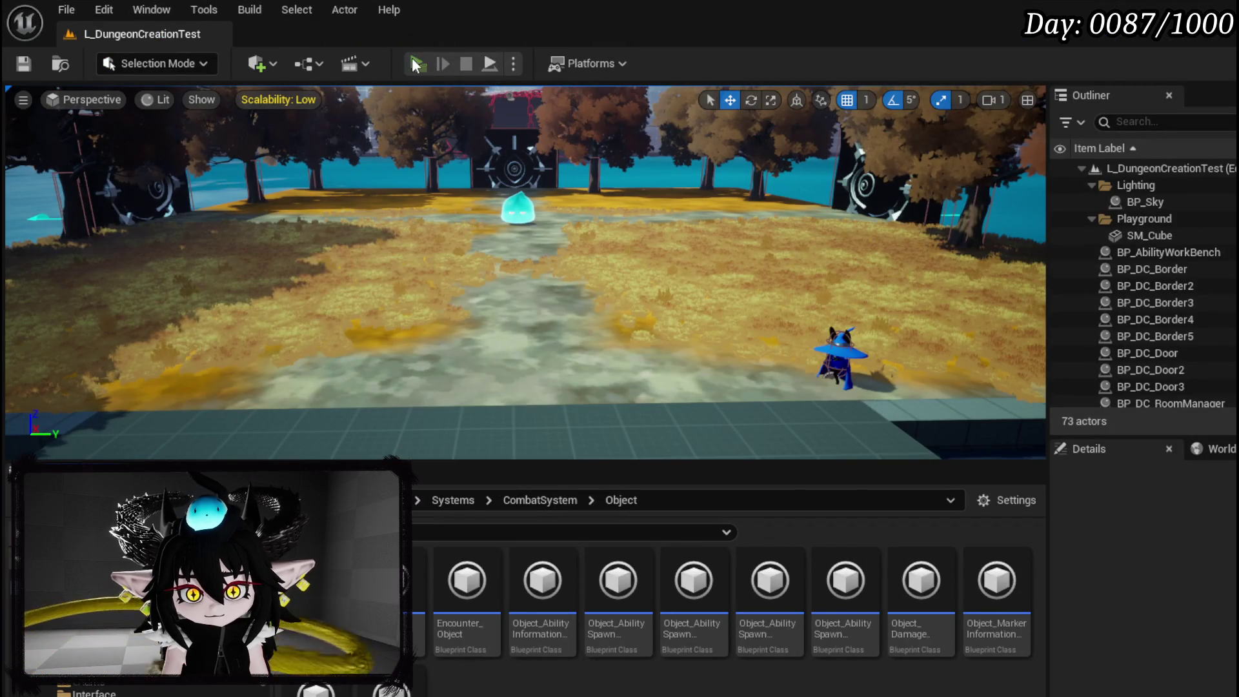
left_click(416, 64)
key("w")
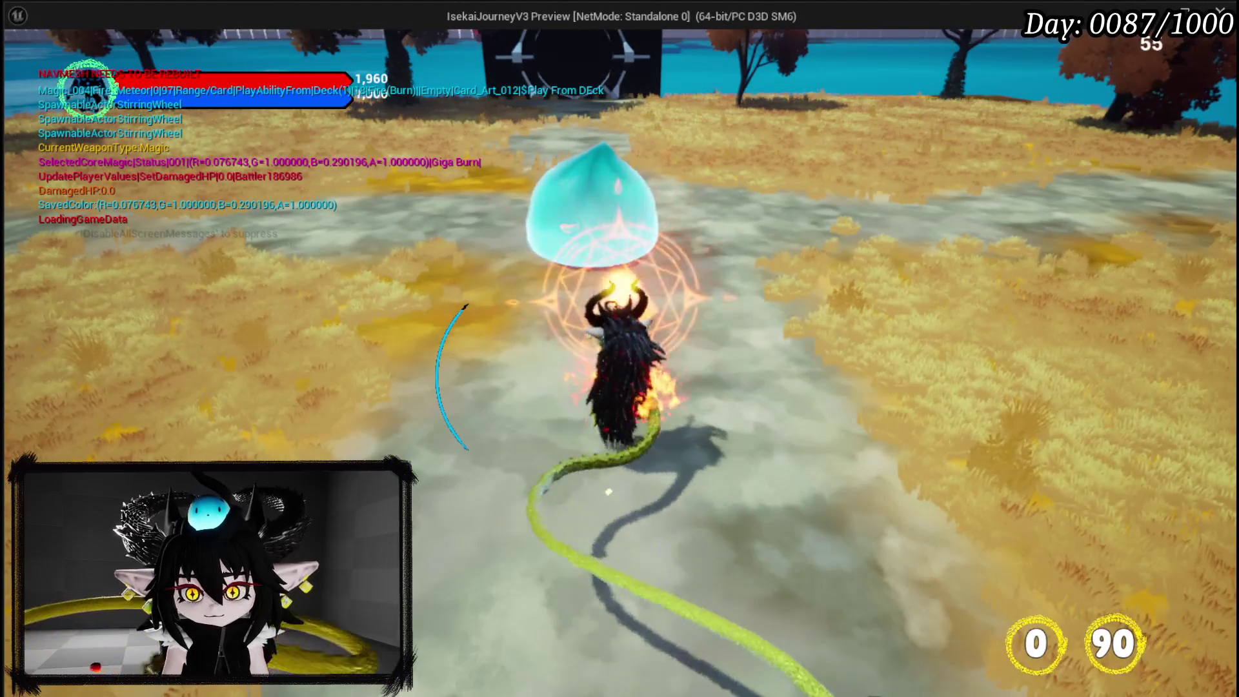
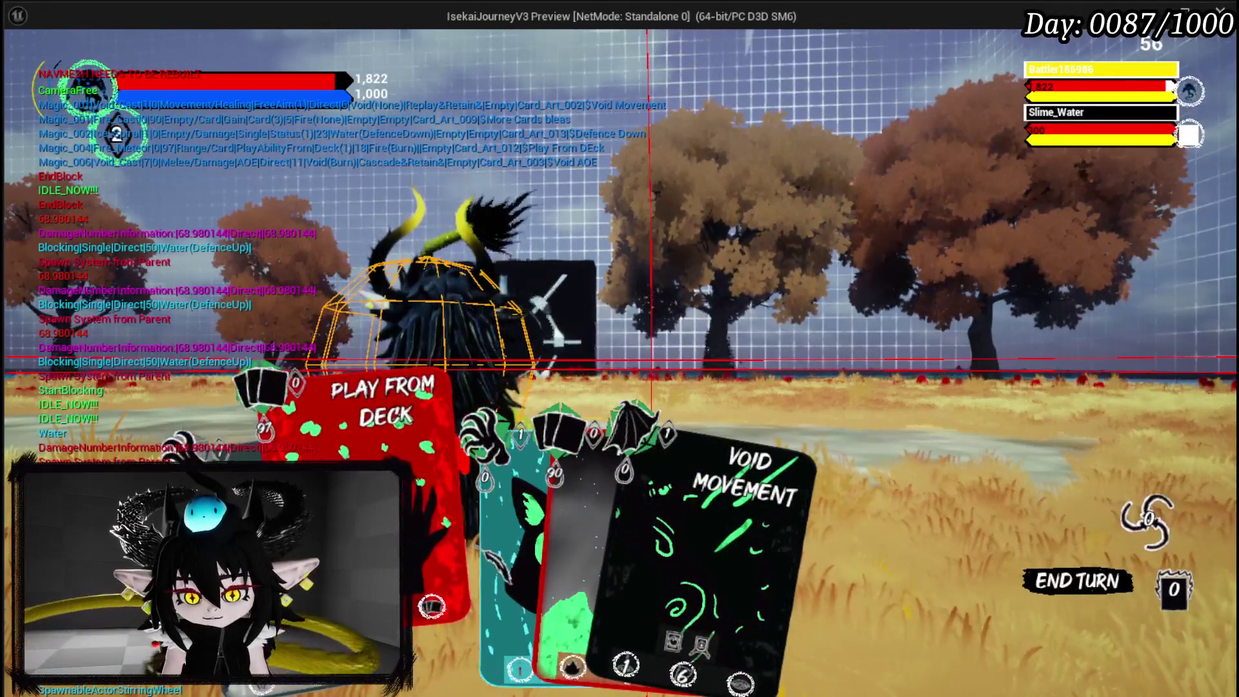
Cast Void Movement in combat, then exit the preview and review the FillTurnbar graph.
key("1")
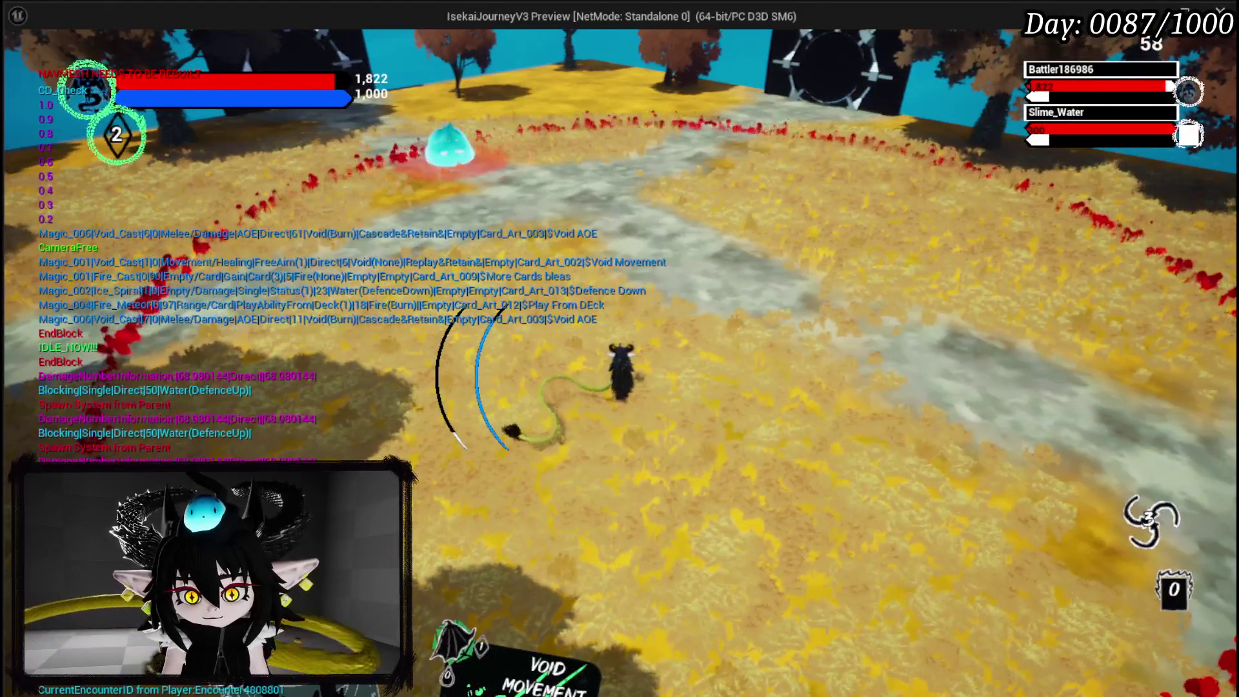
key("Escape")
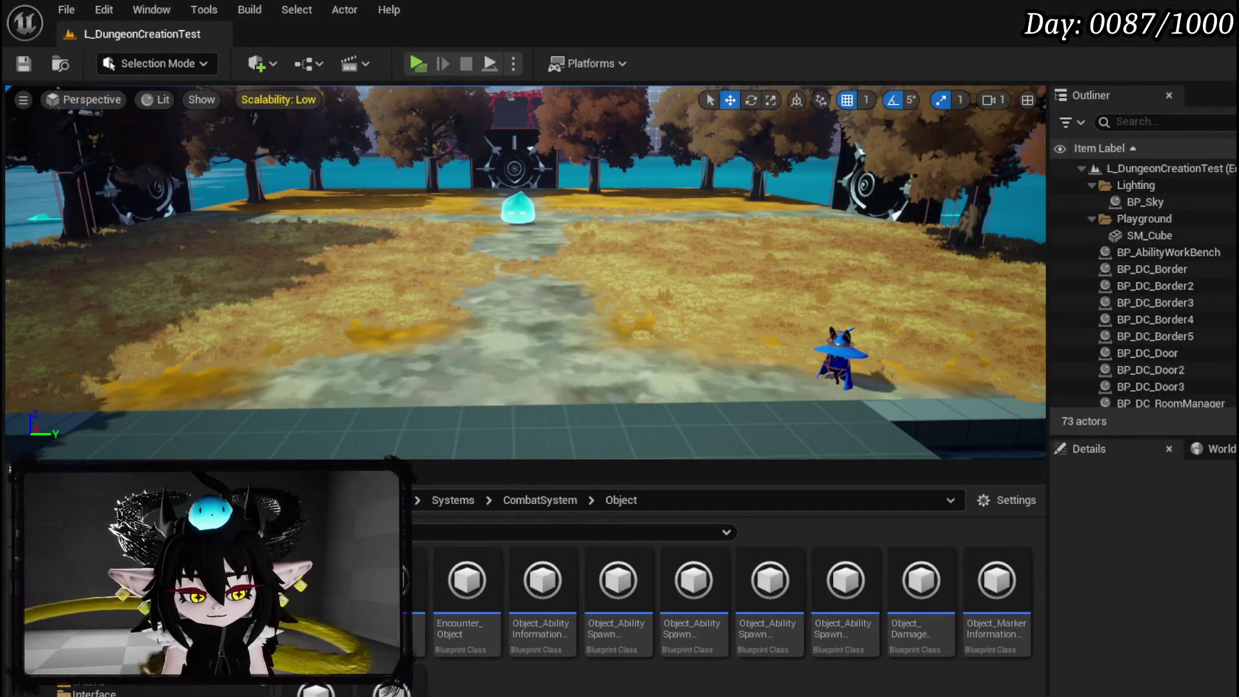
key("alt+Tab")
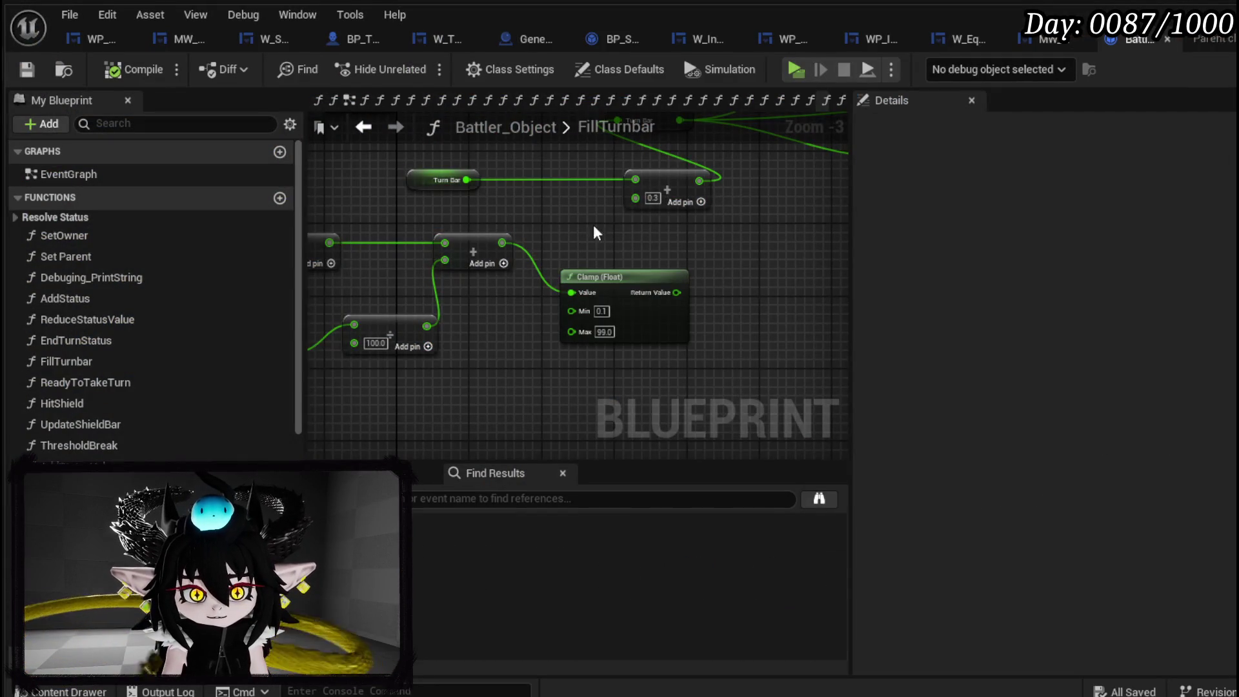
scroll(637, 244, "up", 3)
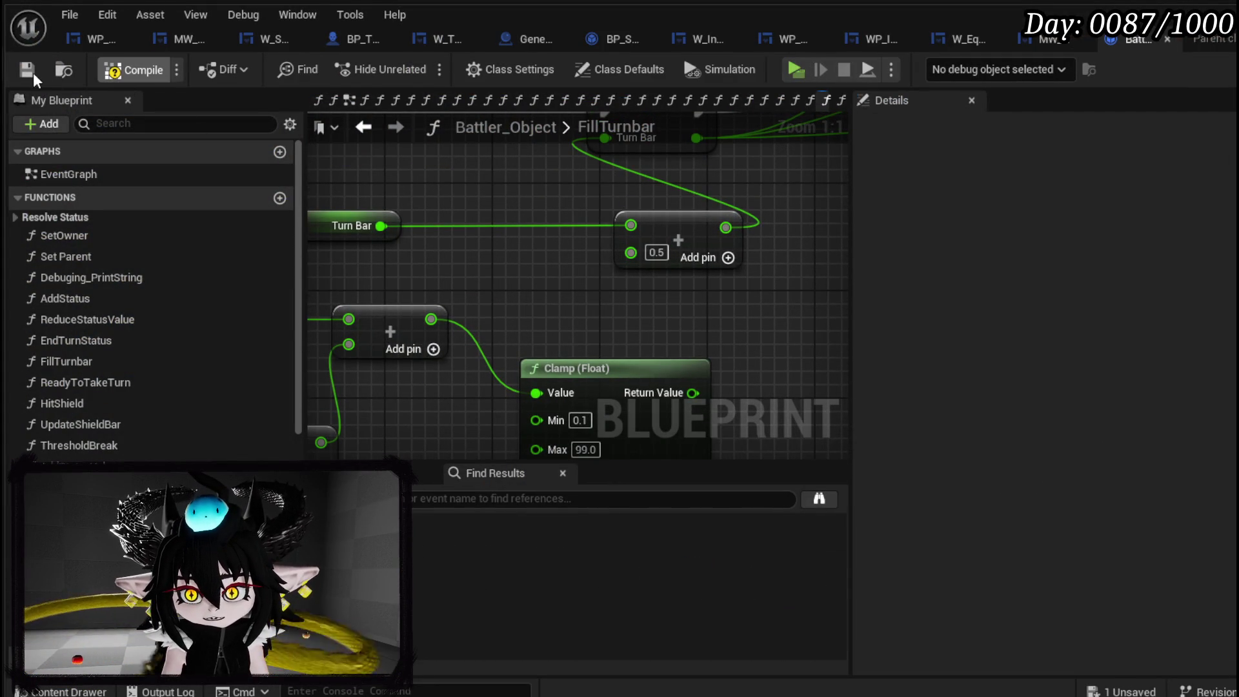
key("alt+Tab")
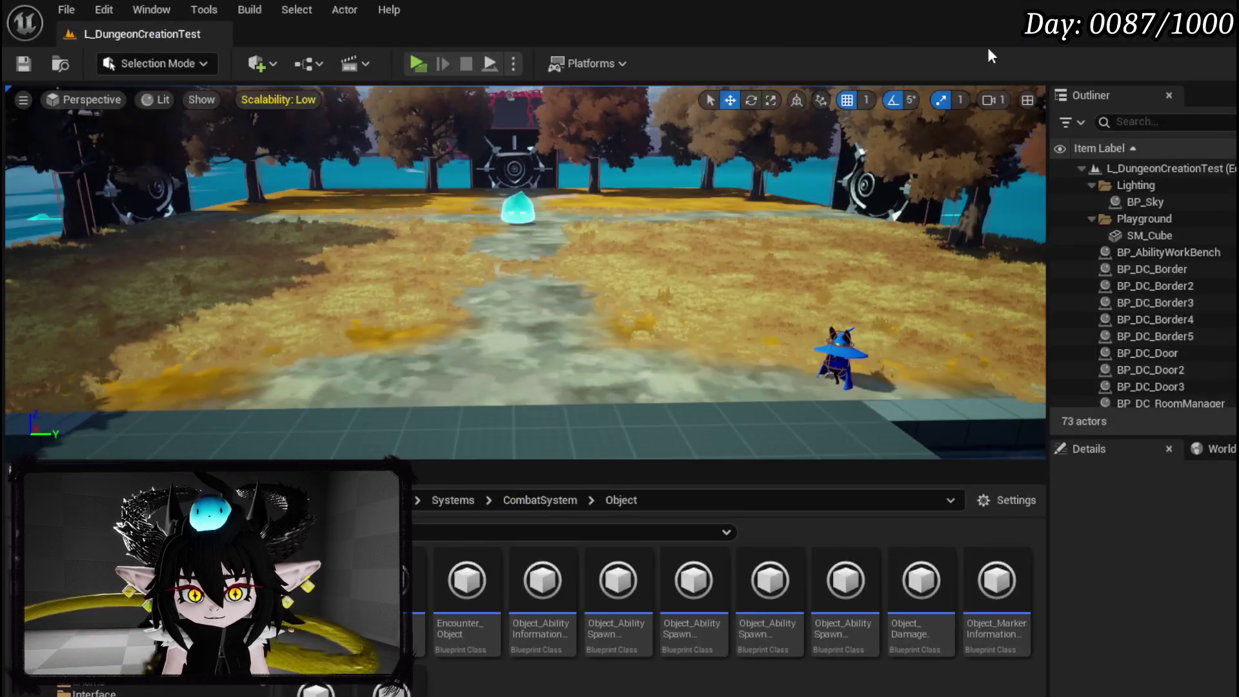
Run a standalone test, casting Fire Meteor at the slime.
key("alt+p")
key("w")
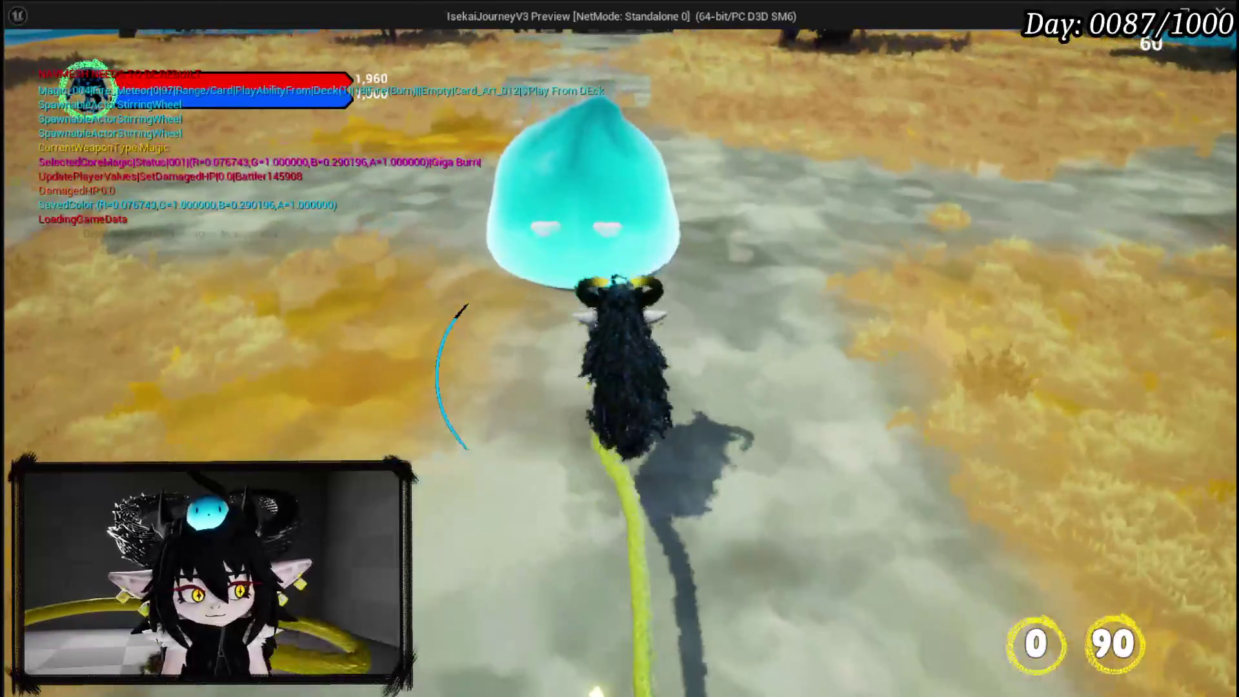
key("1")
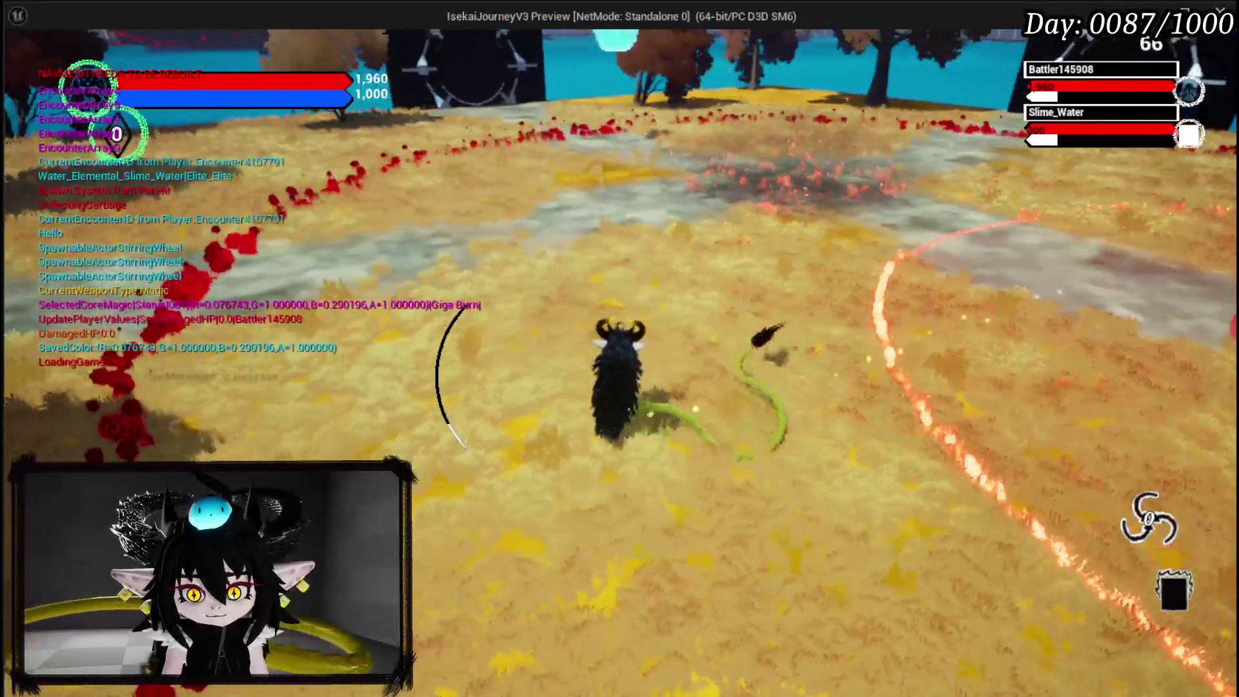
key("Escape")
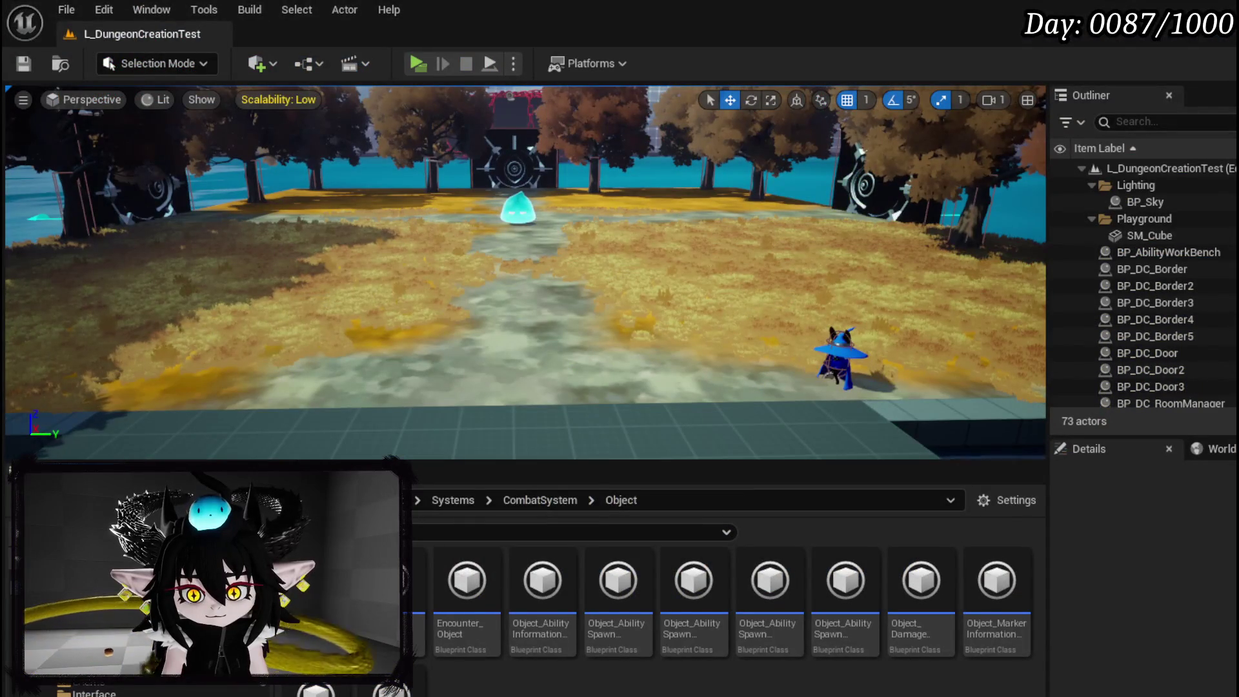
Set FillTurnbar's Turn Bar addition value to 10.0 and save Battler_Object.
key("alt+Tab")
left_click_drag(587, 415, 606, 290)
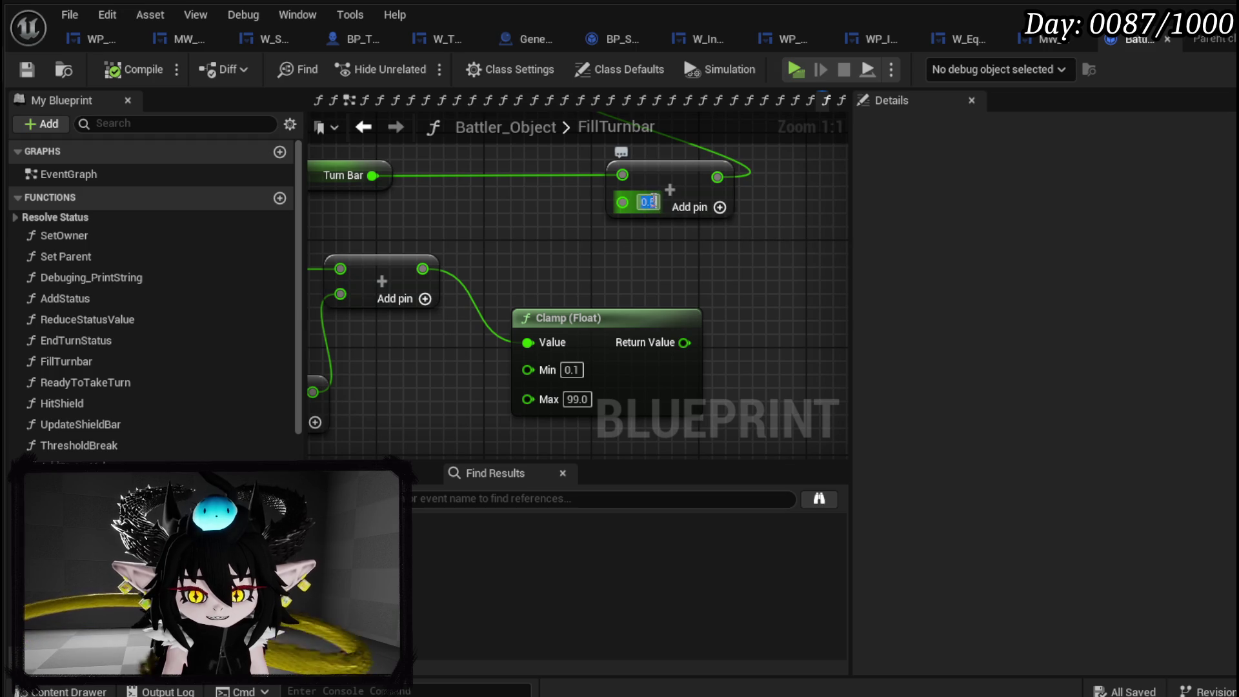
type("10")
key("Return")
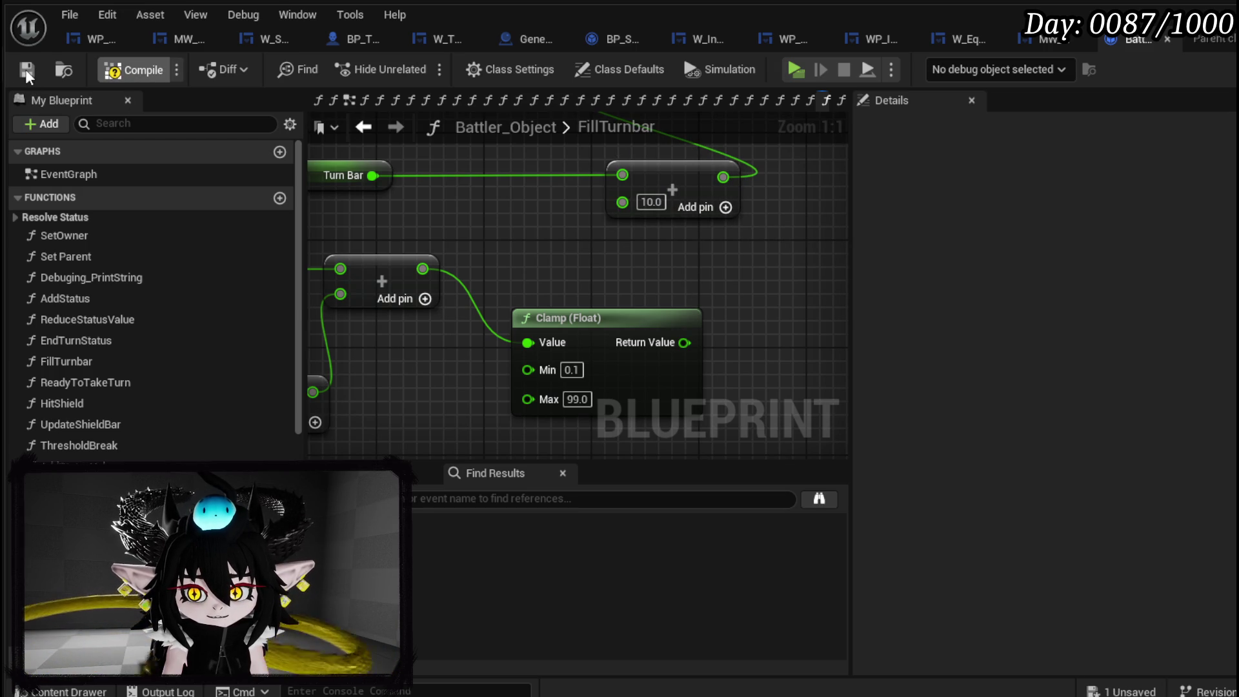
left_click(27, 71)
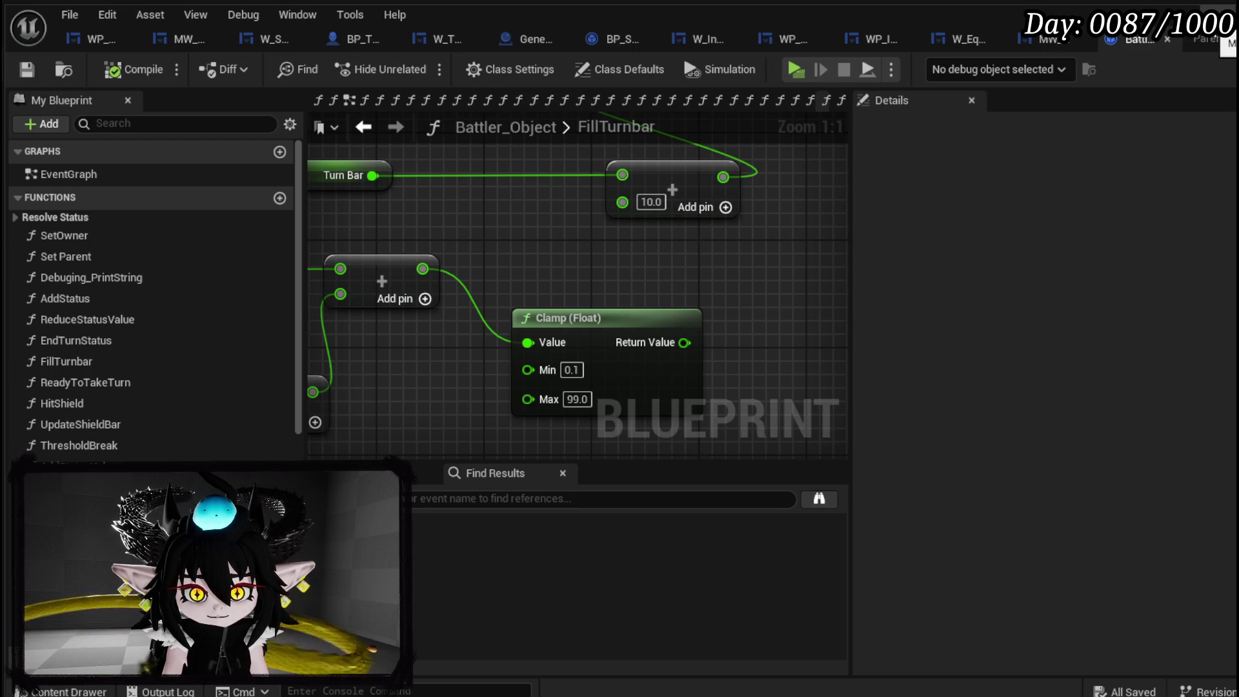
key("alt+Tab")
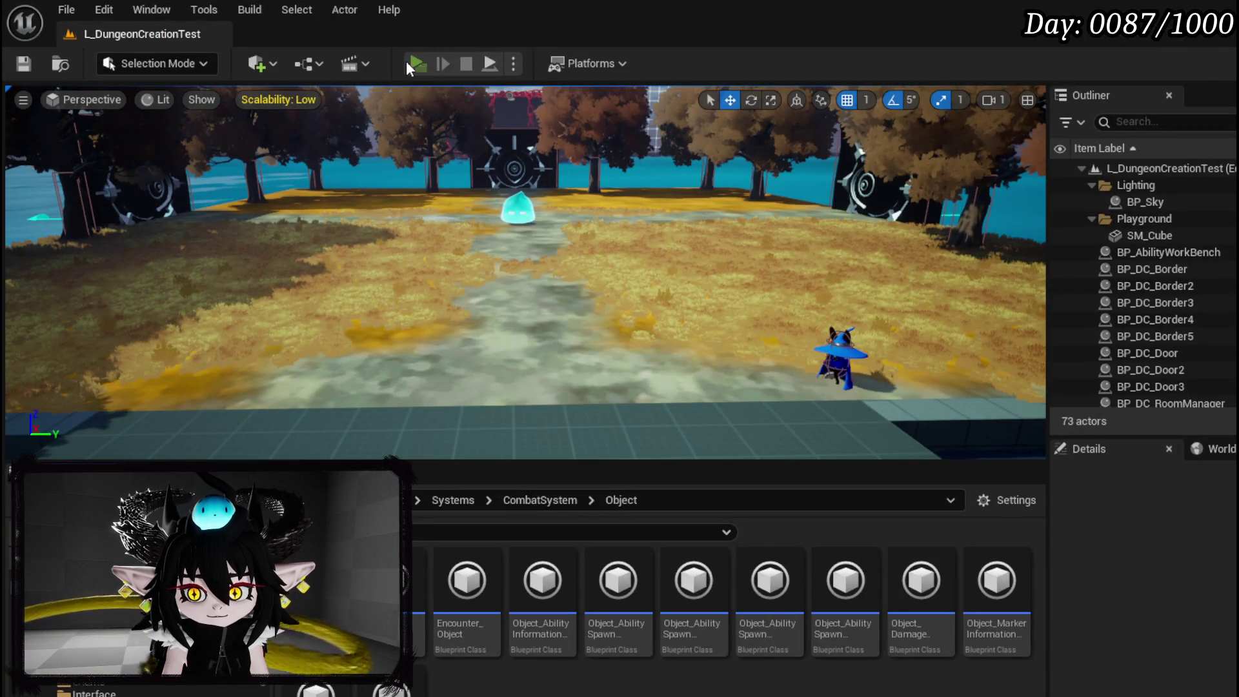
Playtest combat with the 10.0 Turn Bar increment.
left_click(406, 65)
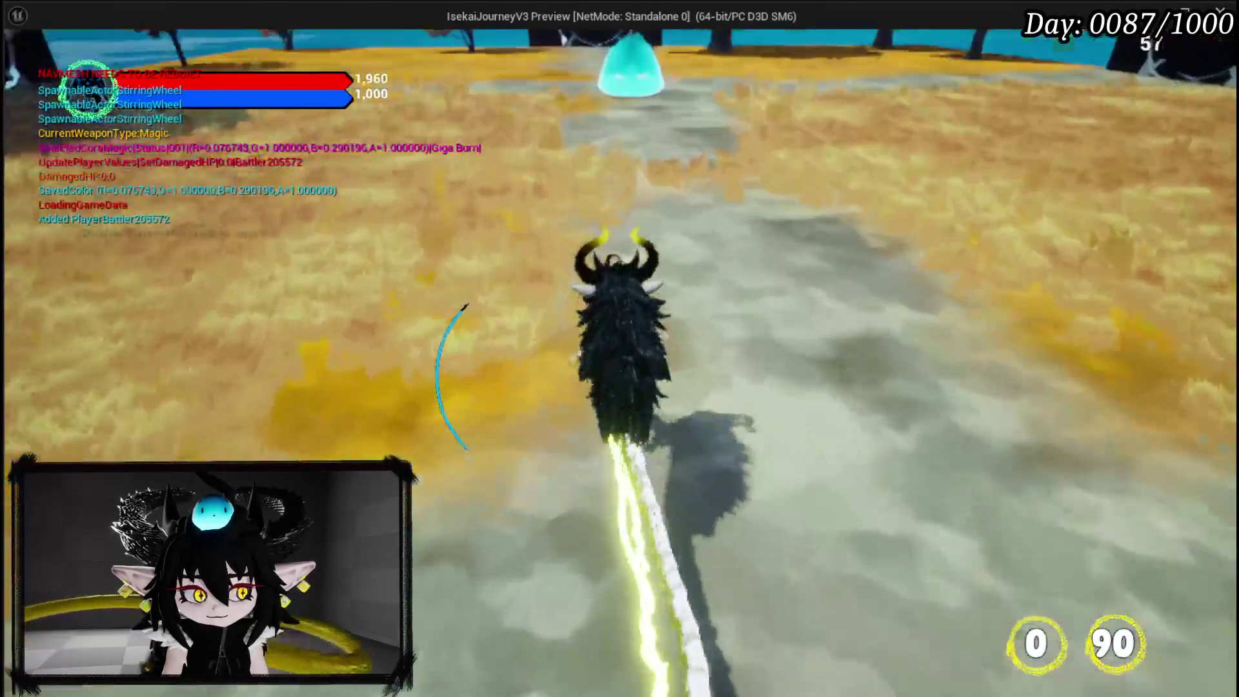
key("1")
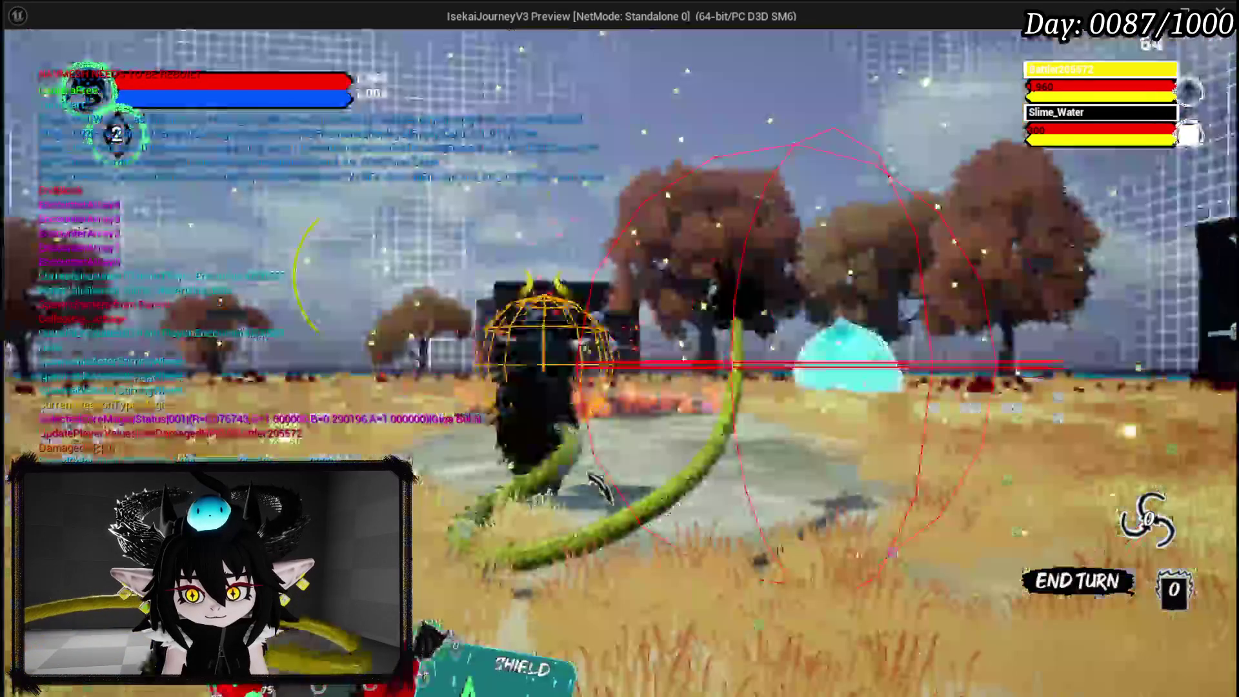
key("Escape")
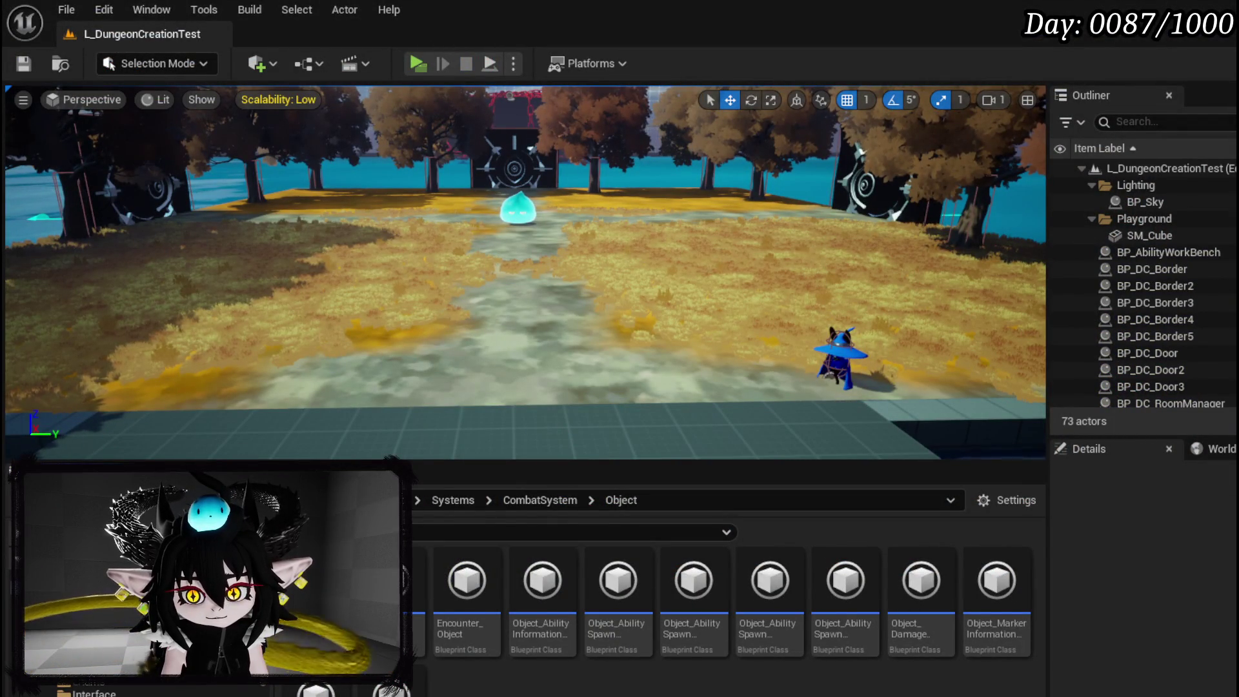
Change the Turn Bar addition value to 1.0 and save the blueprint.
key("alt+Tab")
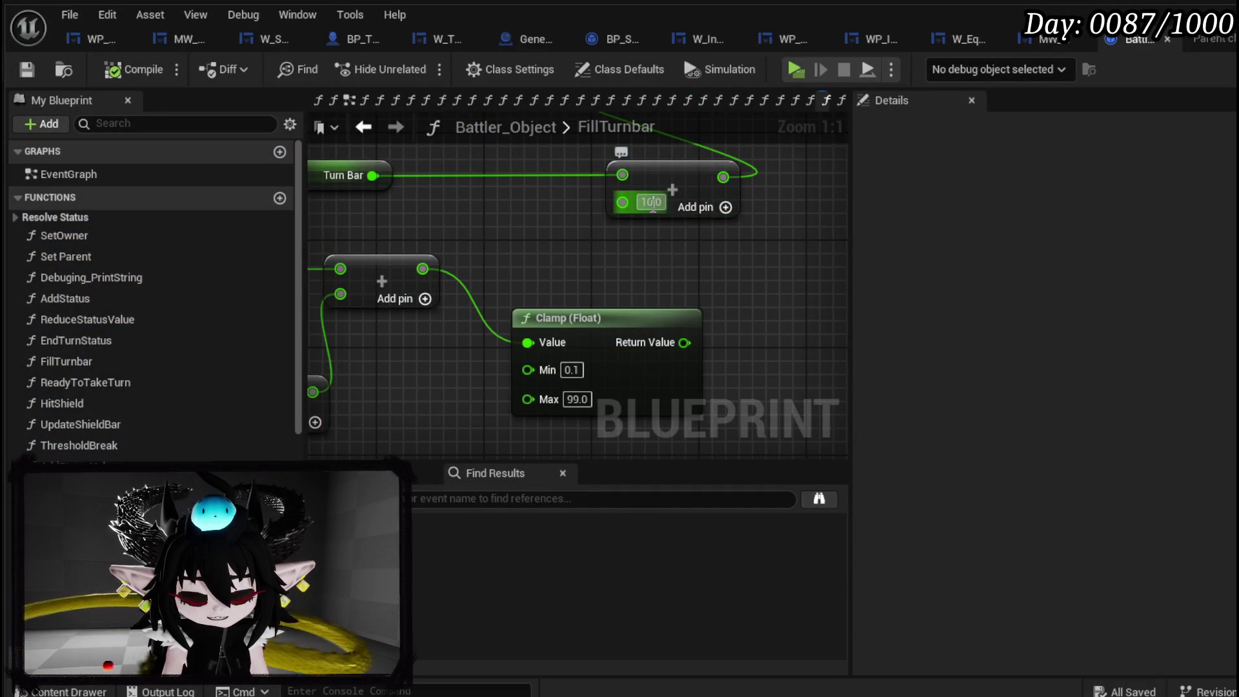
type("1.0")
key("Return")
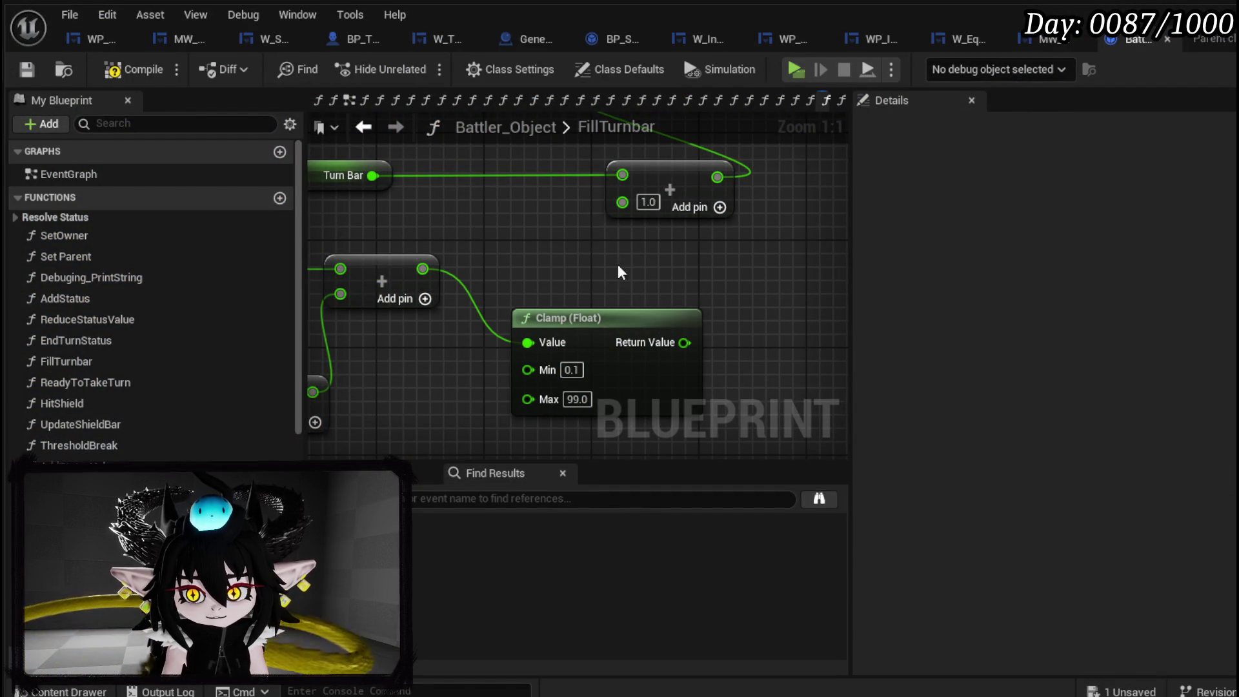
left_click(25, 69)
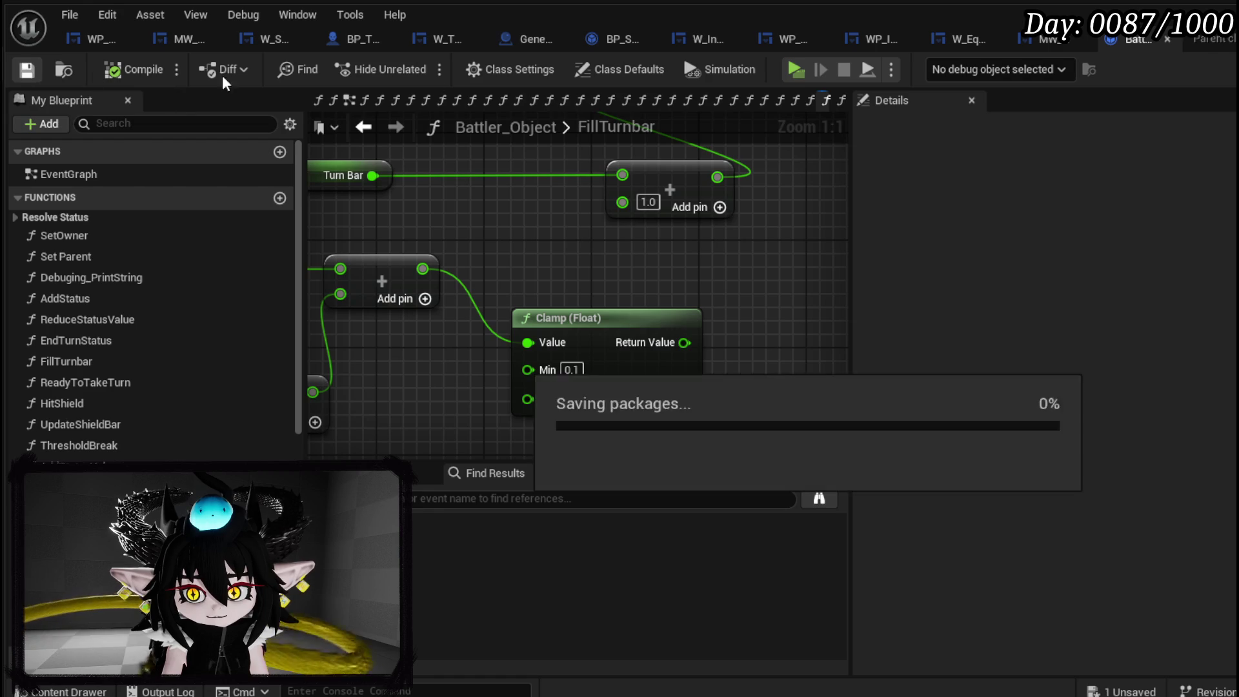
key("alt+Tab")
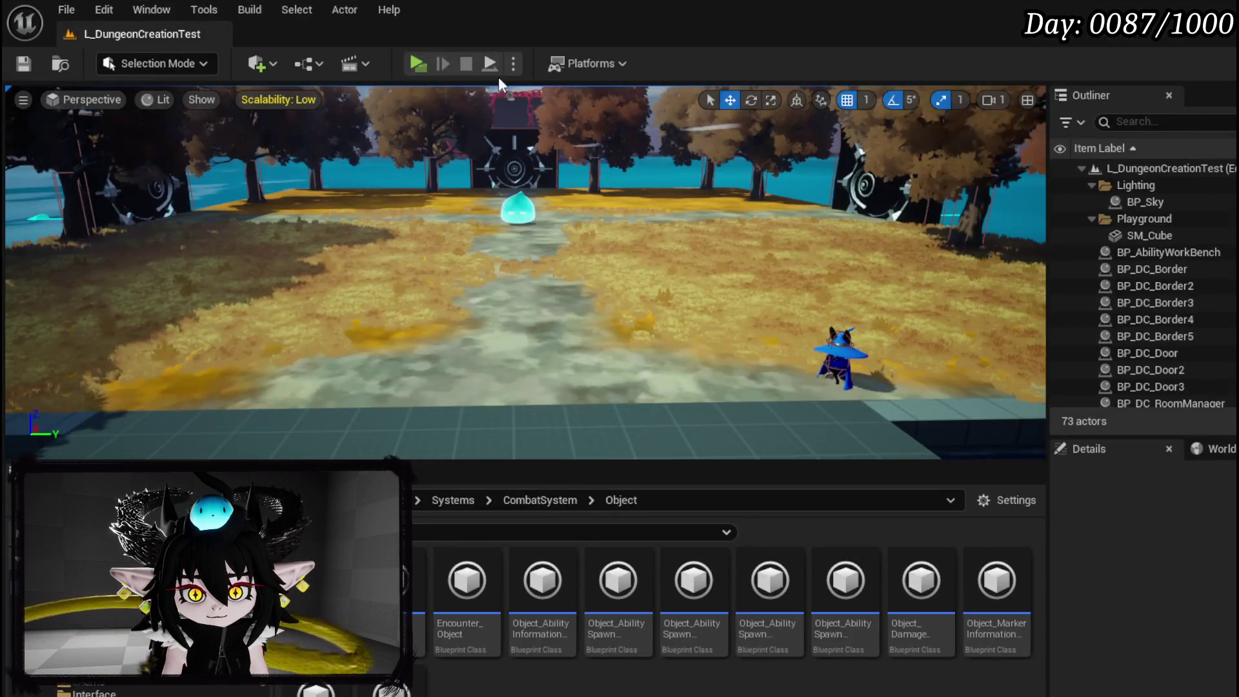
key("alt+p")
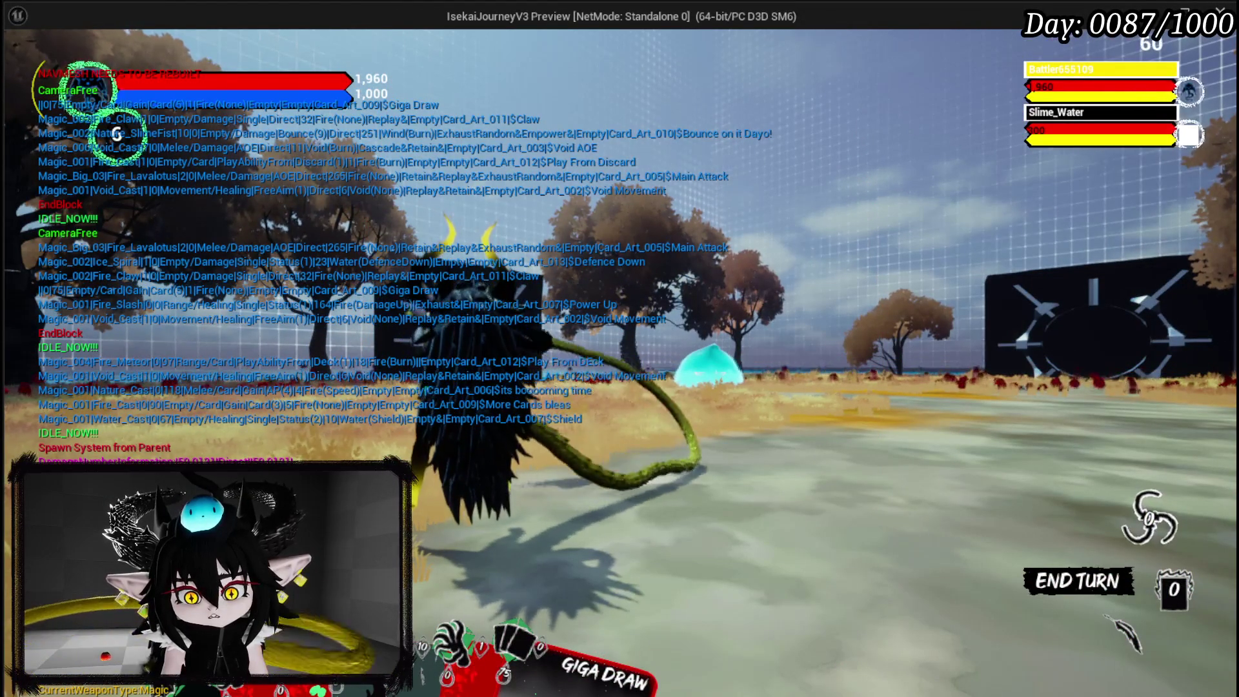
key("Escape")
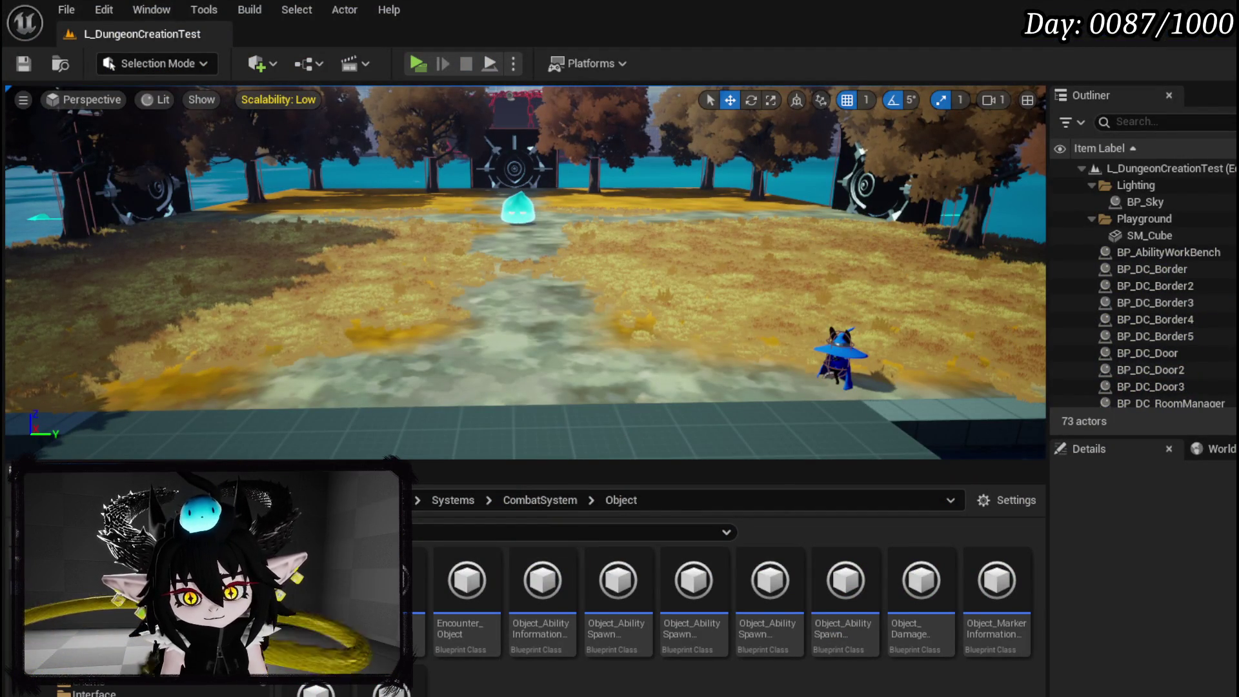
Add a Make Literal Float node above the Turn Bar nodes in FillTurnbar.
key("alt+Tab")
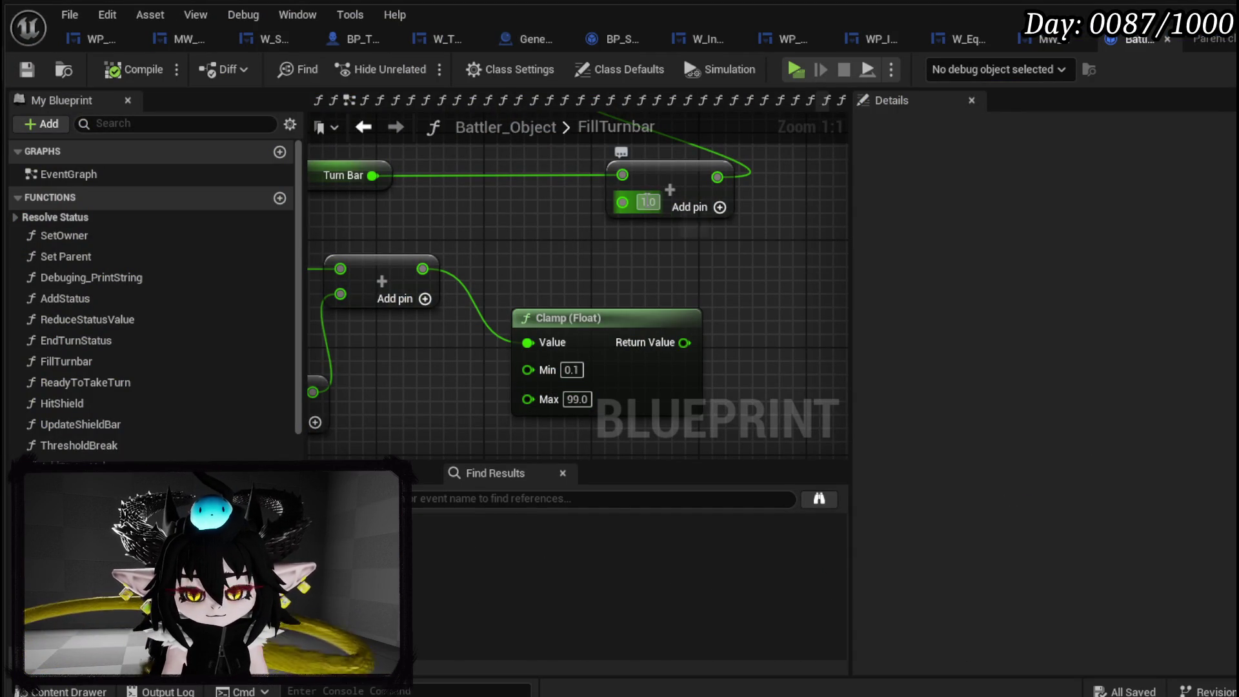
mouse_move(646, 200)
left_mouse_down()
mouse_move(700, 309)
mouse_move(553, 310)
mouse_move(559, 298)
left_mouse_up()
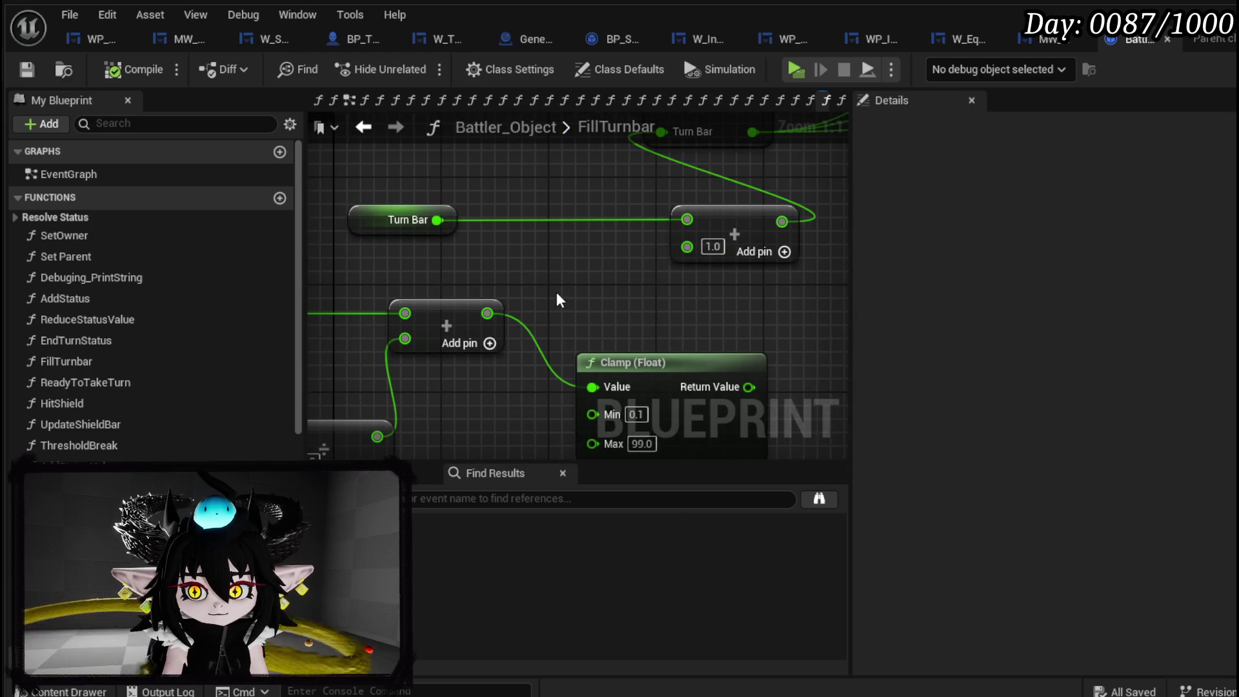
right_click(559, 299)
type("make float")
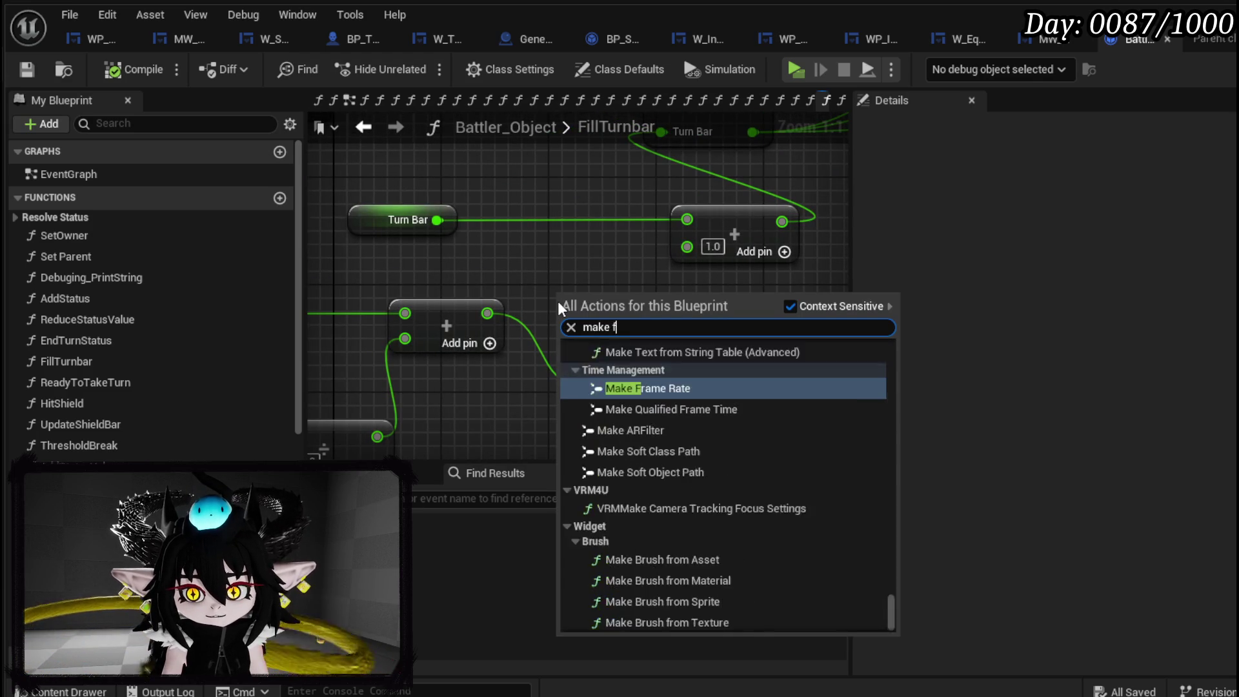
key("Return")
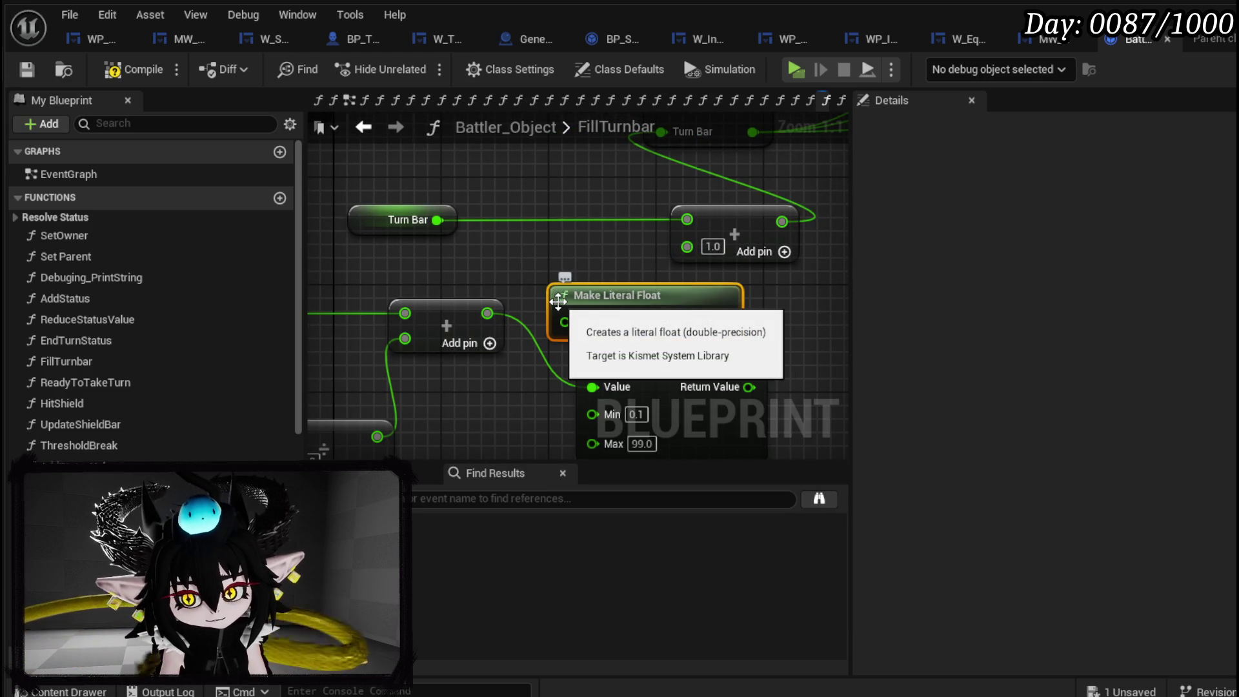
left_click_drag(664, 307, 502, 173)
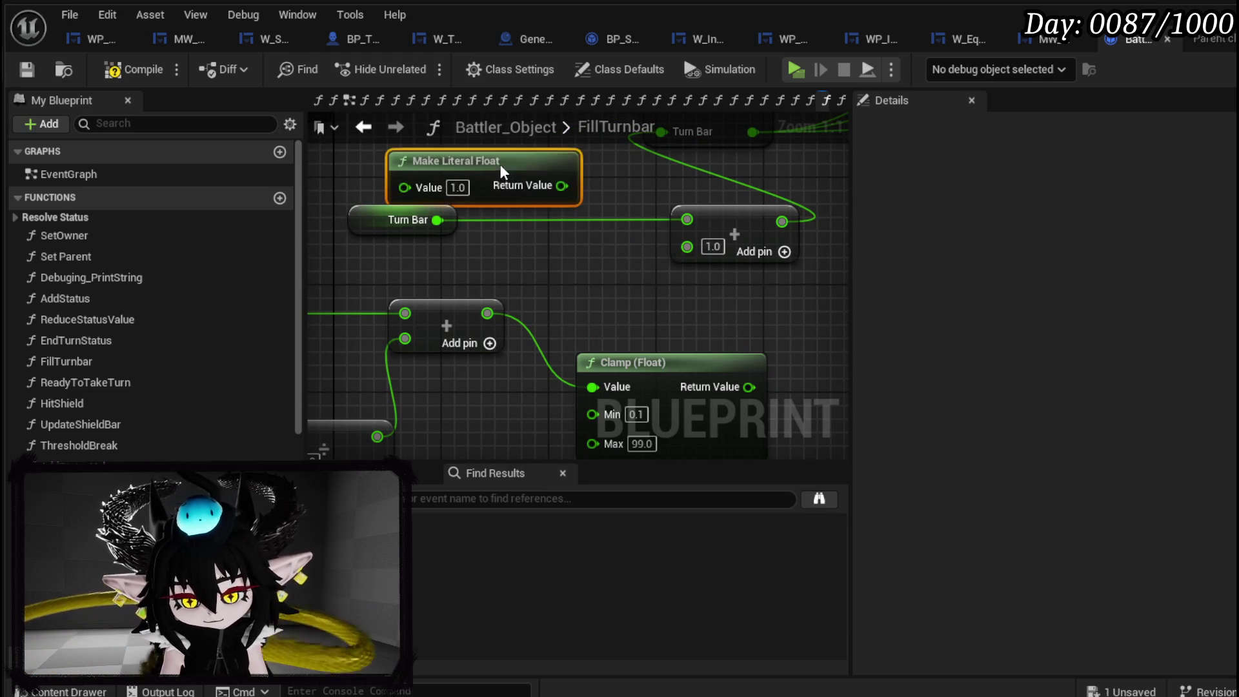
Rearrange the TurnBar getter and float node, then select the FIND and Add nodes and shift them left.
scroll(518, 309, "down", 4)
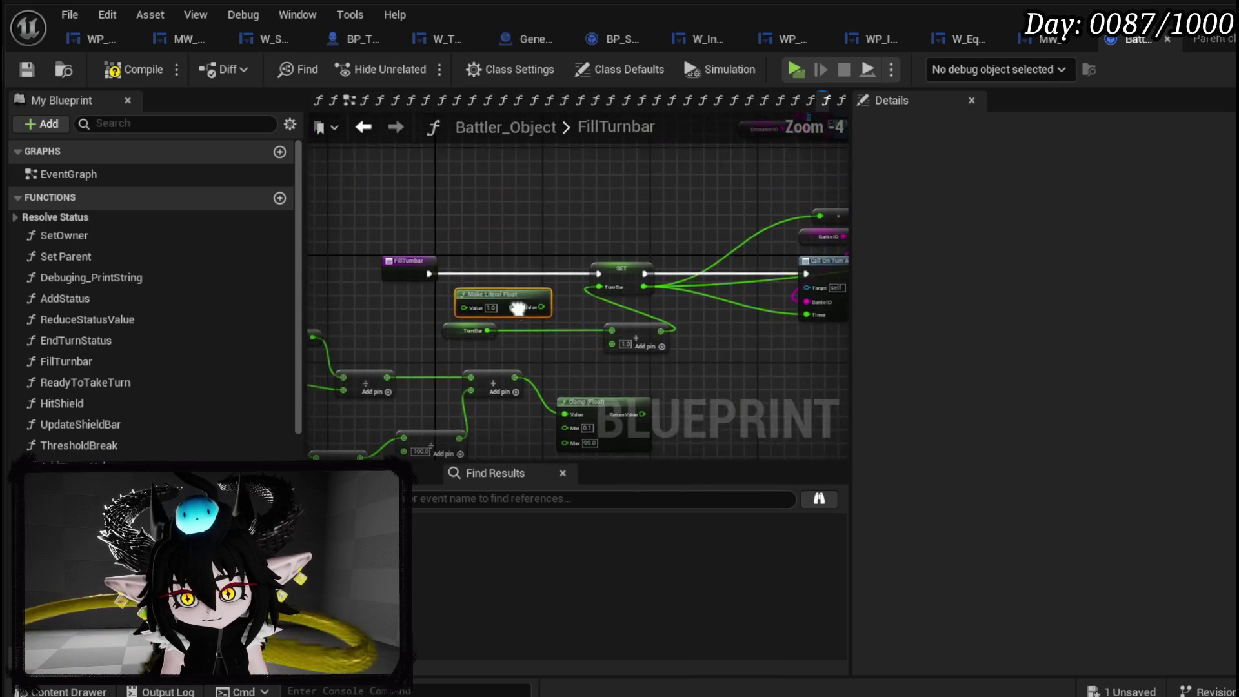
left_click_drag(454, 334, 479, 347)
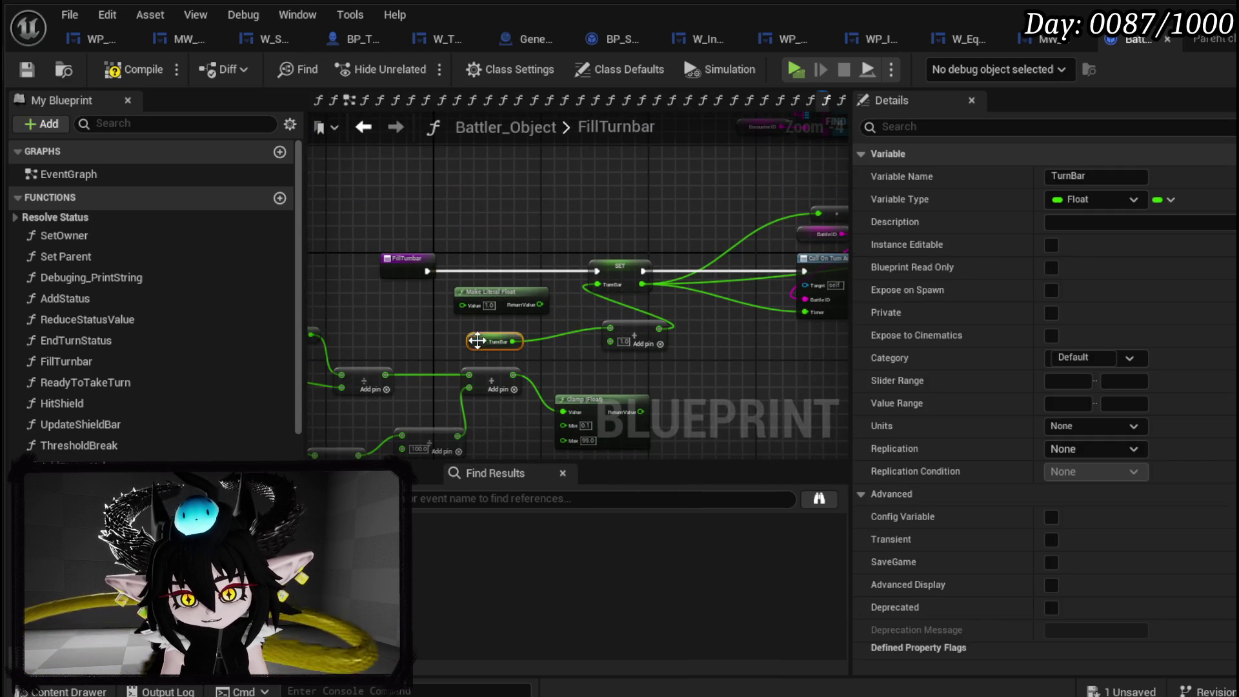
mouse_move(490, 294)
left_mouse_down()
mouse_move(568, 316)
mouse_move(443, 362)
mouse_move(559, 395)
left_mouse_up()
scroll(559, 395, "down", 1)
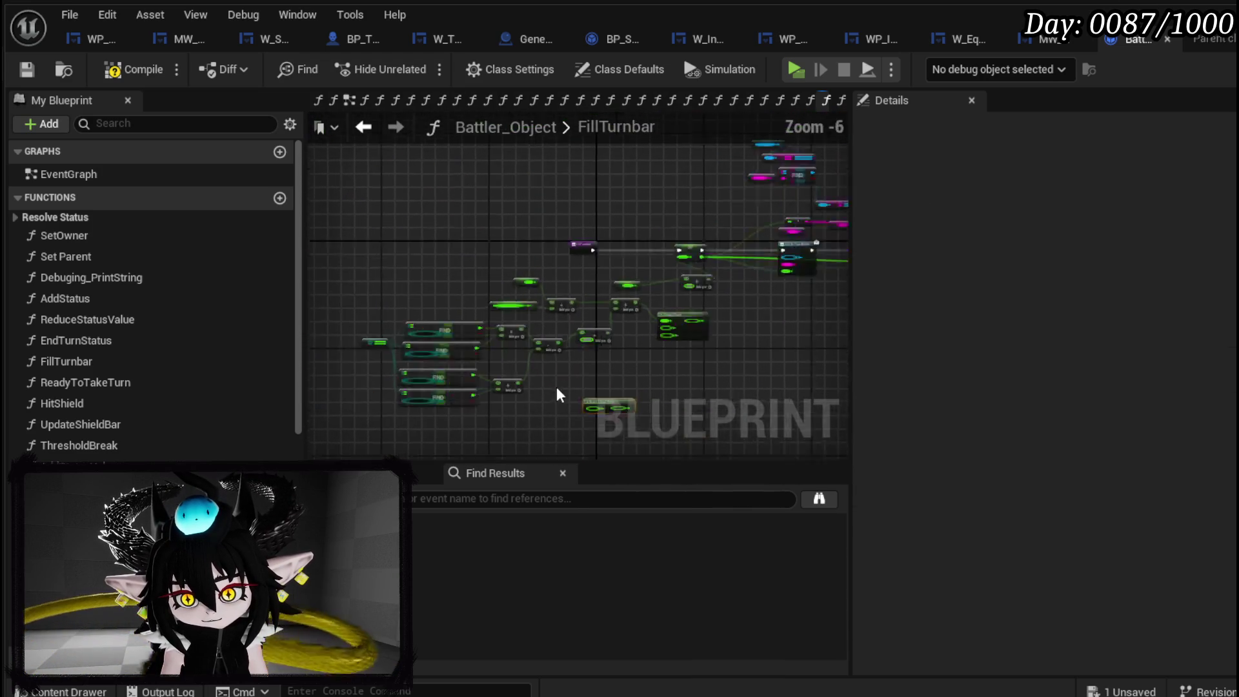
scroll(559, 395, "down", 2)
mouse_move(379, 429)
left_mouse_down()
mouse_move(567, 299)
mouse_move(571, 283)
left_mouse_up()
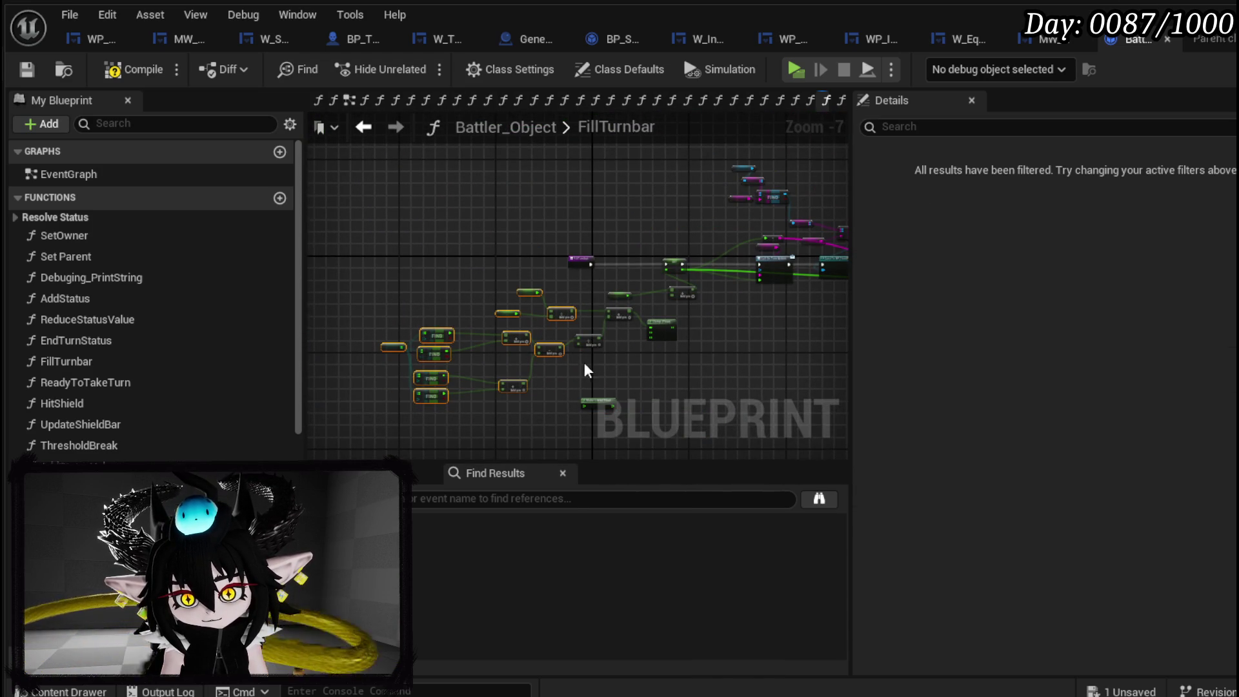
left_click_drag(542, 350, 464, 350)
Wrap the selected nodes in a comment titled StatMultiplier.
key("c")
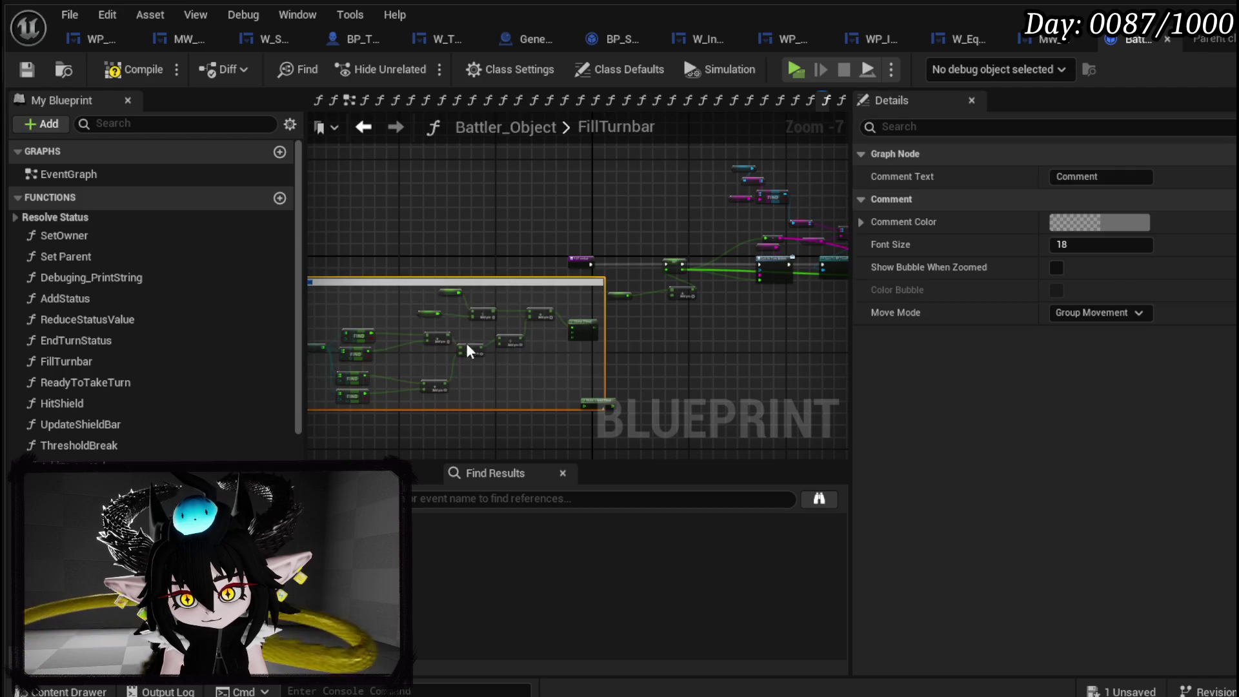
scroll(462, 349, "up", 4)
double_click(460, 212)
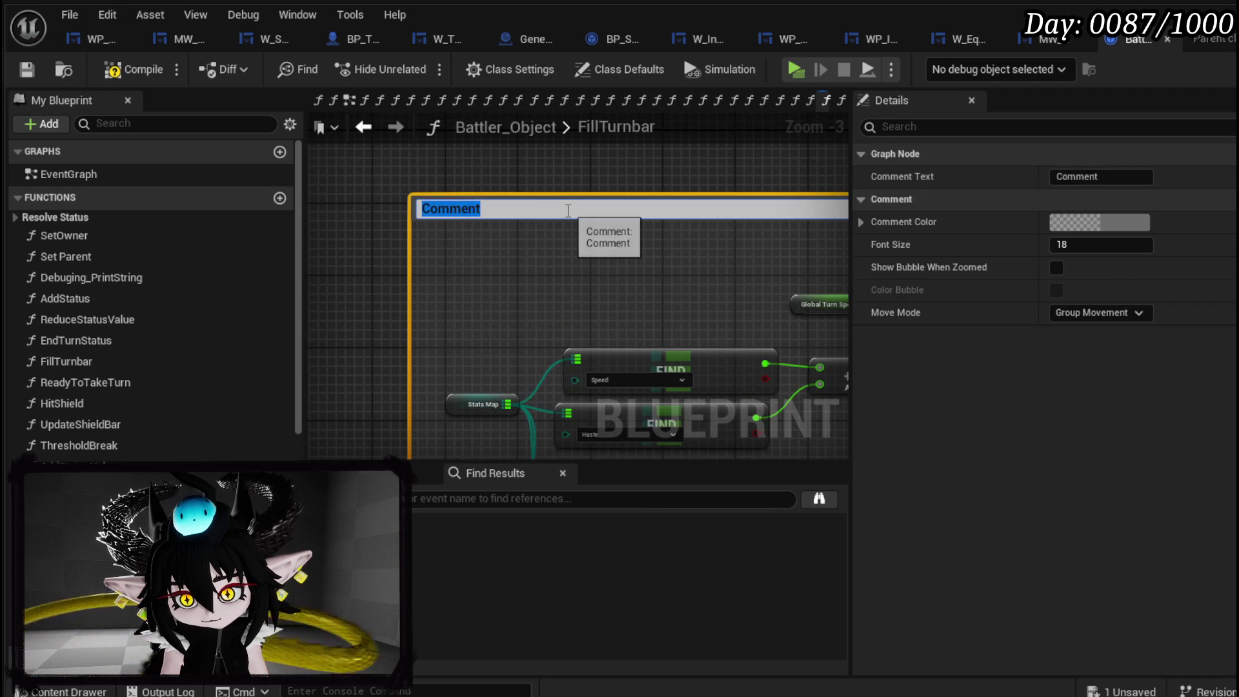
type("StatMulti")
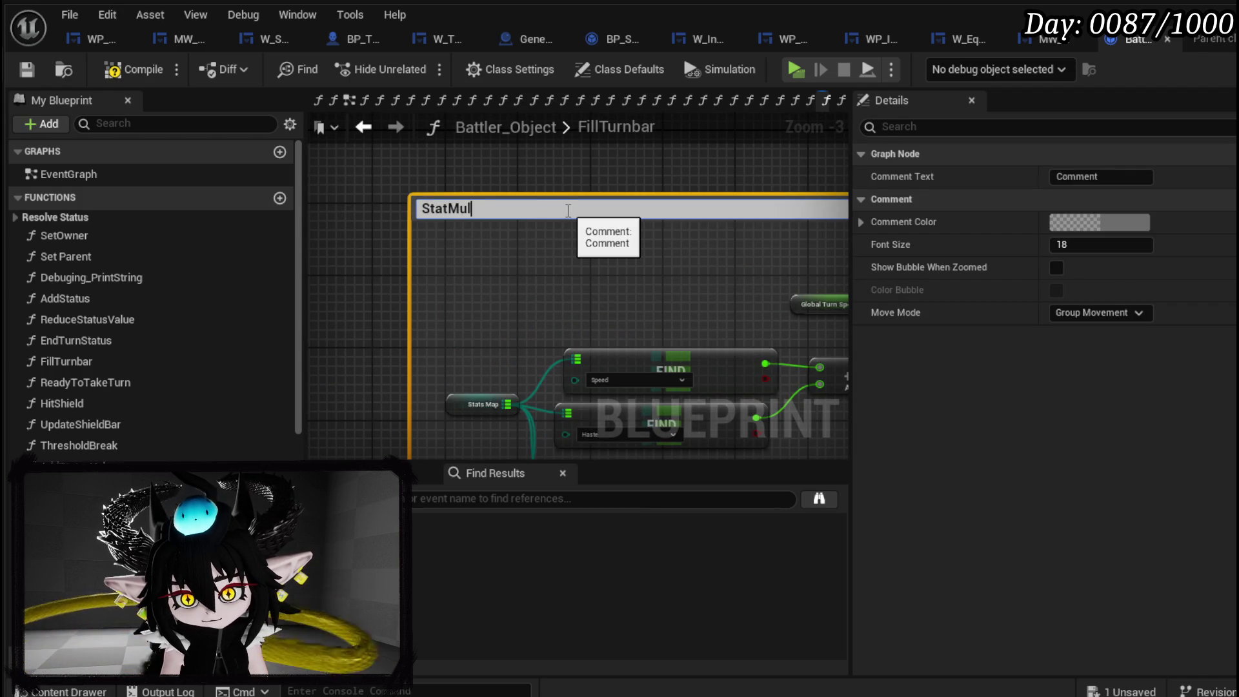
type("plier")
key("Return")
Reposition the Make Literal Float node and comment it as FixedValue.
scroll(459, 189, "down", 3)
scroll(634, 219, "up", 2)
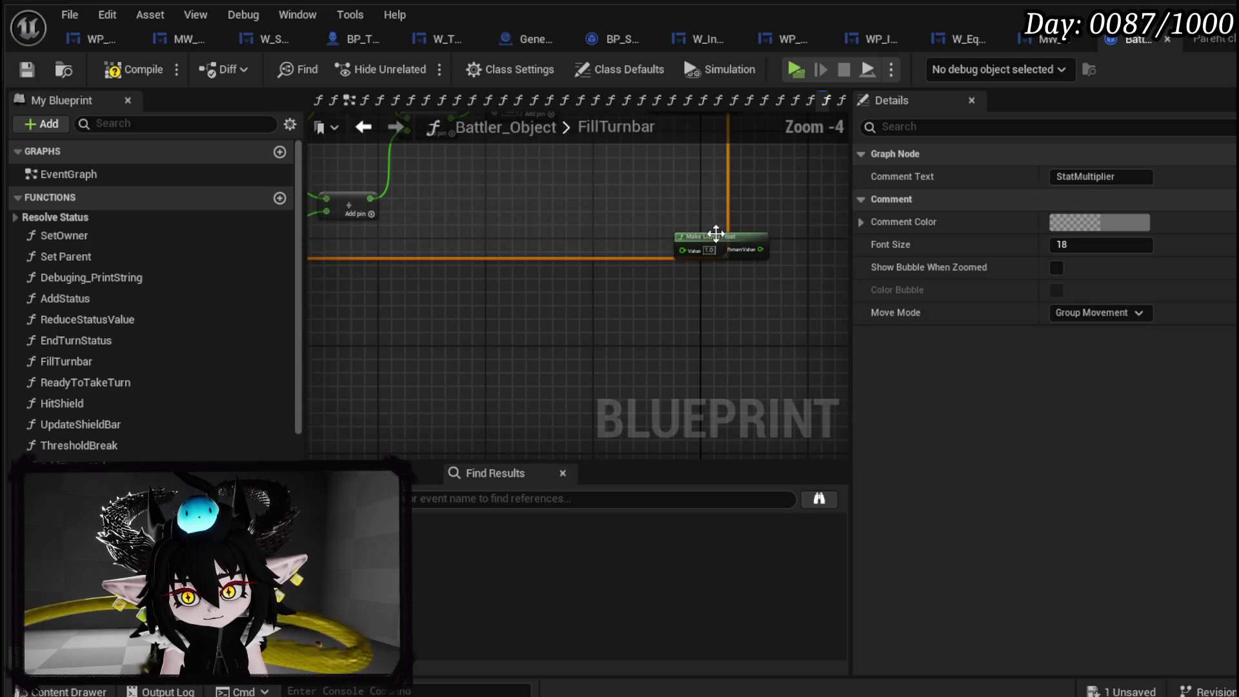
left_click(720, 244)
left_click_drag(720, 244, 498, 314)
type("c")
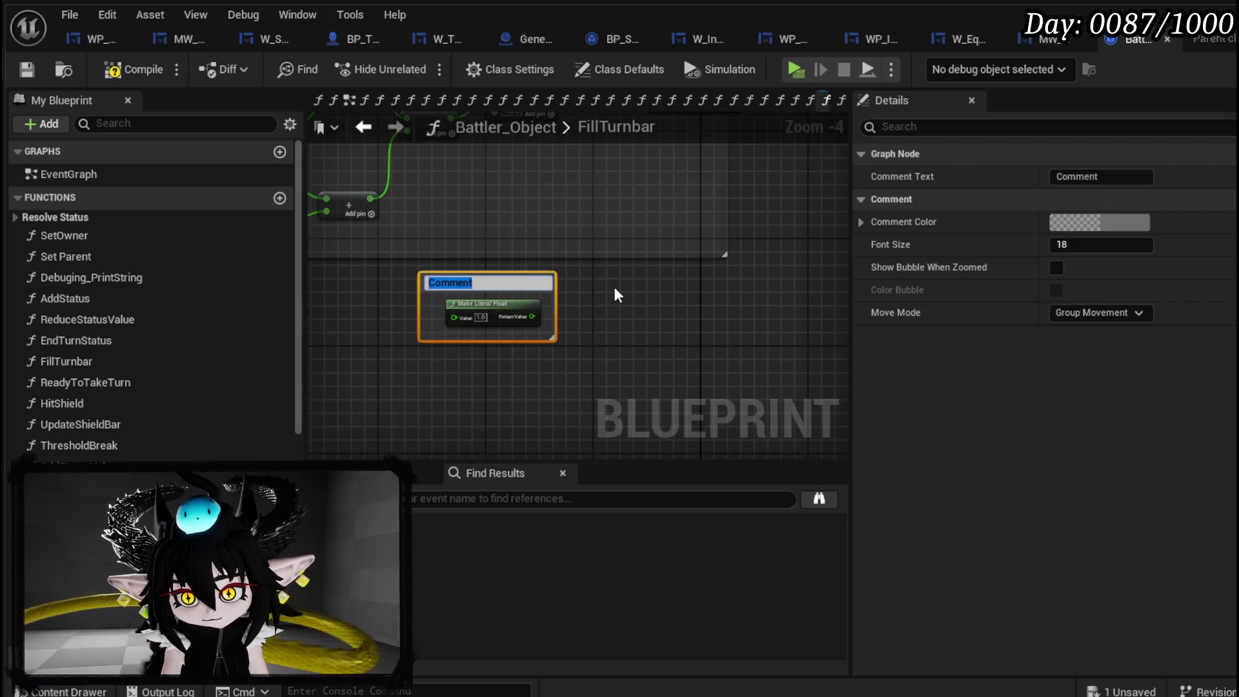
type("Fixed")
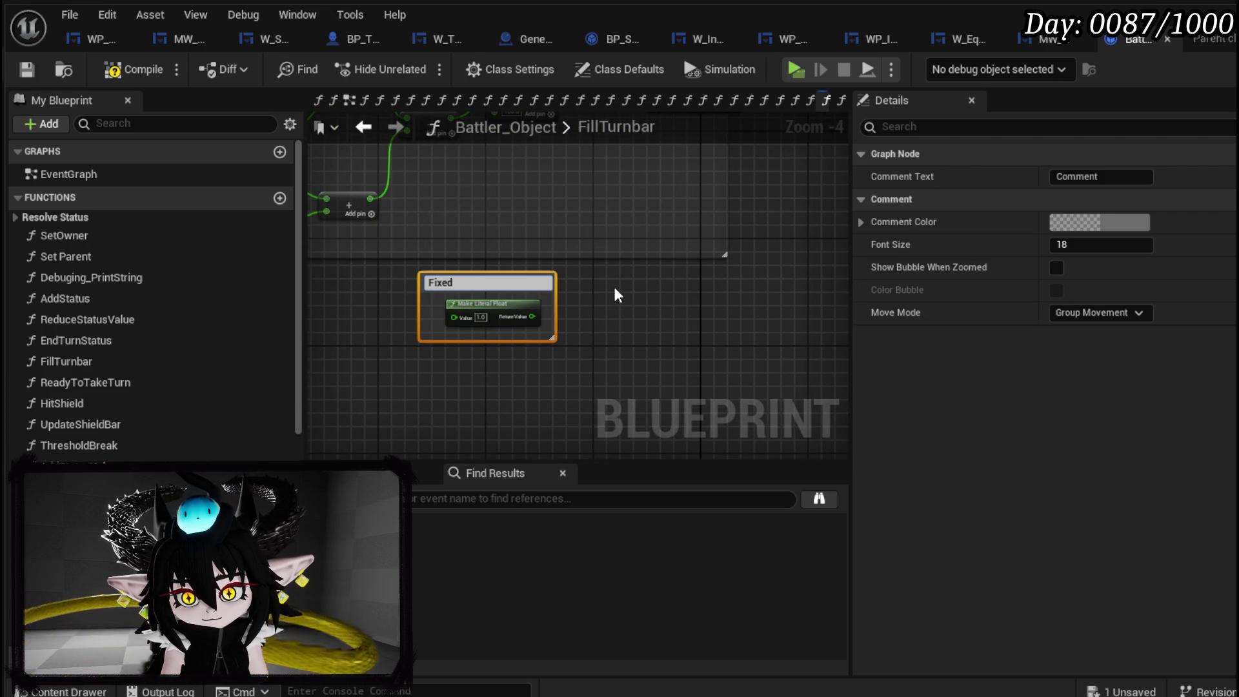
key("Return")
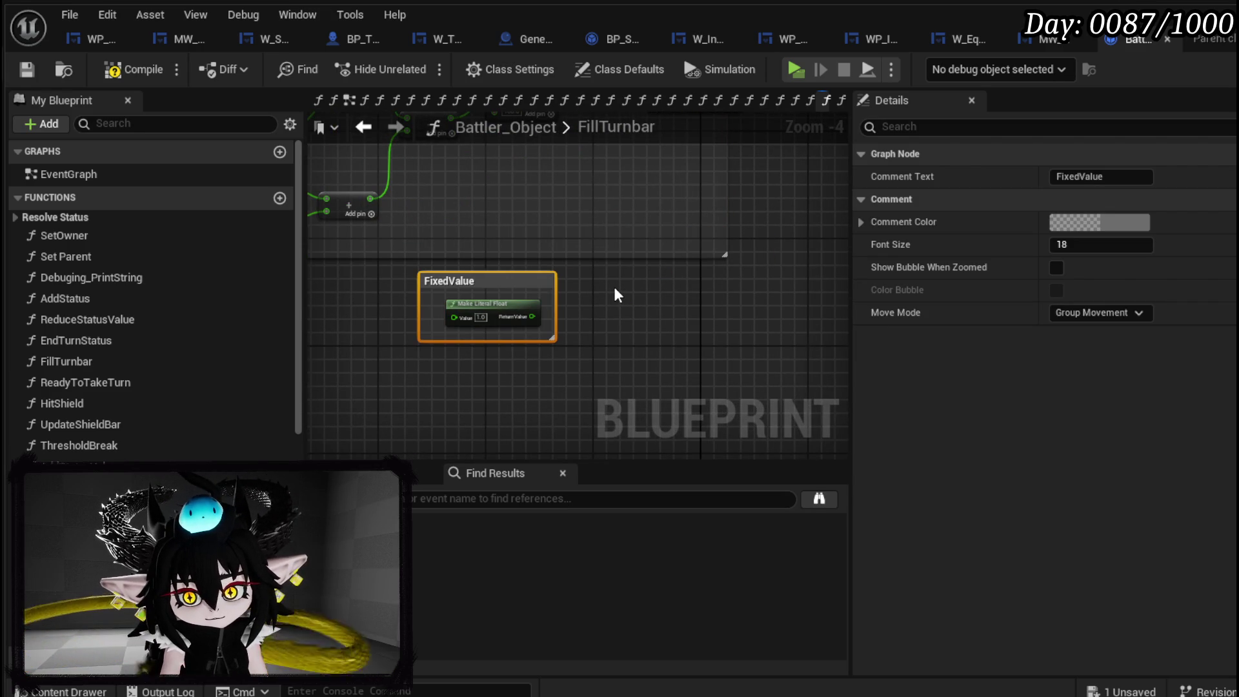
Wire the Clamp Return Value into the Add node.
scroll(617, 295, "down", 4)
scroll(594, 265, "up", 6)
mouse_move(573, 343)
left_mouse_down()
mouse_move(803, 265)
mouse_move(788, 253)
left_mouse_up()
scroll(597, 326, "down", 4)
left_click_drag(536, 360, 669, 267)
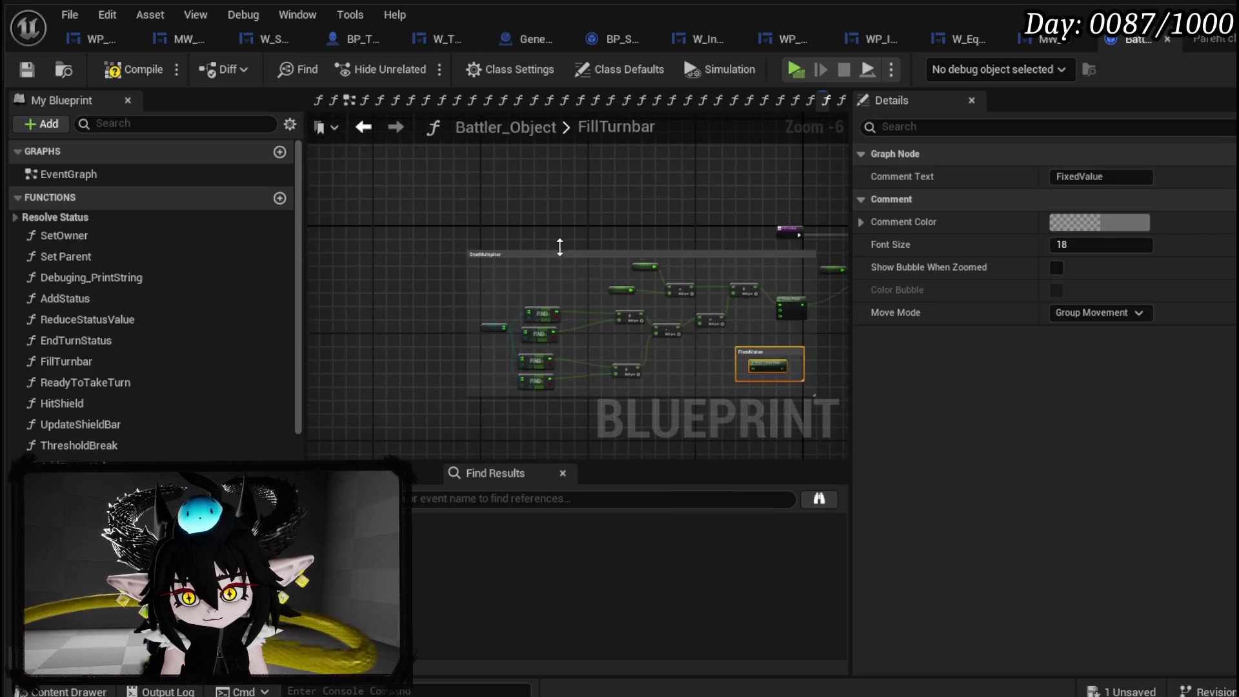
left_click(589, 264)
scroll(588, 265, "up", 3)
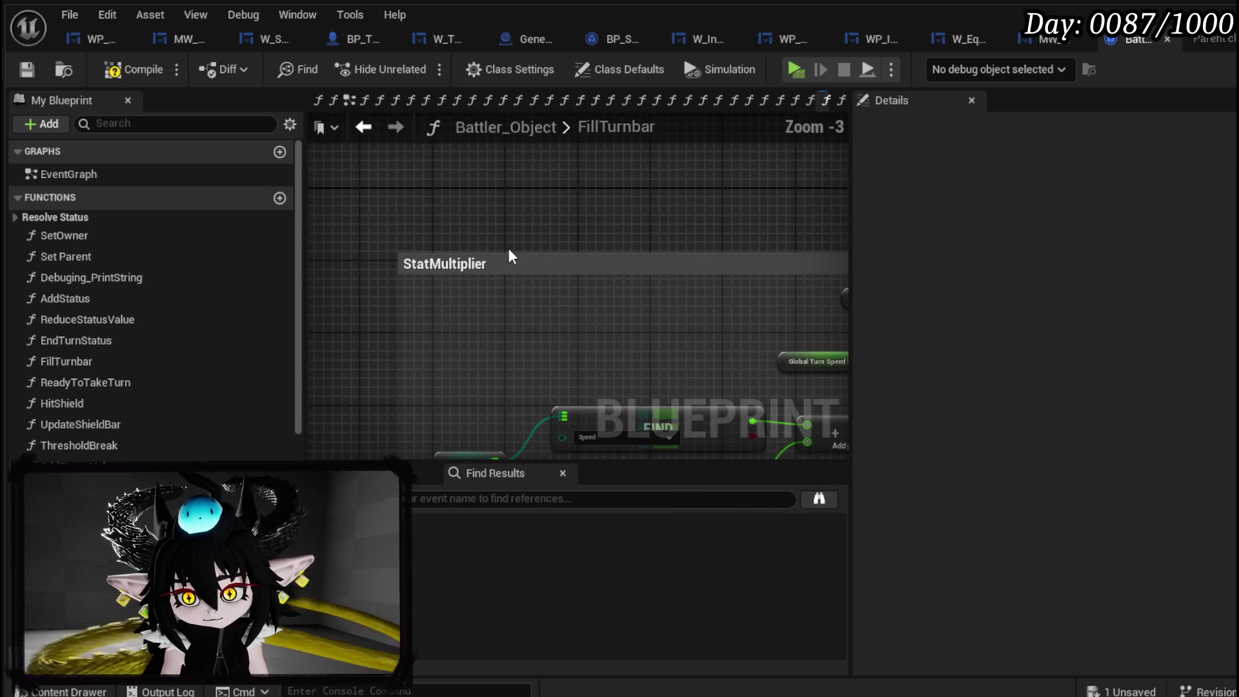
Save Battler_Object and launch a standalone game preview from the level editor.
left_click(26, 69)
scroll(632, 313, "down", 3)
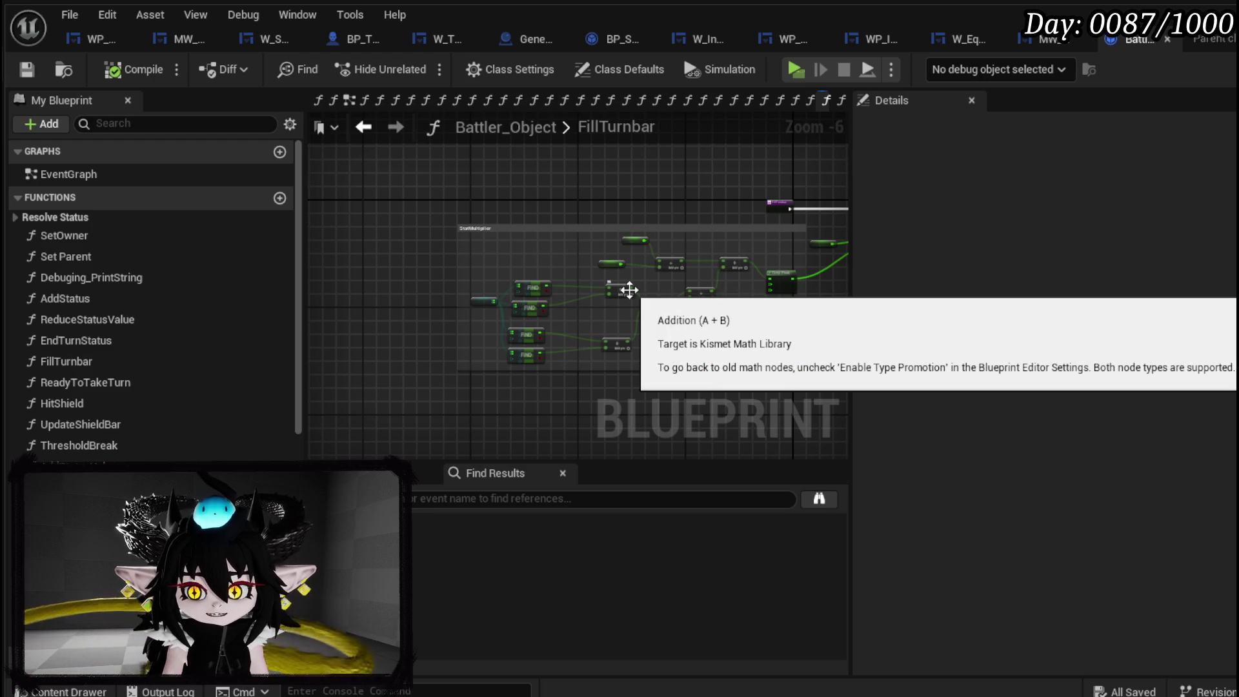
left_click_drag(534, 285, 402, 256)
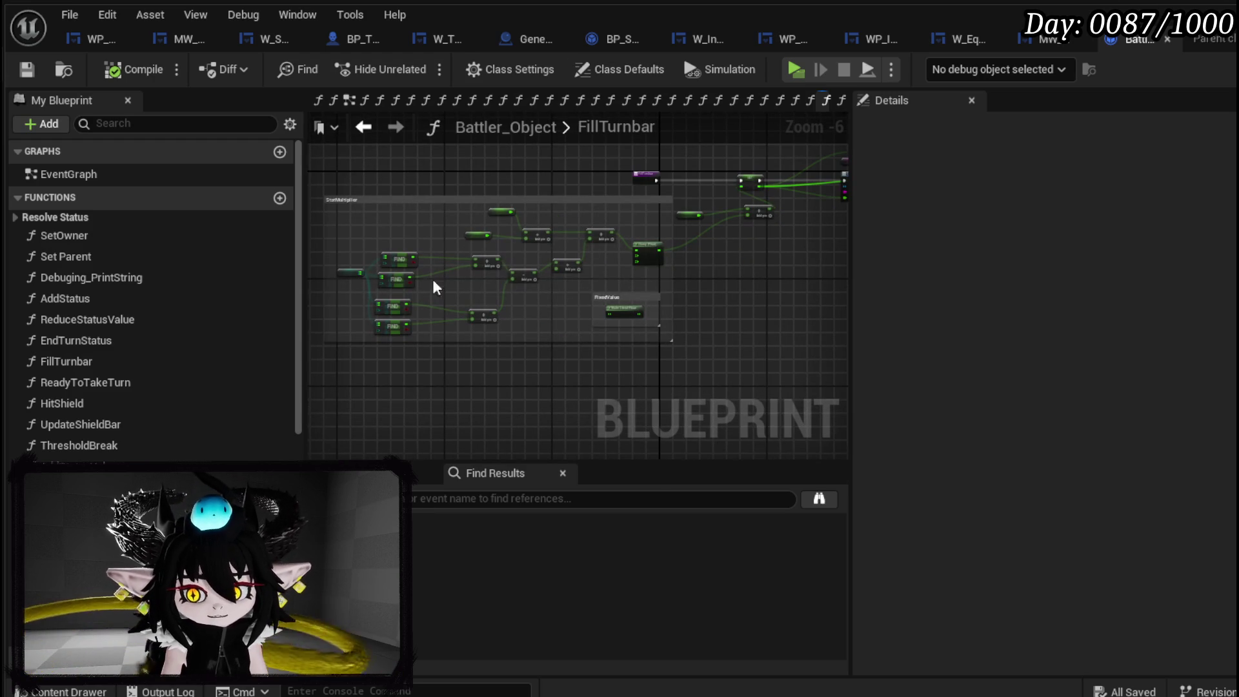
left_click(27, 68)
key("alt+Tab")
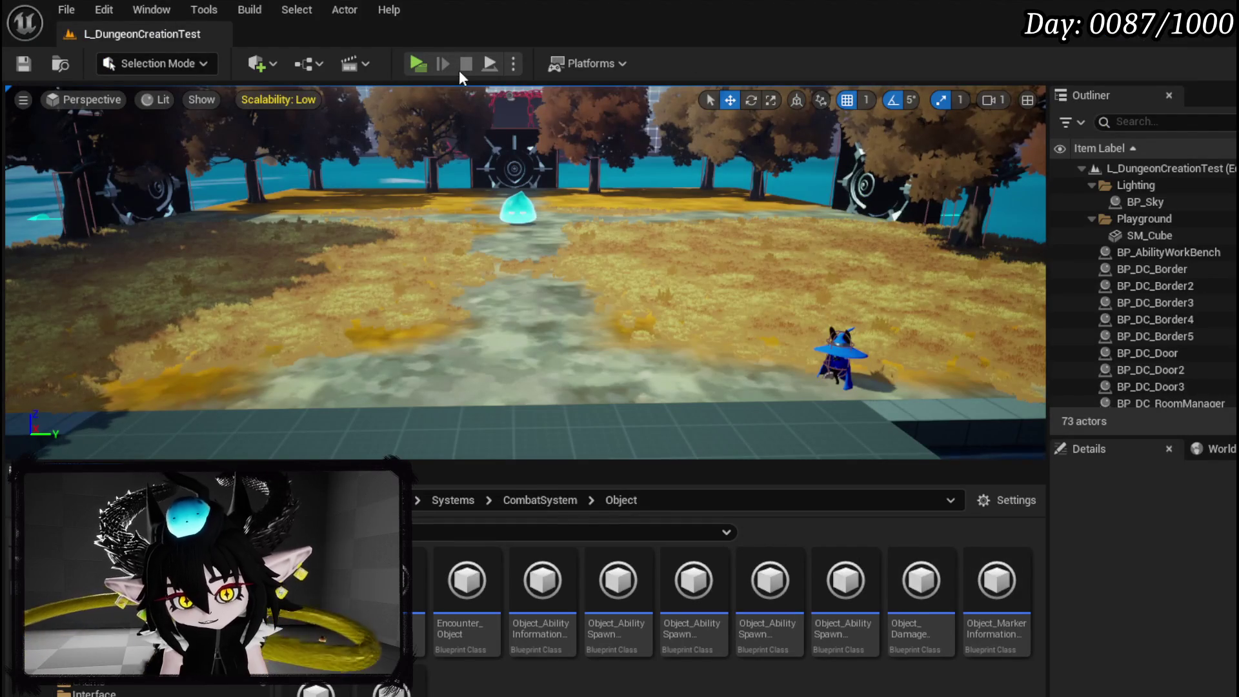
left_click(415, 64)
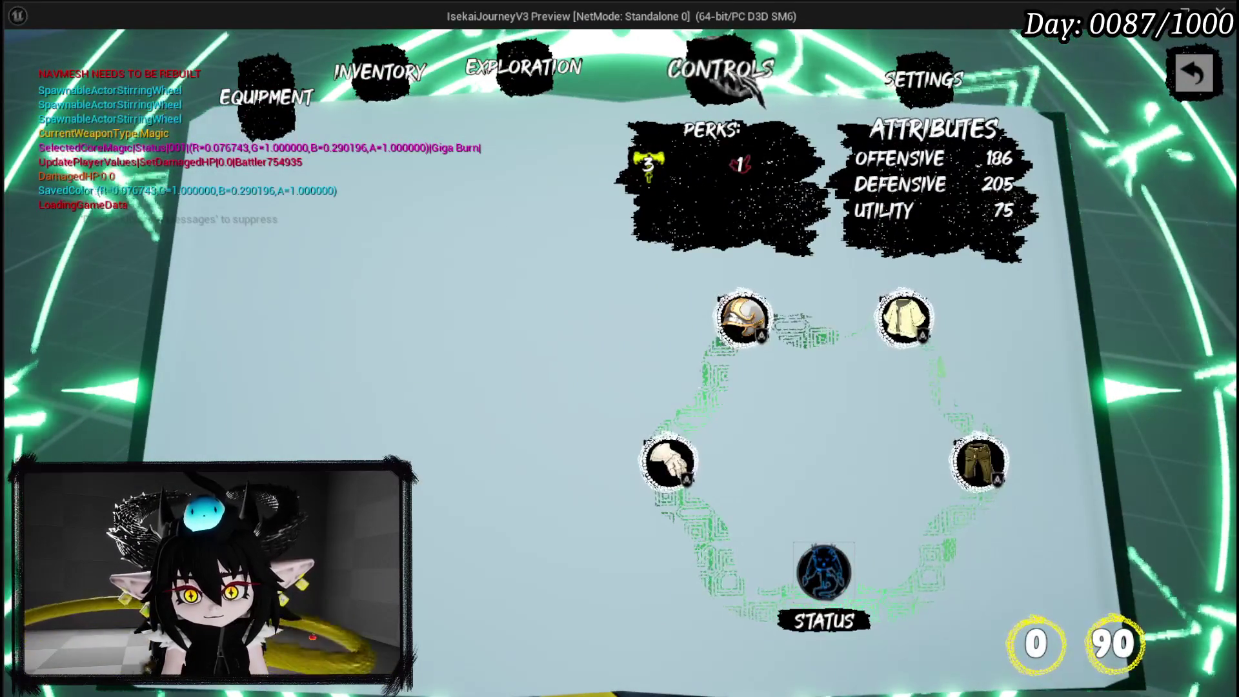
Set Take Turn to MANUAL under Settings > Game Play and close the menu.
left_click(750, 89)
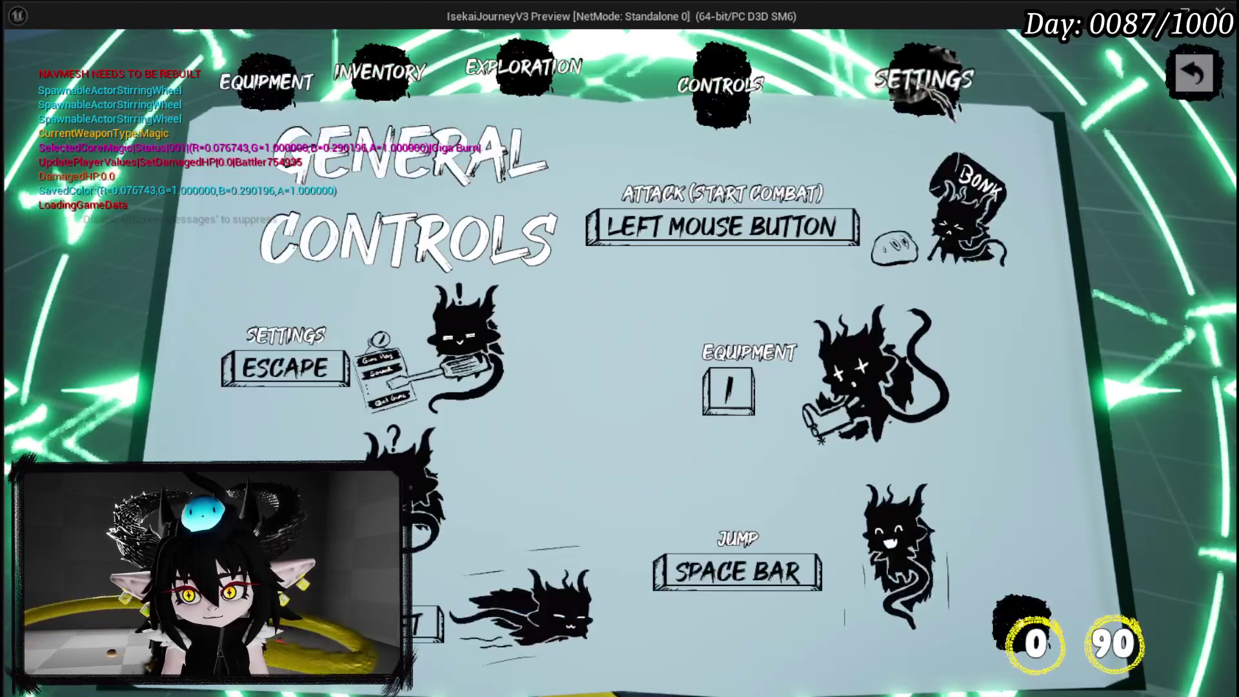
left_click(930, 104)
left_click(400, 336)
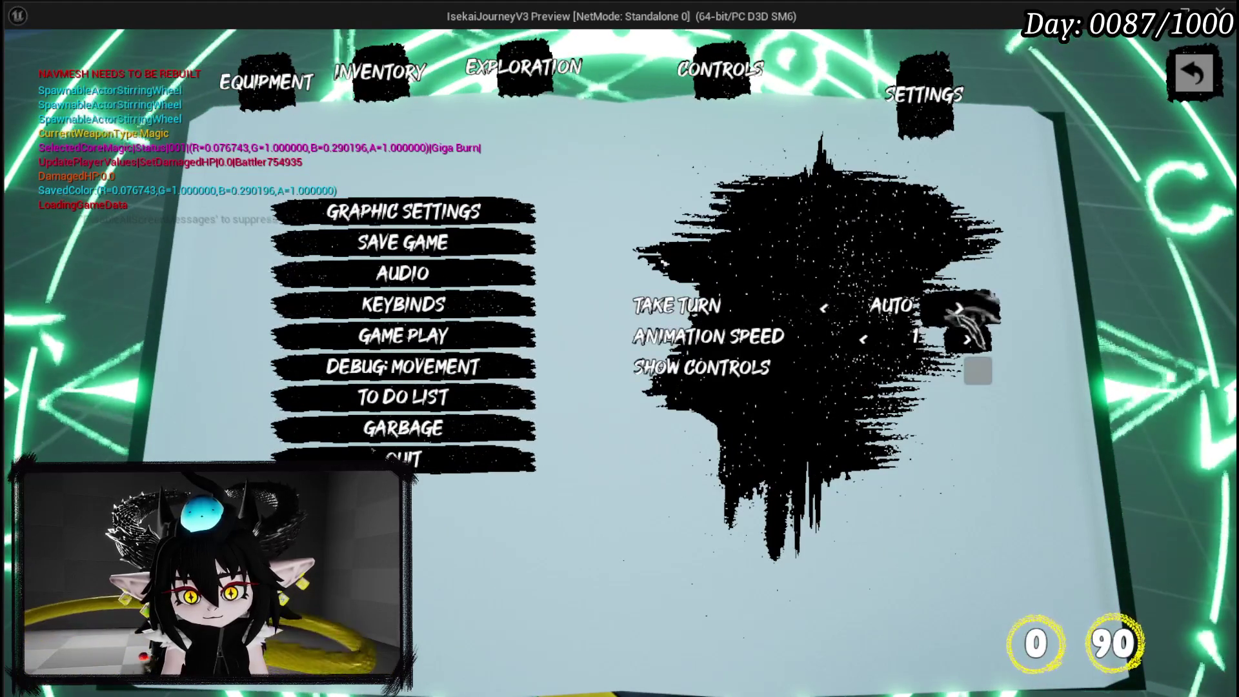
left_click(959, 307)
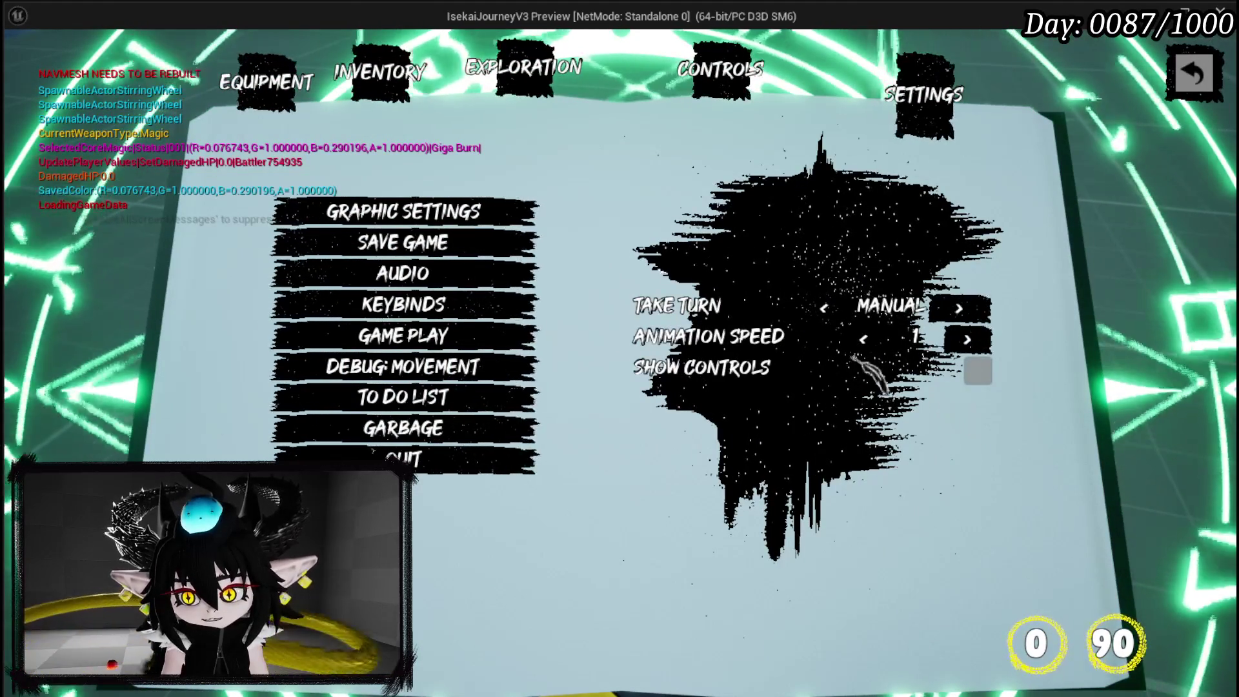
left_click(1194, 72)
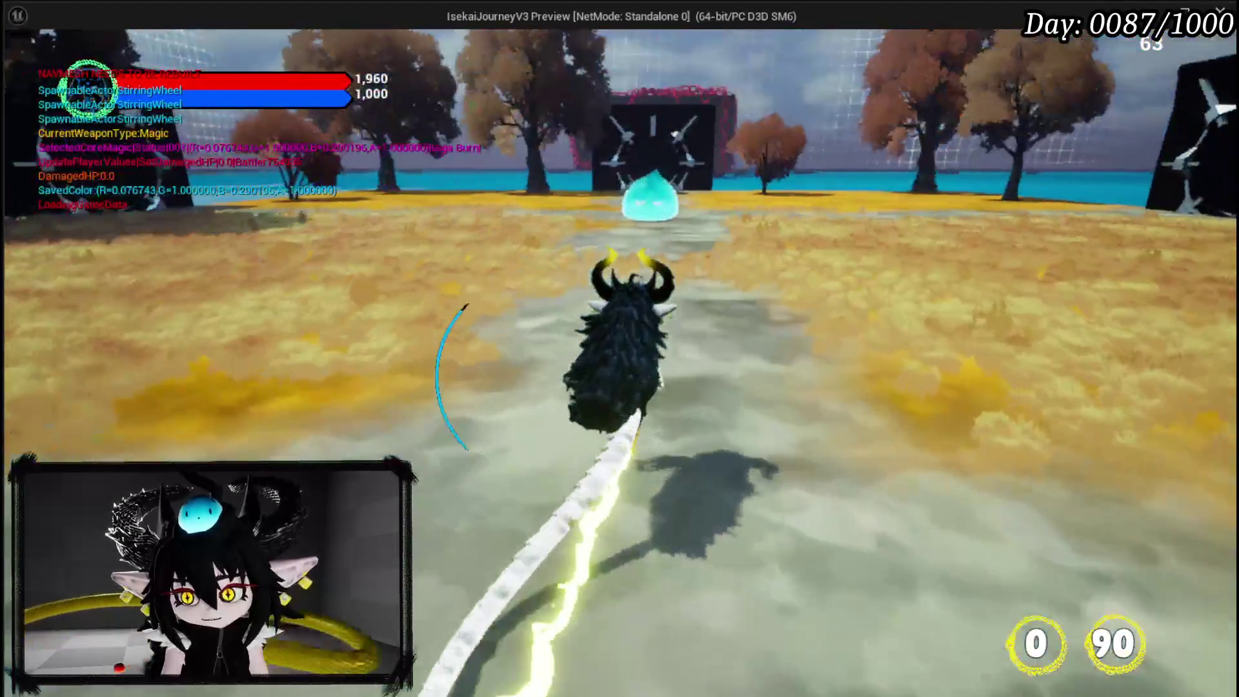
Run along the path into Slime_Water to start a battle.
key("w")
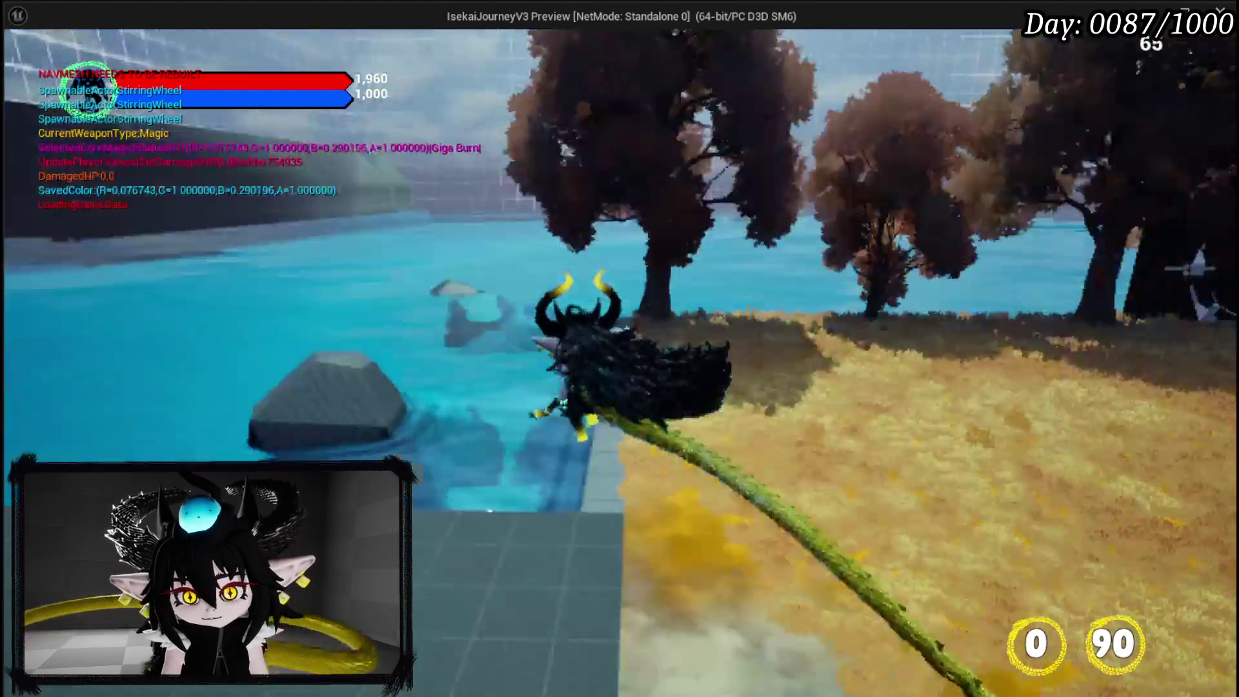
key("w")
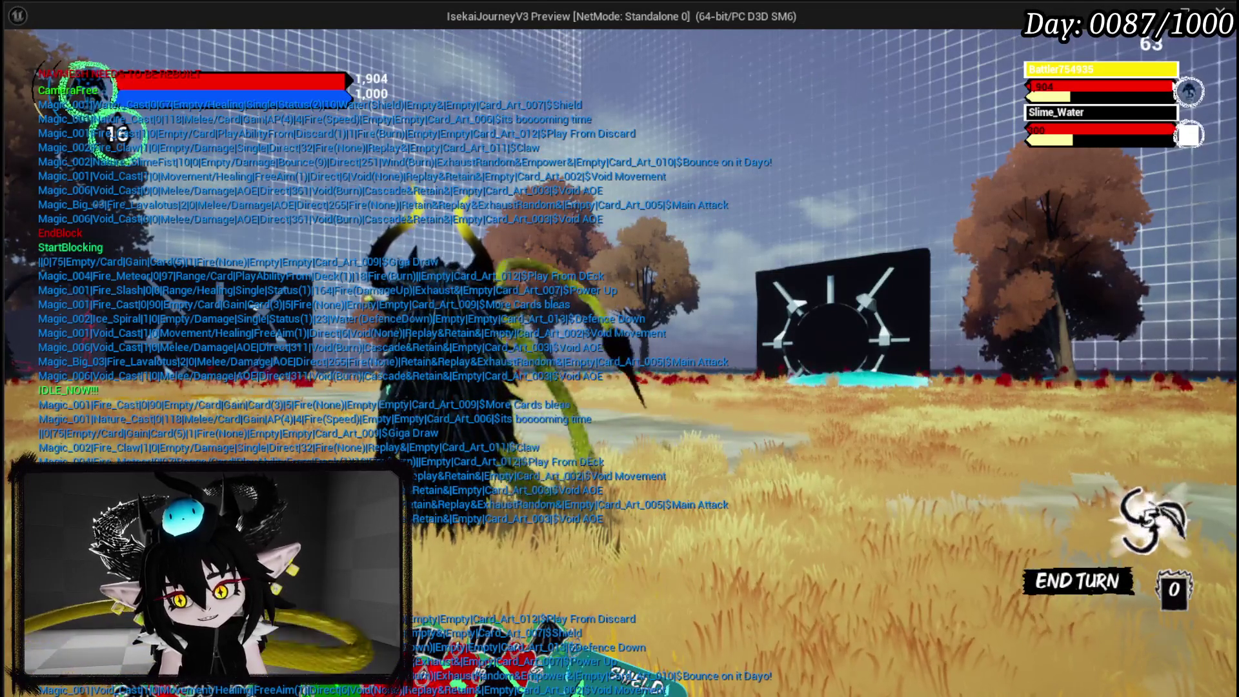
mouse_move(749, 619)
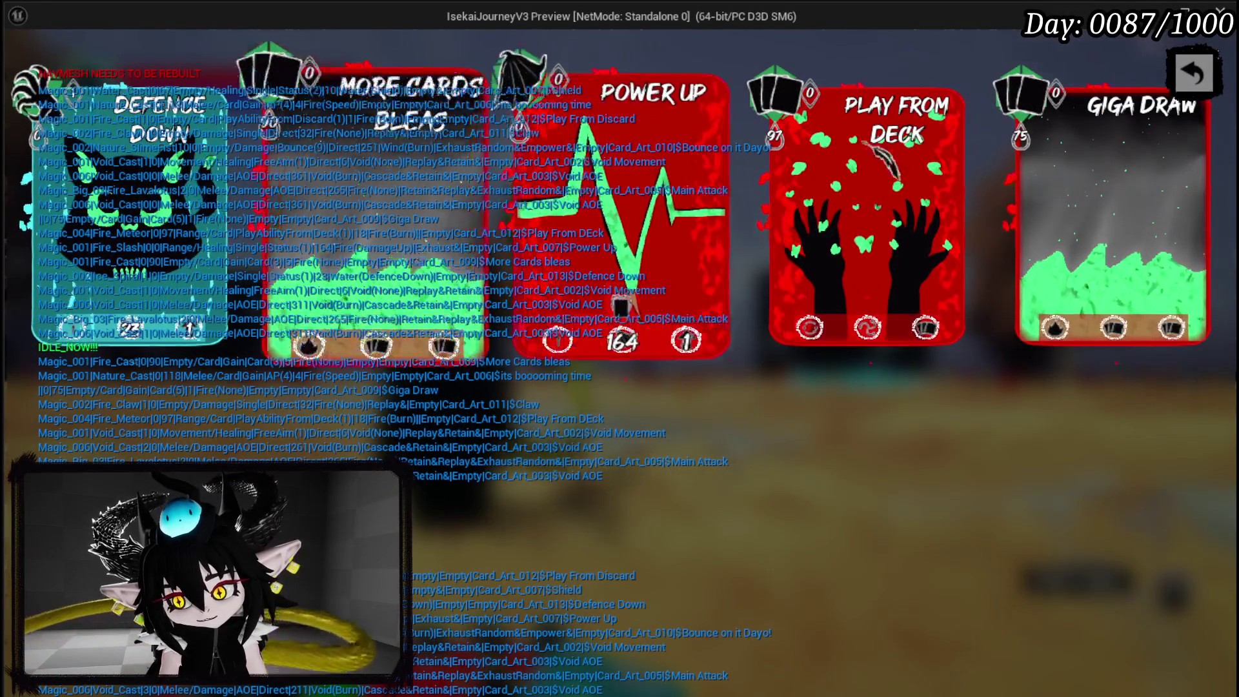
Choose a reward card, then ready Main Attack against Slime_YY.
left_click(1194, 74)
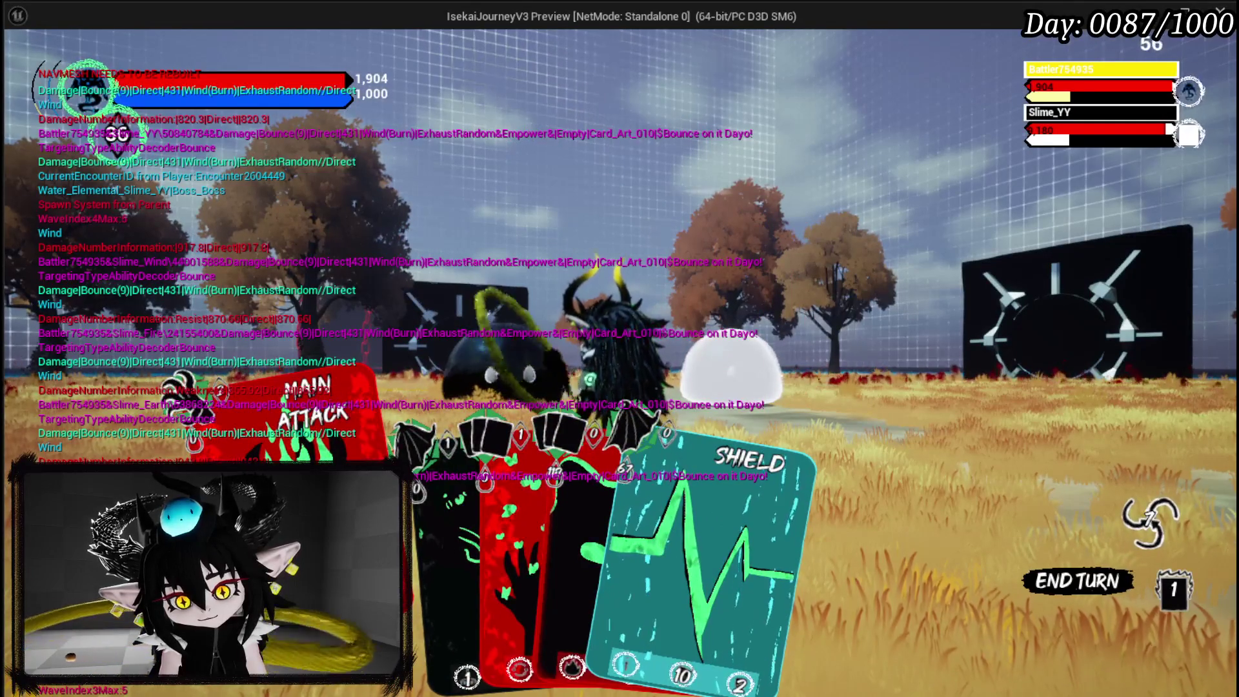
left_click(310, 438)
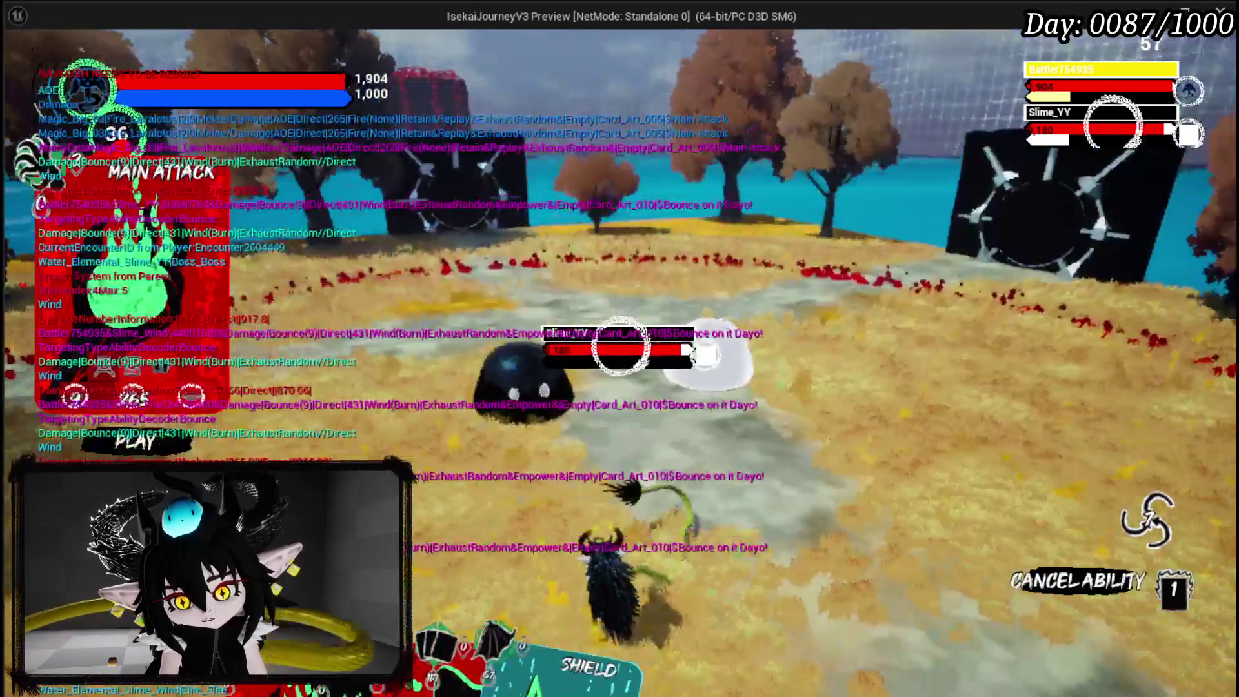
Hit Slime_YY with Main Attack, then cast a Shield card on the player.
left_click(592, 423)
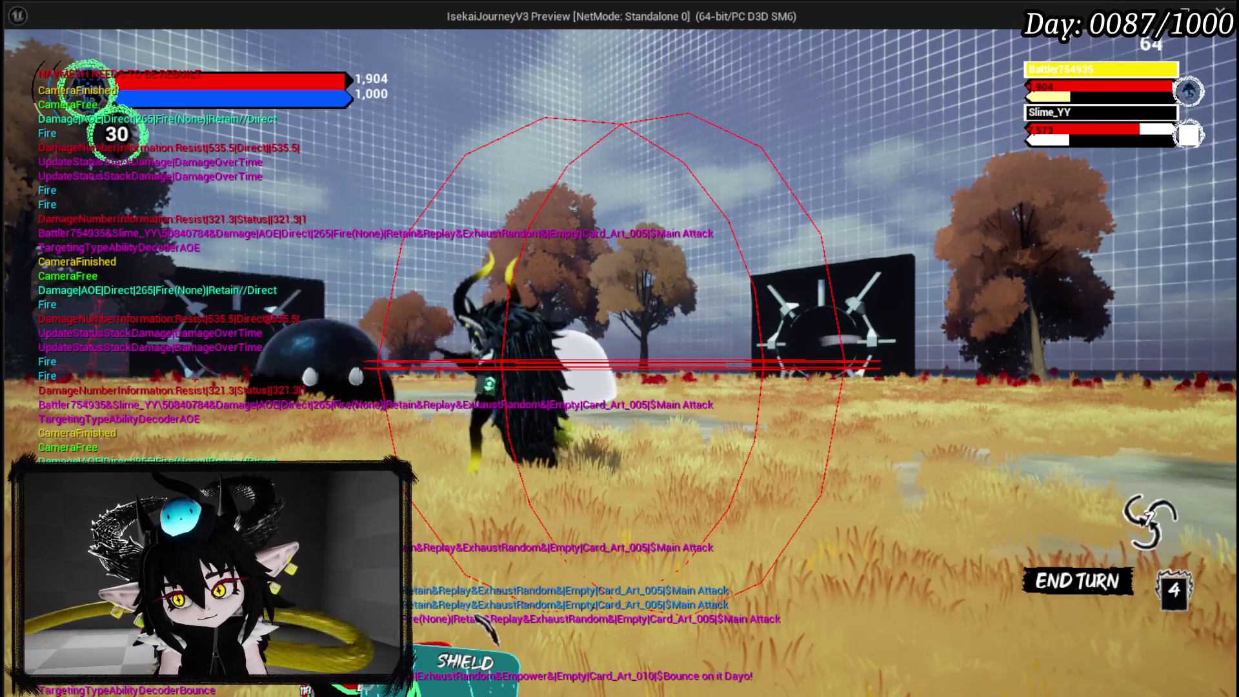
left_click_drag(490, 587, 581, 451)
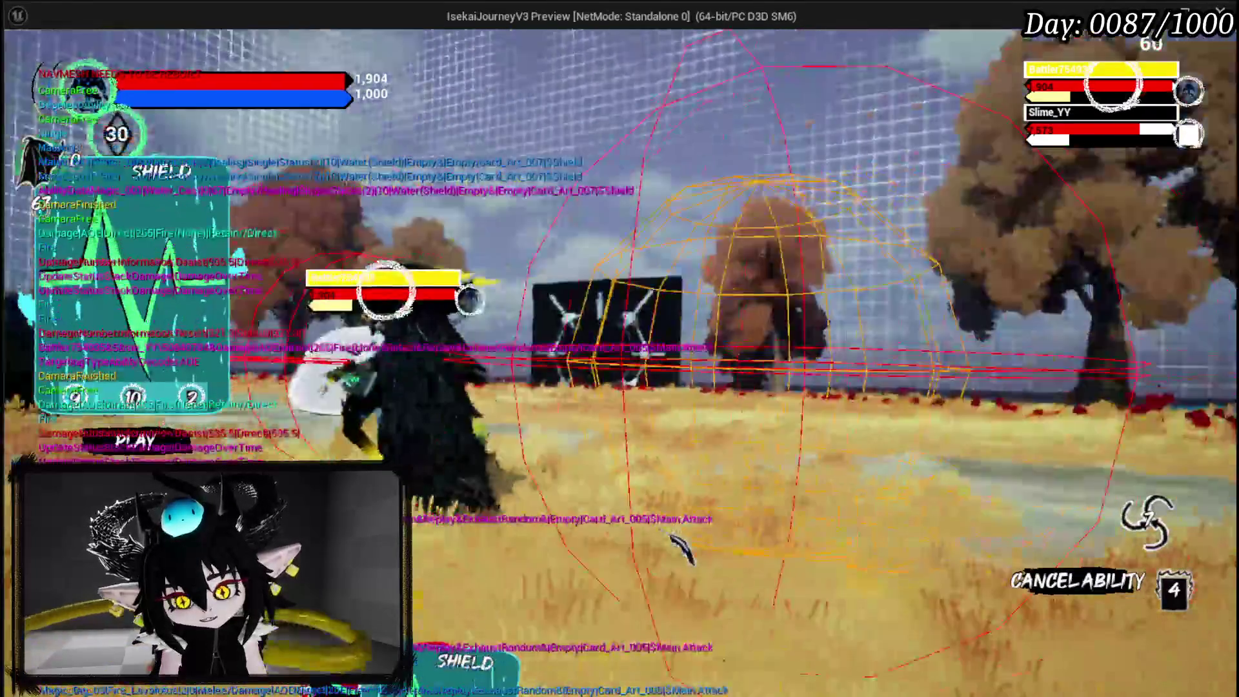
left_click(646, 532)
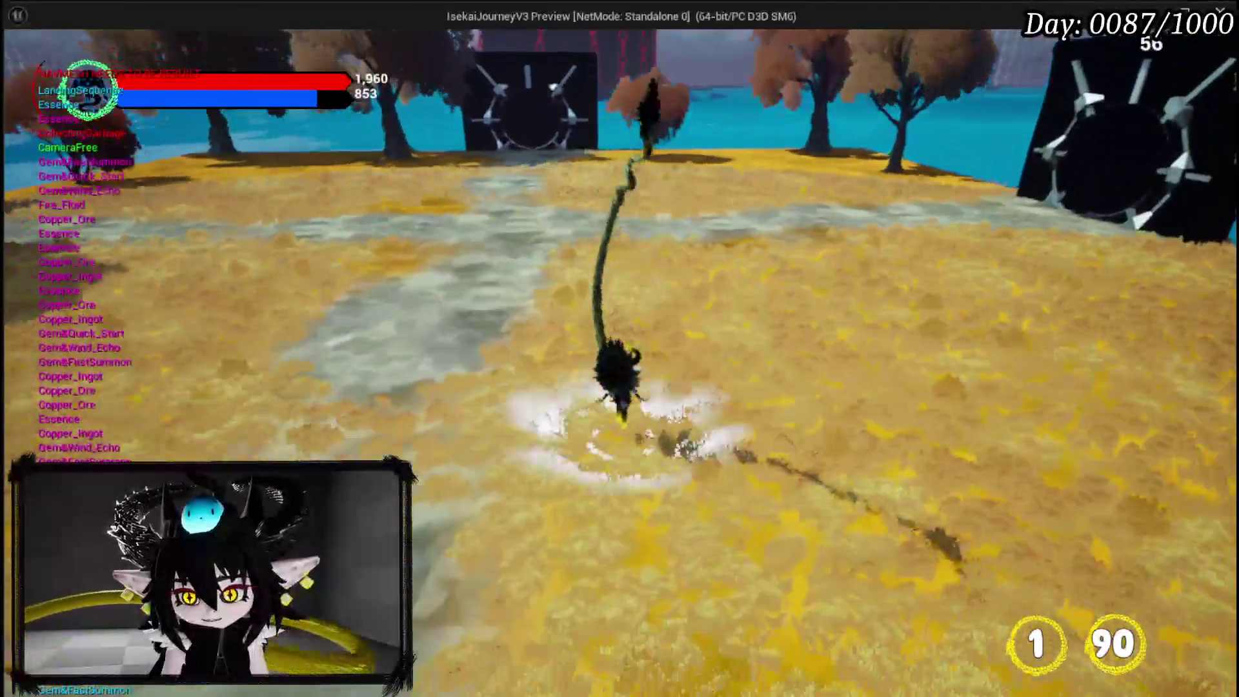
Open and dismiss the pause menu, then stop the game preview.
key("Escape")
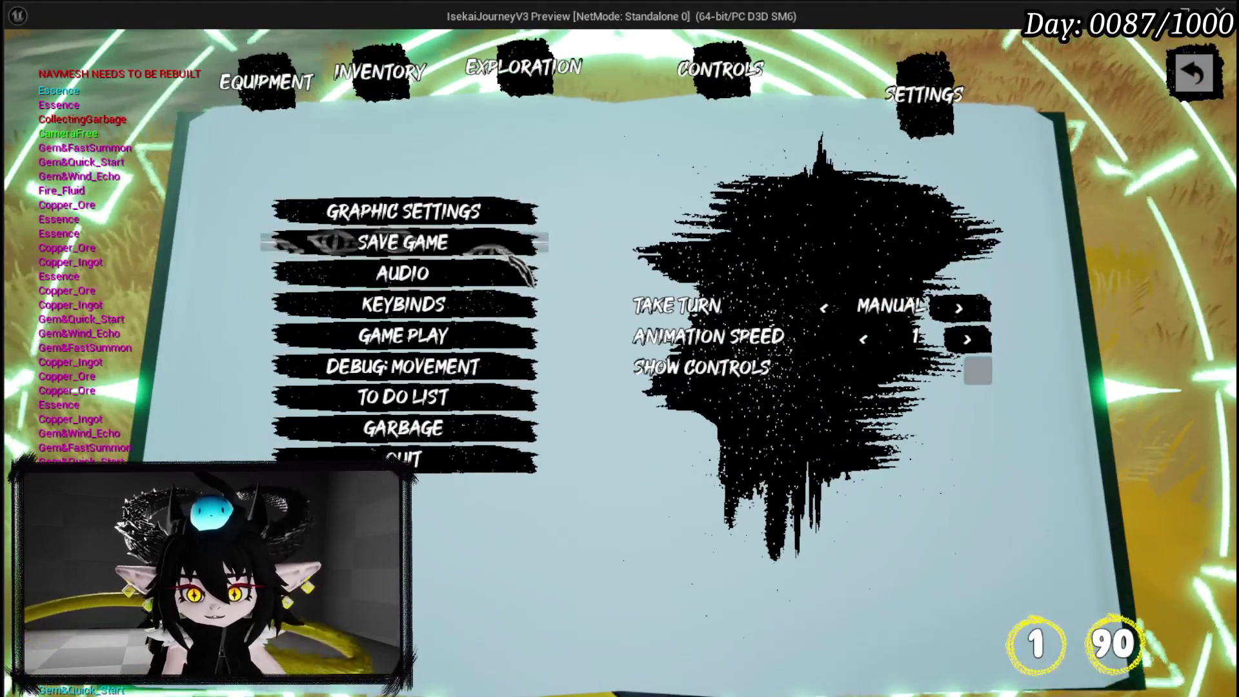
key("Escape")
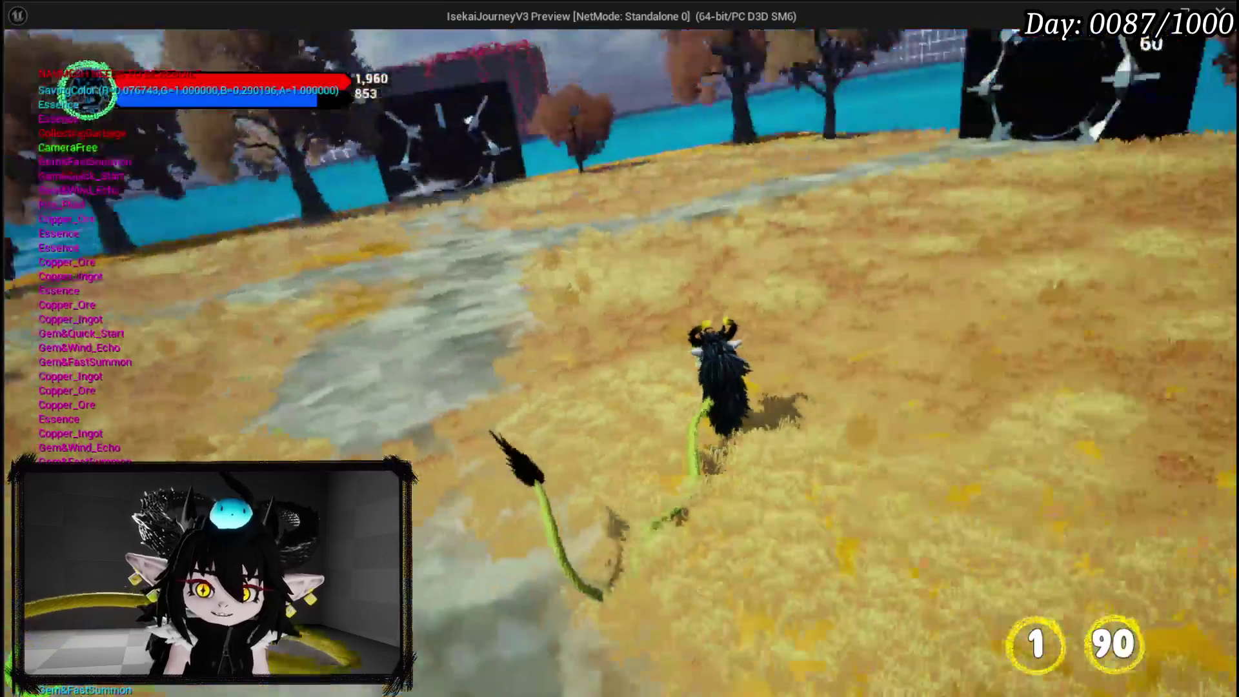
key("Escape")
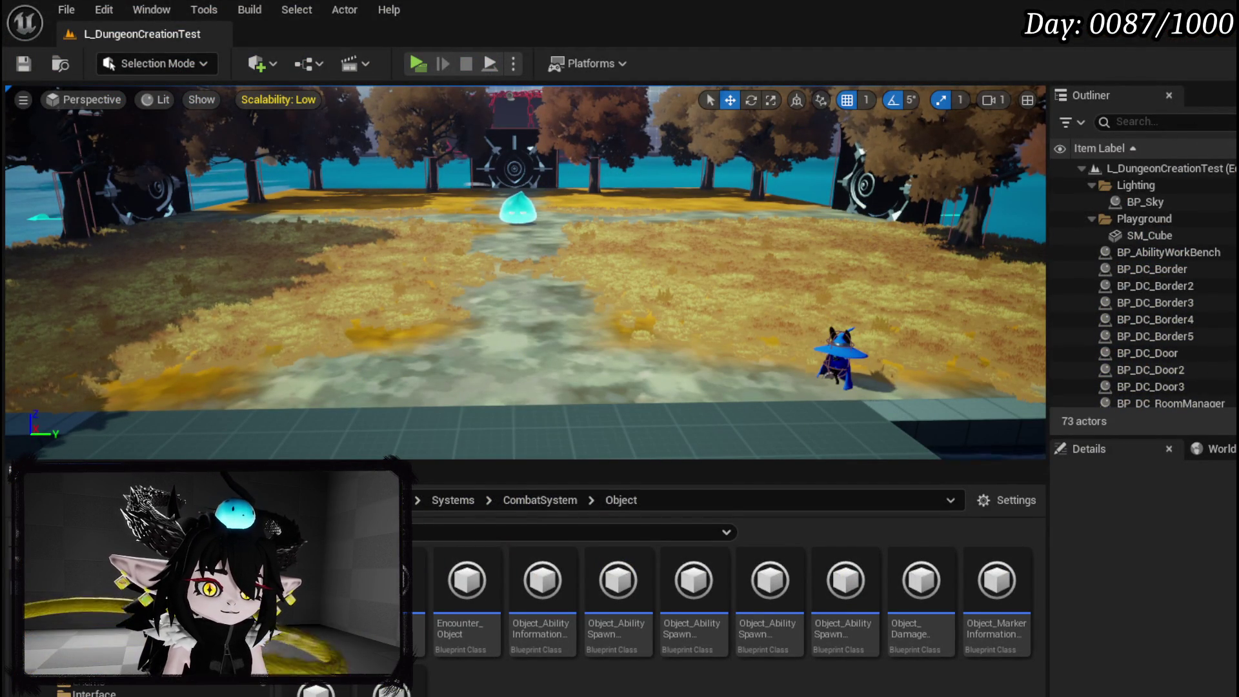
Bring up WP_AbilityToolTipp's ParseAbility graph and locate the 'Causing errors' comment's SET nodes.
key("alt+Tab")
scroll(529, 381, "up", 3)
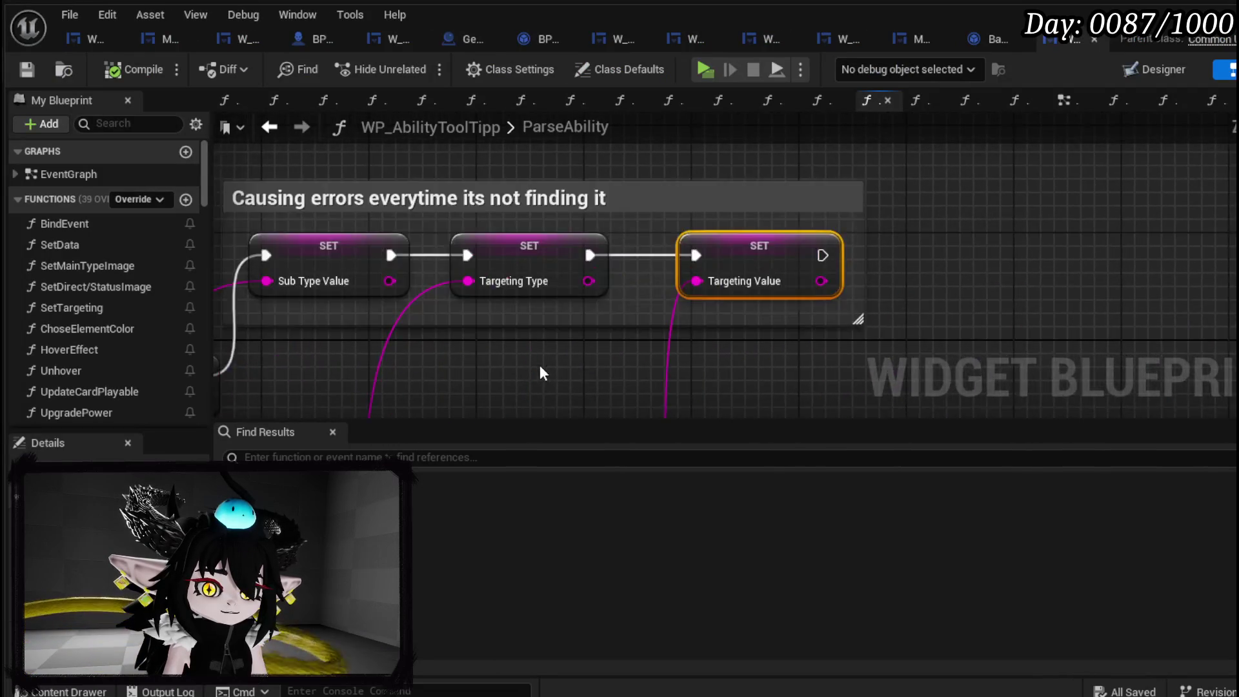
left_click(393, 187)
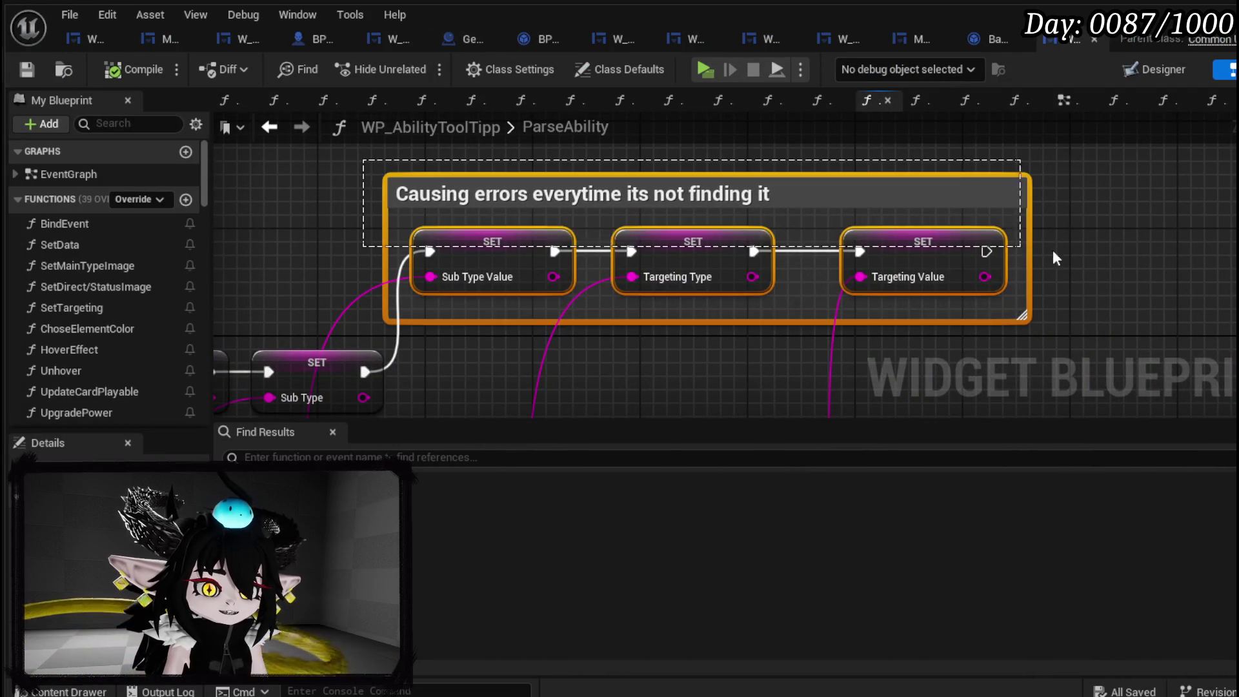
scroll(664, 284, "down", 2)
mouse_move(664, 285)
left_mouse_down()
mouse_move(904, 245)
mouse_move(660, 260)
mouse_move(506, 216)
mouse_move(410, 297)
mouse_move(667, 280)
mouse_move(716, 177)
mouse_move(762, 271)
left_mouse_up()
mouse_move(711, 357)
left_mouse_down()
mouse_move(586, 269)
mouse_move(633, 293)
left_mouse_up()
scroll(634, 293, "up", 3)
scroll(571, 316, "down", 3)
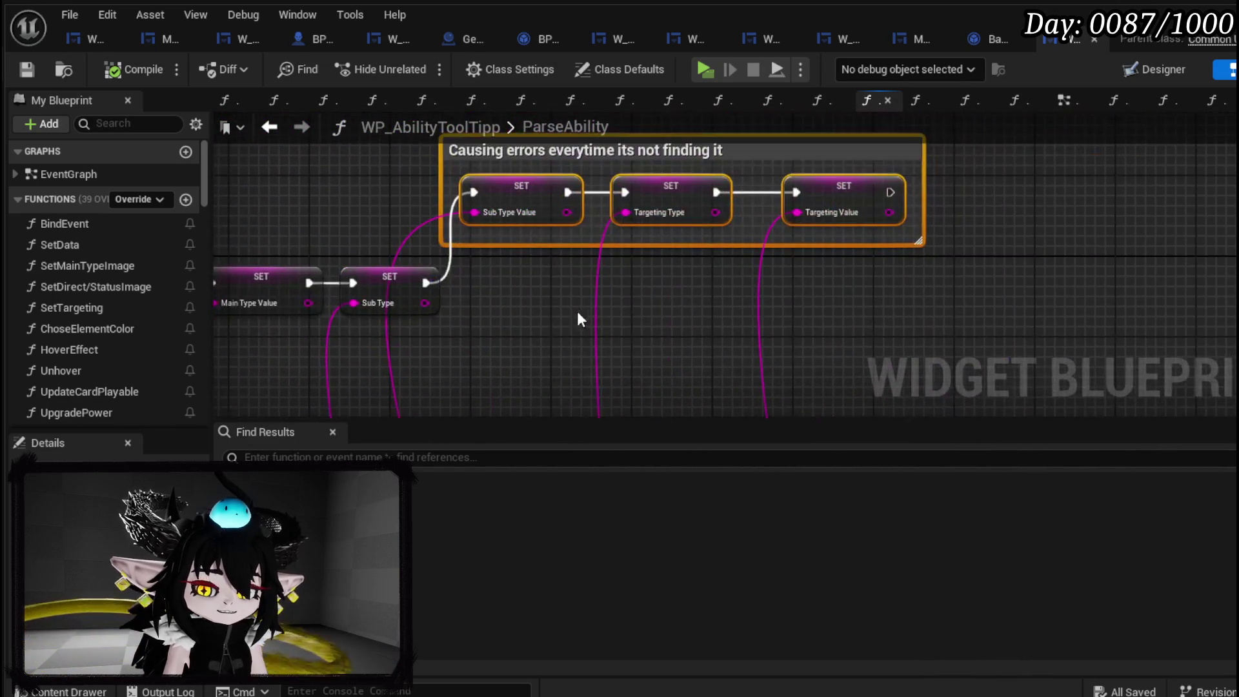
scroll(378, 231, "up", 1)
Box-select the comment's three SET nodes and move them further right.
left_click_drag(341, 175, 889, 294)
left_click_drag(795, 257, 989, 256)
mouse_move(518, 301)
left_mouse_down()
mouse_move(643, 268)
mouse_move(742, 304)
mouse_move(644, 274)
mouse_move(471, 169)
mouse_move(329, 348)
mouse_move(656, 191)
mouse_move(534, 274)
mouse_move(610, 279)
left_mouse_up()
scroll(644, 268, "down", 2)
Add a Print String node after the Targeting Value SET.
scroll(533, 274, "up", 3)
type("P")
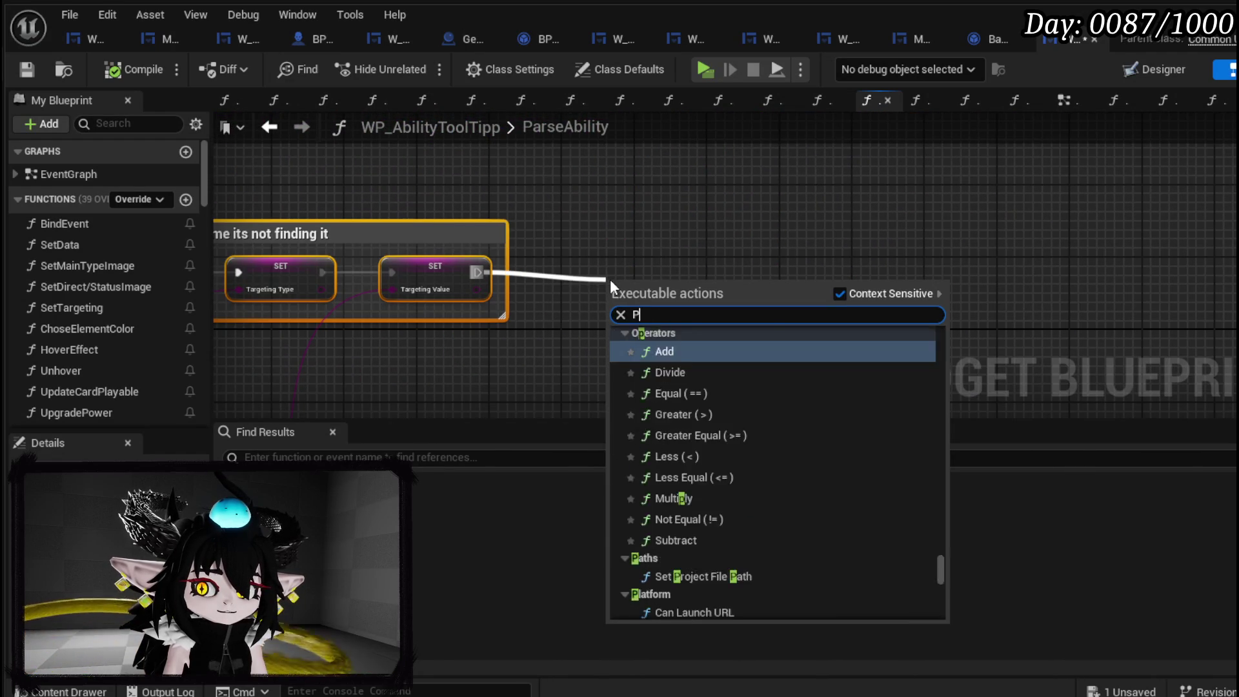
type("rint Stri")
key("Return")
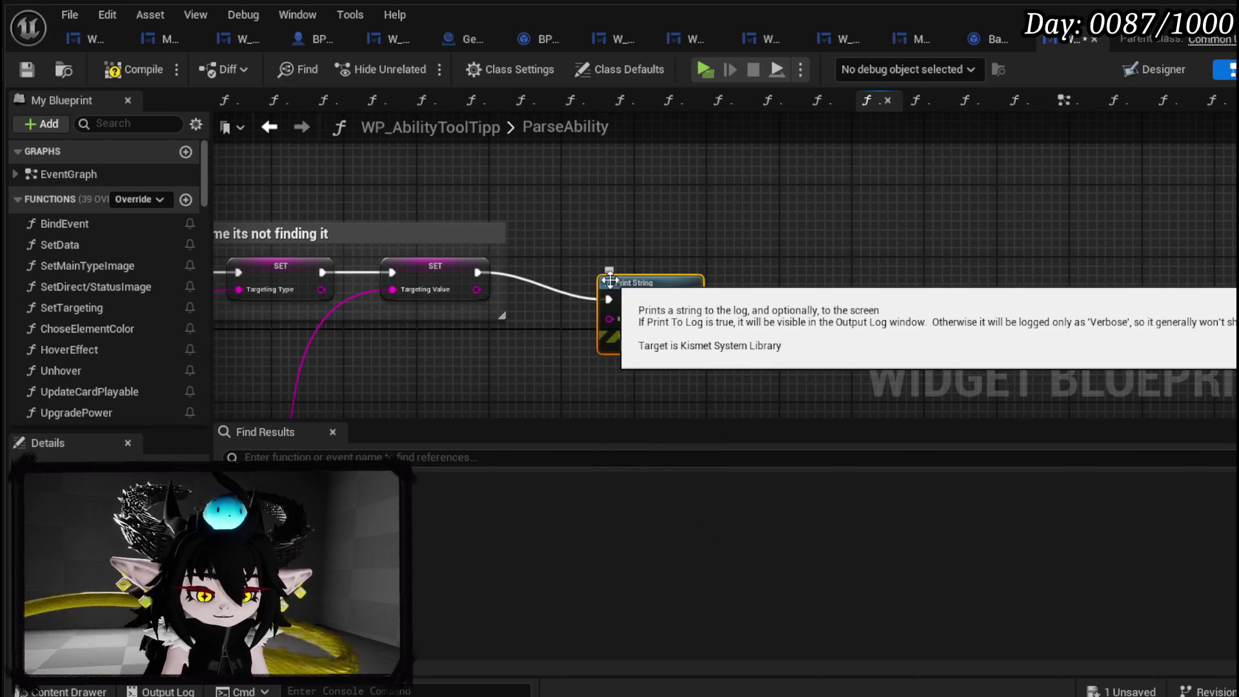
Feed Print String's In String from an Append node whose A input reads 'Data'.
mouse_move(648, 284)
left_mouse_down()
mouse_move(810, 257)
mouse_move(548, 345)
left_mouse_up()
type("append")
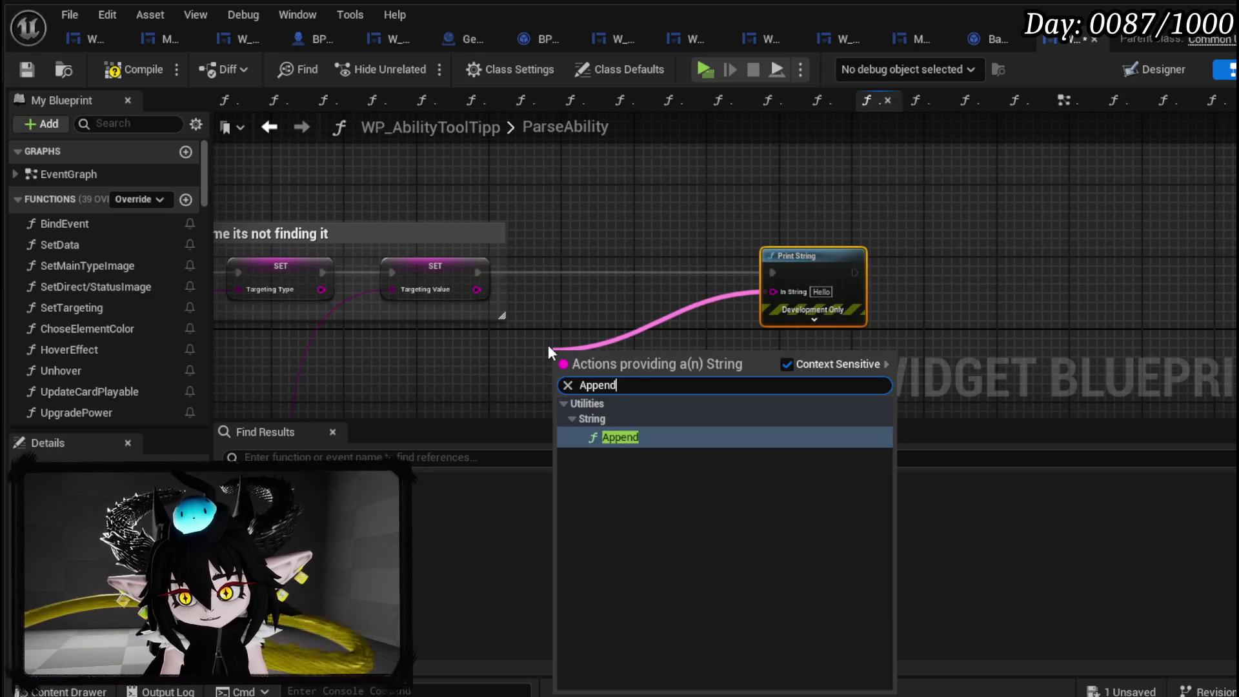
key("Return")
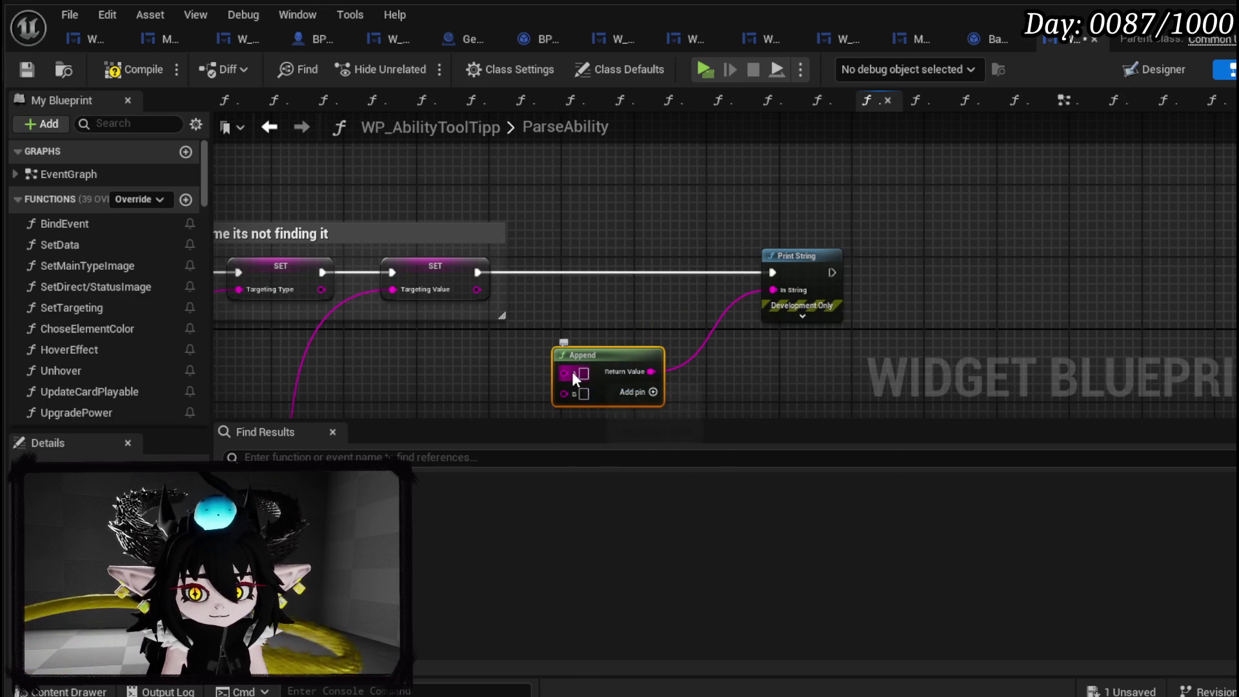
left_click(583, 373)
type("Data")
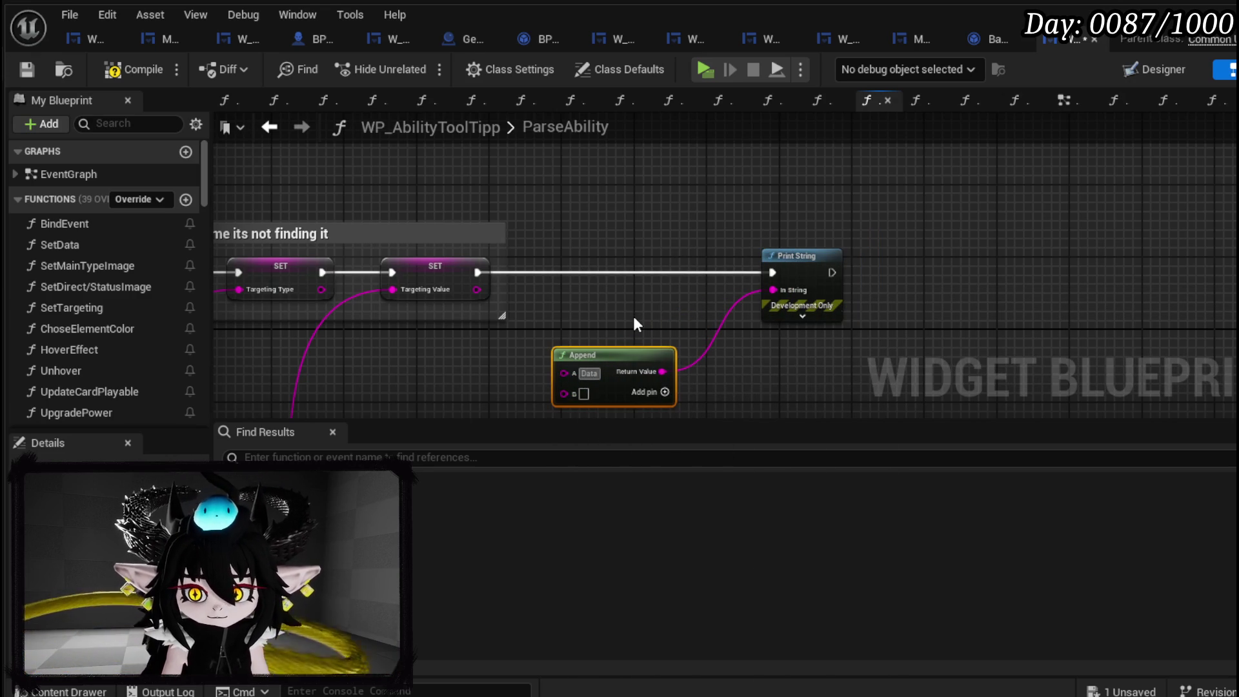
scroll(633, 313, "down", 5)
scroll(576, 256, "up", 4)
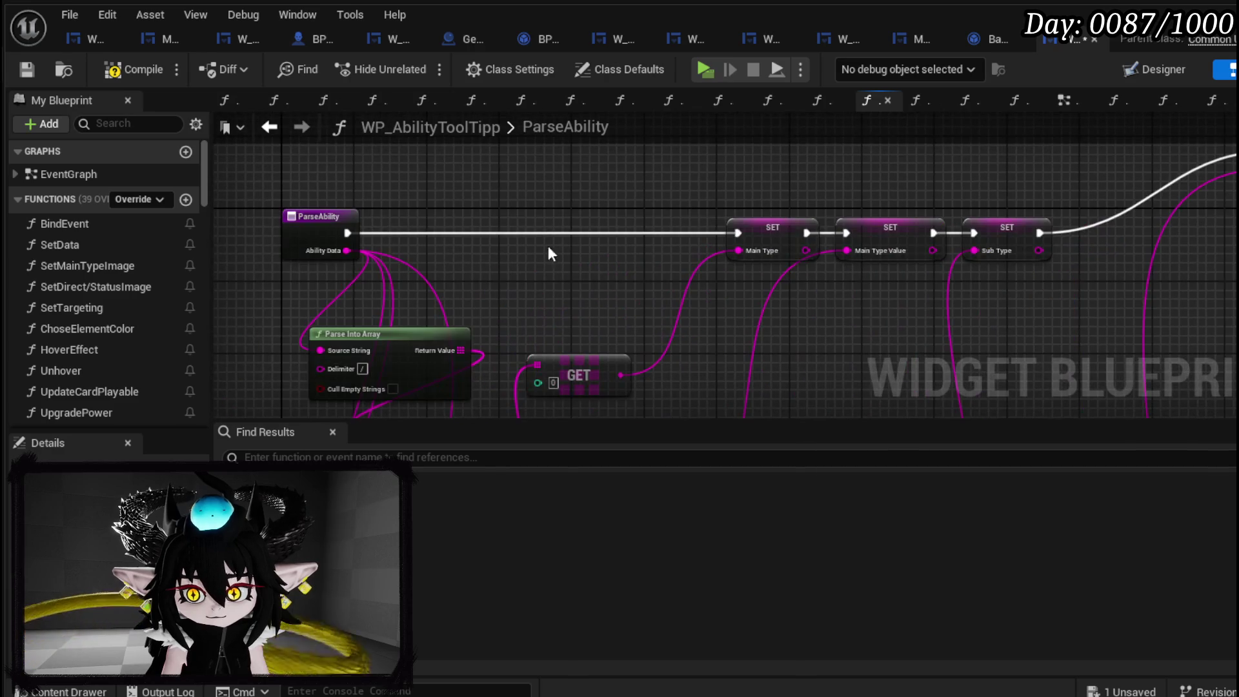
Wire Ability Data into Append B, type 'Looking for' in C, and wire Sub Type Value into D.
mouse_move(355, 244)
left_mouse_down()
mouse_move(1213, 258)
mouse_move(945, 265)
mouse_move(1007, 274)
mouse_move(777, 260)
left_mouse_up()
left_click(1078, 276)
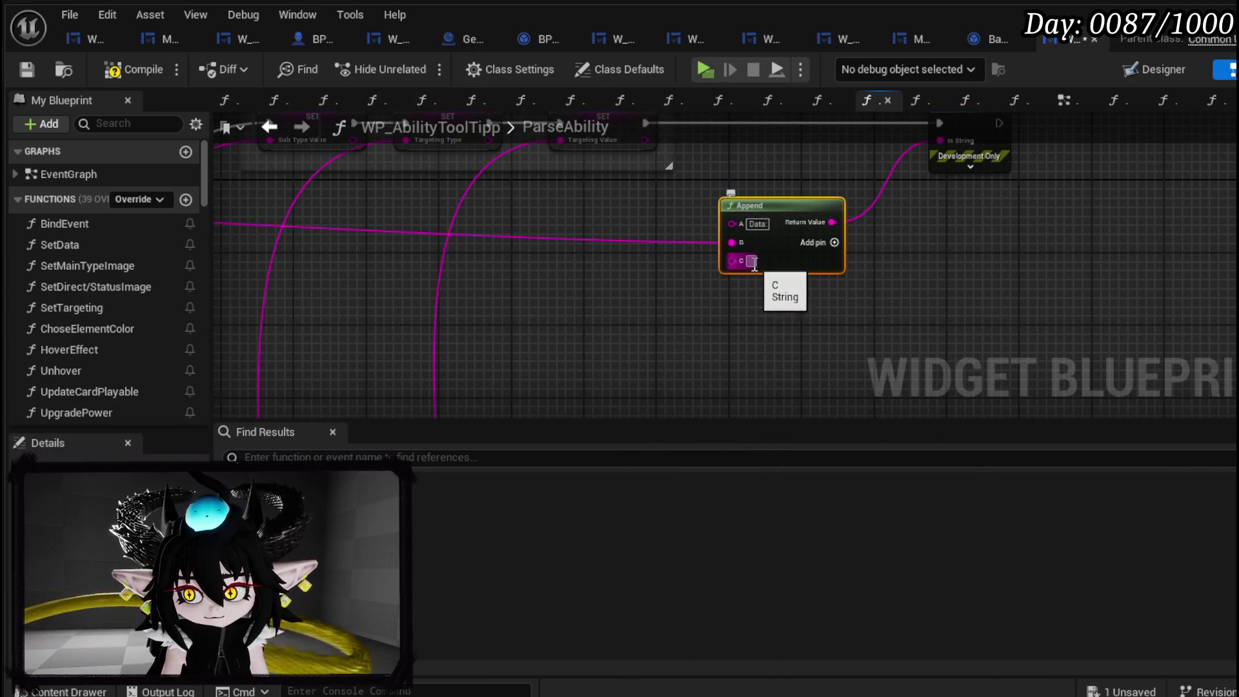
type("Looking for")
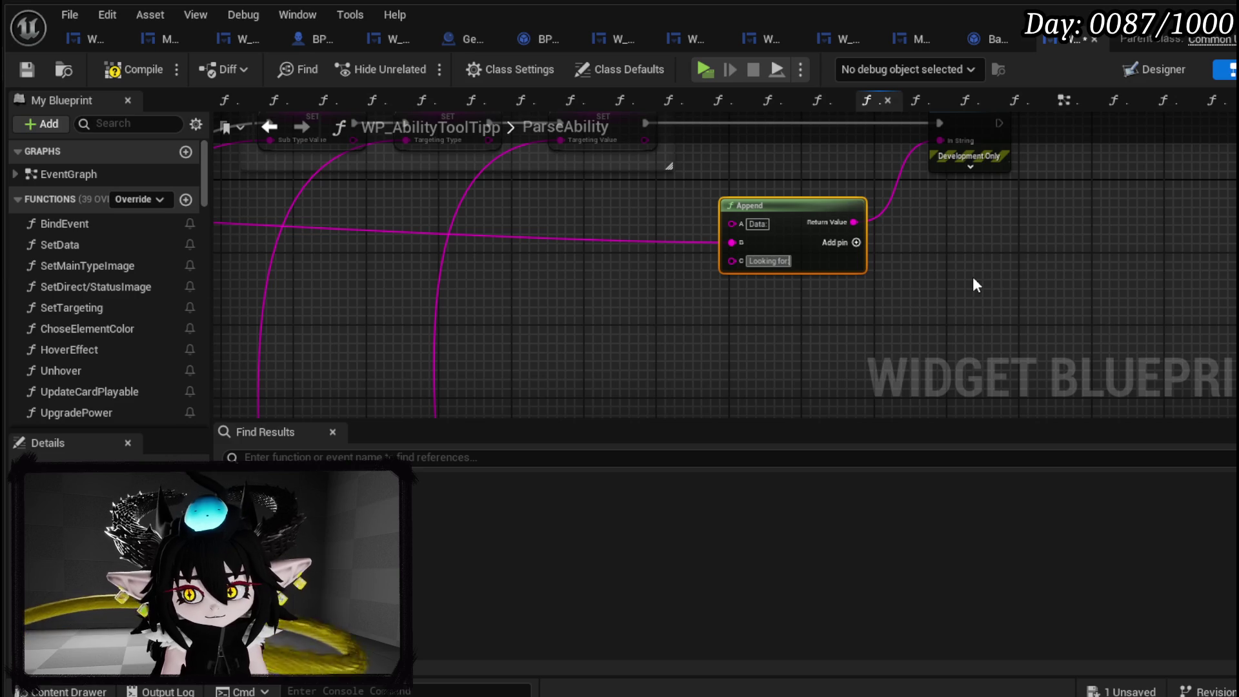
left_click(856, 242)
scroll(954, 276, "down", 3)
scroll(671, 257, "up", 3)
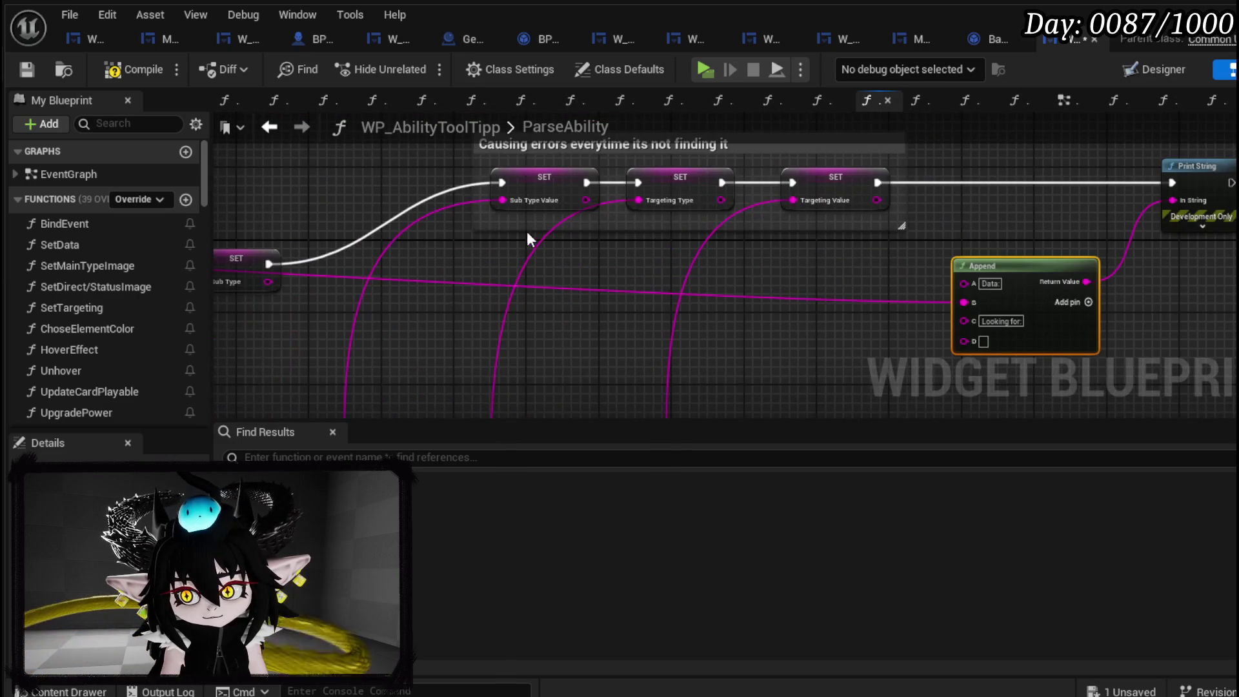
mouse_move(587, 200)
left_mouse_down()
mouse_move(963, 341)
mouse_move(794, 319)
left_mouse_up()
Add Append inputs: '/' in E, Targeting Type into F, '/' in G, Targeting Value into H.
left_click(1088, 302)
left_click(779, 325)
type("/")
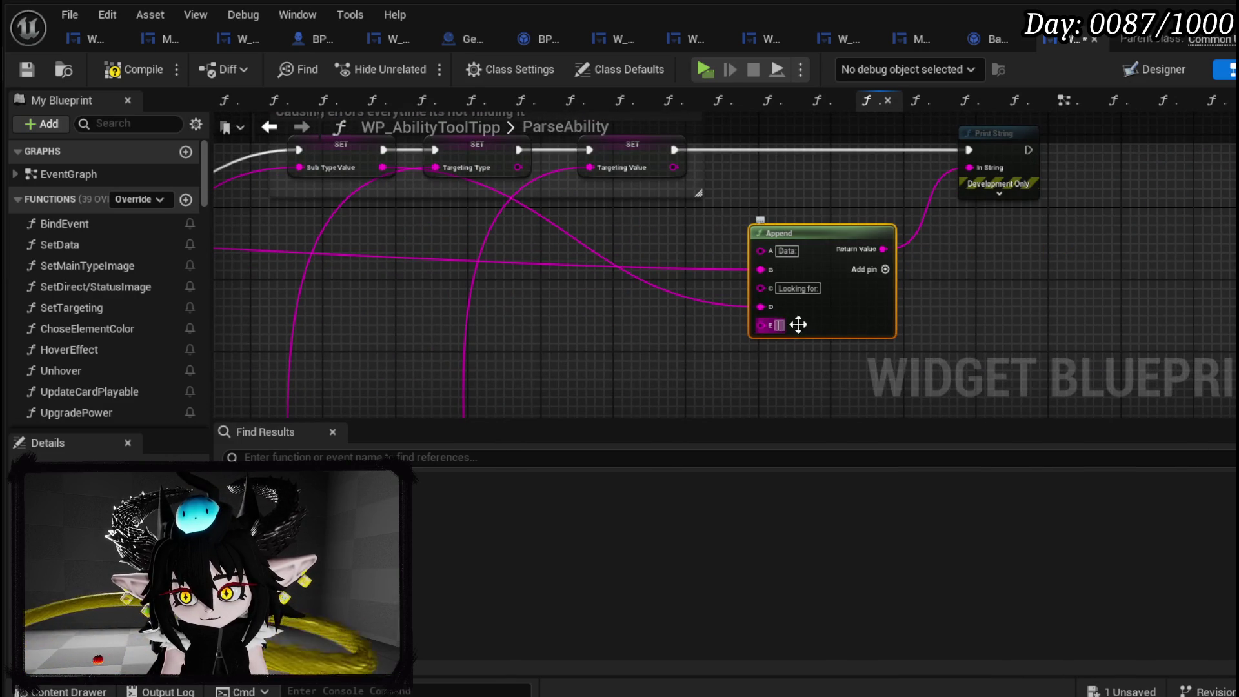
left_click(885, 271)
left_click(884, 271)
left_click(885, 271)
left_click_drag(518, 167, 761, 344)
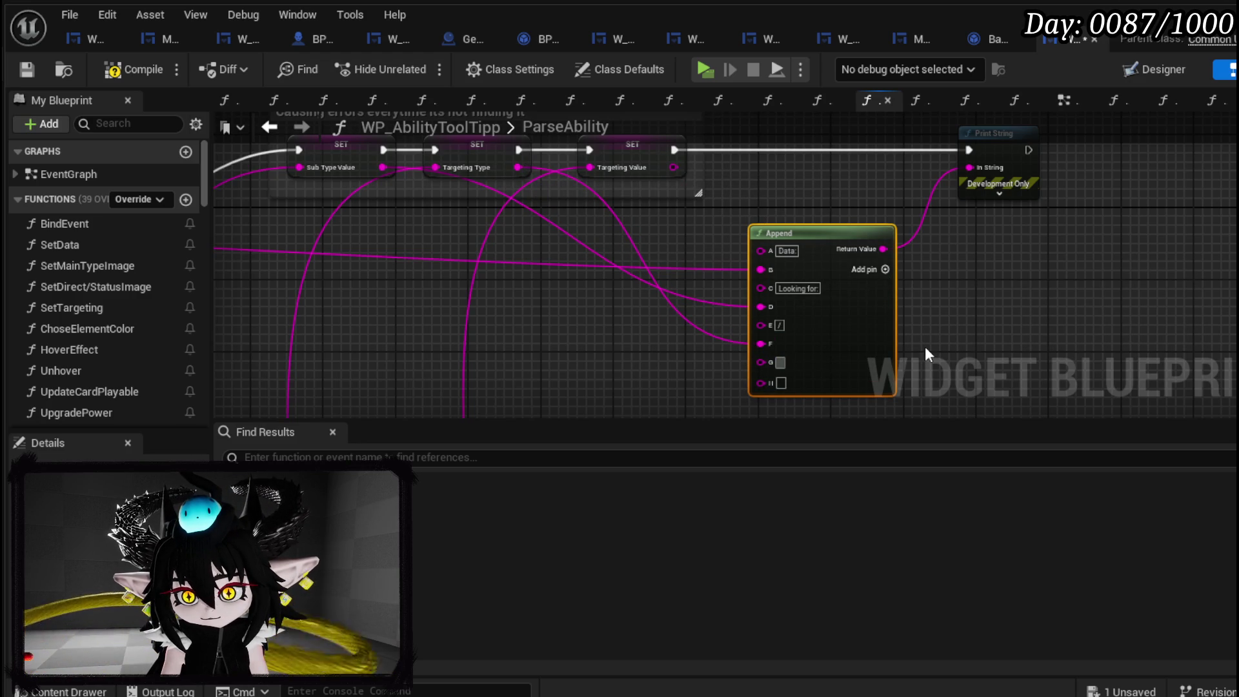
type("/")
mouse_move(674, 167)
left_mouse_down()
mouse_move(768, 392)
mouse_move(761, 383)
left_mouse_up()
scroll(684, 375, "down", 2)
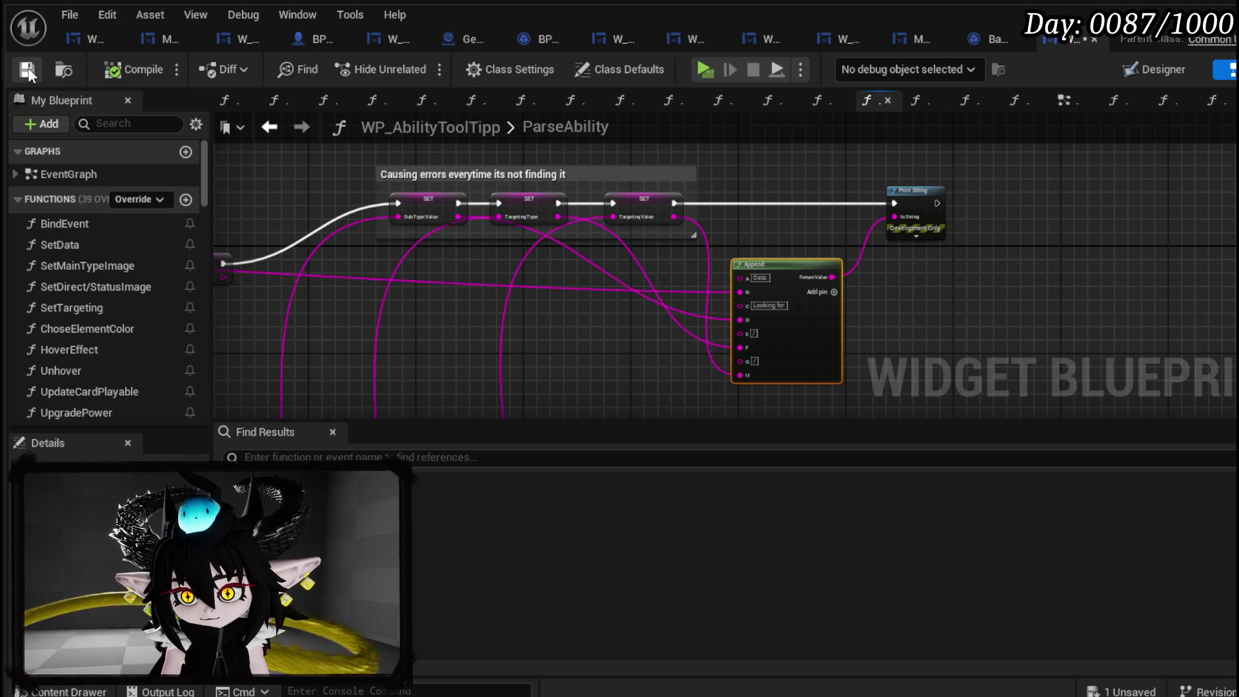
Expand Print String's advanced pins, set Text Color to red, then compile and save.
left_click(889, 235)
left_click(916, 237)
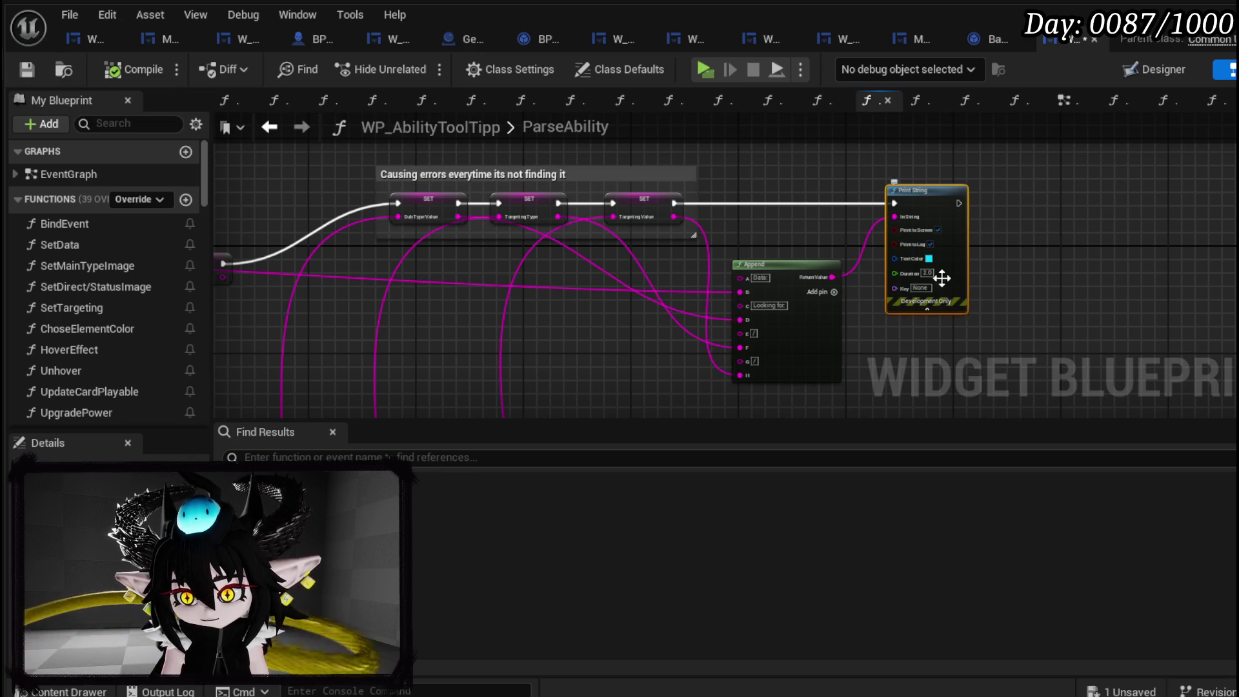
left_click(994, 282)
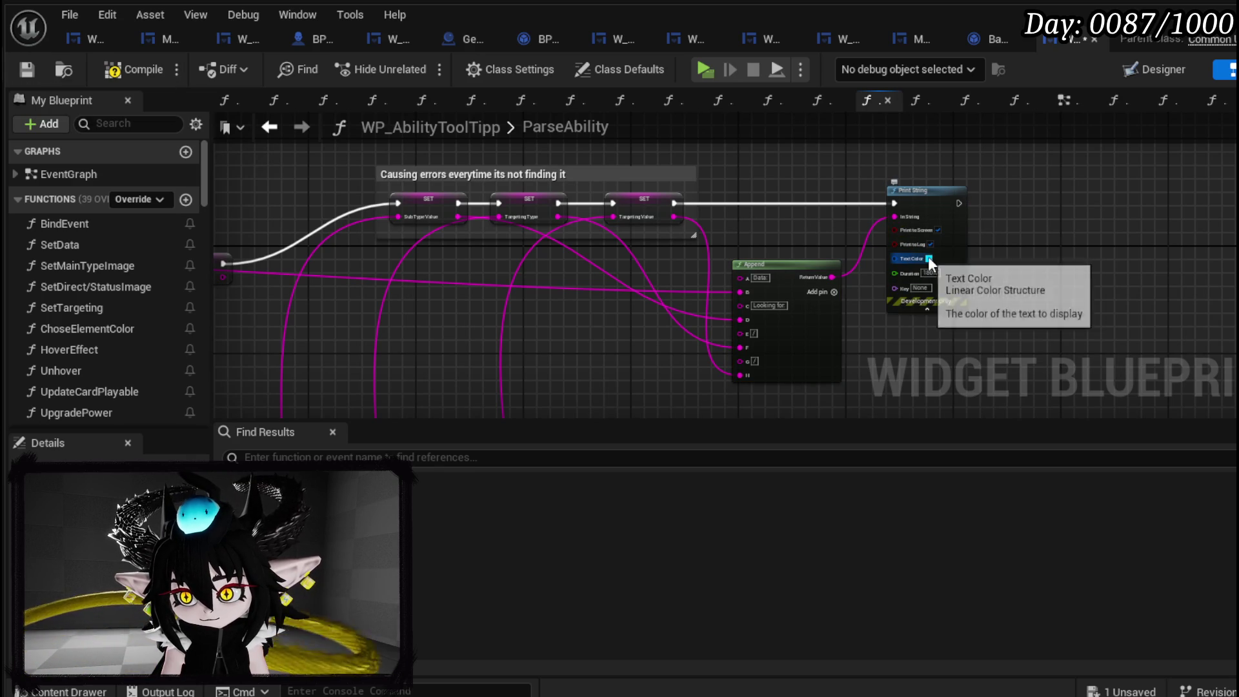
left_click(929, 258)
left_click_drag(1023, 370, 1122, 394)
left_click(1159, 673)
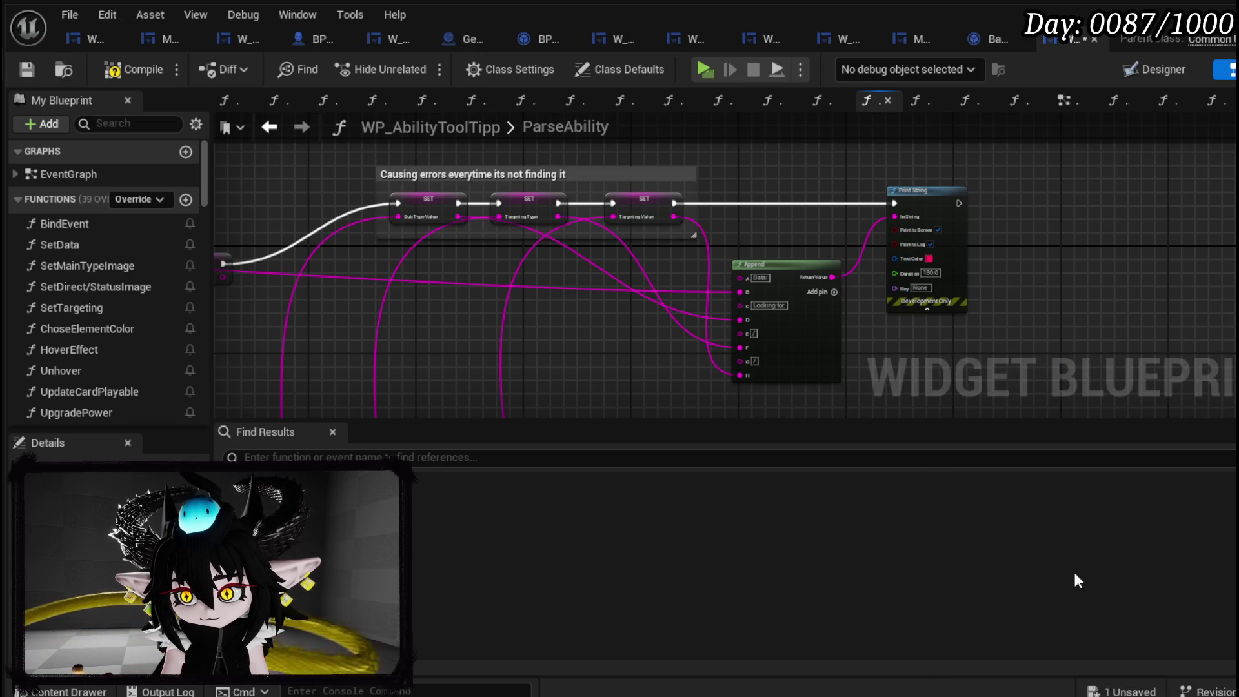
left_click(28, 68)
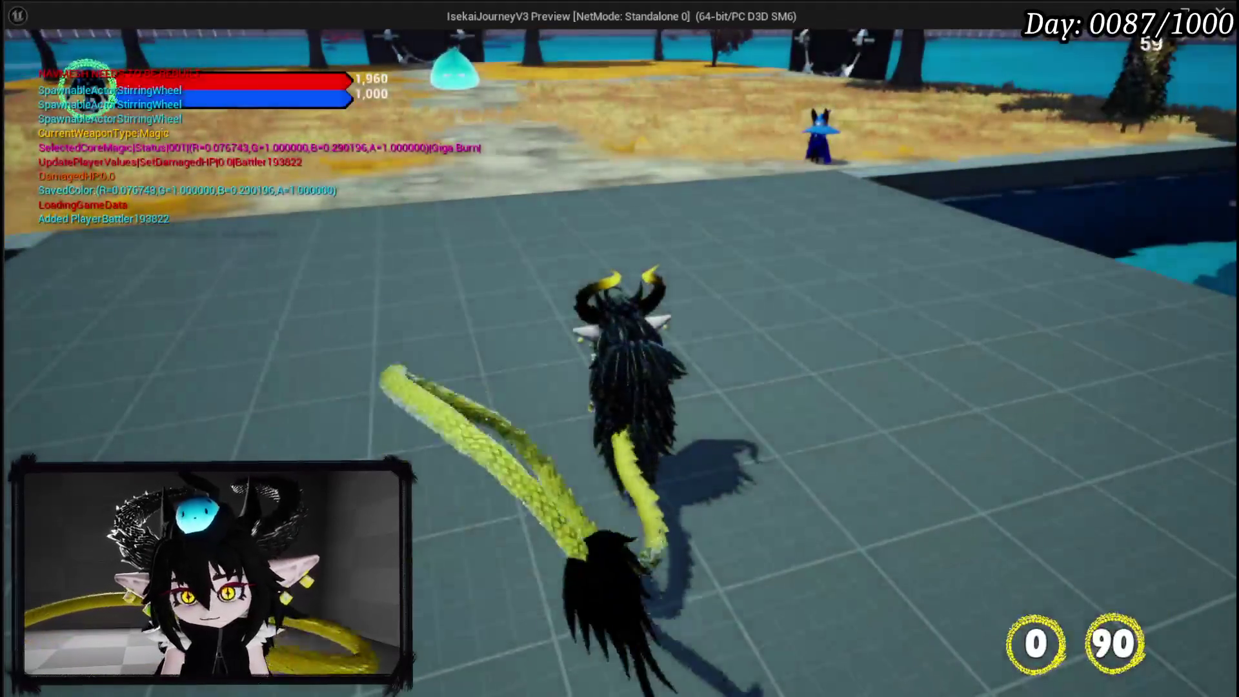
In the running game, open the skill-tree book and scroll the card collection to read the debug lines.
key("Tab")
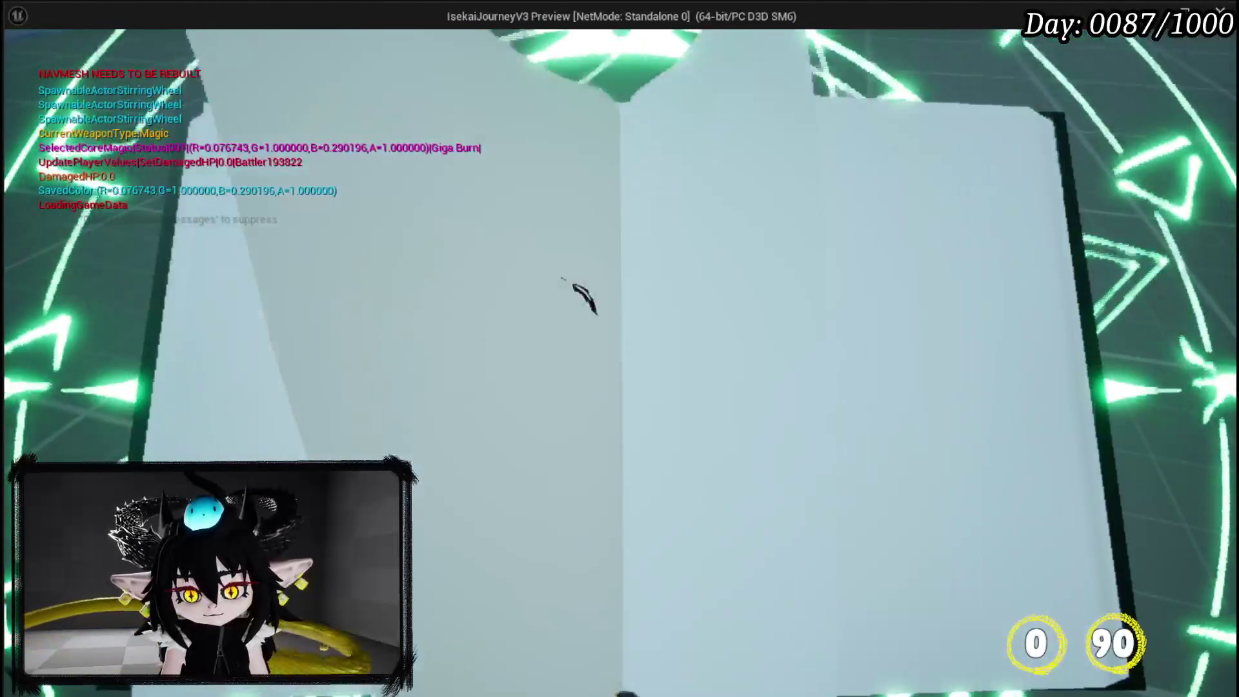
left_click(669, 410)
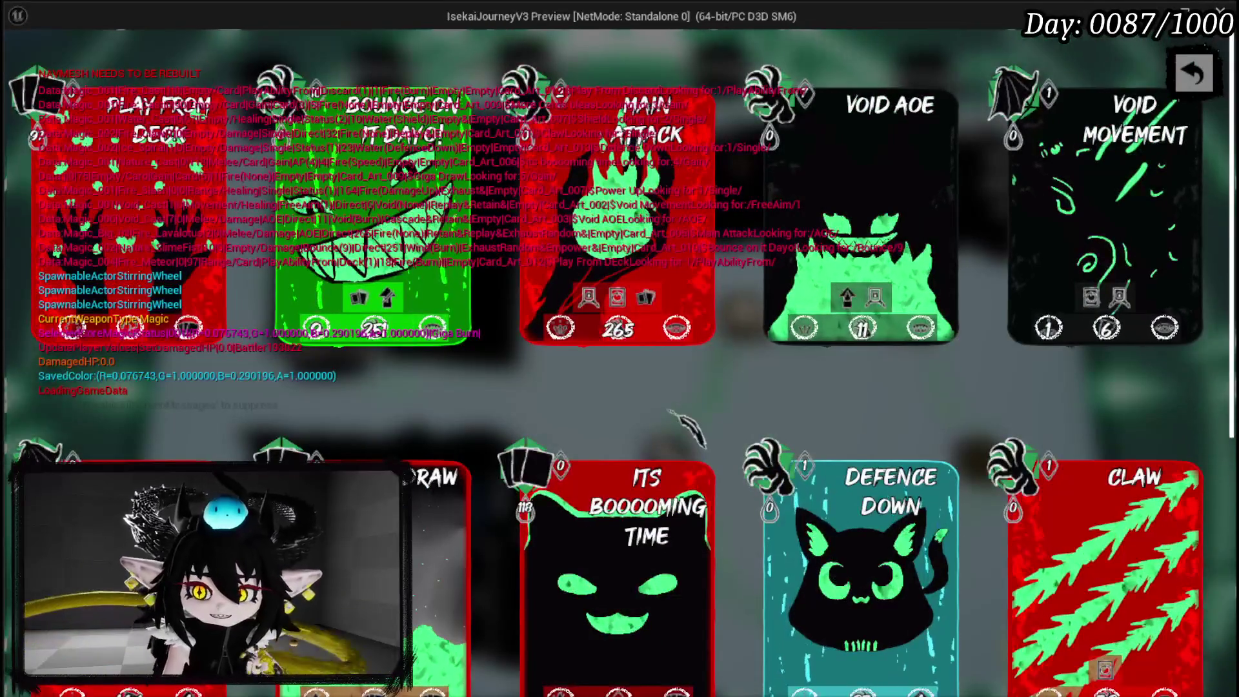
scroll(670, 413, "down", 2)
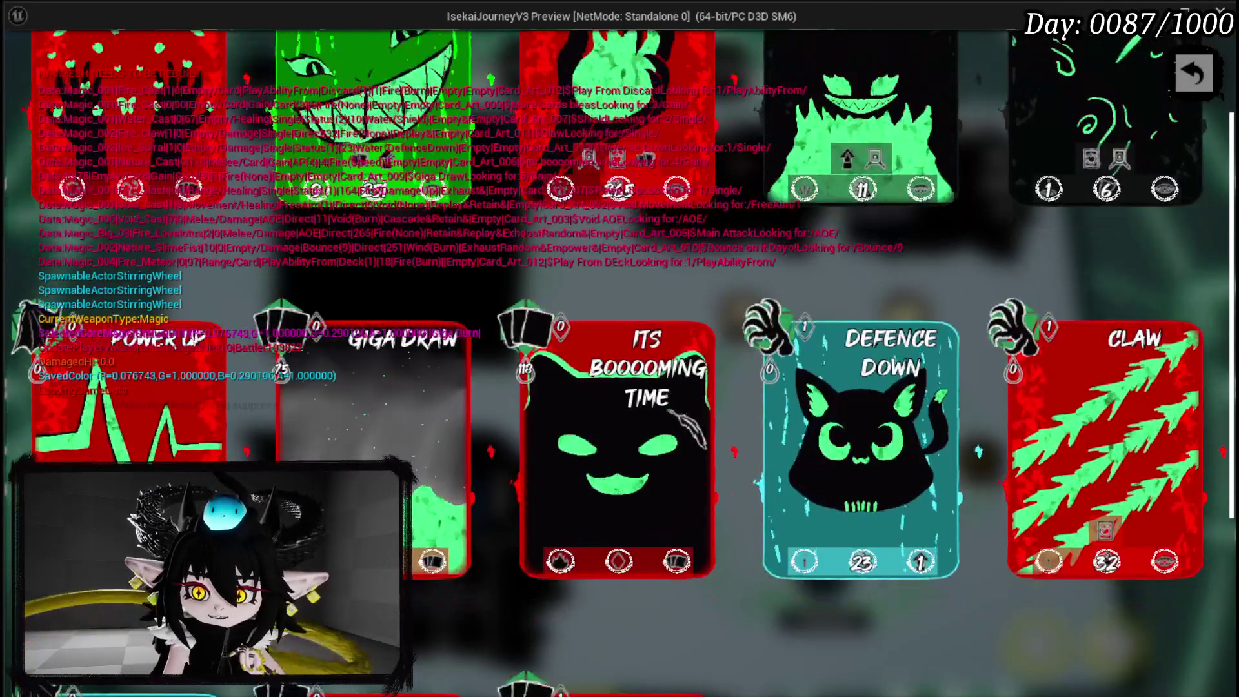
mouse_move(460, 584)
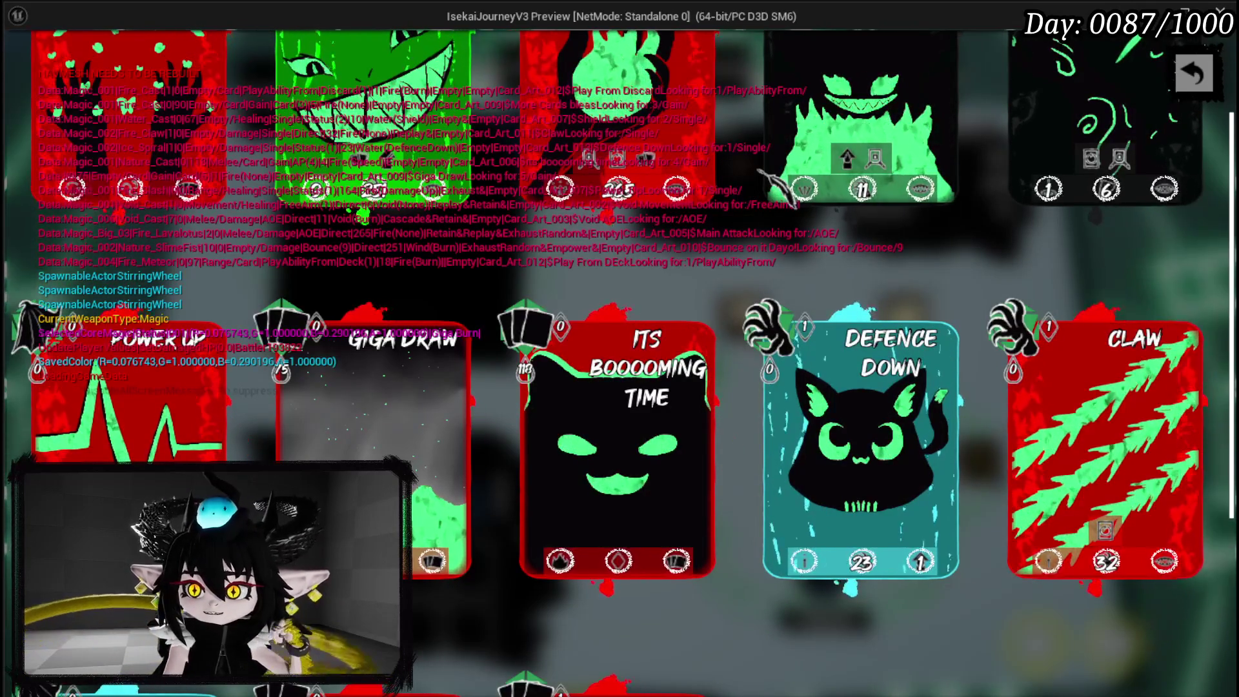
Exit the game preview, save, and adjust the Append input wiring in the ParseAbility graph.
key("Escape")
key("ctrl+s")
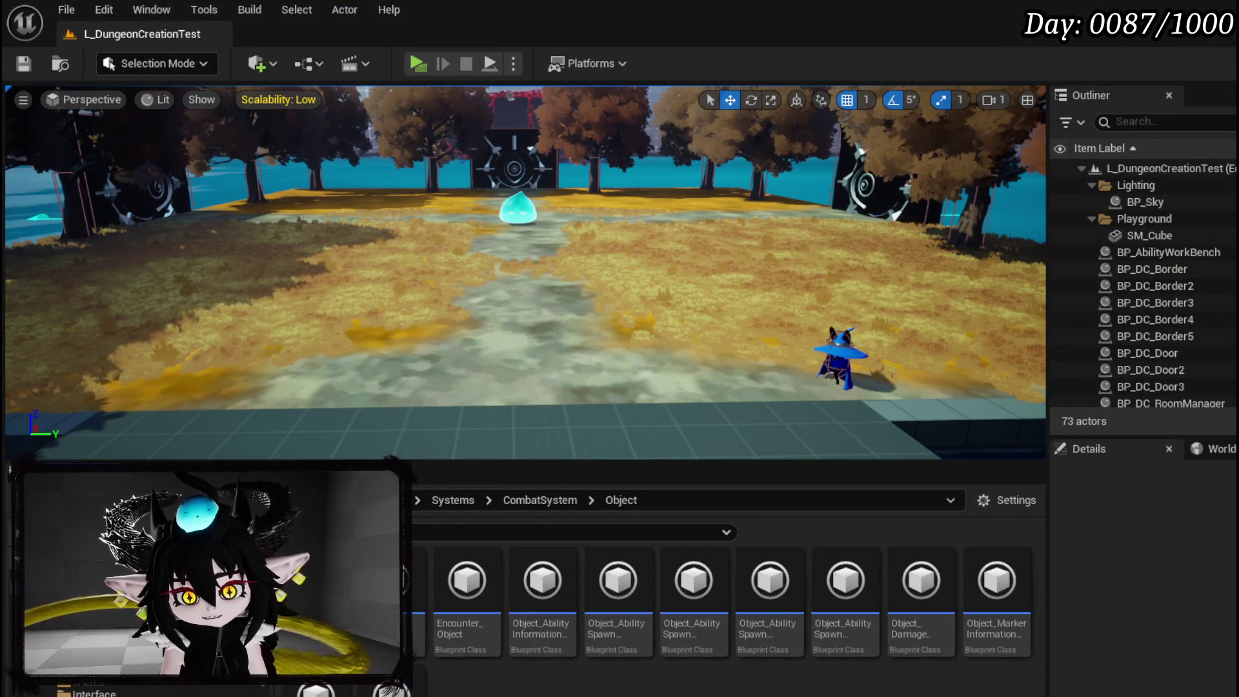
key("alt+Tab")
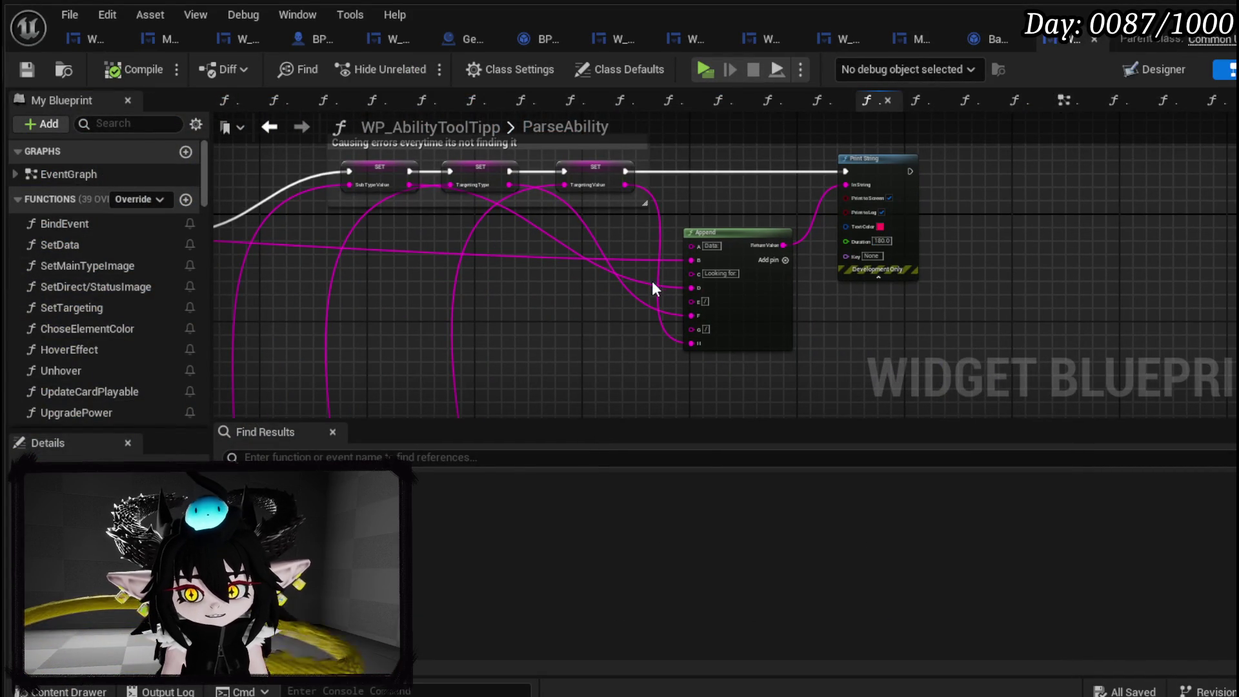
scroll(512, 308, "up", 4)
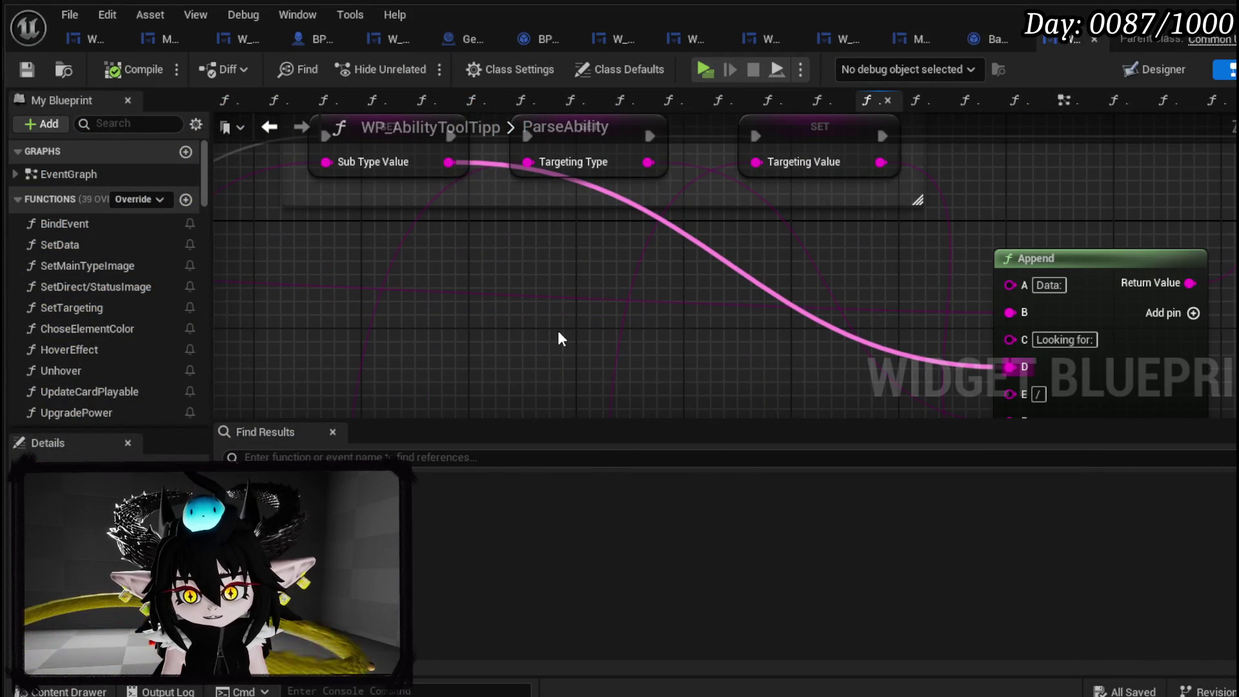
mouse_move(559, 336)
left_mouse_down()
mouse_move(479, 334)
mouse_move(446, 287)
left_mouse_up()
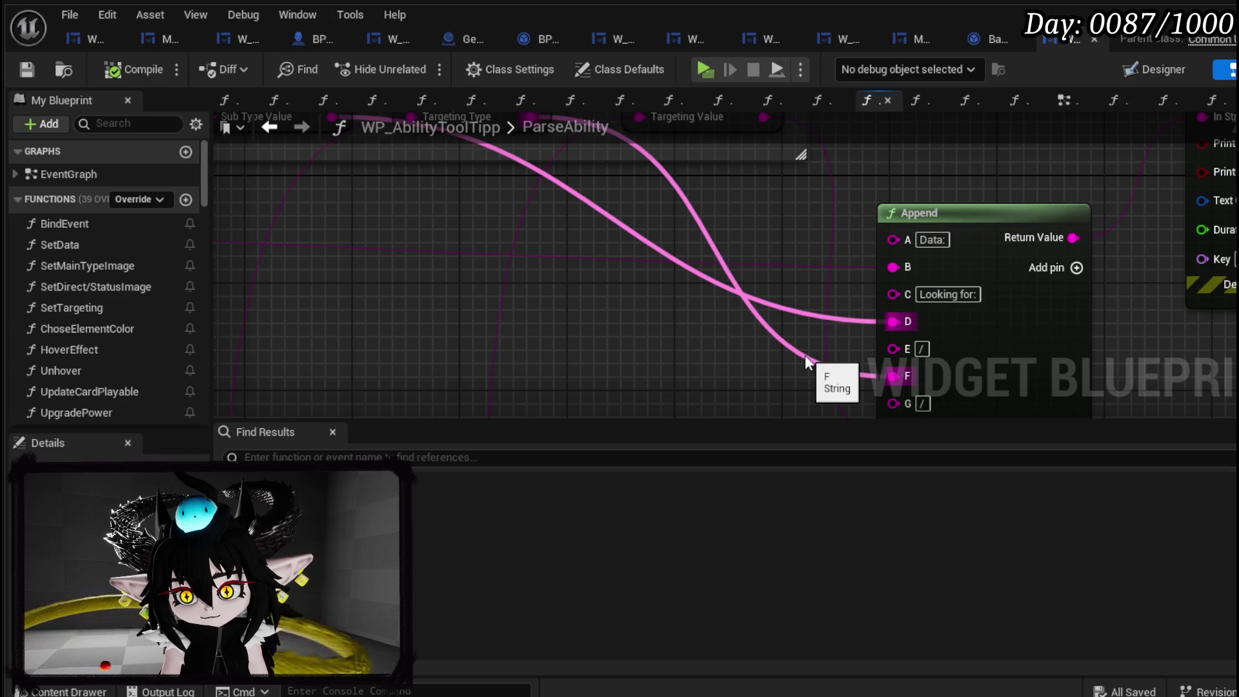
left_click_drag(893, 376, 893, 321)
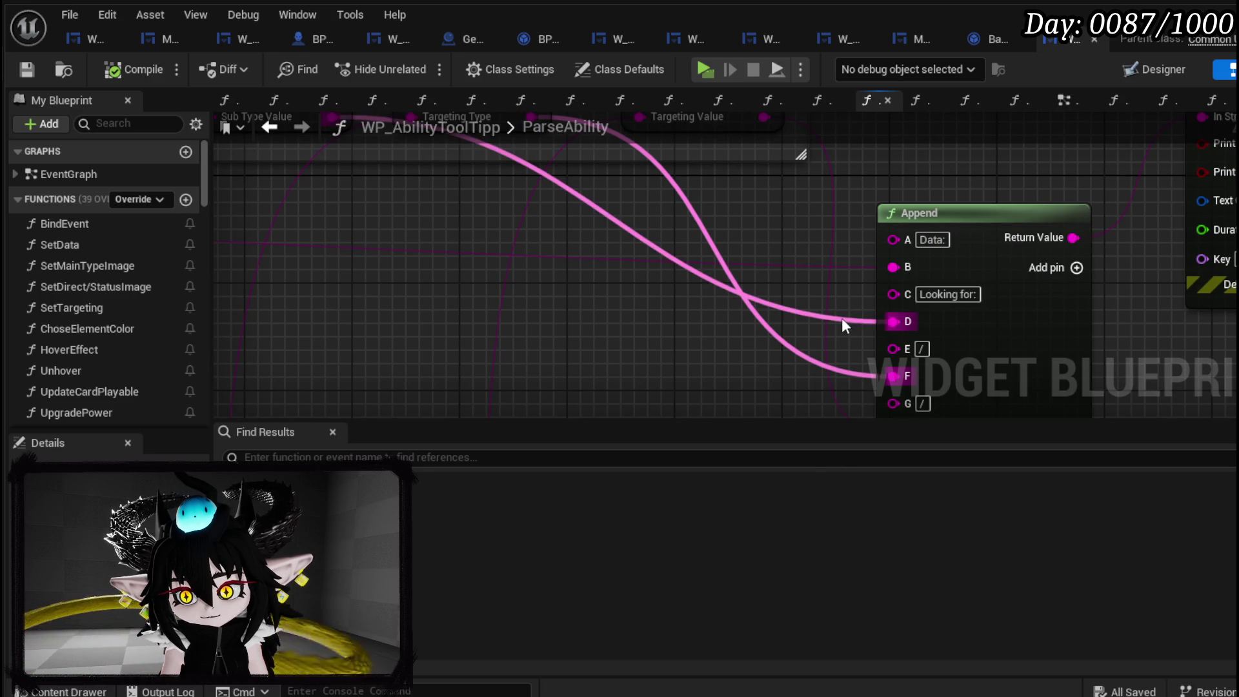
Cut the exec wire from SET Targeting Type to SET Targeting Value, then compile and save.
left_click_drag(719, 199, 683, 258)
left_click_drag(711, 197, 660, 188)
scroll(660, 189, "down", 3)
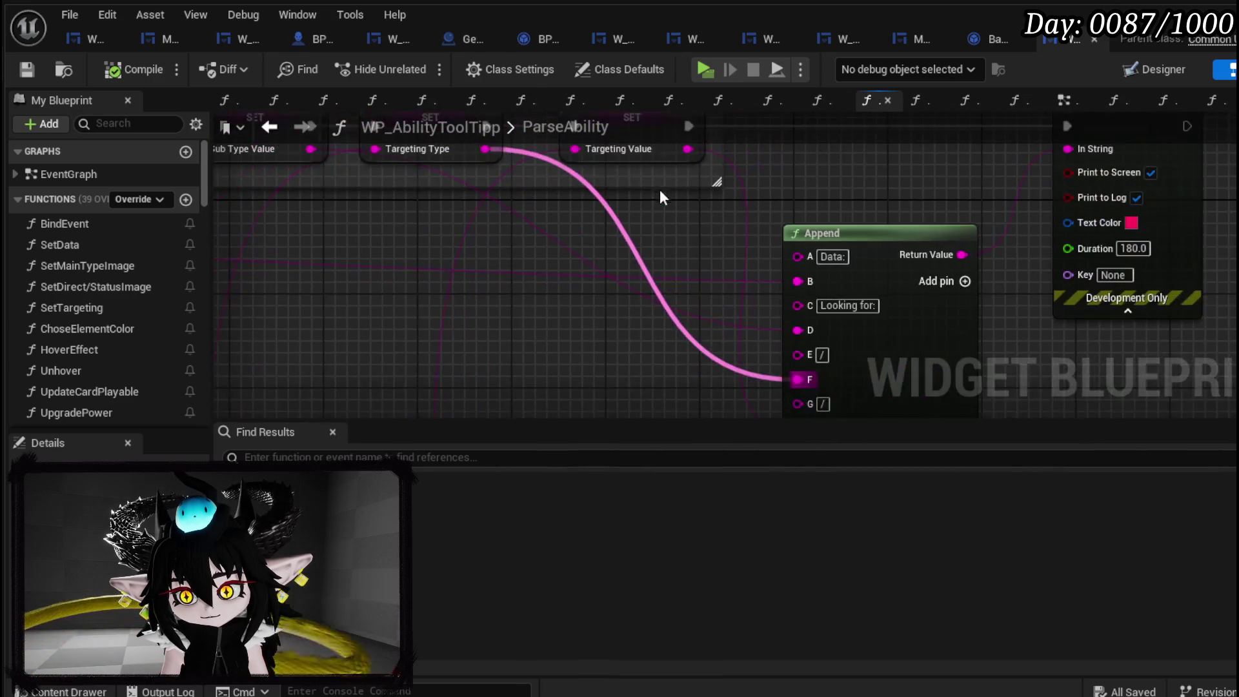
scroll(660, 189, "up", 2)
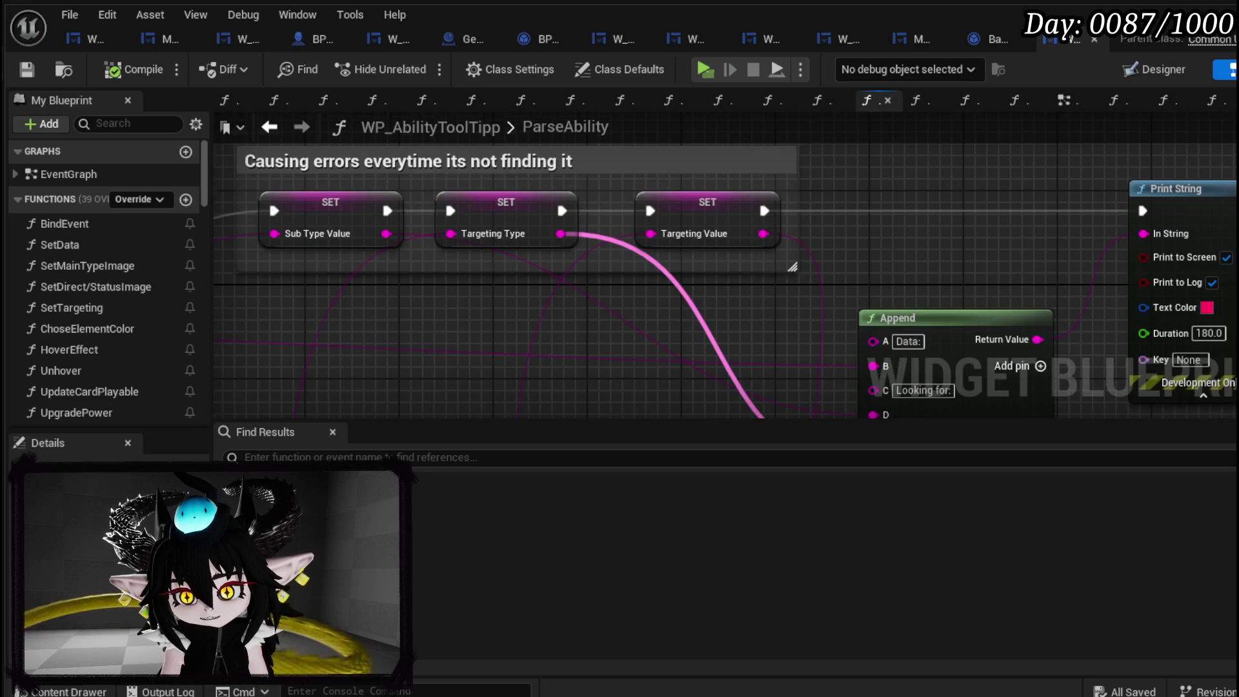
scroll(916, 247, "down", 1)
scroll(814, 232, "up", 1)
mouse_move(641, 211)
left_mouse_down()
mouse_move(556, 224)
mouse_move(600, 224)
left_mouse_up()
left_click(544, 225, "alt")
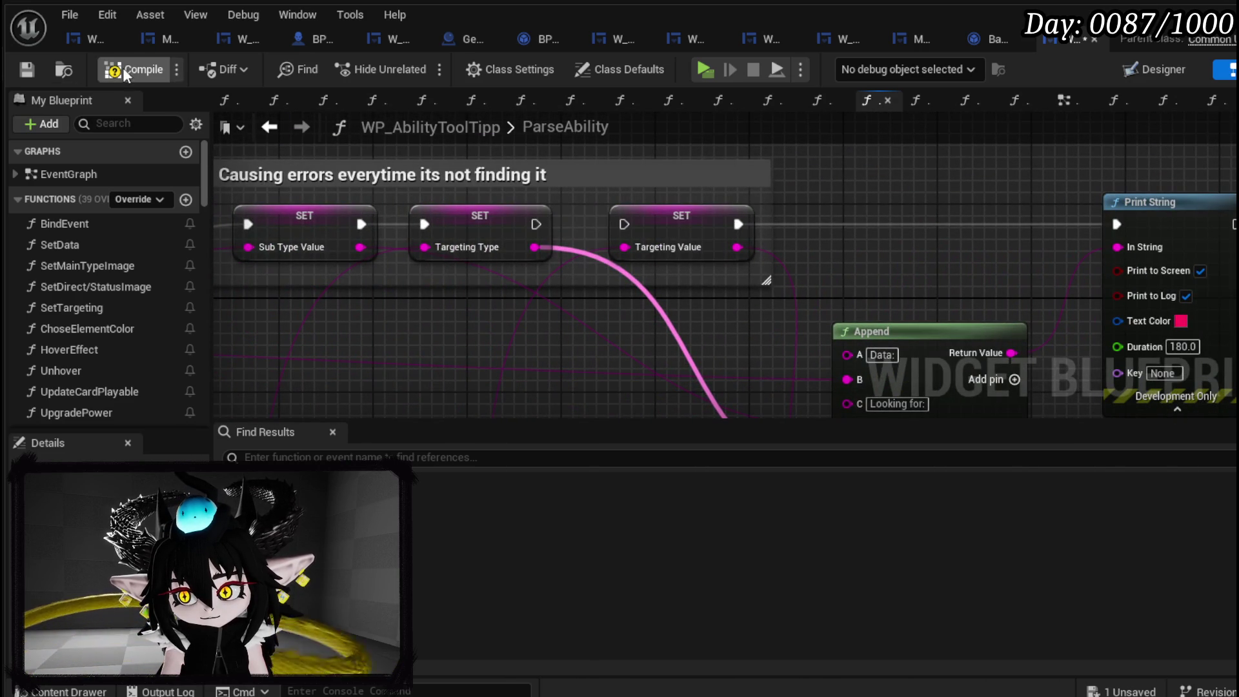
left_click(30, 68)
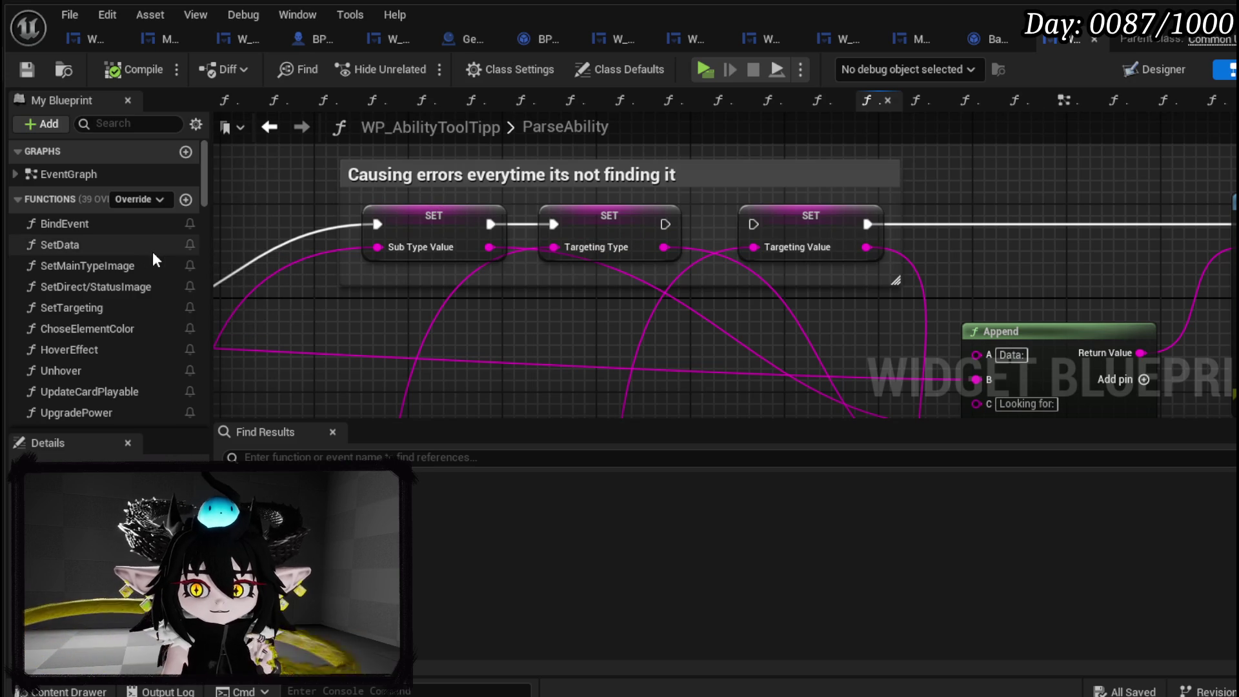
Open the SetData function graph and follow its chain from the Branch to the image setter nodes.
scroll(153, 255, "down", 2)
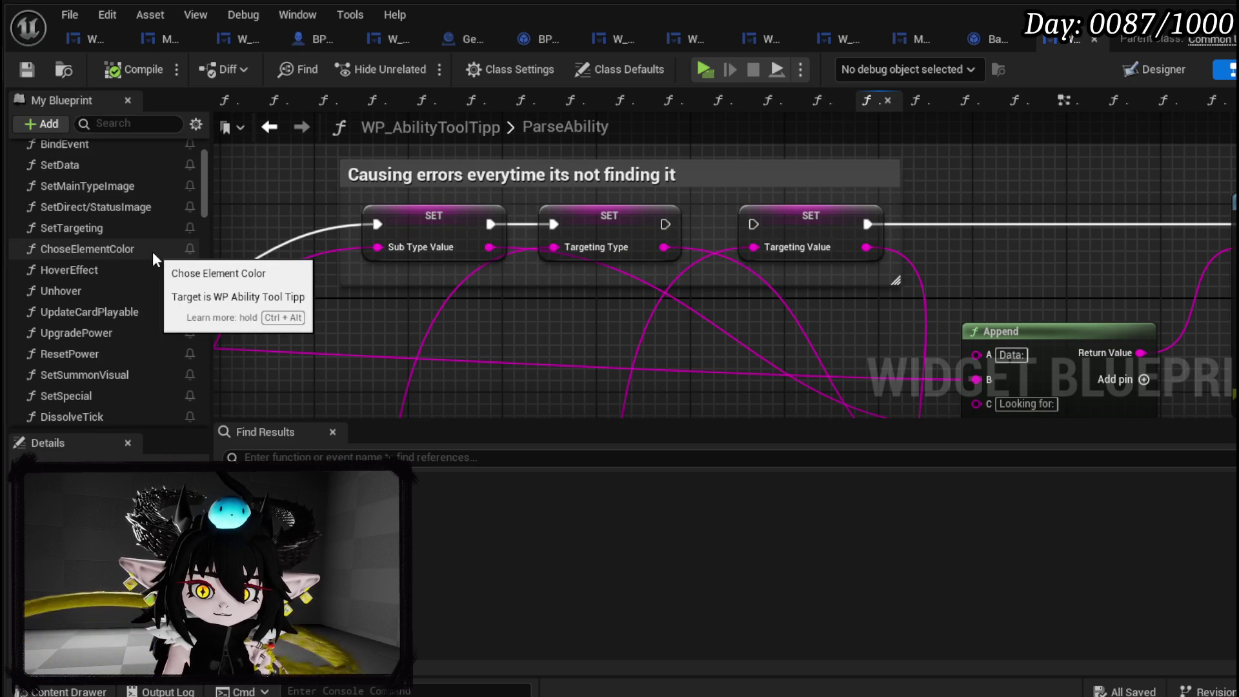
scroll(152, 251, "up", 2)
double_click(72, 219)
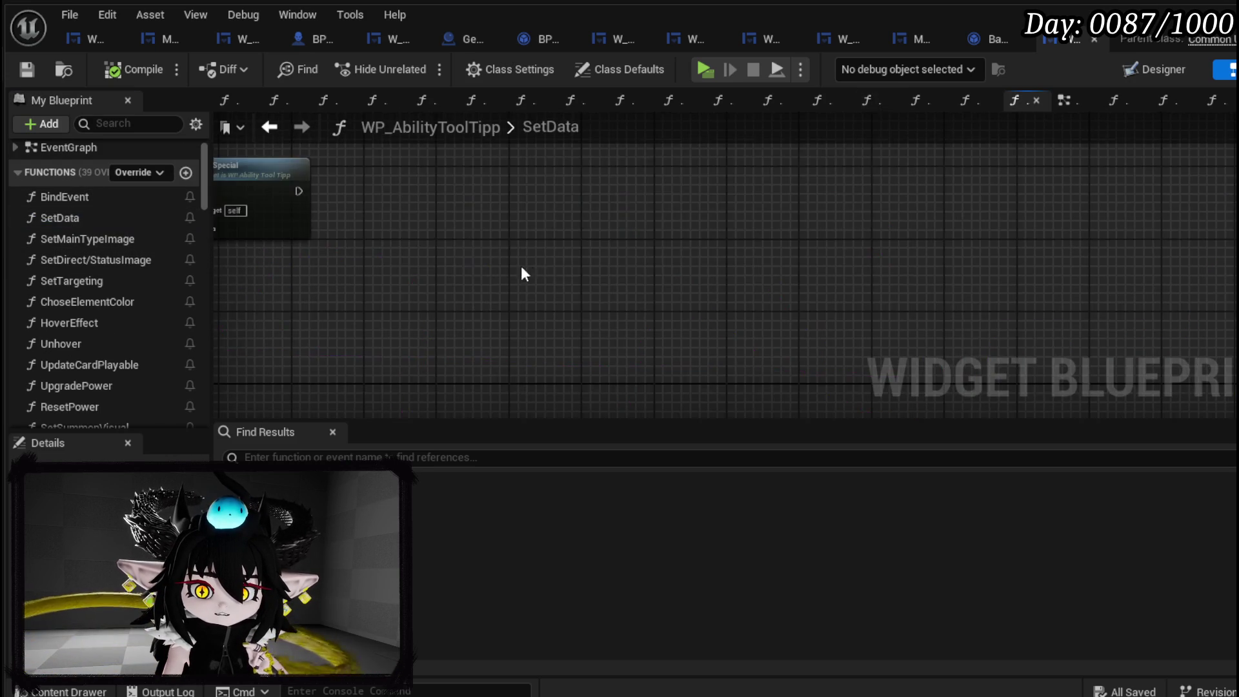
scroll(520, 281, "up", 10)
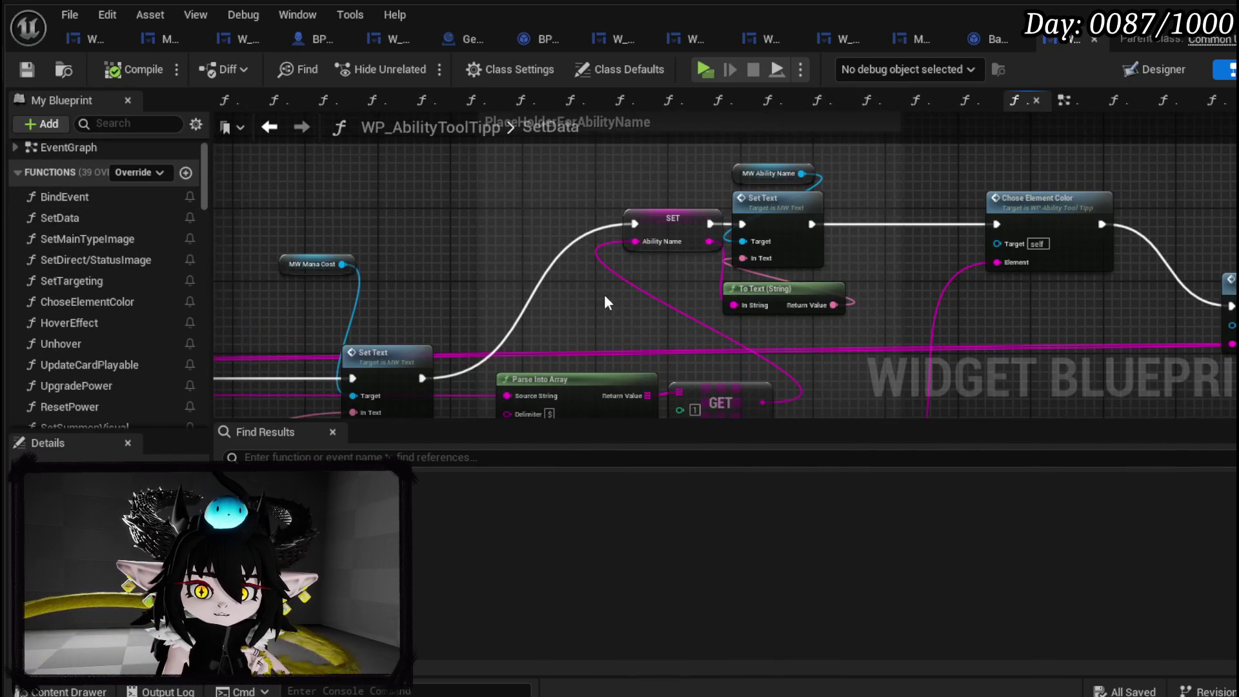
scroll(572, 322, "down", 4)
scroll(659, 279, "up", 5)
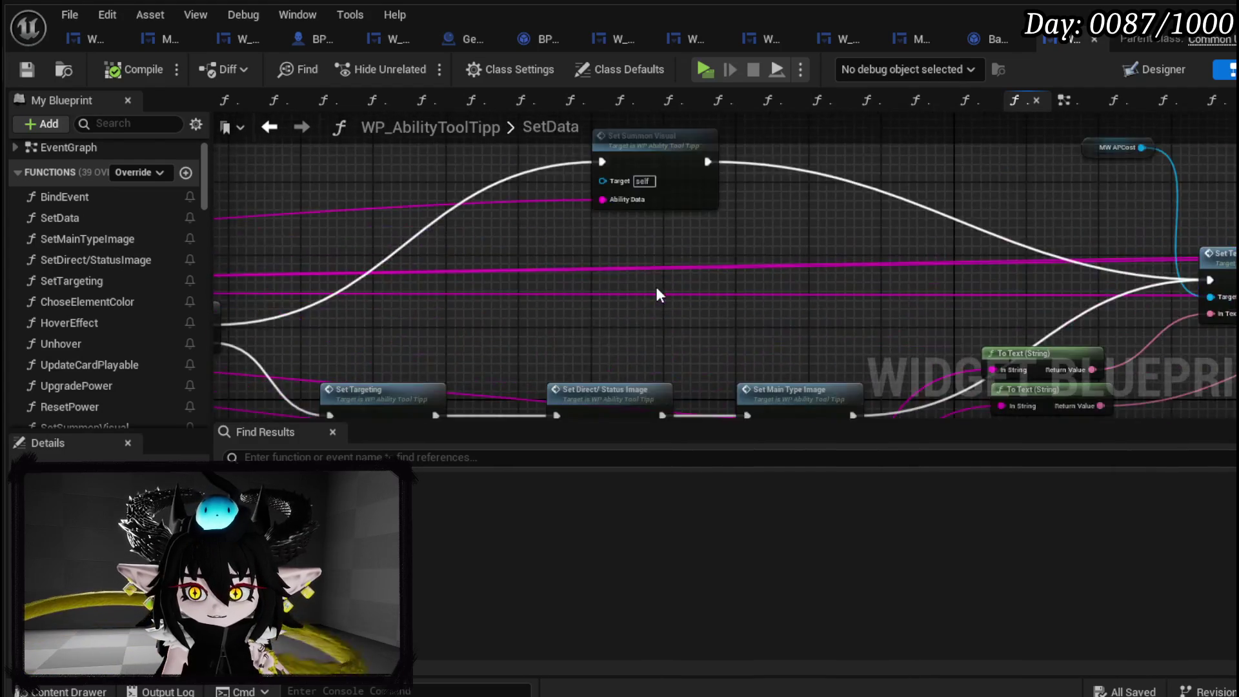
scroll(503, 267, "down", 5)
scroll(517, 247, "up", 3)
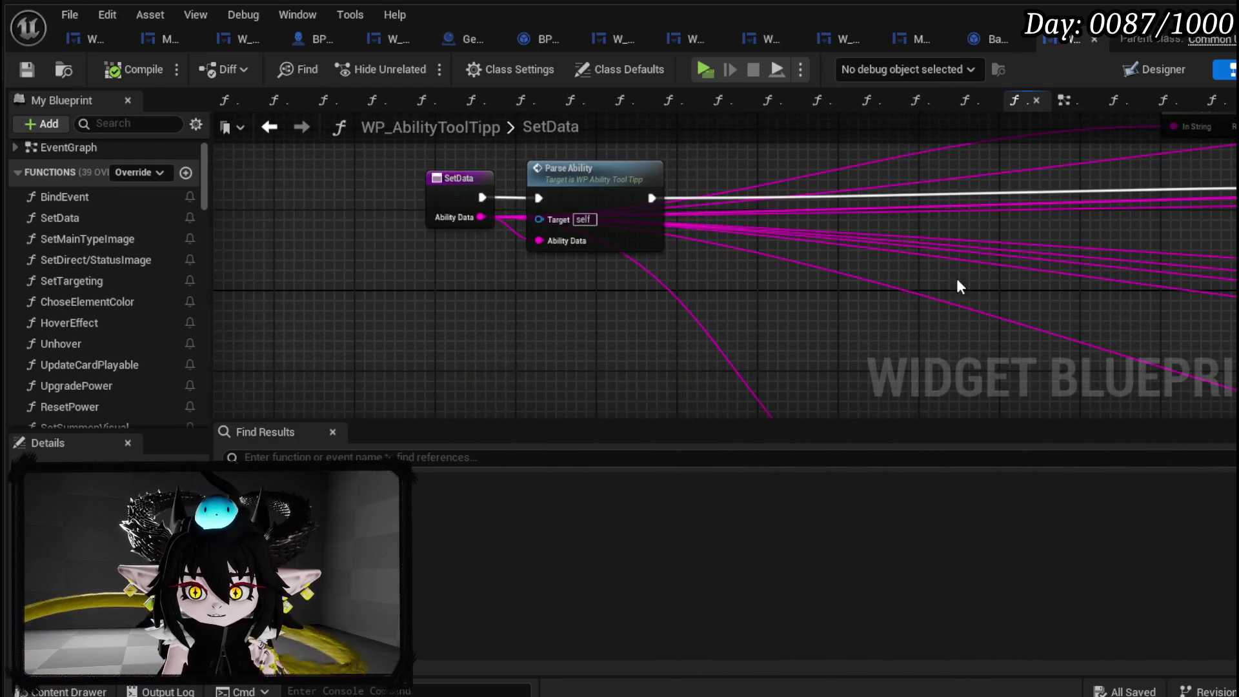
scroll(896, 279, "up", 4)
scroll(439, 232, "down", 3)
scroll(494, 286, "up", 2)
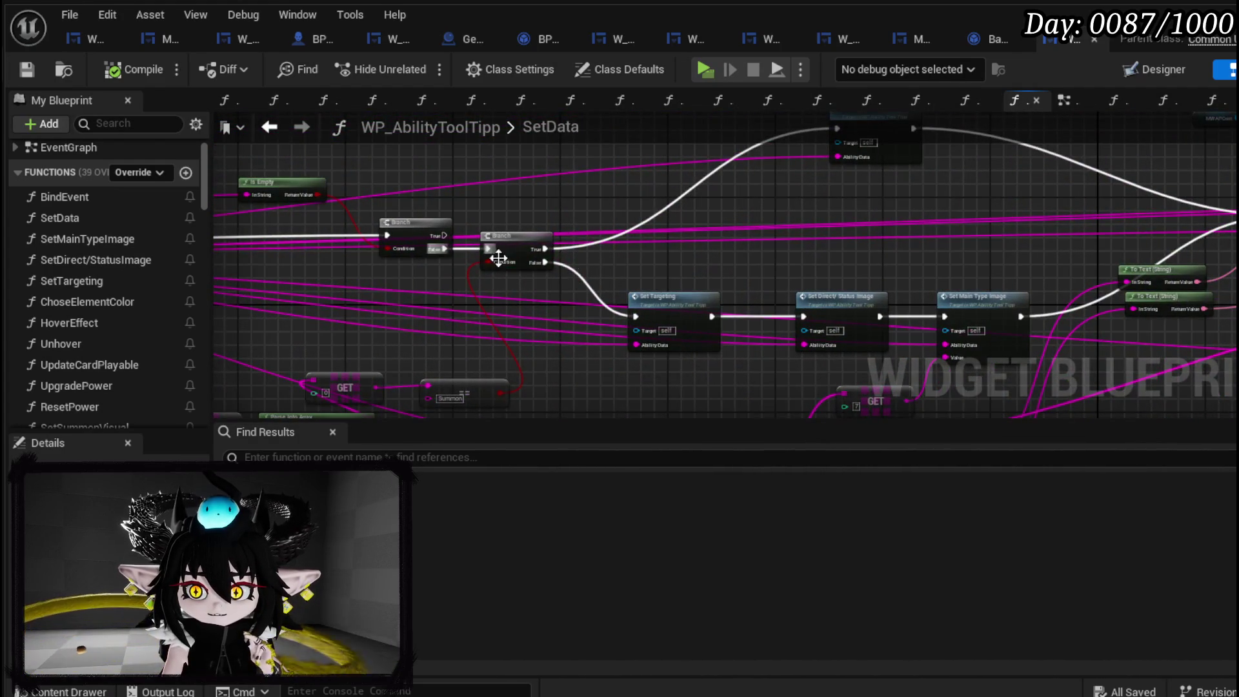
left_click_drag(460, 258, 309, 257)
scroll(661, 258, "up", 2)
mouse_move(714, 259)
left_mouse_down()
mouse_move(558, 371)
mouse_move(276, 346)
left_mouse_up()
left_click_drag(598, 280, 736, 214)
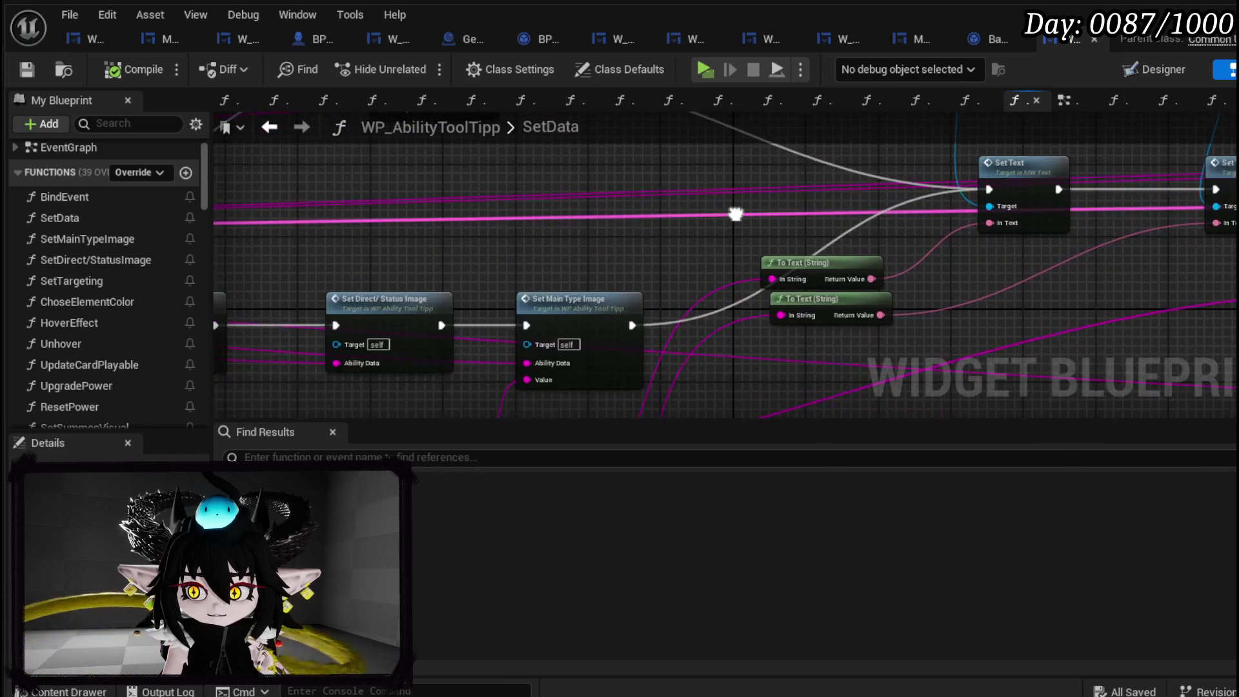
Open the Set Main Type Image function graph.
double_click(591, 315)
left_click_drag(540, 298, 700, 416)
scroll(557, 286, "up", 5)
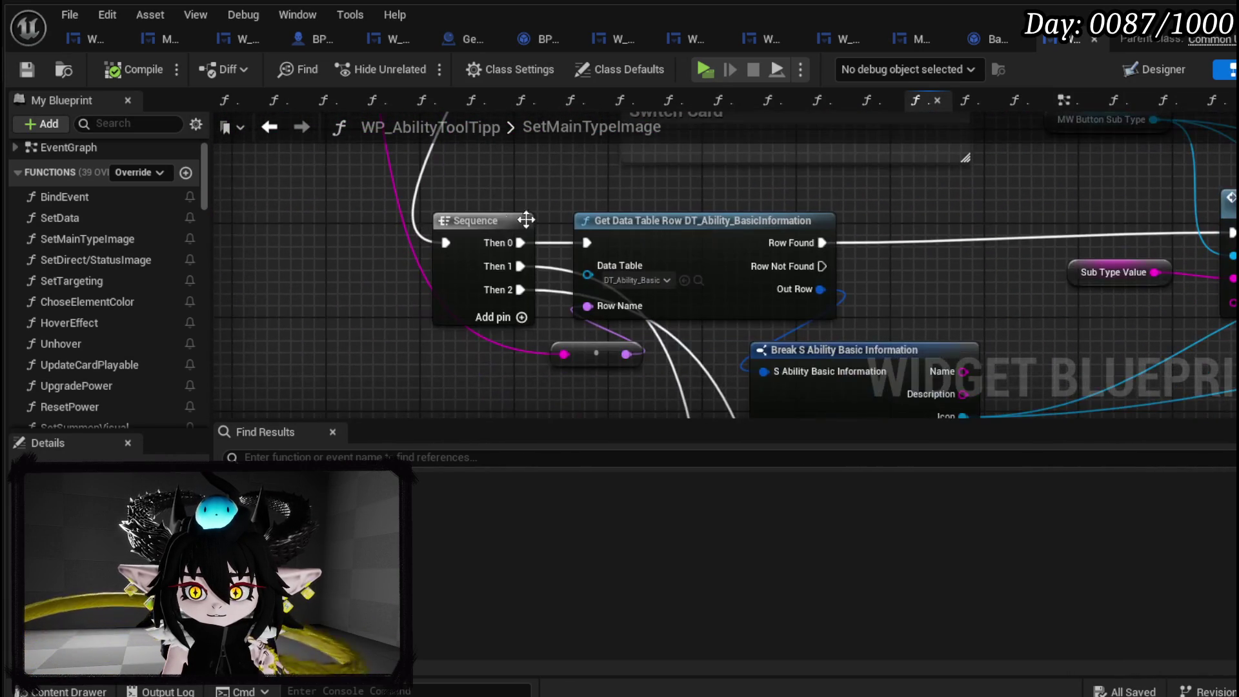
Rearrange the Get Data Table Row and Break S Ability Basic Information nodes in SetMainTypeImage.
mouse_move(802, 213)
left_mouse_down()
mouse_move(560, 158)
mouse_move(290, 223)
left_mouse_up()
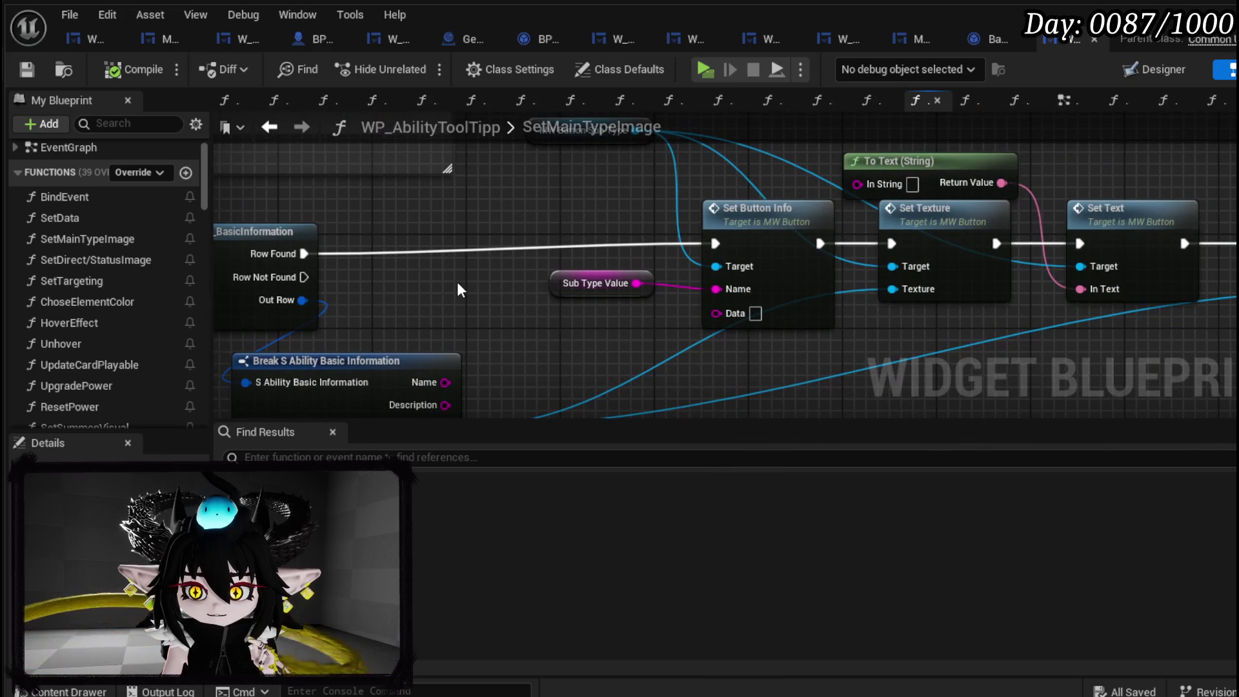
mouse_move(459, 289)
left_mouse_down()
mouse_move(446, 335)
mouse_move(382, 318)
left_mouse_up()
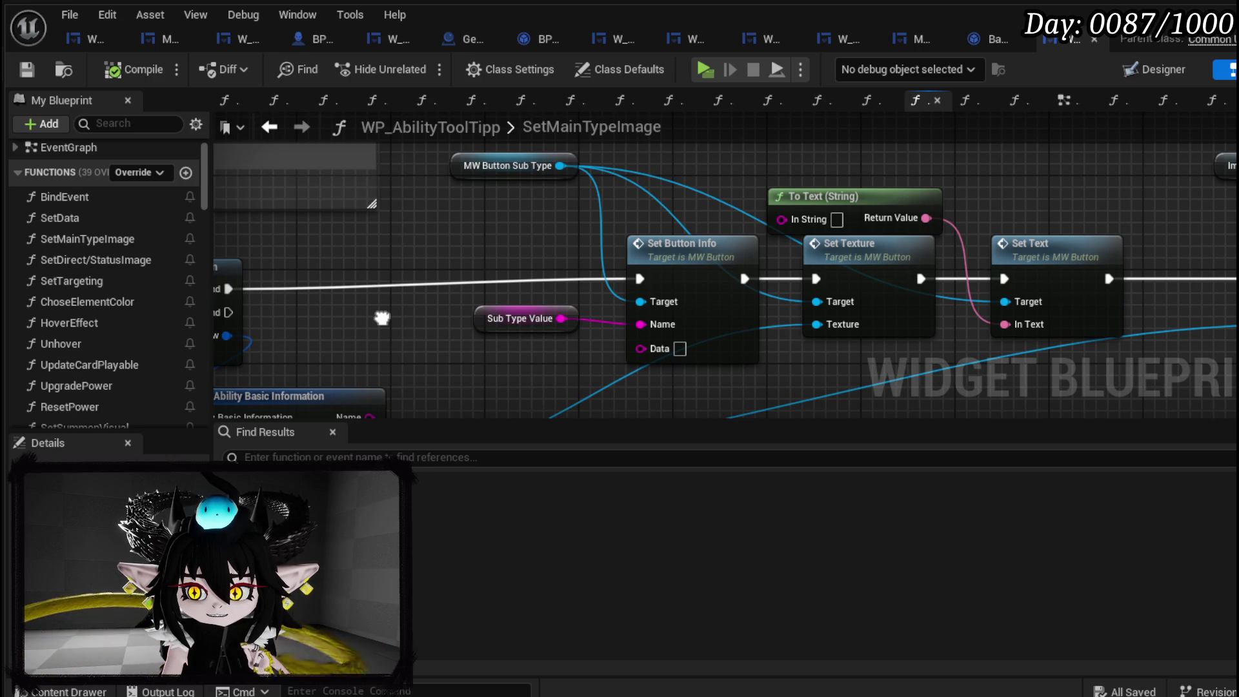
scroll(479, 329, "down", 2)
mouse_move(361, 307)
left_mouse_down()
mouse_move(544, 146)
mouse_move(567, 221)
mouse_move(746, 284)
mouse_move(804, 287)
left_mouse_up()
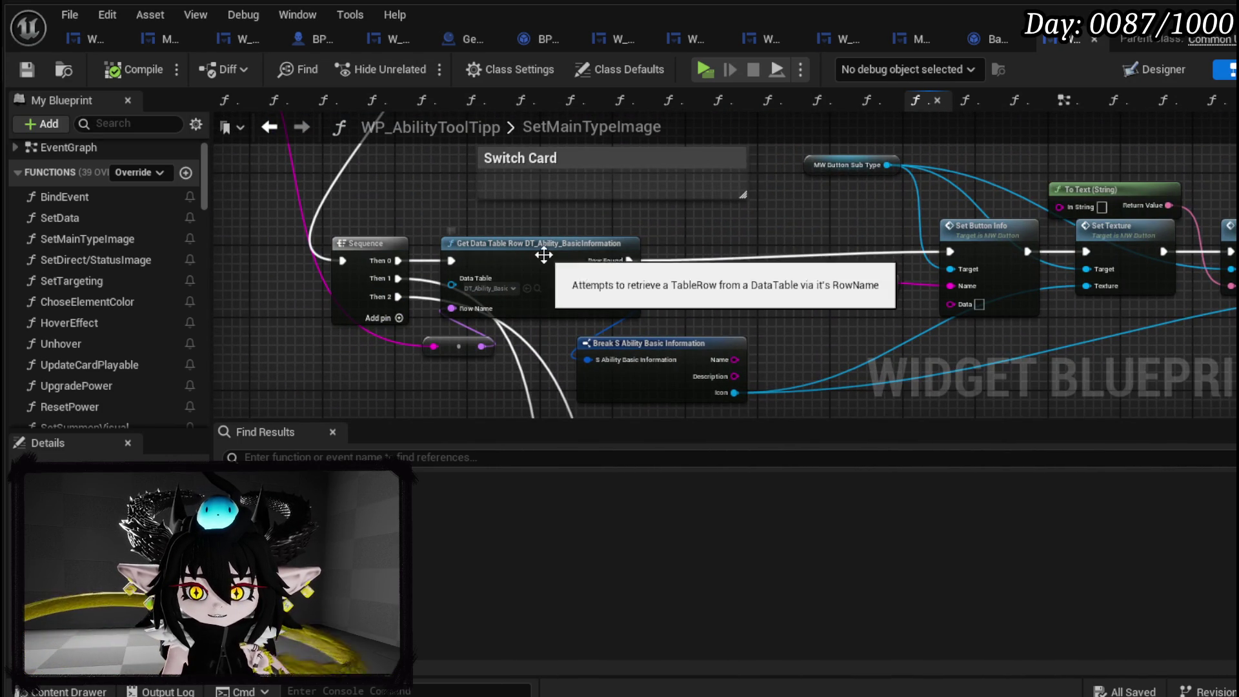
left_click_drag(541, 262, 631, 253)
left_click_drag(670, 344, 706, 334)
Wire Sub Type Value into the MW Button Sub Type To Text (String) node, then compile and save.
mouse_move(806, 311)
left_mouse_down()
mouse_move(865, 276)
mouse_move(819, 188)
left_mouse_up()
scroll(761, 257, "down", 3)
mouse_move(760, 256)
left_mouse_down()
mouse_move(734, 284)
mouse_move(629, 206)
mouse_move(540, 215)
left_mouse_up()
scroll(726, 214, "up", 3)
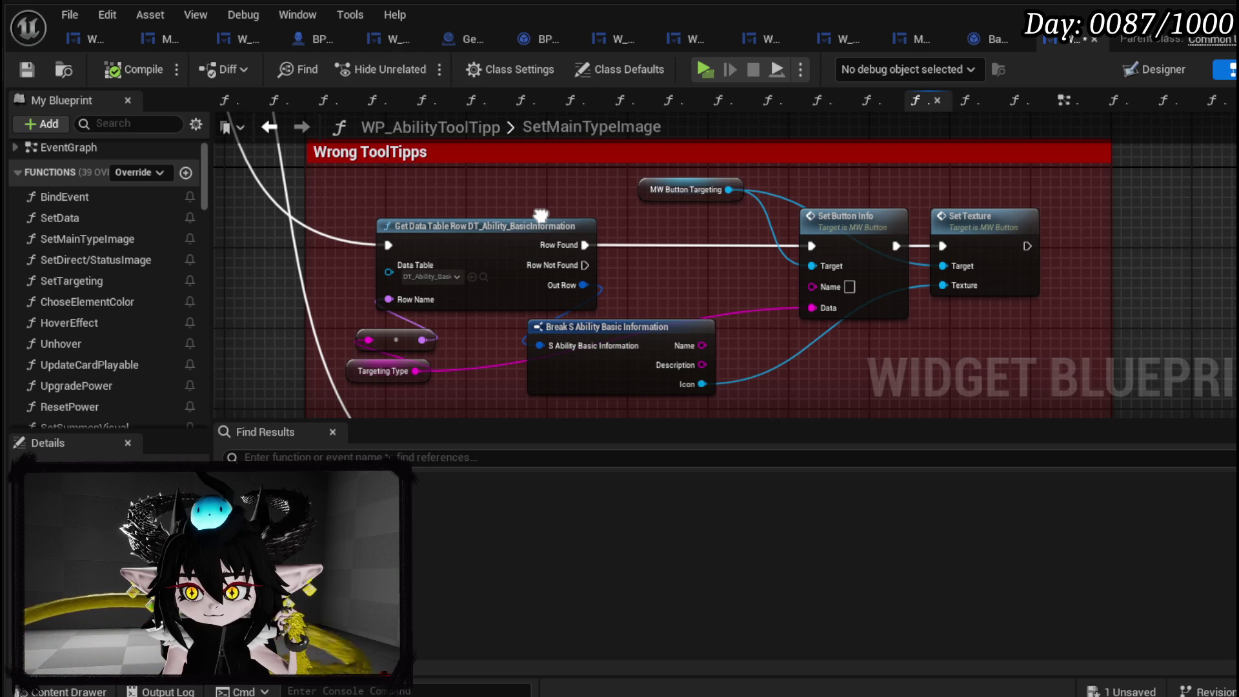
mouse_move(541, 215)
left_mouse_down()
mouse_move(583, 194)
mouse_move(555, 174)
mouse_move(519, 188)
left_mouse_up()
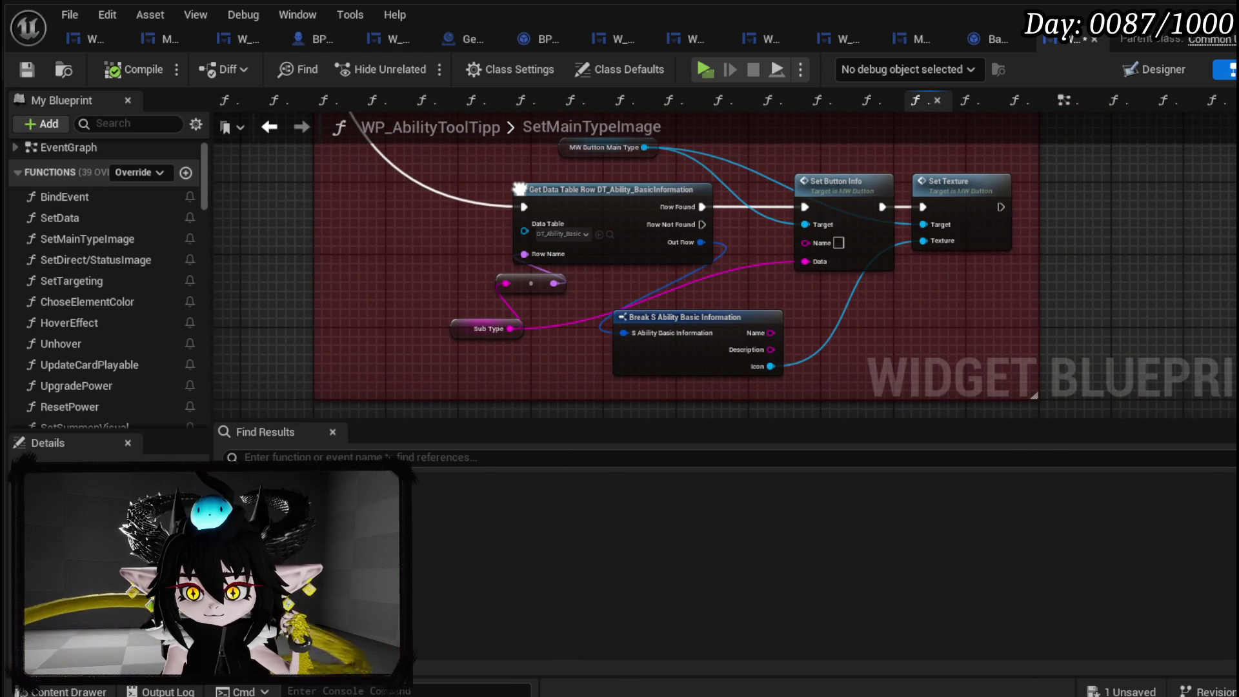
left_click_drag(519, 189, 504, 298)
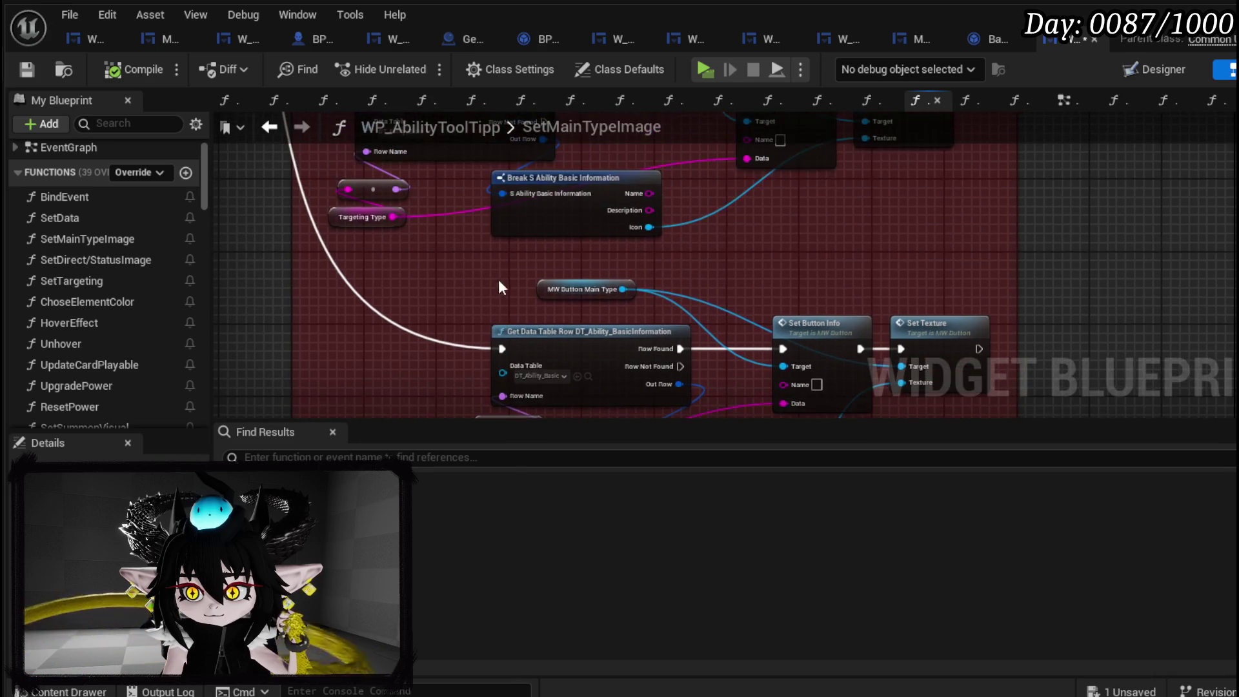
mouse_move(604, 155)
left_mouse_down()
mouse_move(592, 235)
mouse_move(602, 349)
mouse_move(599, 335)
mouse_move(570, 350)
left_mouse_up()
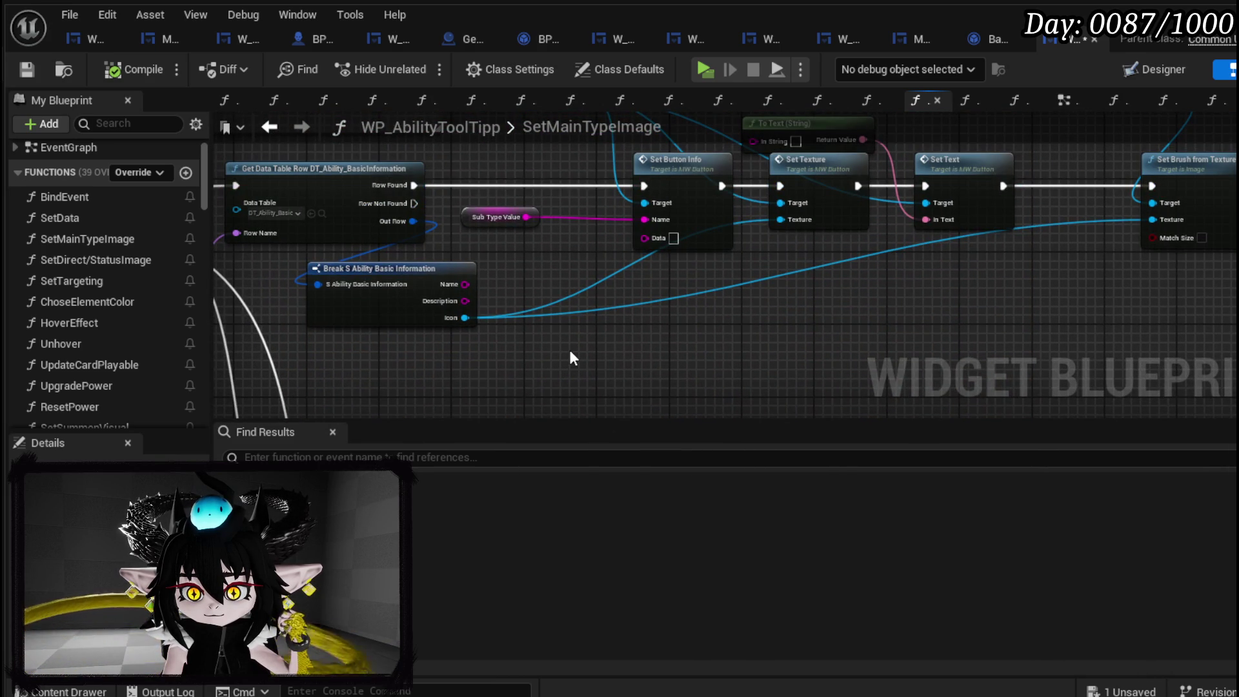
left_click_drag(589, 304, 545, 336)
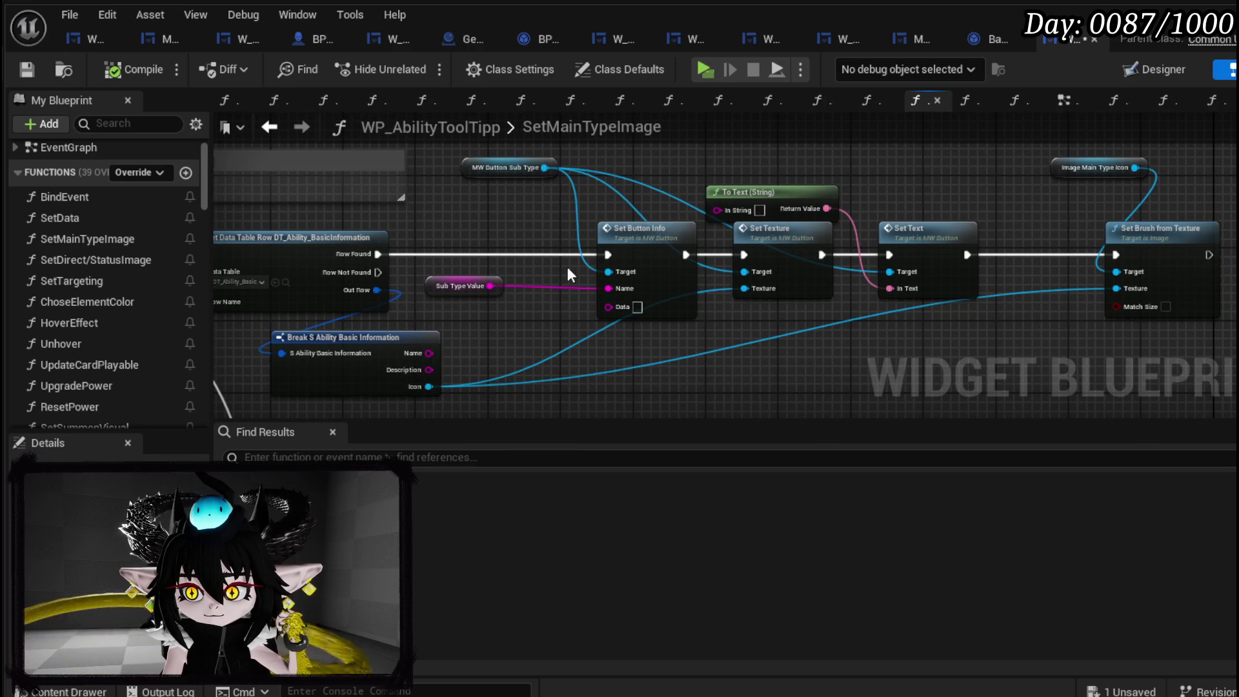
mouse_move(491, 286)
left_mouse_down()
mouse_move(719, 209)
mouse_move(714, 187)
left_mouse_up()
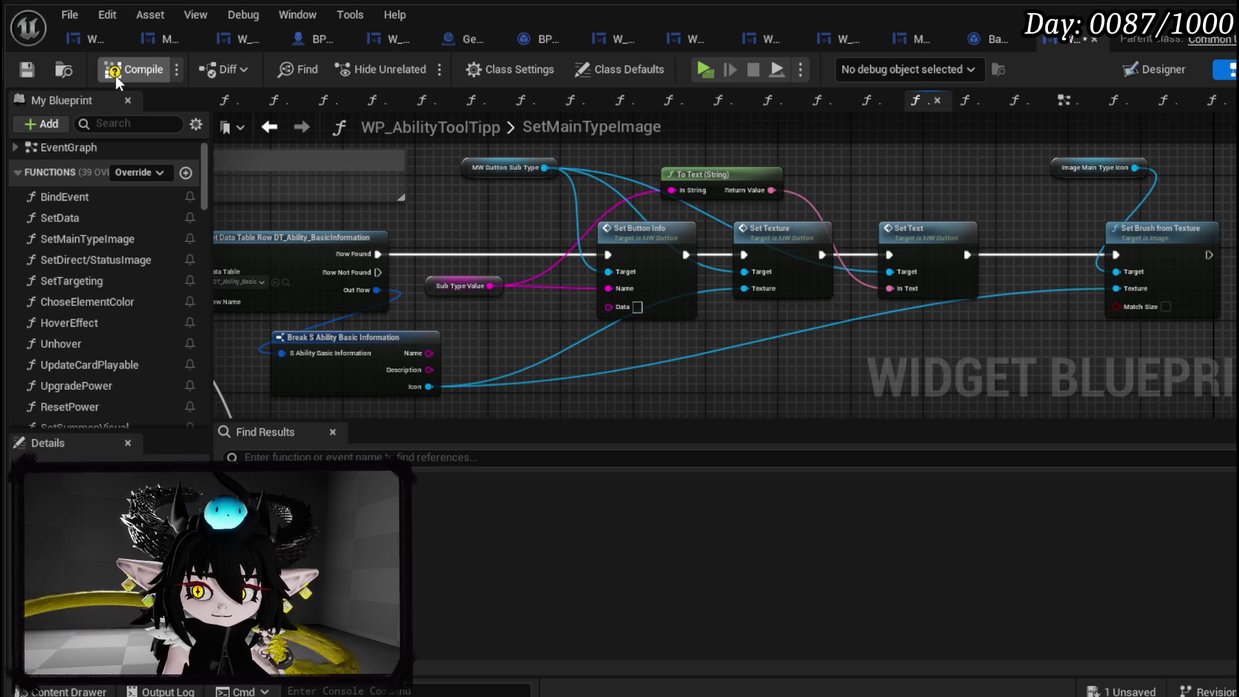
left_click(28, 71)
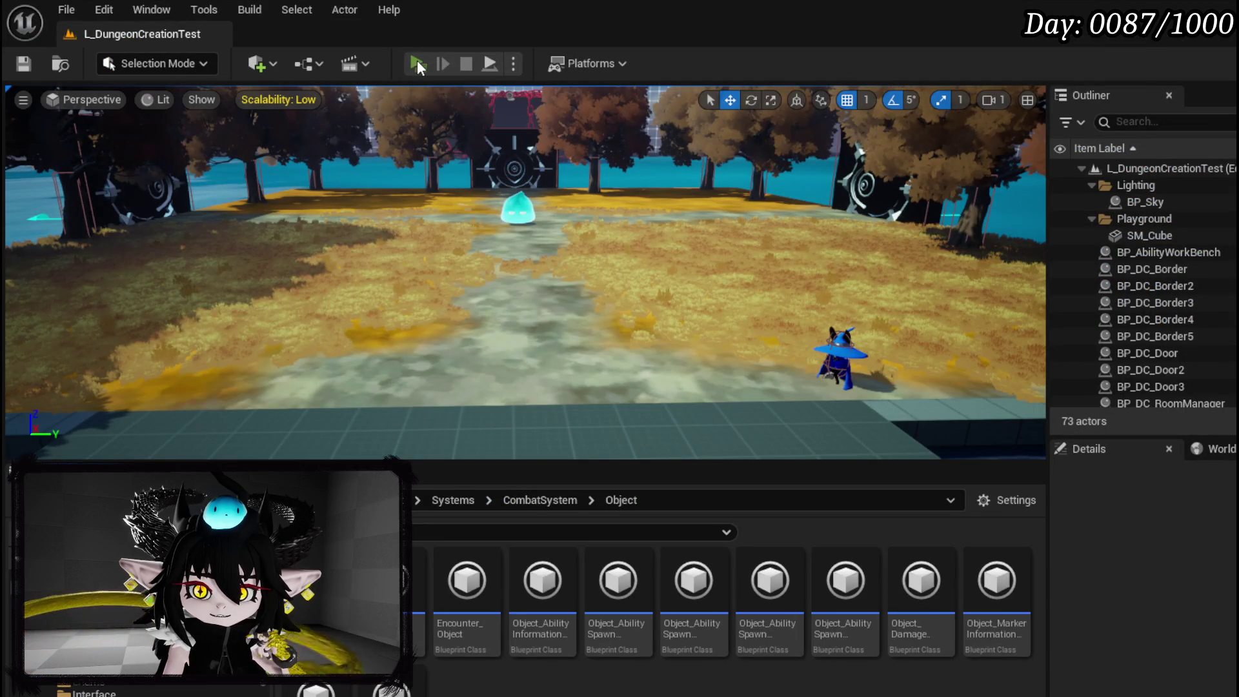
Launch the standalone preview, open the spellbook, and show the full spell card grid.
left_click(417, 62)
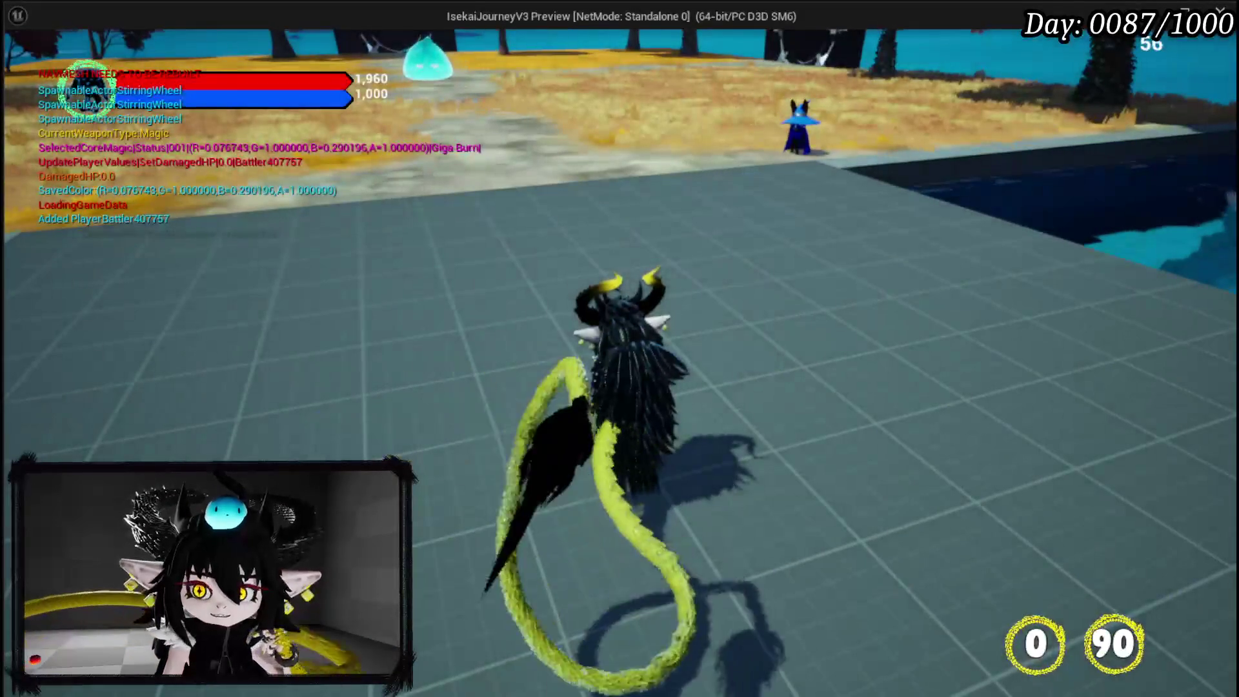
left_click(526, 207)
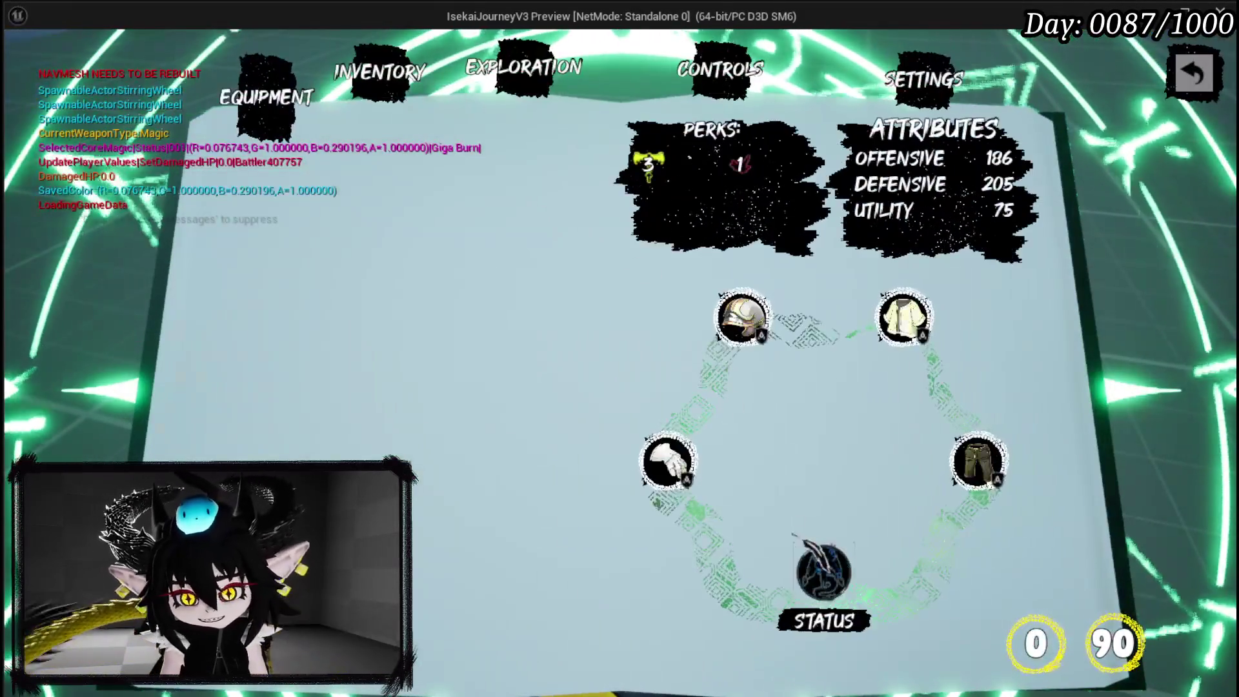
left_click(823, 573)
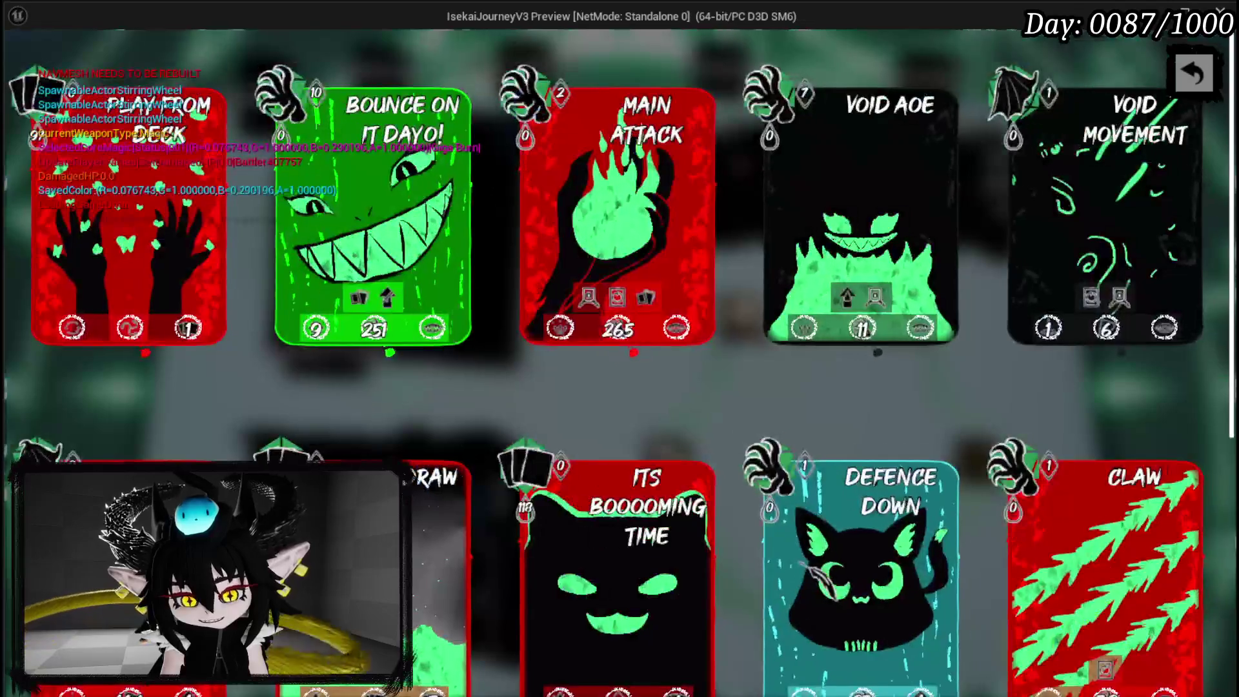
scroll(589, 415, "down", 3)
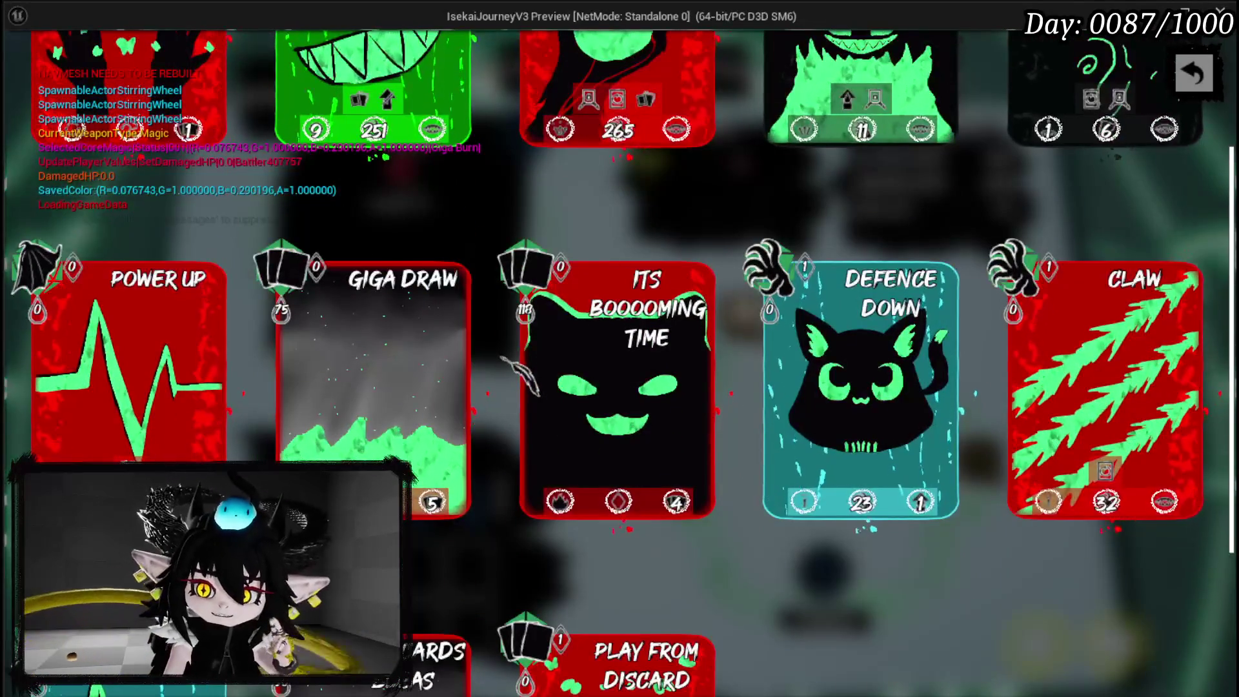
scroll(506, 359, "down", 1)
Check card tooltips across the scrolled grid, then leave for the book's Status page.
mouse_move(431, 441)
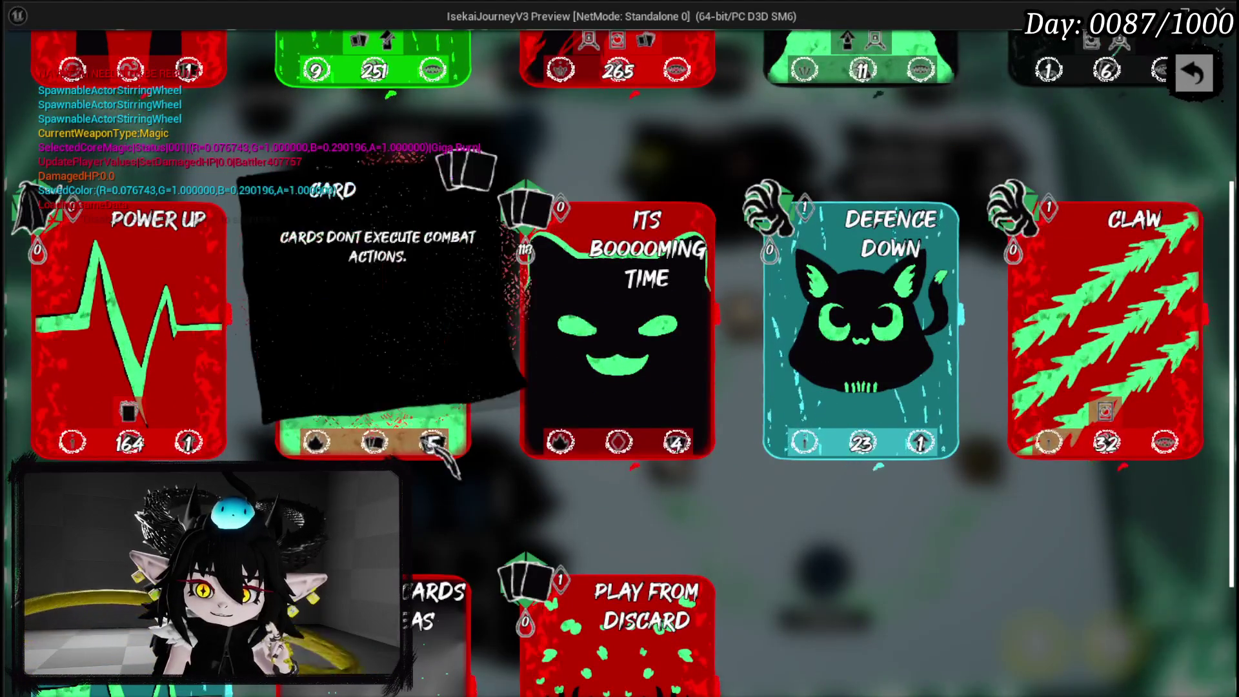
mouse_move(321, 452)
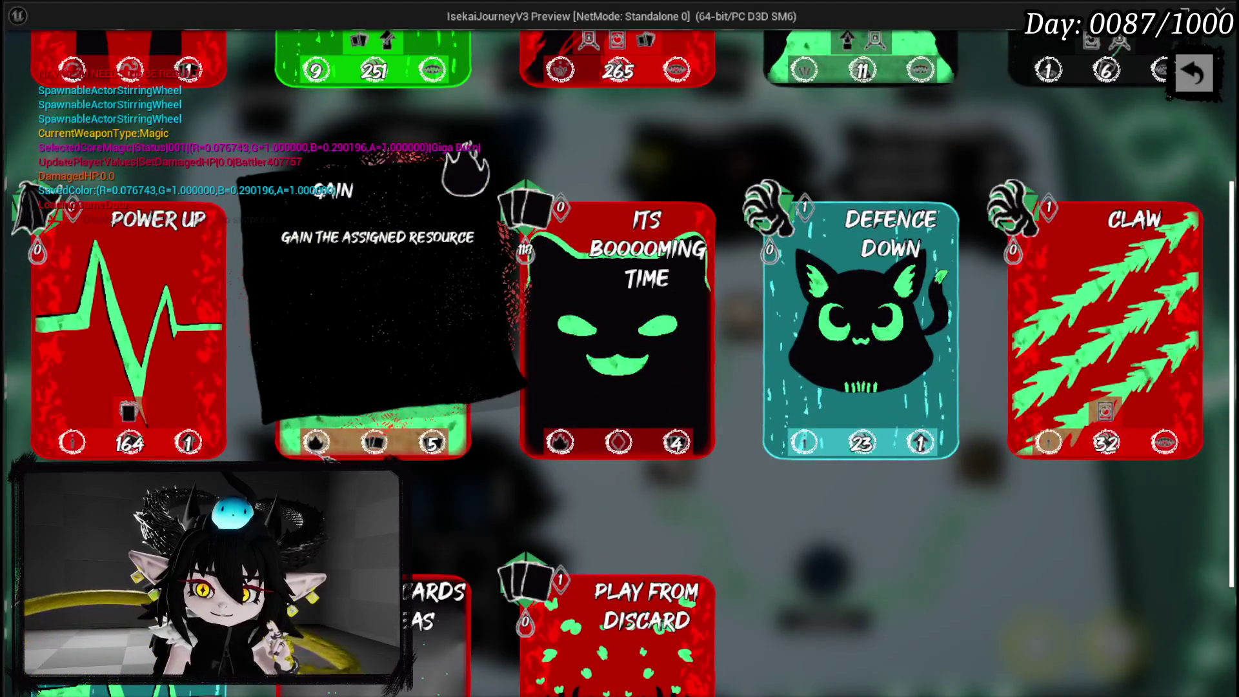
mouse_move(374, 444)
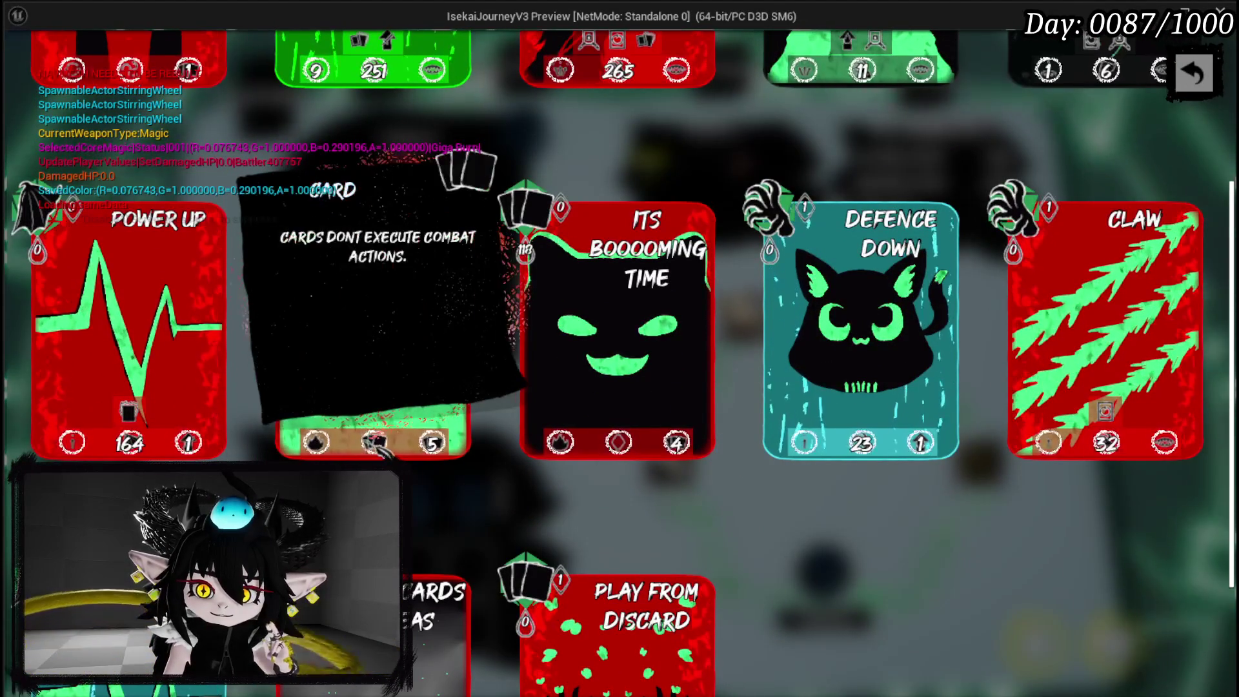
scroll(490, 496, "down", 3)
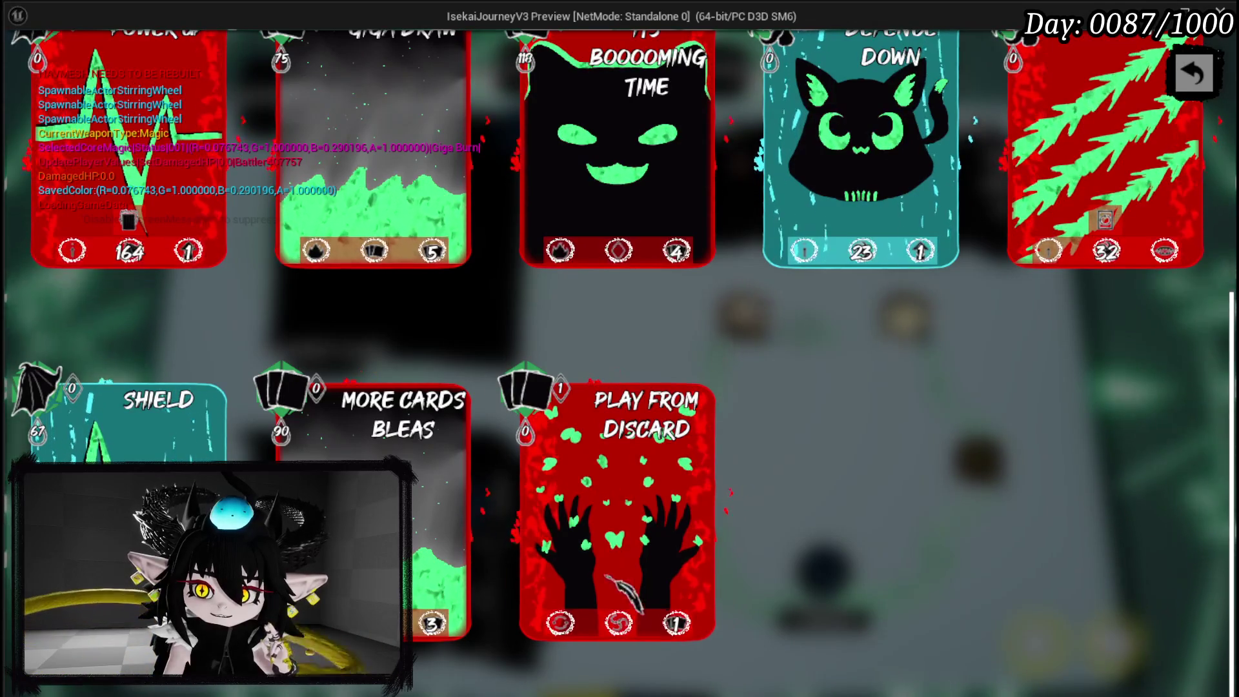
mouse_move(619, 626)
mouse_move(579, 626)
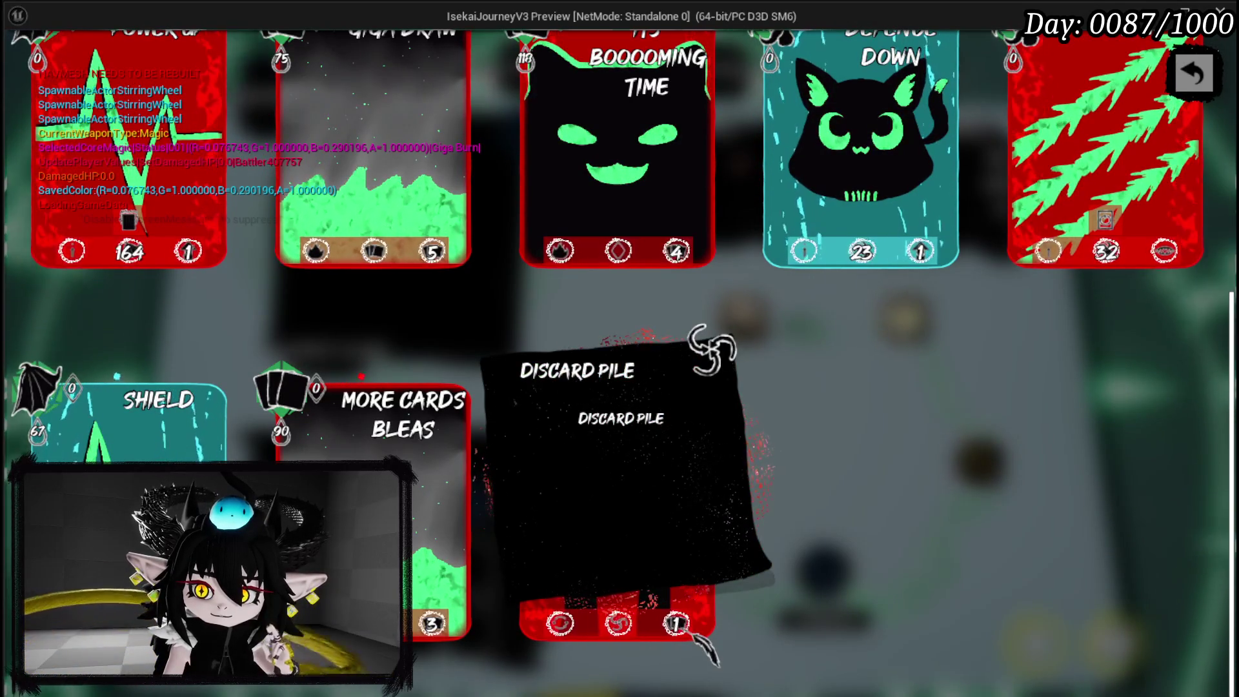
scroll(913, 490, "up", 3)
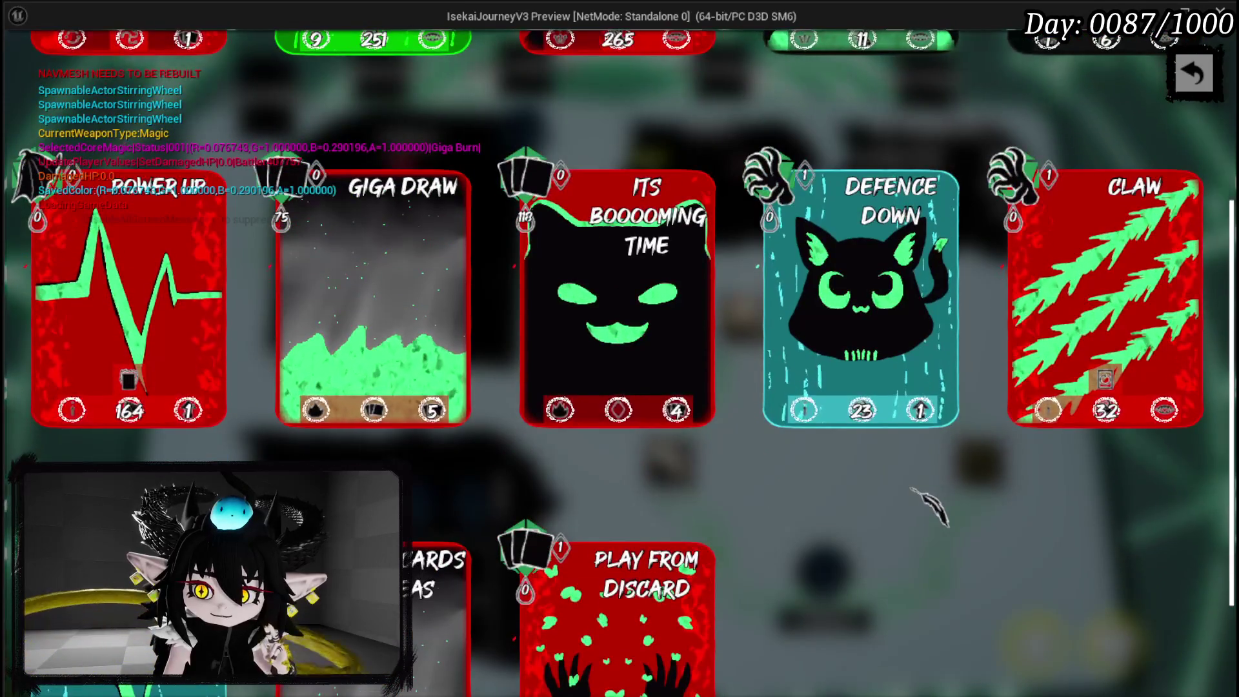
scroll(842, 384, "up", 5)
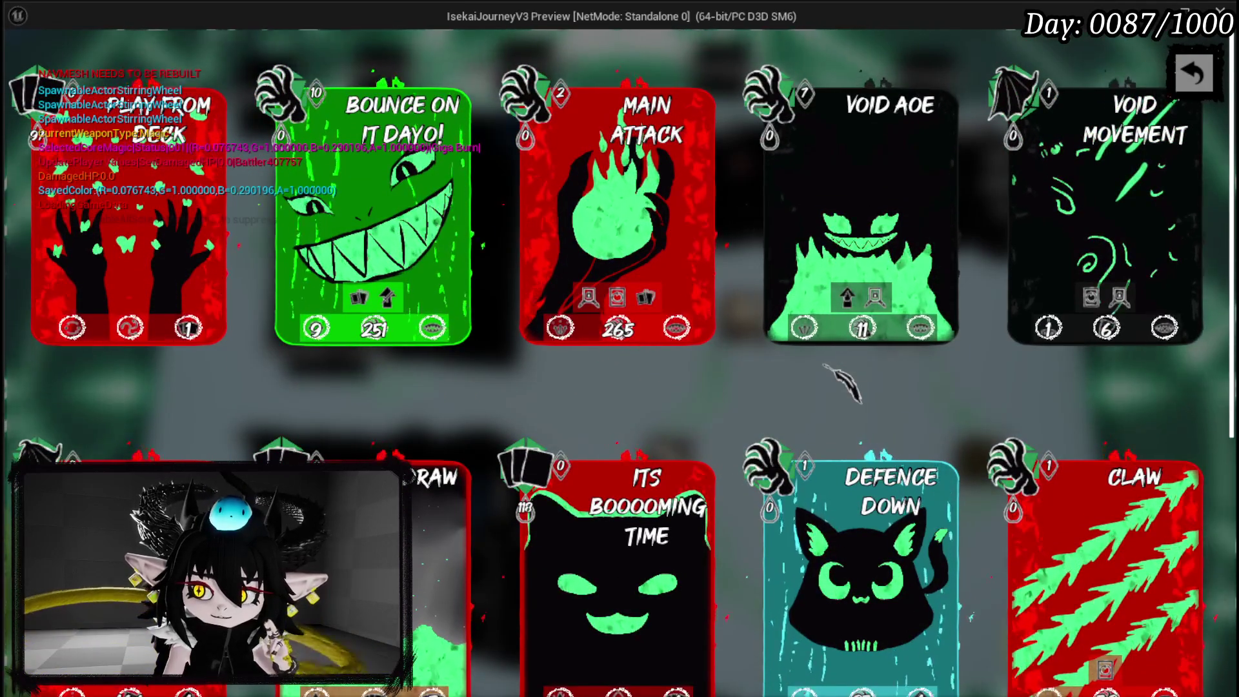
scroll(842, 384, "down", 4)
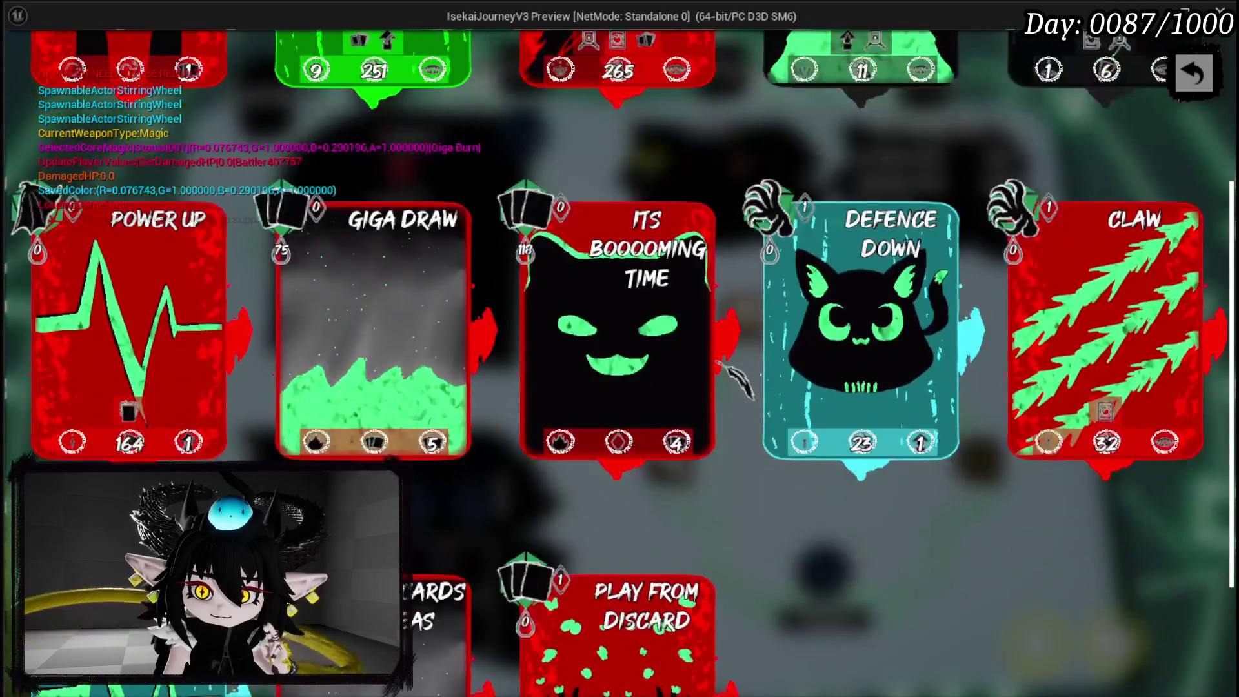
scroll(718, 365, "down", 3)
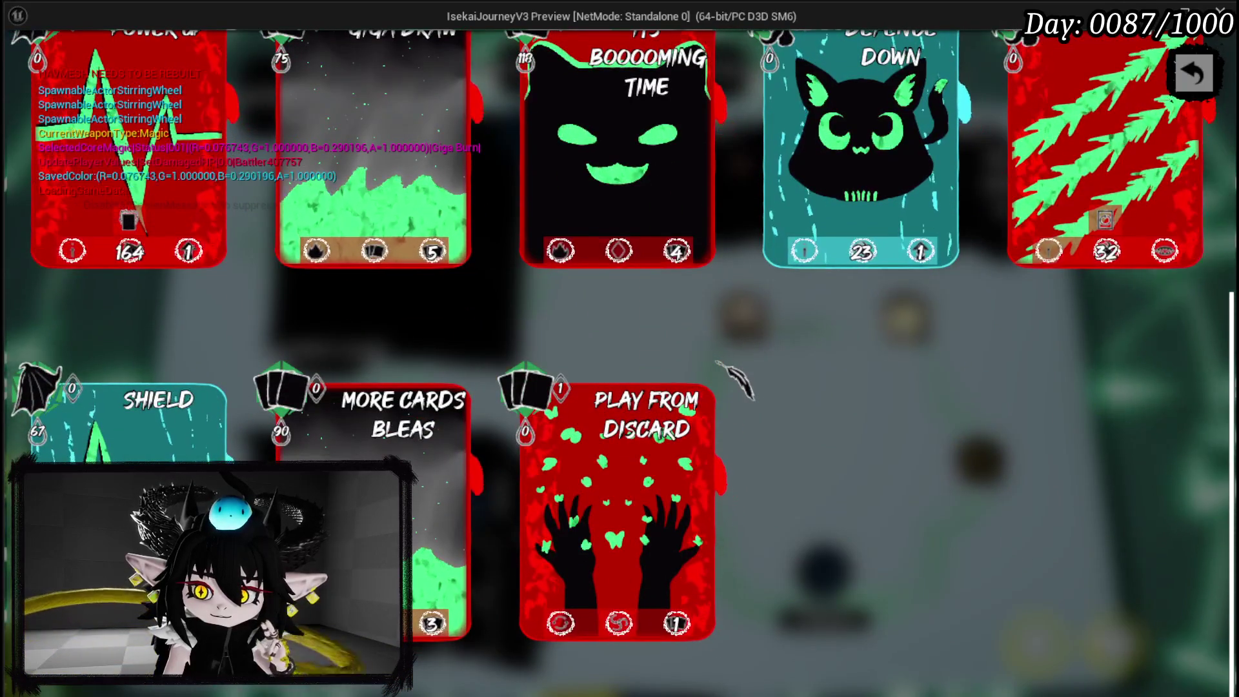
scroll(736, 381, "up", 2)
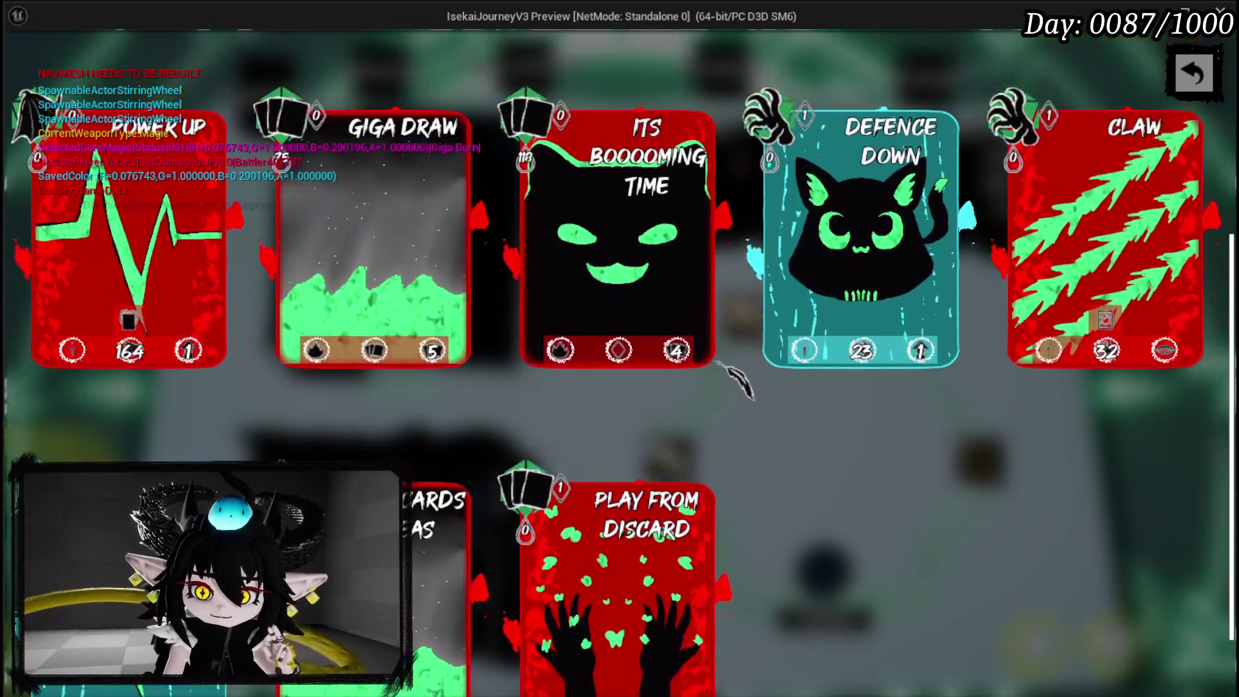
scroll(717, 362, "up", 4)
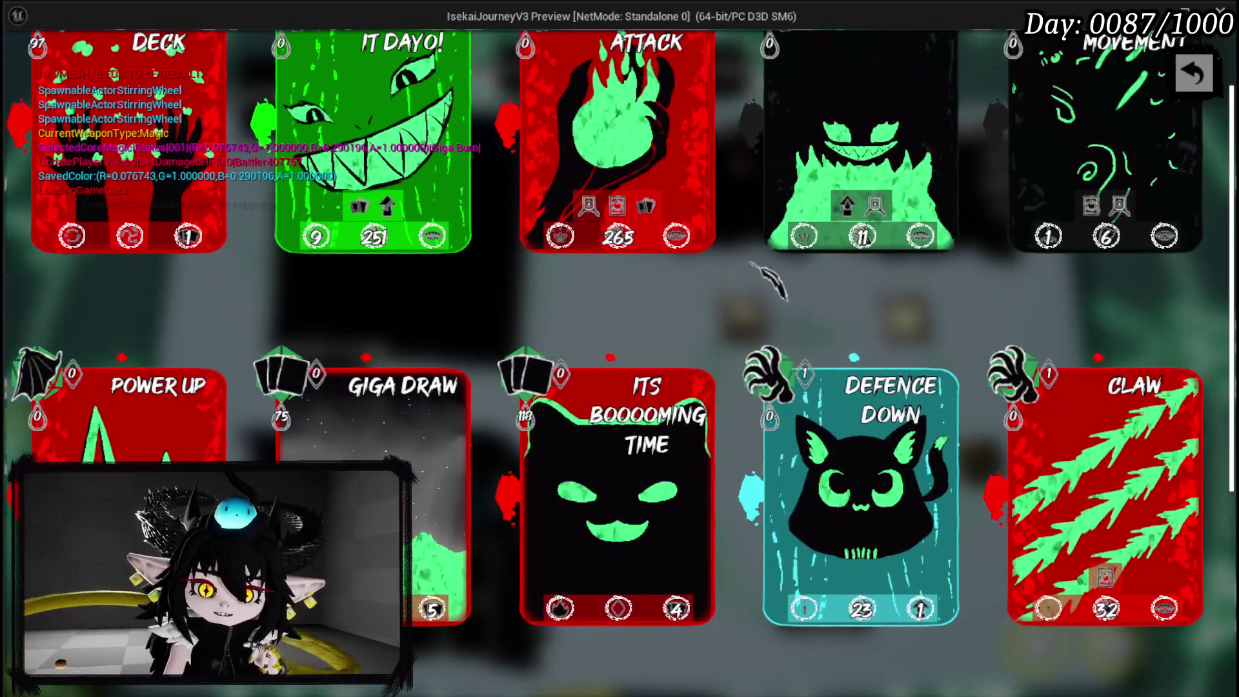
key("Escape")
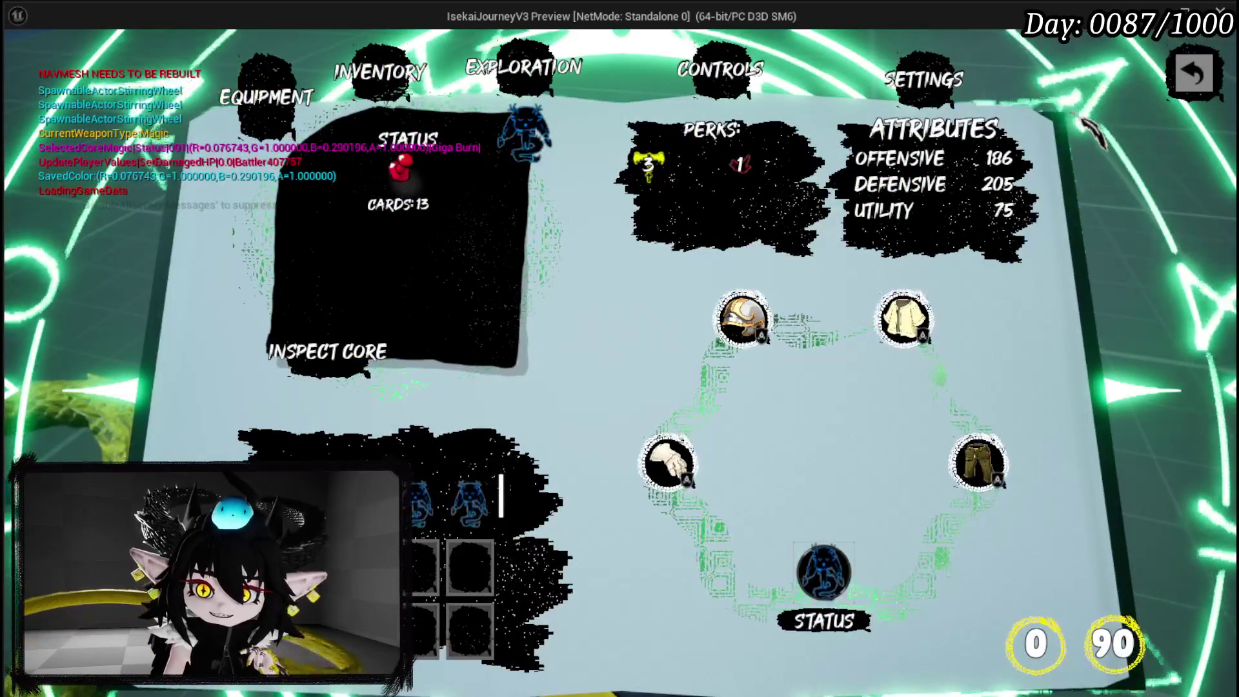
Close the game preview and nudge the Sub Type Value setter slightly left in ParseAbility.
key("Escape")
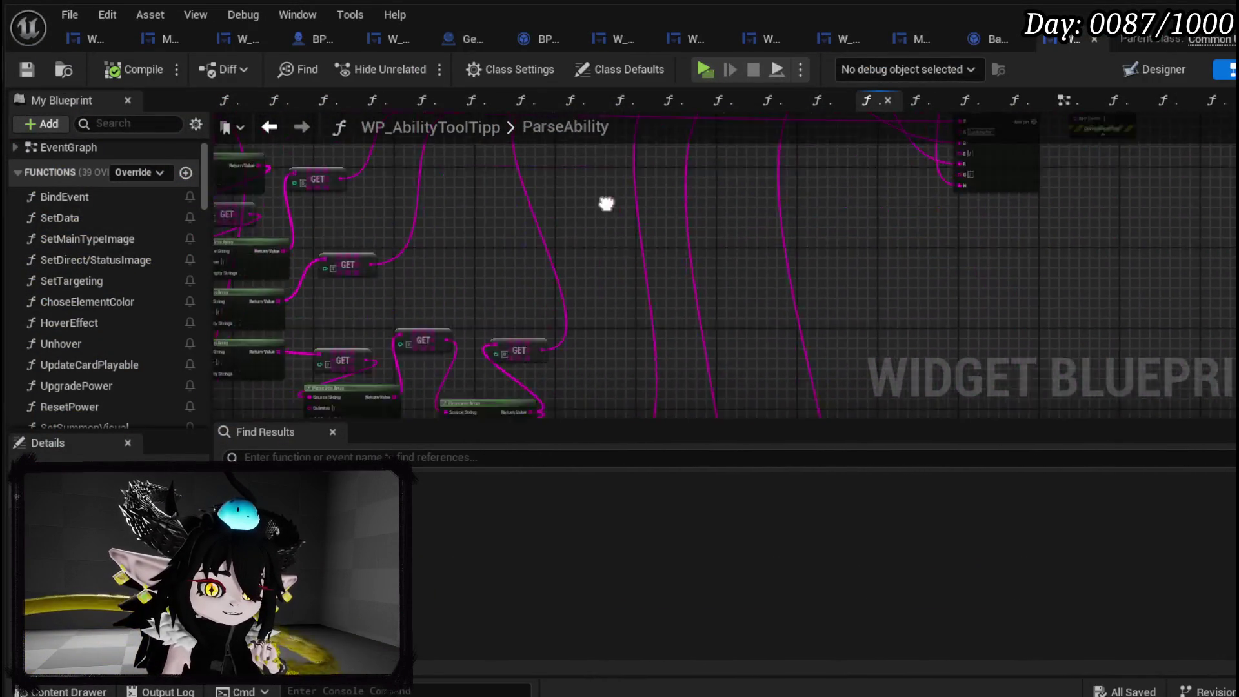
left_click_drag(464, 250, 707, 312)
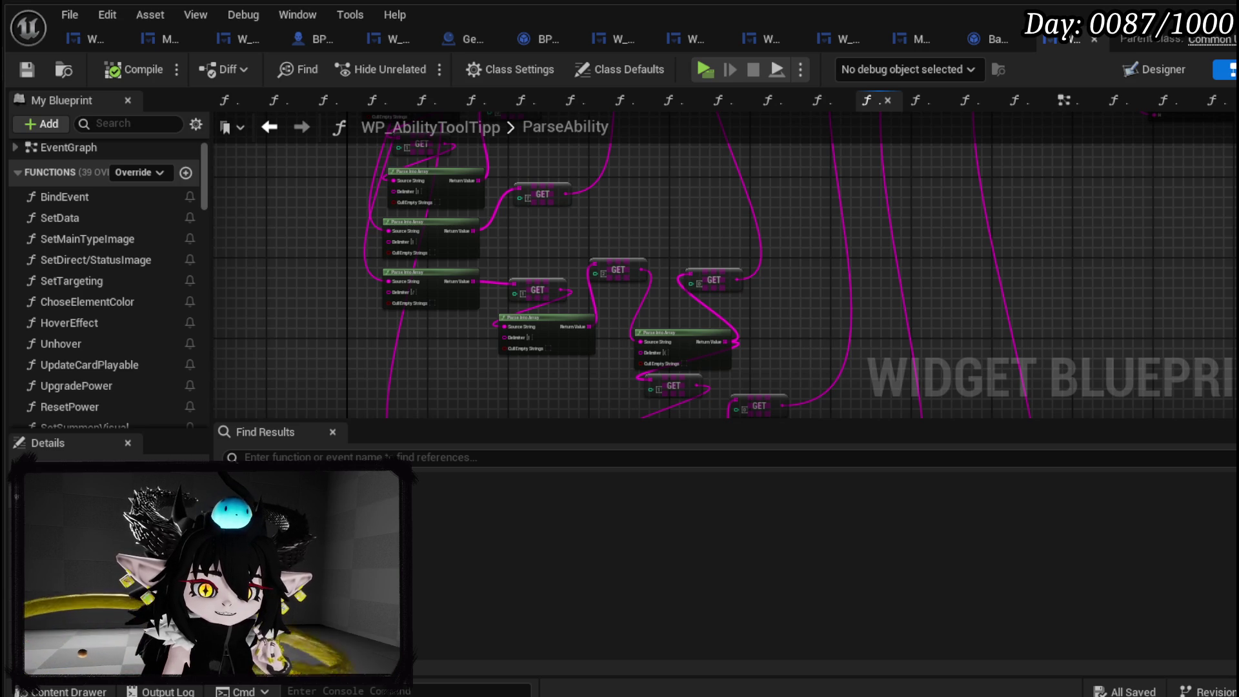
scroll(655, 249, "down", 3)
scroll(523, 331, "up", 5)
scroll(520, 313, "up", 2)
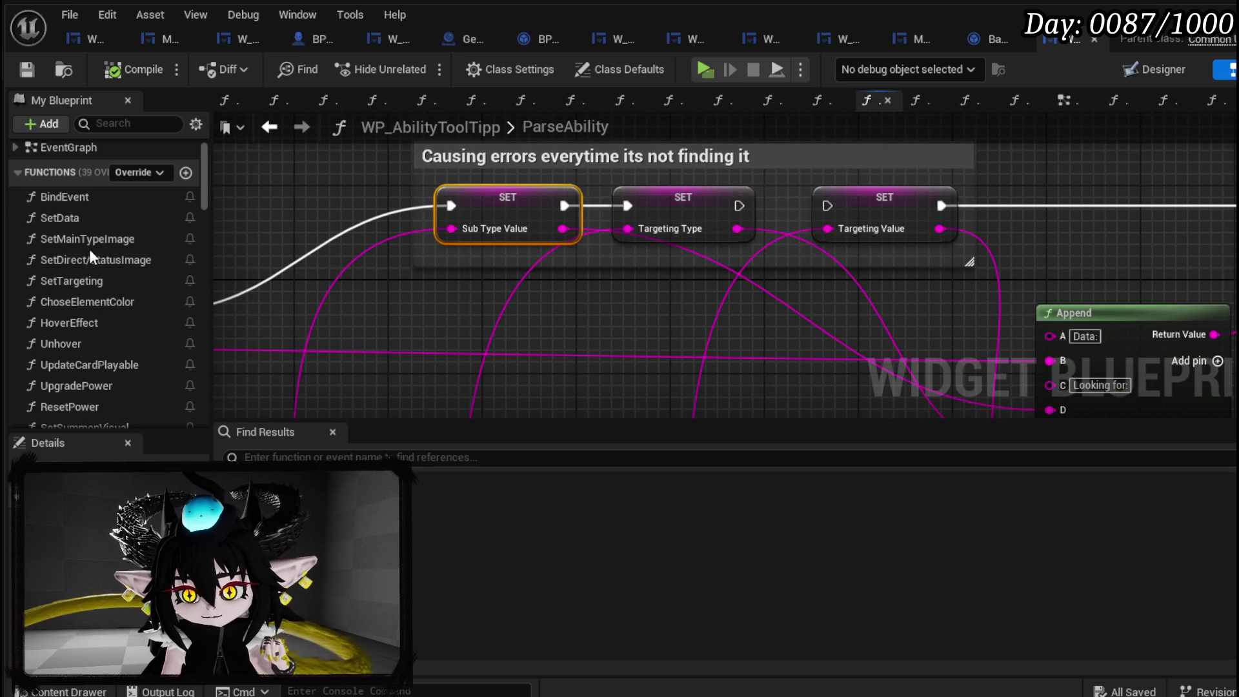
left_click_drag(478, 200, 466, 199)
scroll(359, 304, "down", 3)
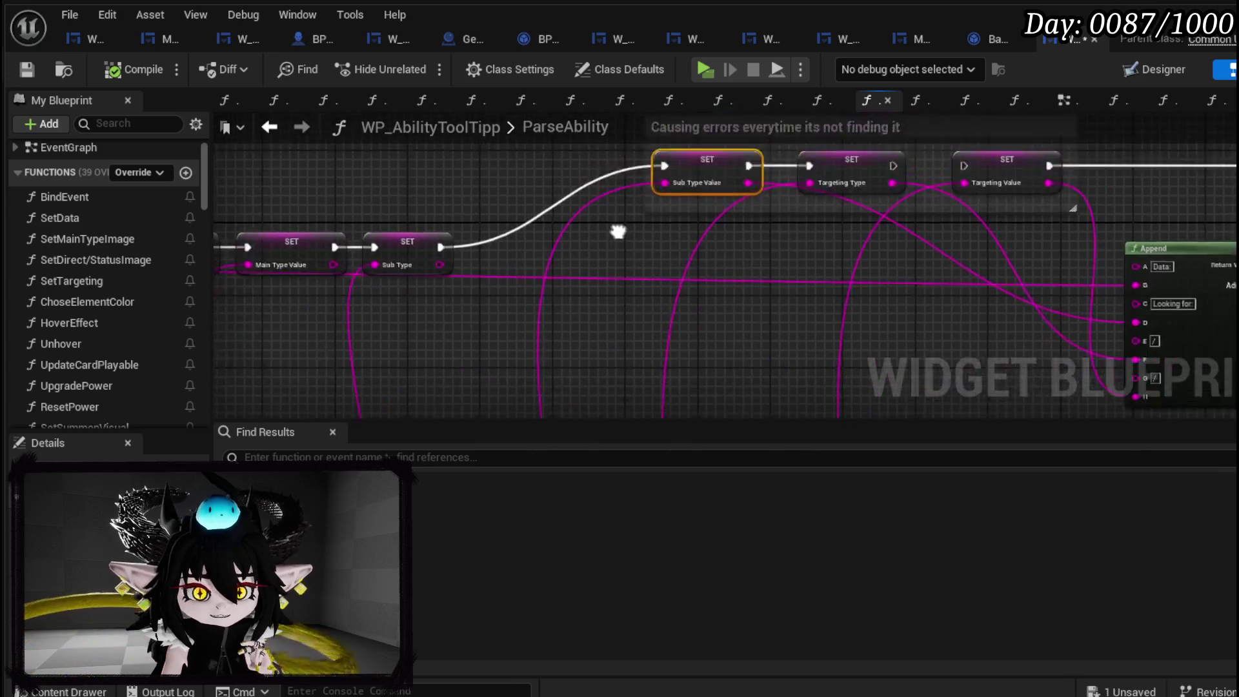
scroll(401, 271, "up", 3)
Survey the Append, Print String and Targeting setters, then move the SET Main Type node further left.
mouse_move(590, 284)
left_mouse_down()
mouse_move(637, 235)
mouse_move(931, 267)
left_mouse_up()
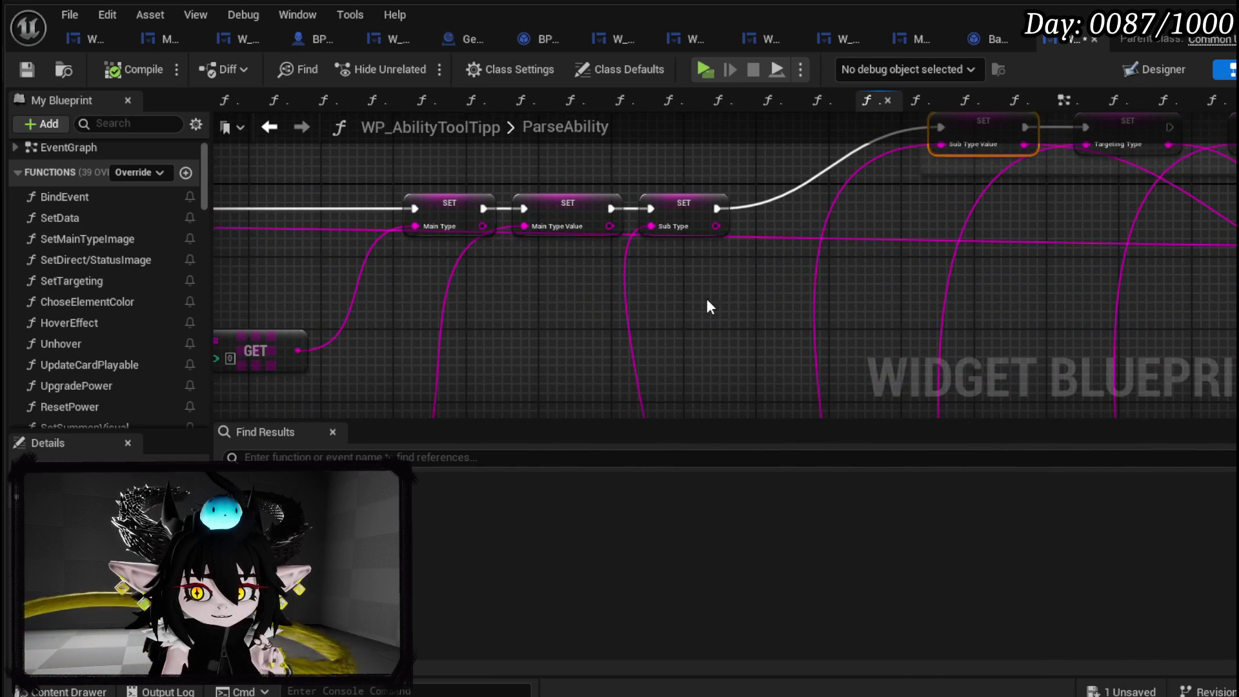
scroll(707, 303, "down", 2)
left_click_drag(404, 248, 514, 243)
scroll(513, 243, "up", 2)
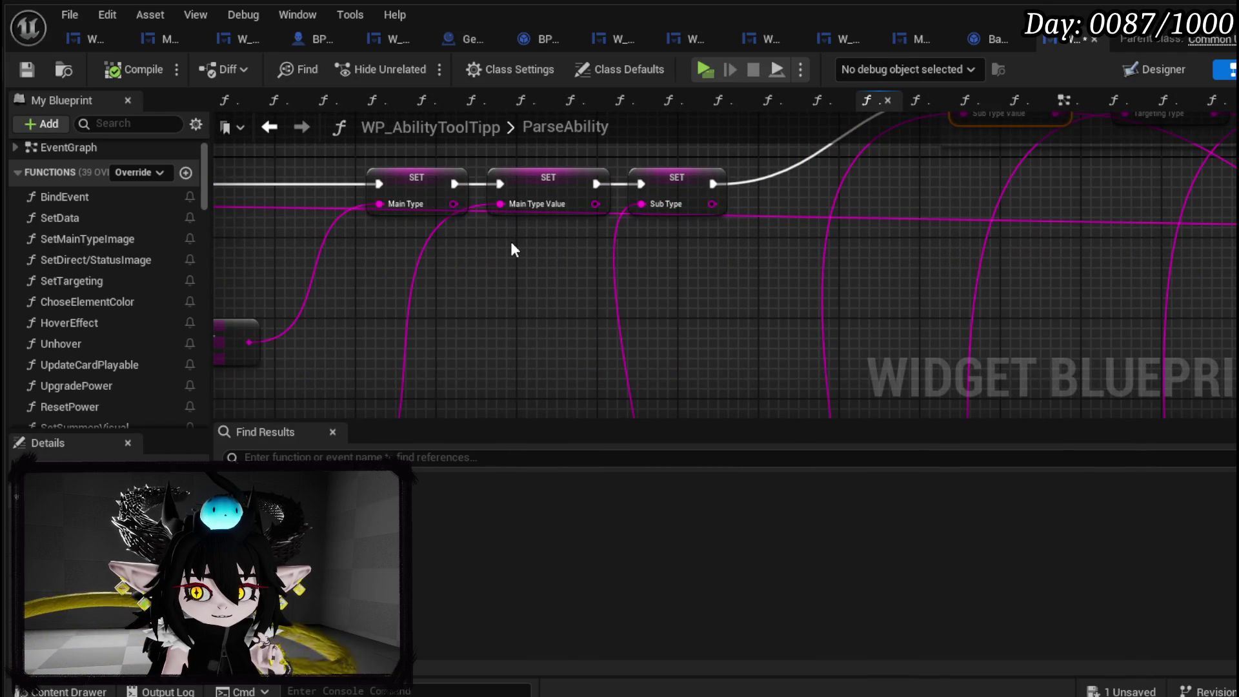
scroll(514, 249, "down", 3)
left_click_drag(511, 249, 437, 230)
scroll(568, 253, "up", 3)
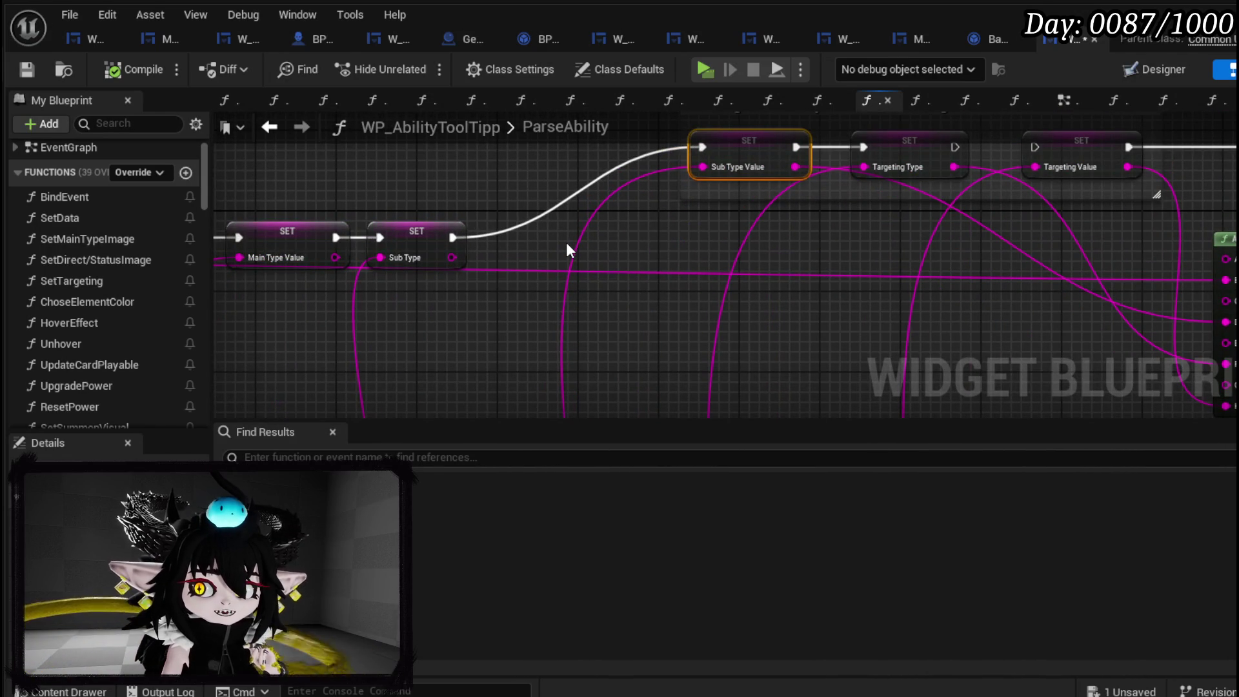
left_click_drag(566, 242, 858, 239)
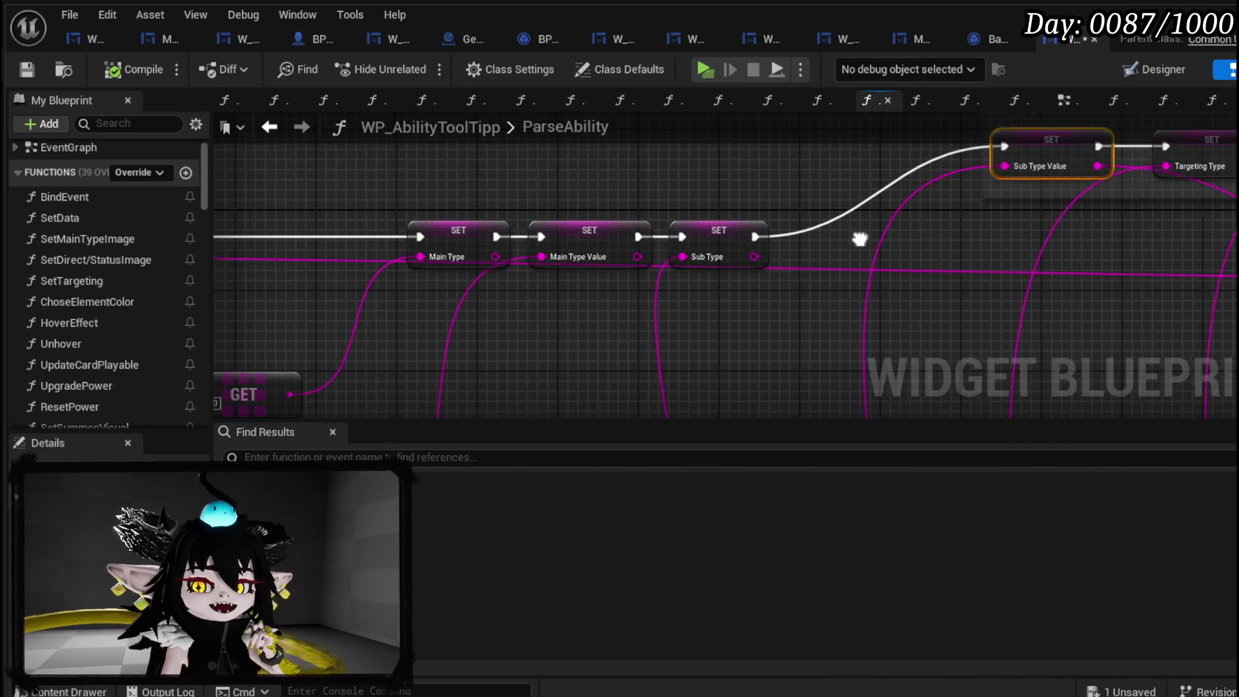
mouse_move(668, 263)
left_mouse_down()
mouse_move(710, 139)
mouse_move(536, 340)
left_mouse_up()
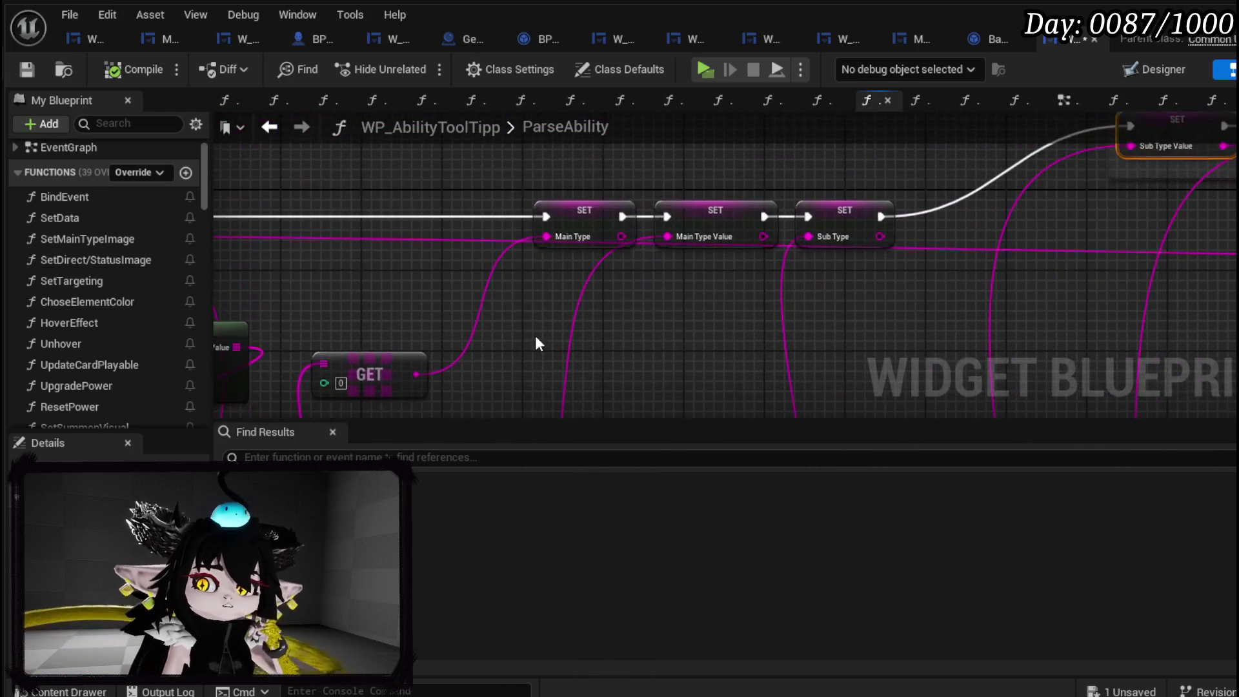
left_click_drag(571, 215, 379, 215)
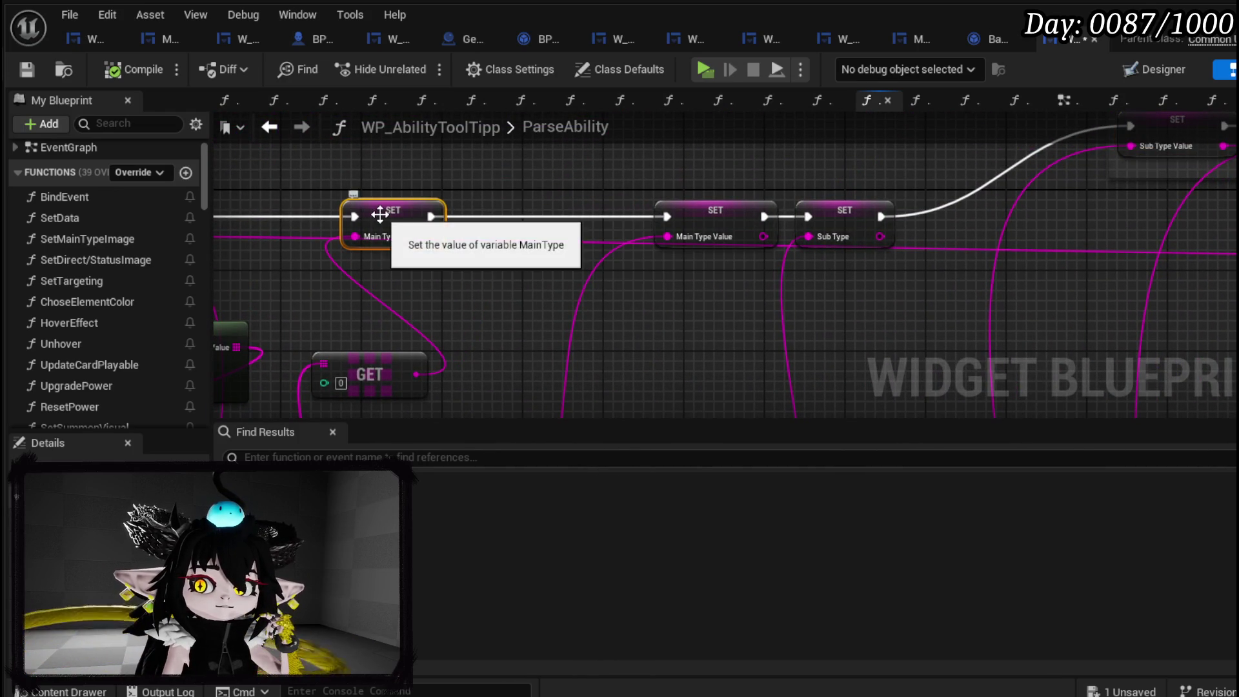
Put a breakpoint on the SET Main Type node and compile and save the widget blueprint.
right_click(380, 214)
key("Escape")
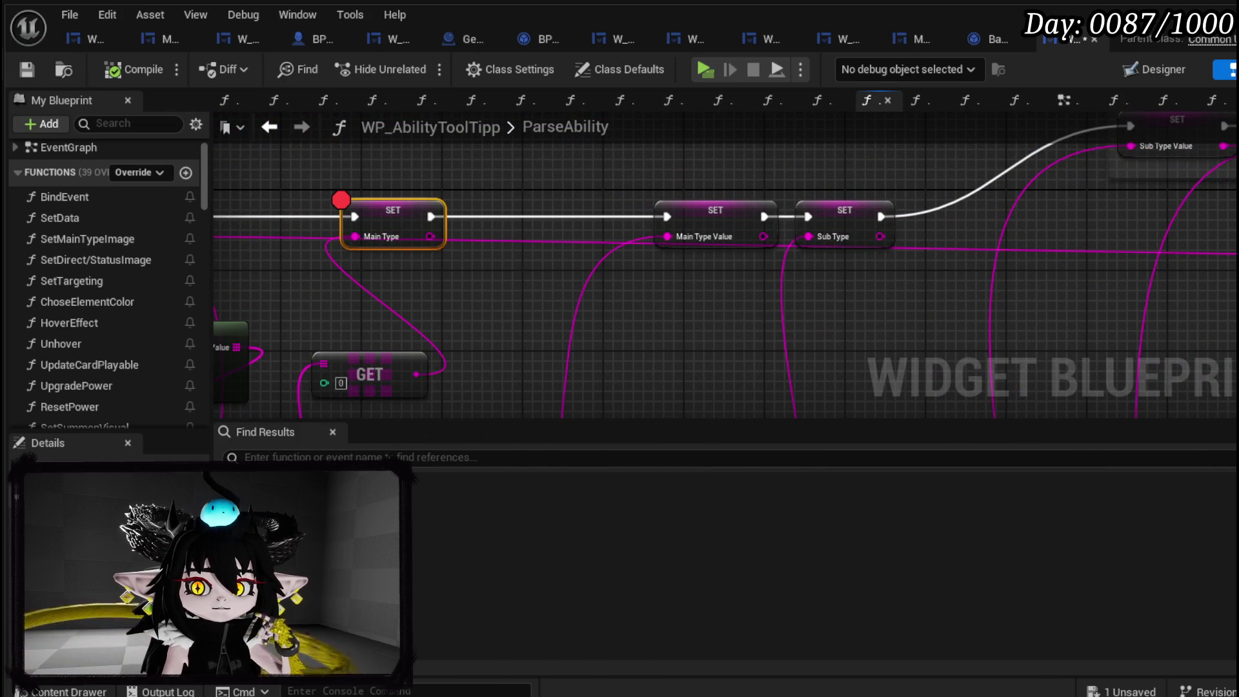
mouse_move(340, 200)
left_mouse_down()
mouse_move(96, 222)
mouse_move(387, 226)
left_mouse_up()
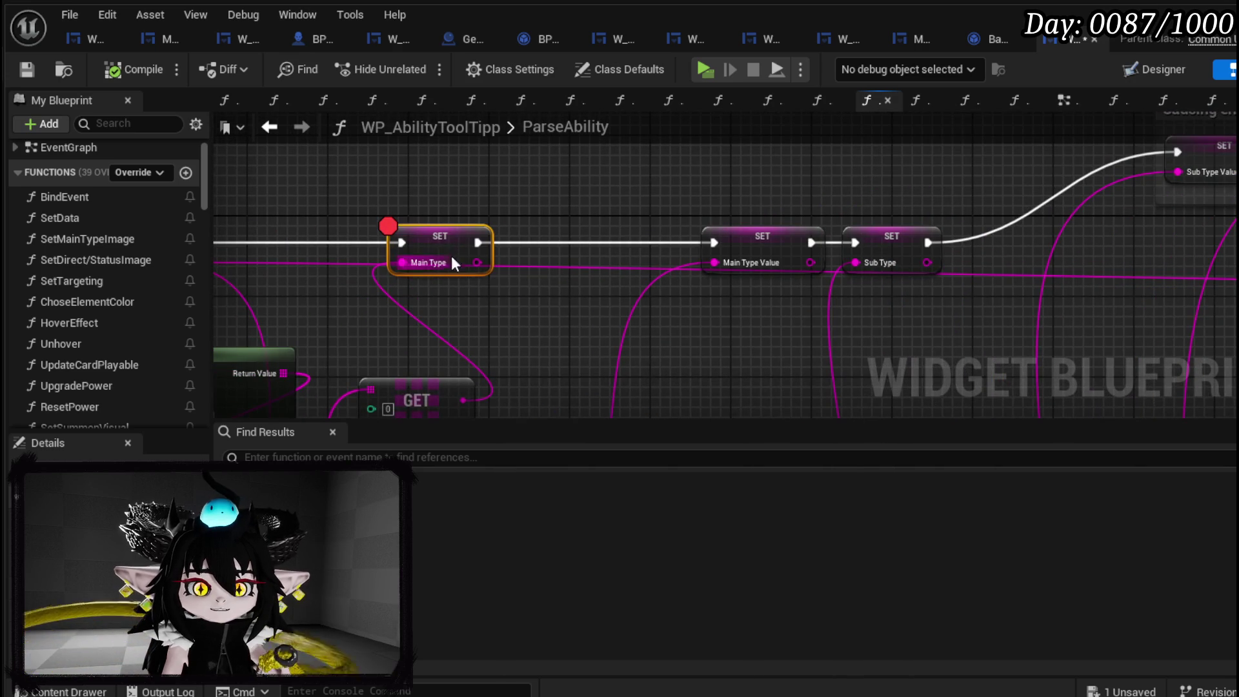
mouse_move(1141, 153)
left_mouse_down()
mouse_move(816, 202)
mouse_move(642, 167)
mouse_move(498, 163)
mouse_move(760, 170)
left_mouse_up()
key("F7")
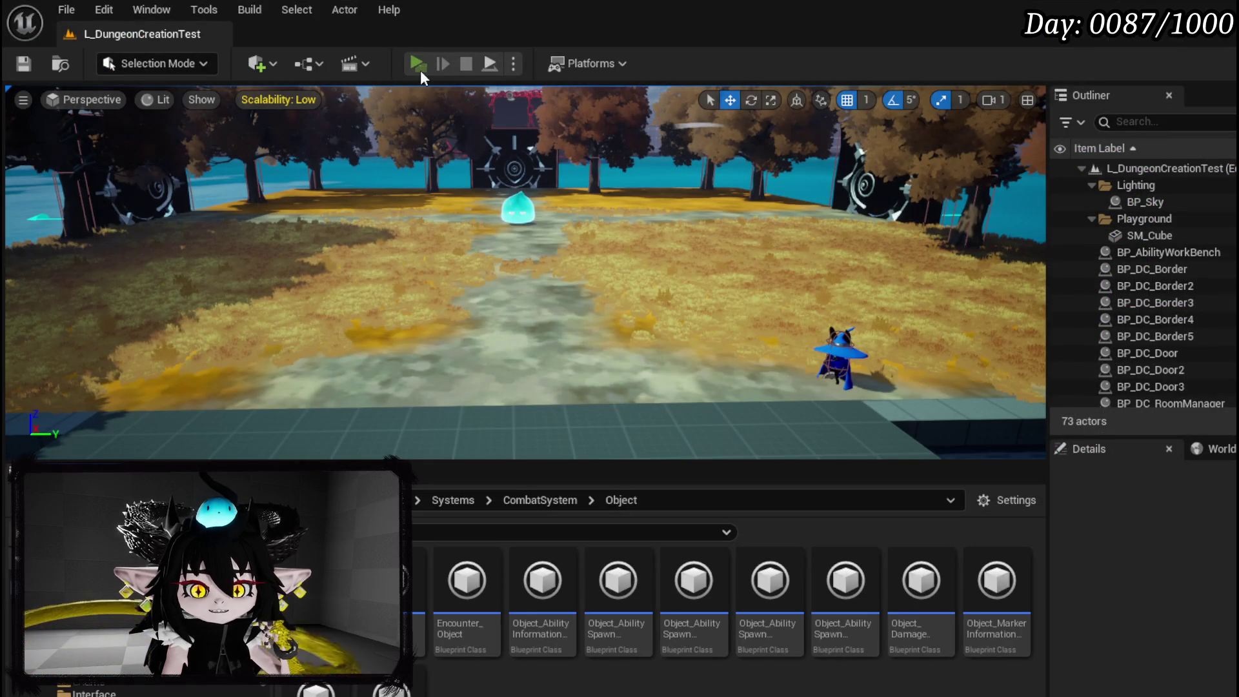
Play the game, open the book to hit the breakpoint, inspect the setter values, then stop.
left_click(417, 68)
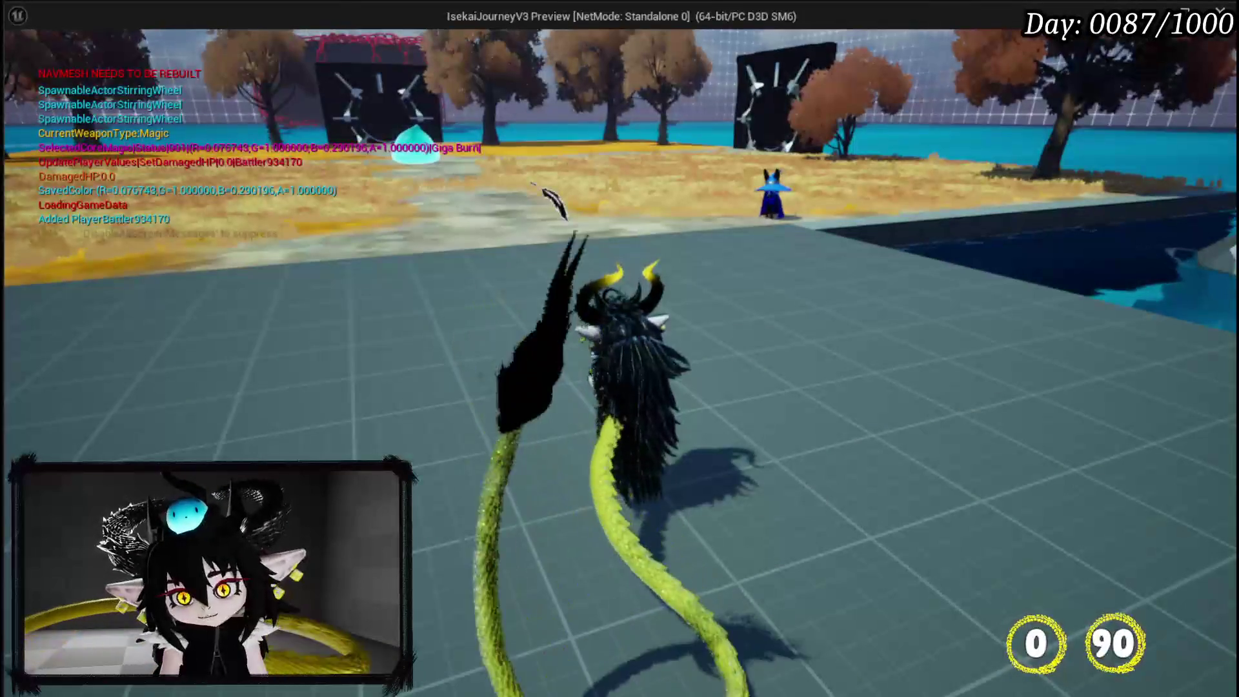
key("Tab")
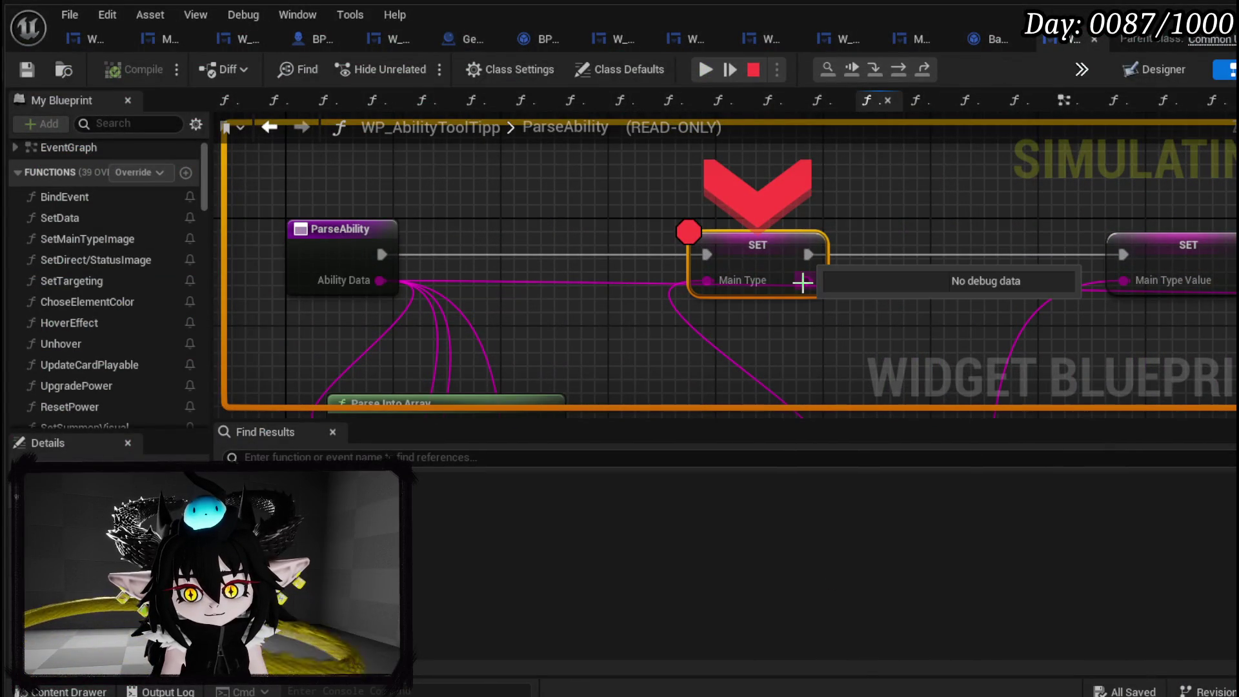
mouse_move(703, 282)
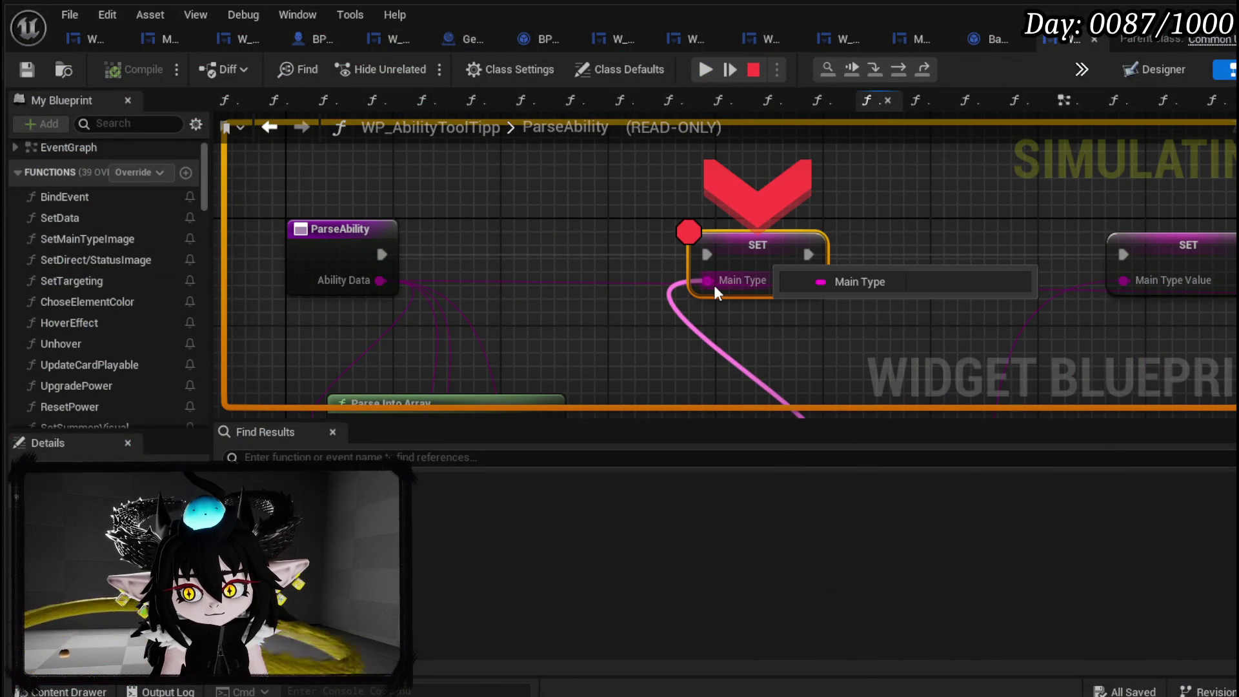
mouse_move(724, 328)
left_mouse_down()
mouse_move(426, 148)
mouse_move(731, 127)
left_mouse_up()
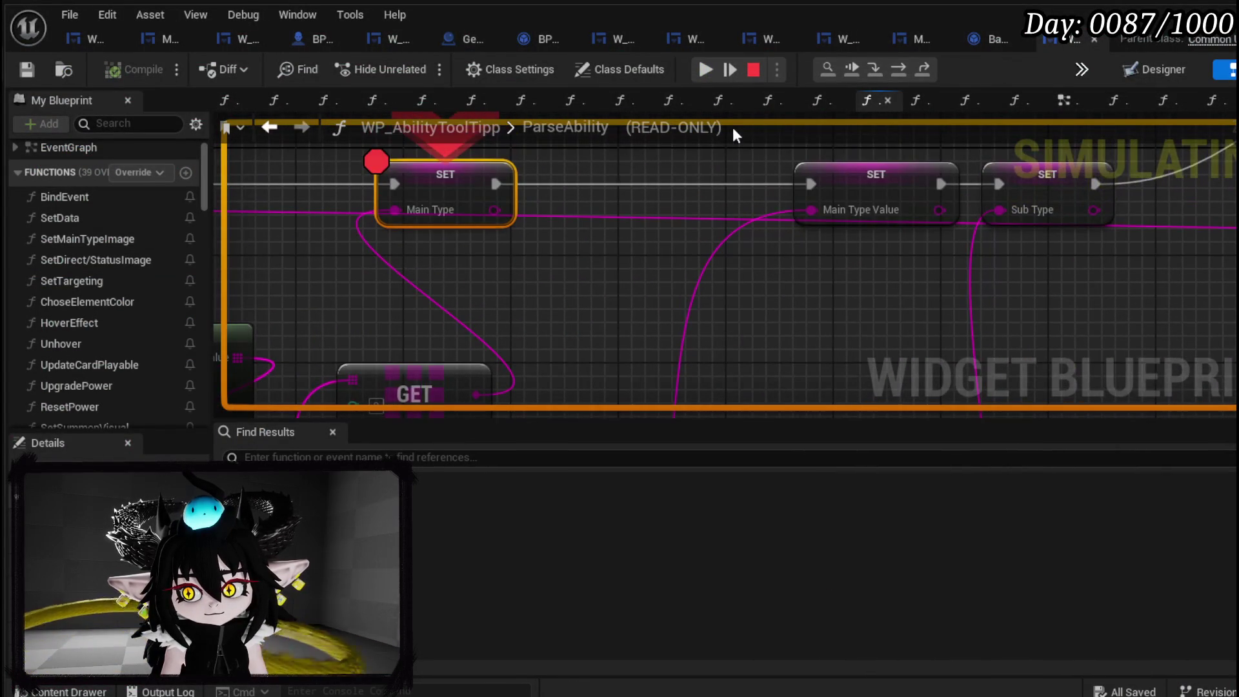
left_click(763, 68)
scroll(485, 222, "down", 3)
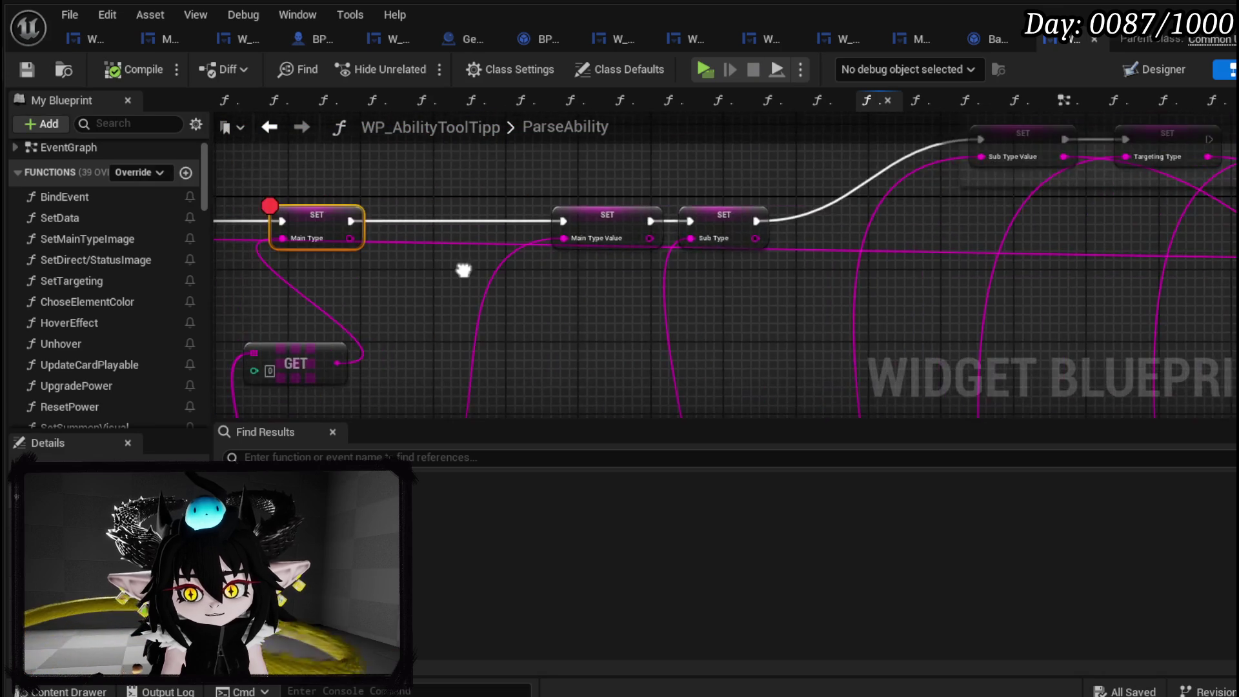
Save the ParseAbility blueprint and start a Play session in the level.
left_click_drag(471, 261, 276, 244)
left_click_drag(796, 249, 987, 268)
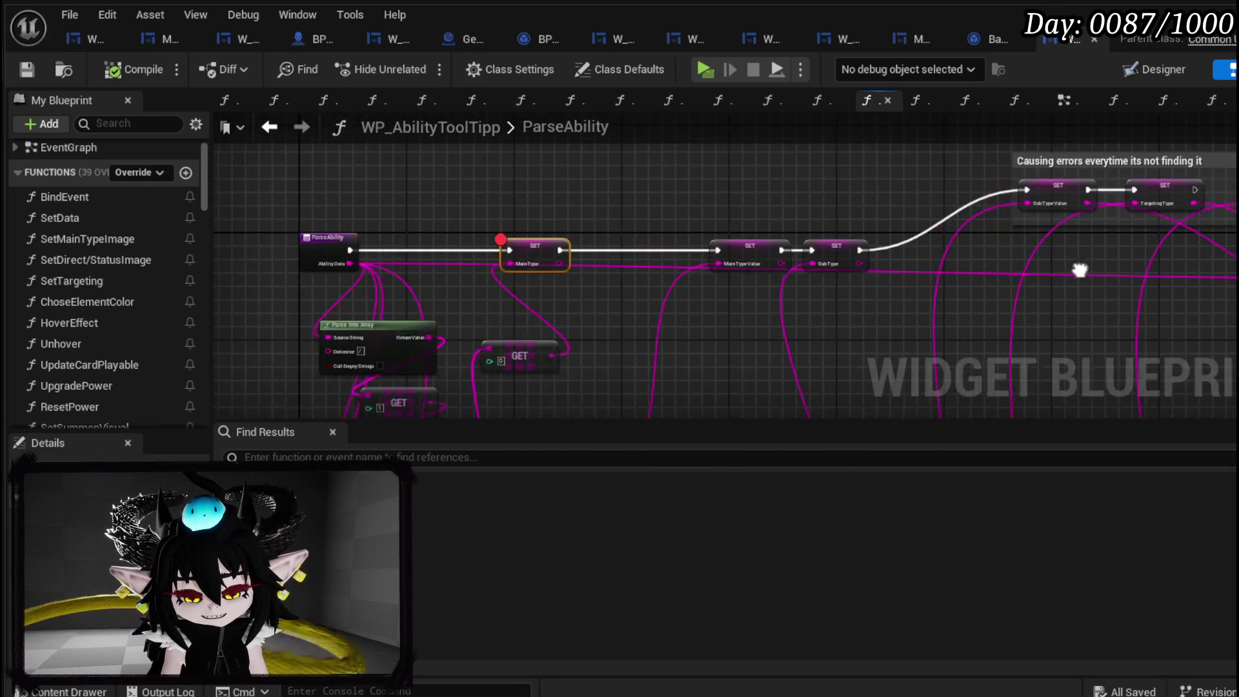
mouse_move(579, 264)
left_mouse_down()
mouse_move(580, 282)
mouse_move(1234, 284)
mouse_move(902, 288)
mouse_move(990, 207)
left_mouse_up()
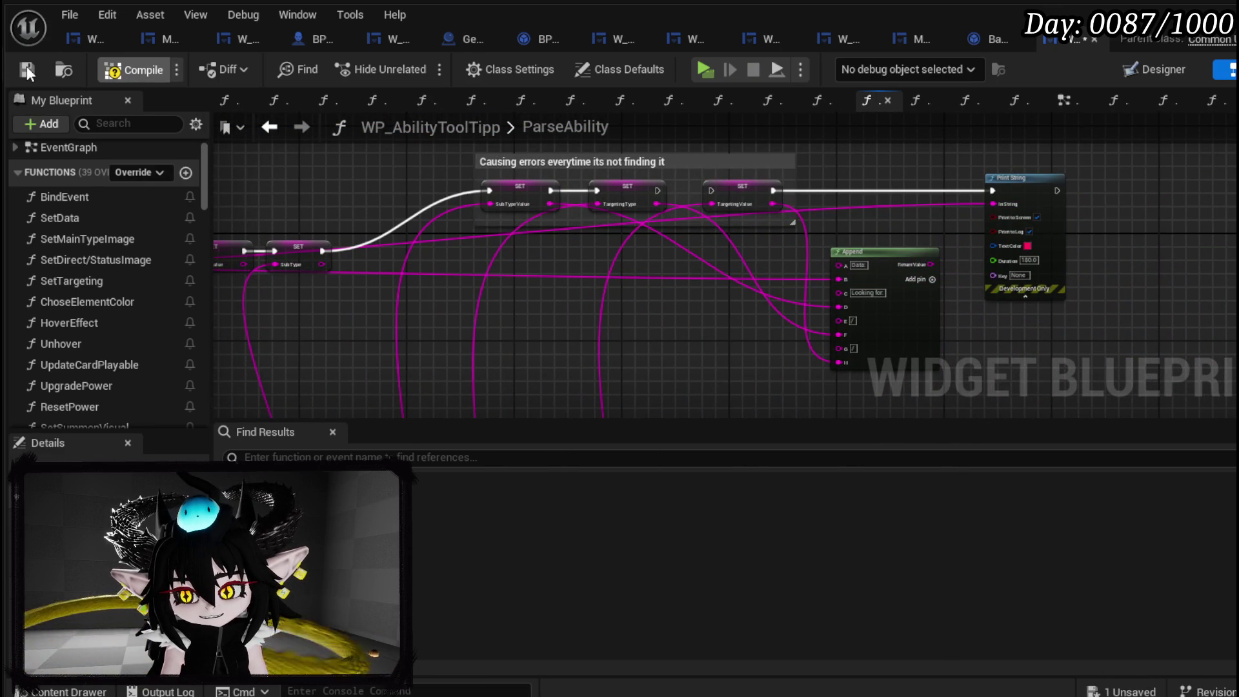
left_click(26, 65)
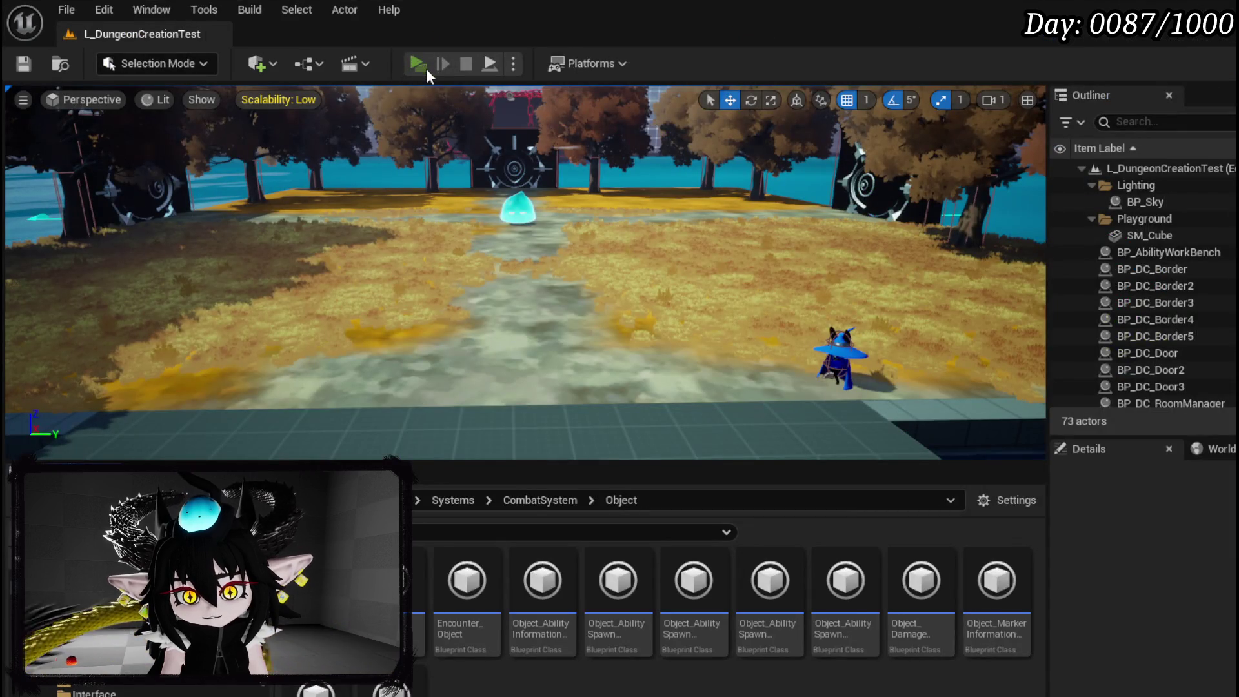
left_click(425, 67)
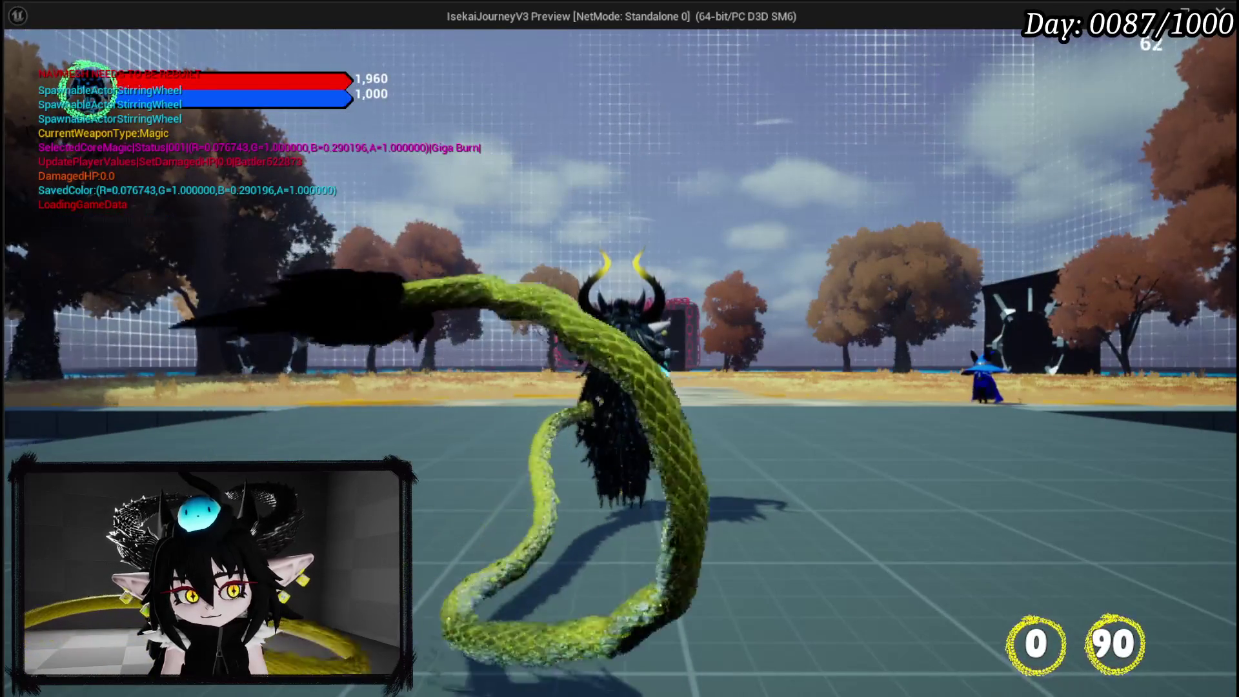
Open the in-game menu, Step Over twice at the ParseAbility breakpoint, then Resume twice.
key("Tab")
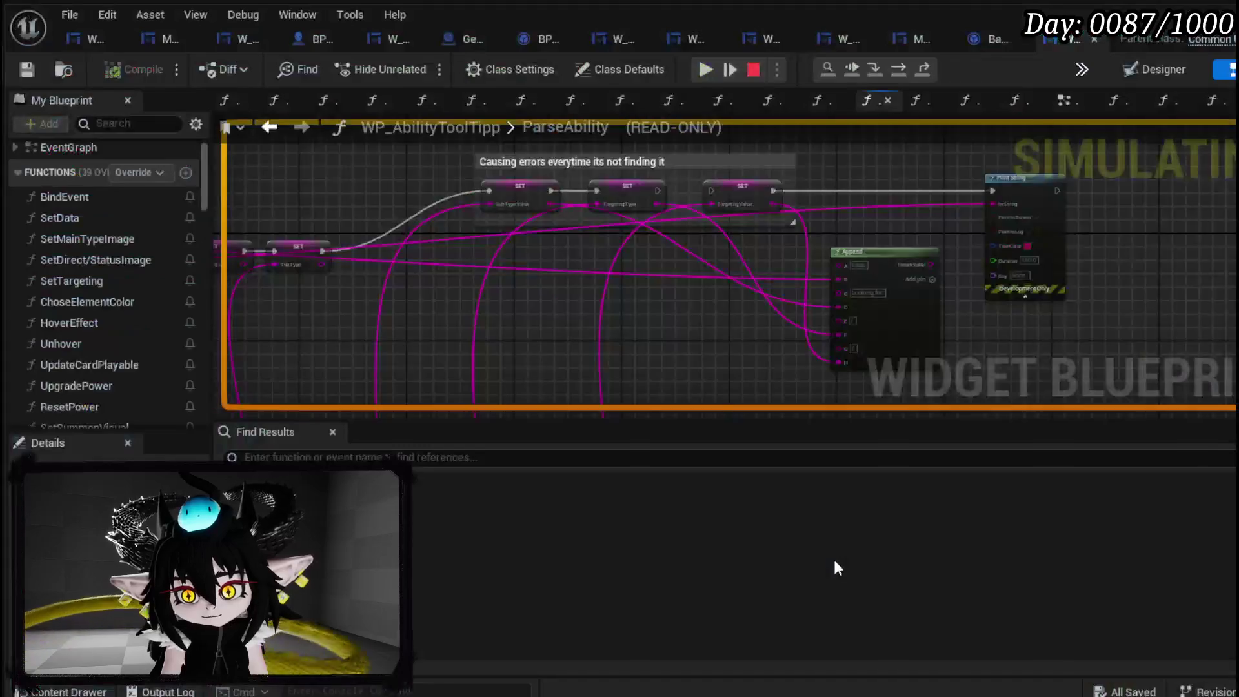
mouse_move(807, 275)
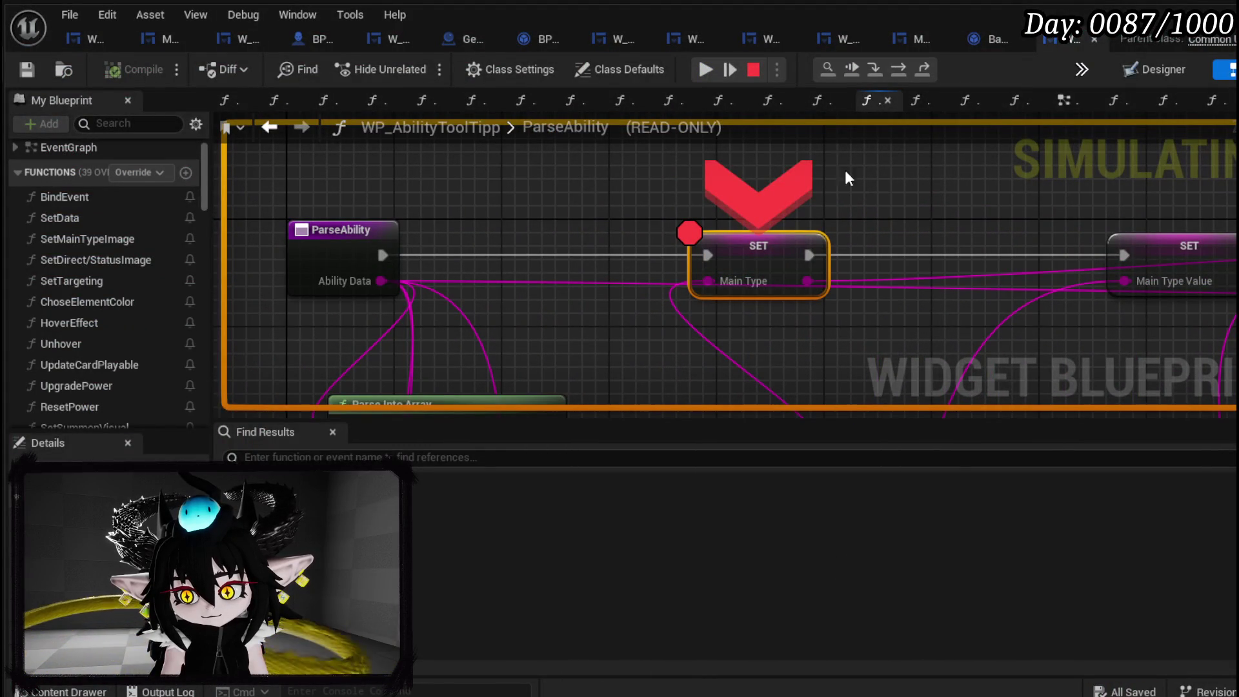
left_click(893, 73)
left_click(893, 73)
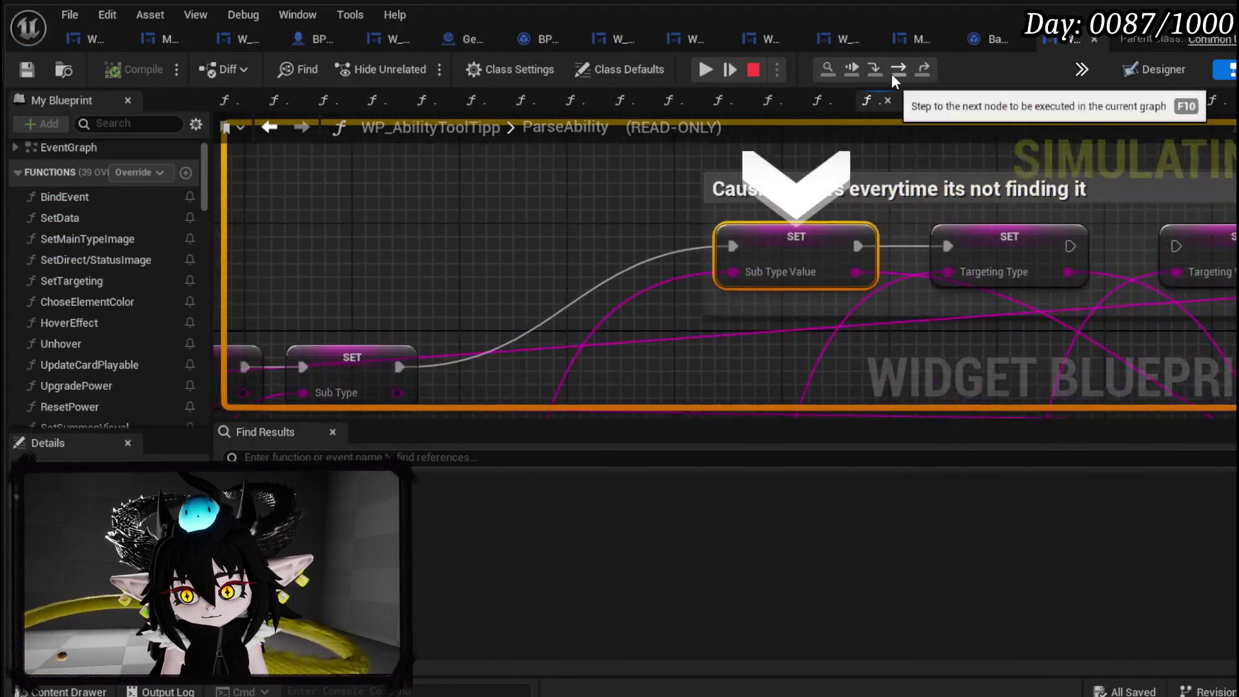
left_click(706, 70)
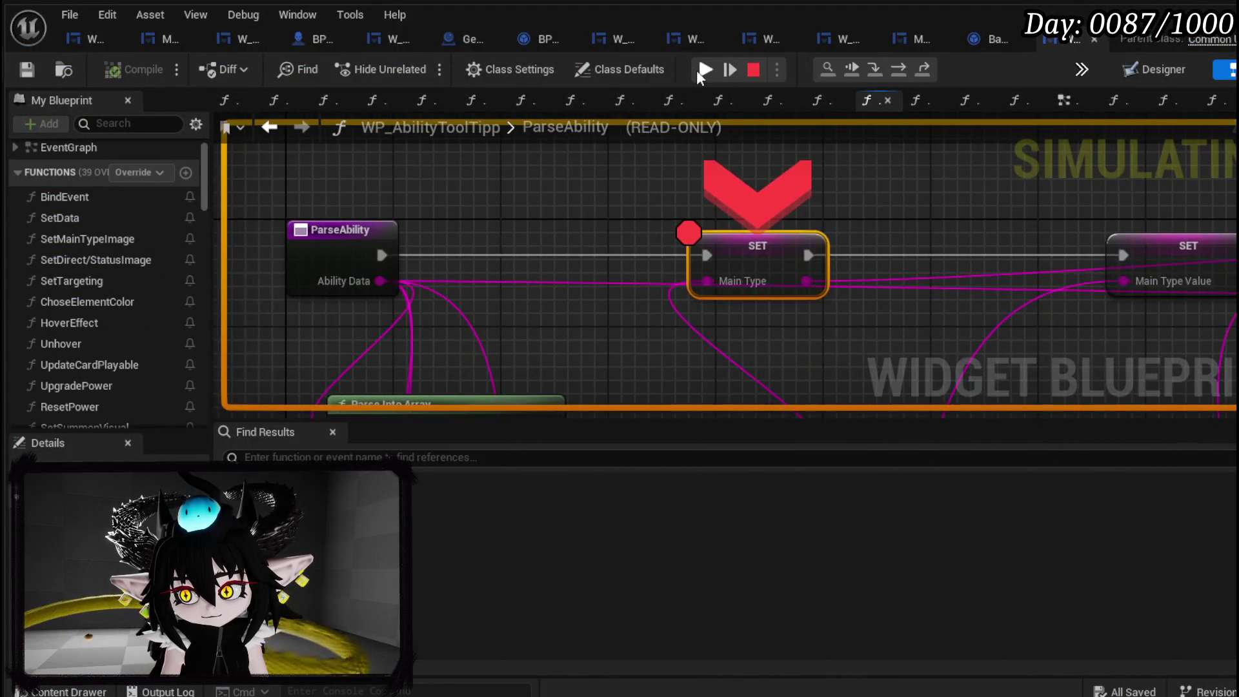
left_click(703, 69)
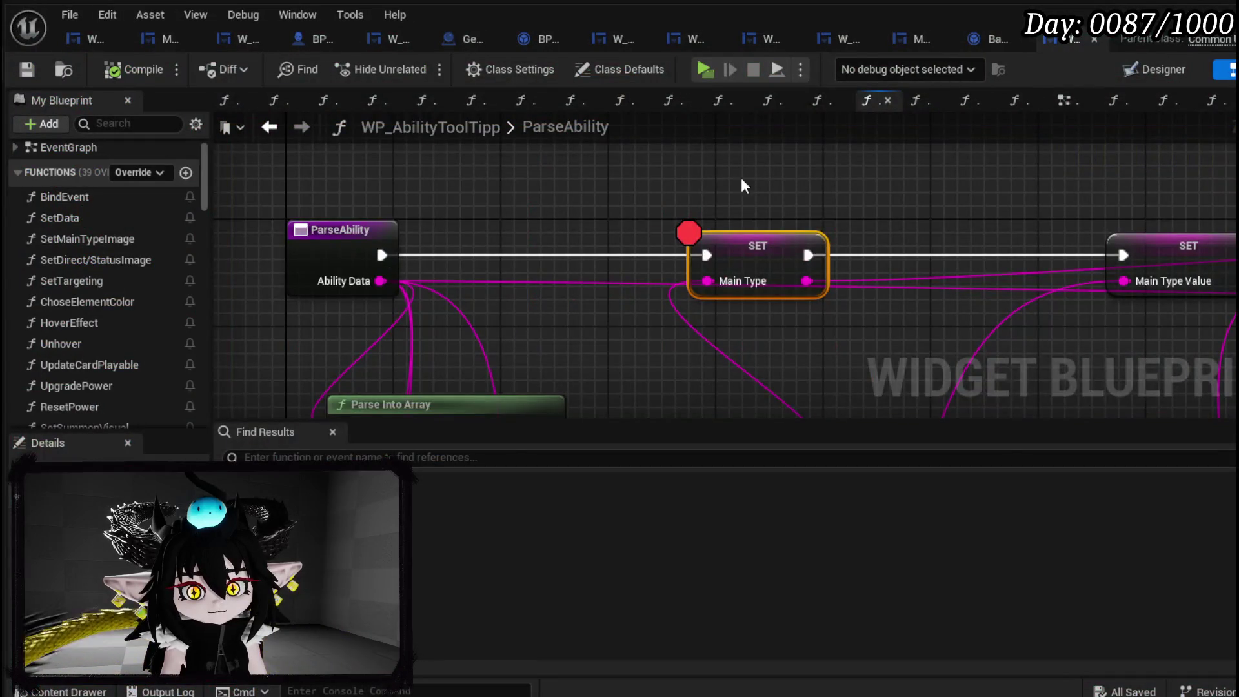
mouse_move(743, 186)
left_mouse_down()
mouse_move(345, 216)
mouse_move(492, 268)
mouse_move(249, 262)
mouse_move(421, 271)
mouse_move(302, 265)
left_mouse_up()
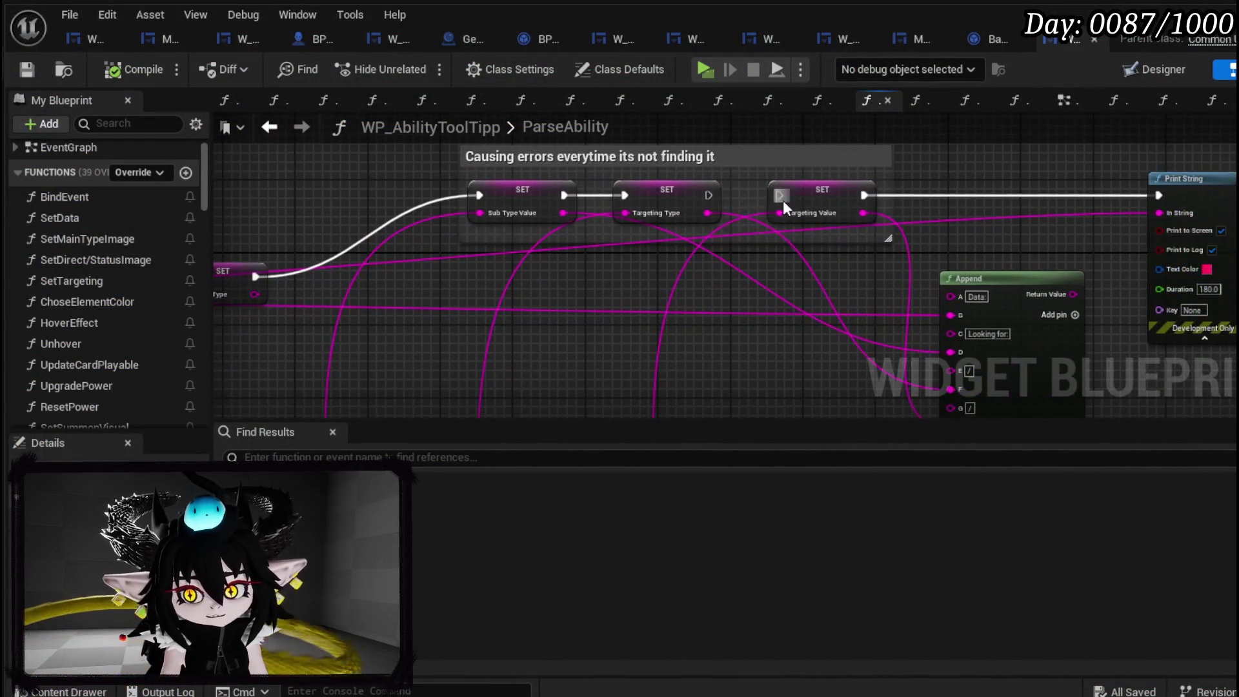
Move the Targeting Type and Targeting Value SET nodes above the chain, then compile and save.
left_click_drag(708, 194, 1154, 195)
left_click_drag(845, 184, 1001, 145)
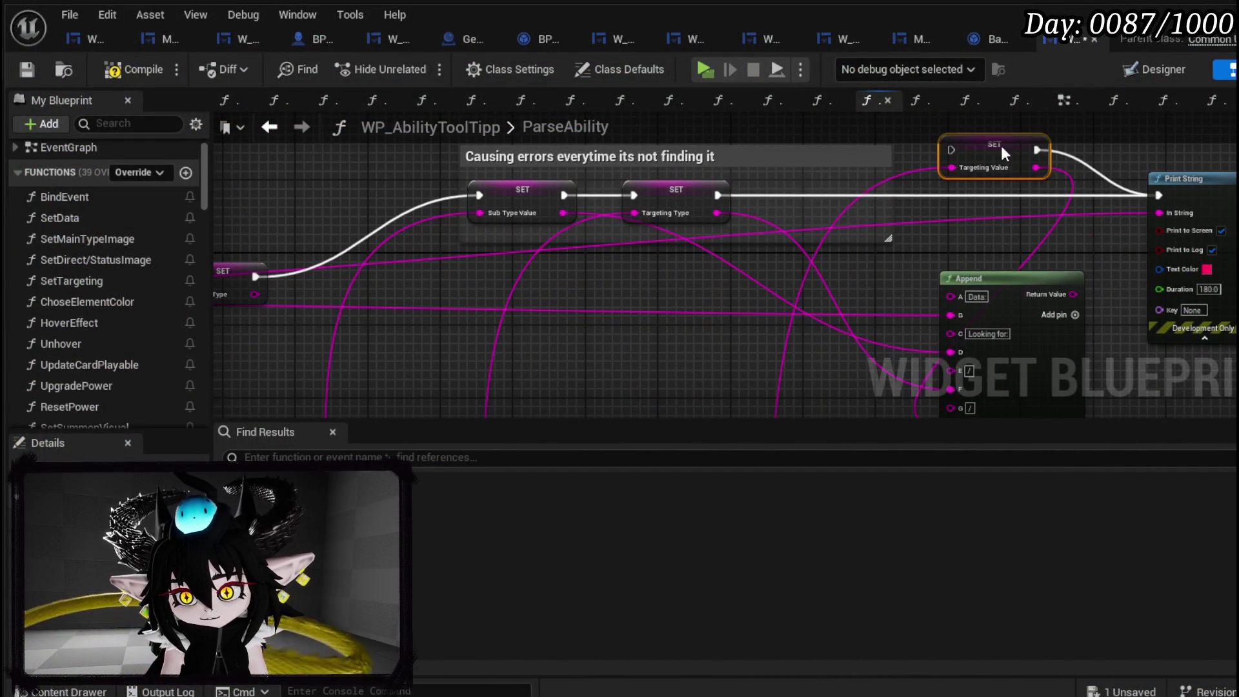
left_click(27, 68)
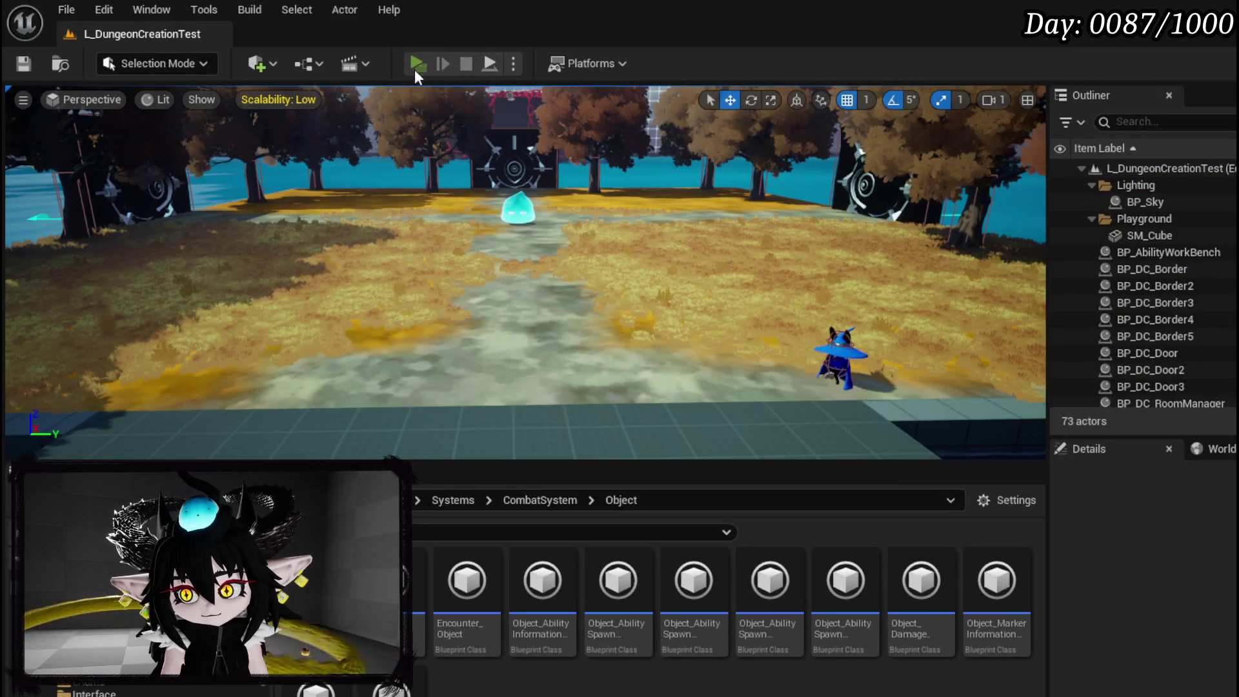
Launch the standalone preview, open the Status panel, and resume past the breakpoint.
left_click(416, 62)
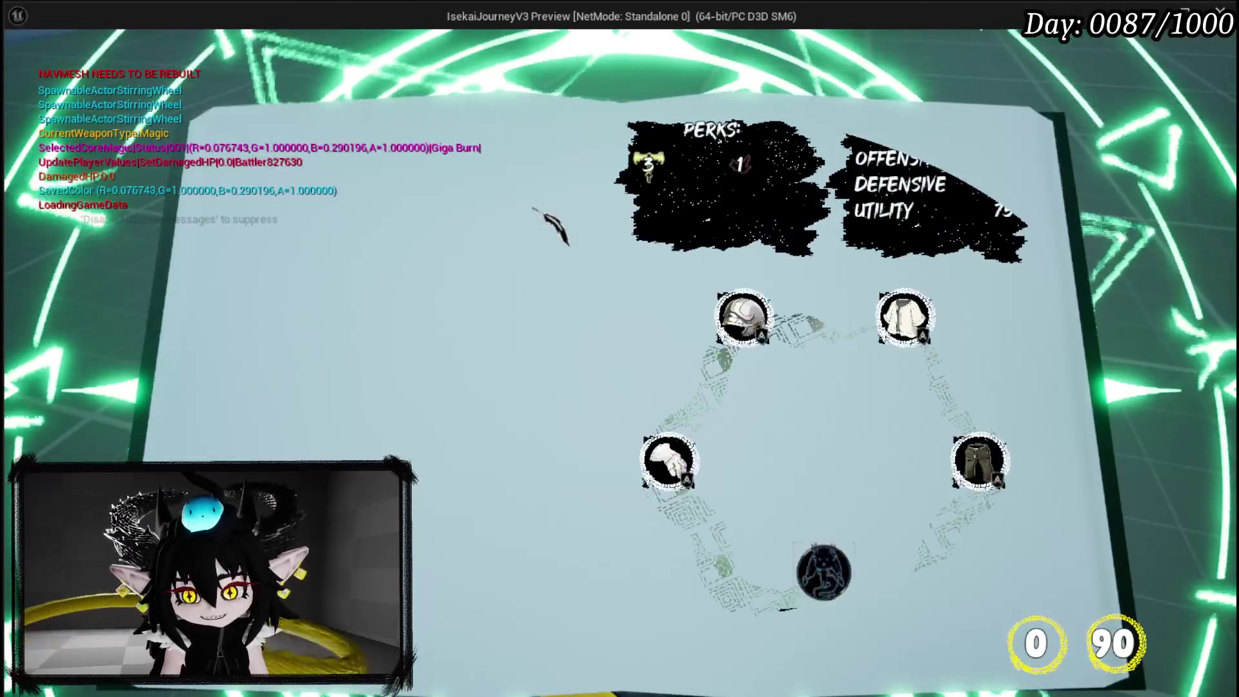
left_click(823, 571)
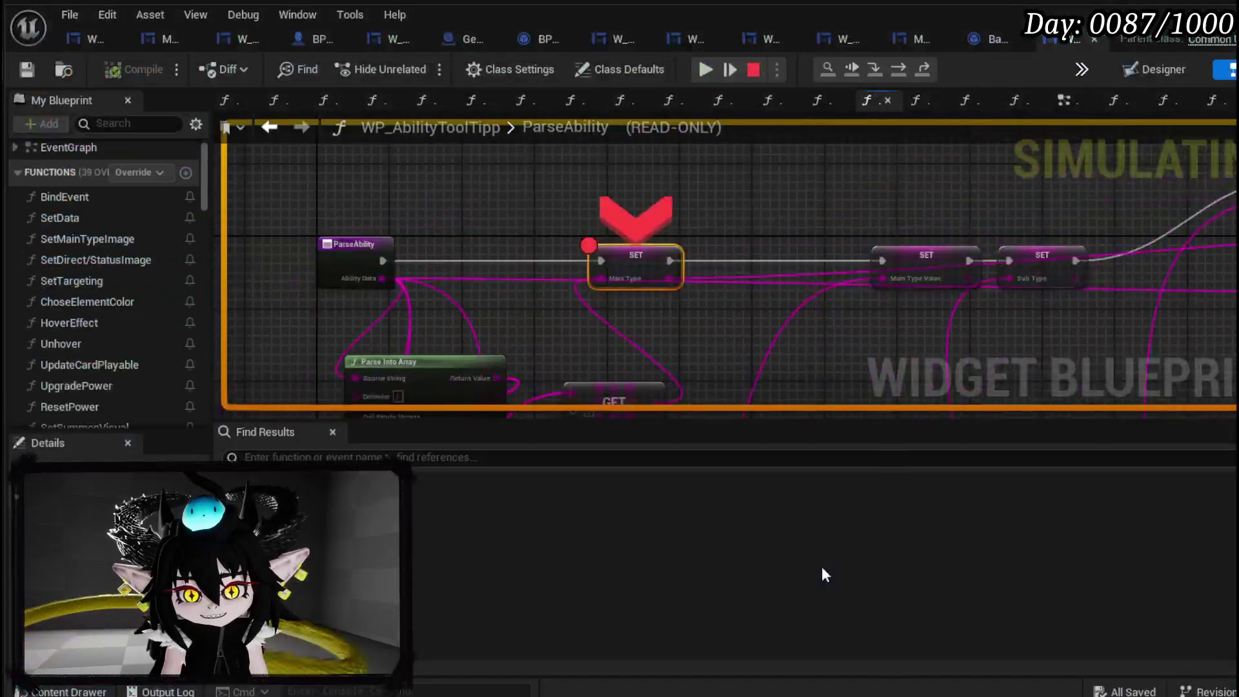
left_click(707, 70)
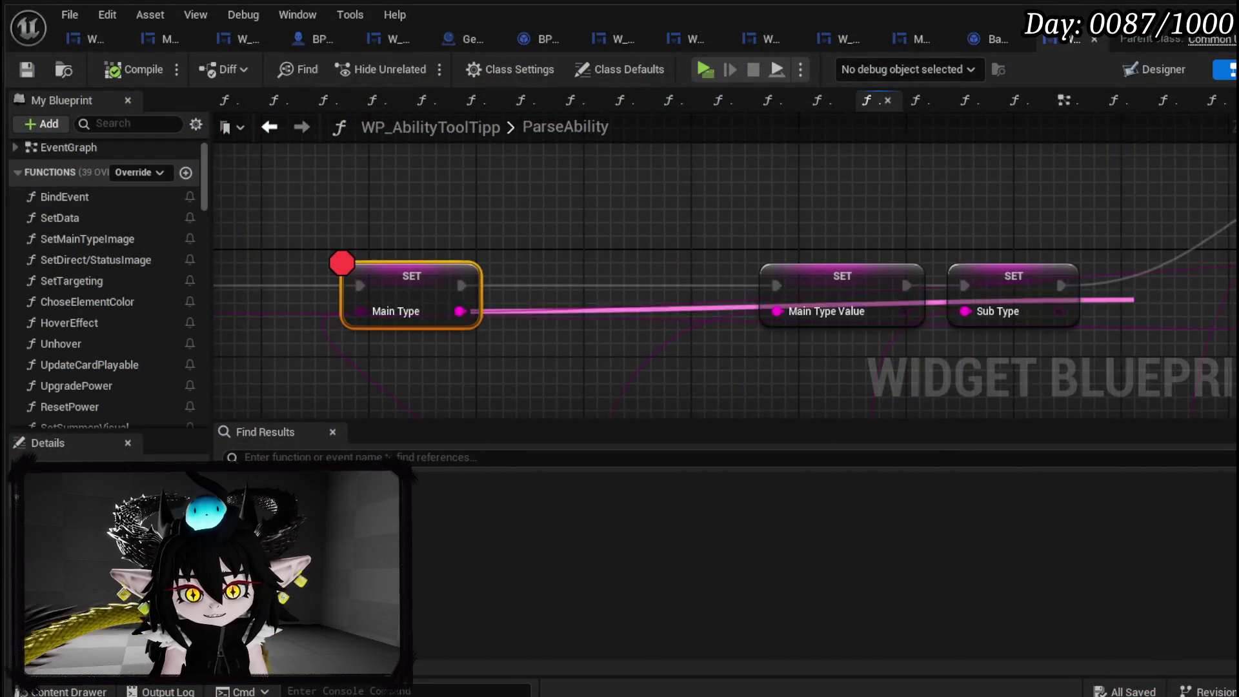
mouse_move(331, 311)
left_mouse_down()
mouse_move(602, 319)
mouse_move(700, 342)
left_mouse_up()
Route the Sub Type SET into a Switch on String whose 'Card' case drives Sub Type Value, then save.
type("Switch")
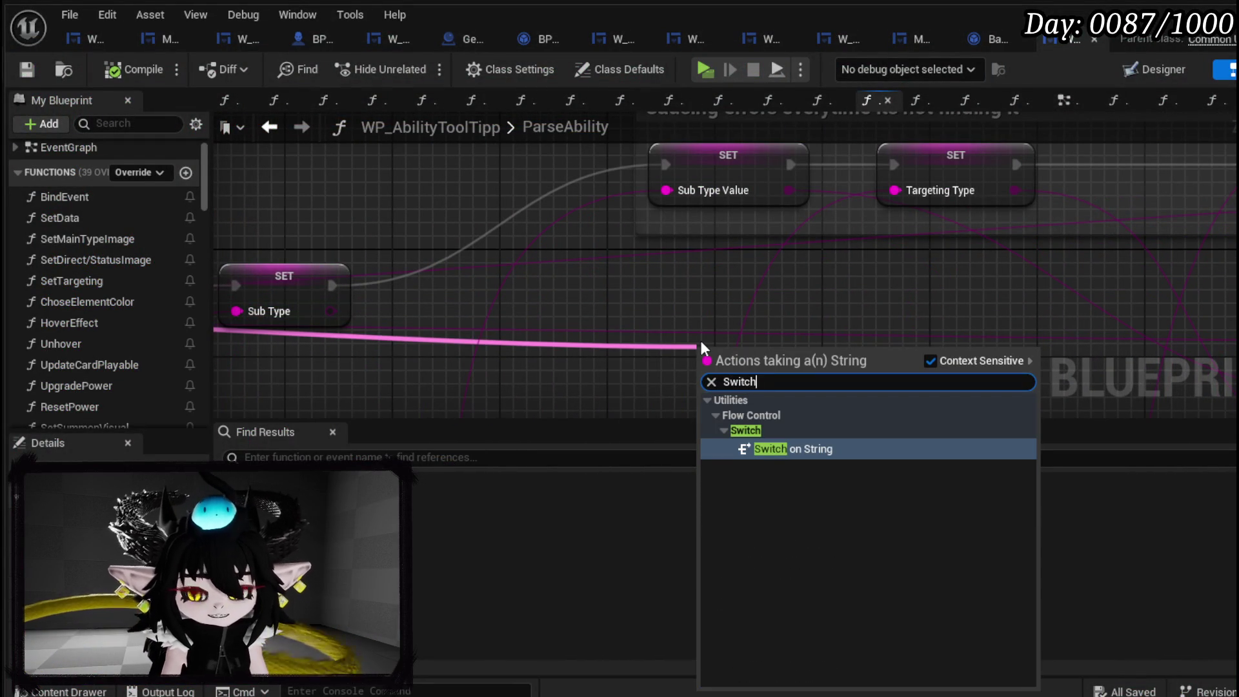
key("Return")
left_click_drag(736, 364, 455, 270)
left_click_drag(332, 285, 423, 286)
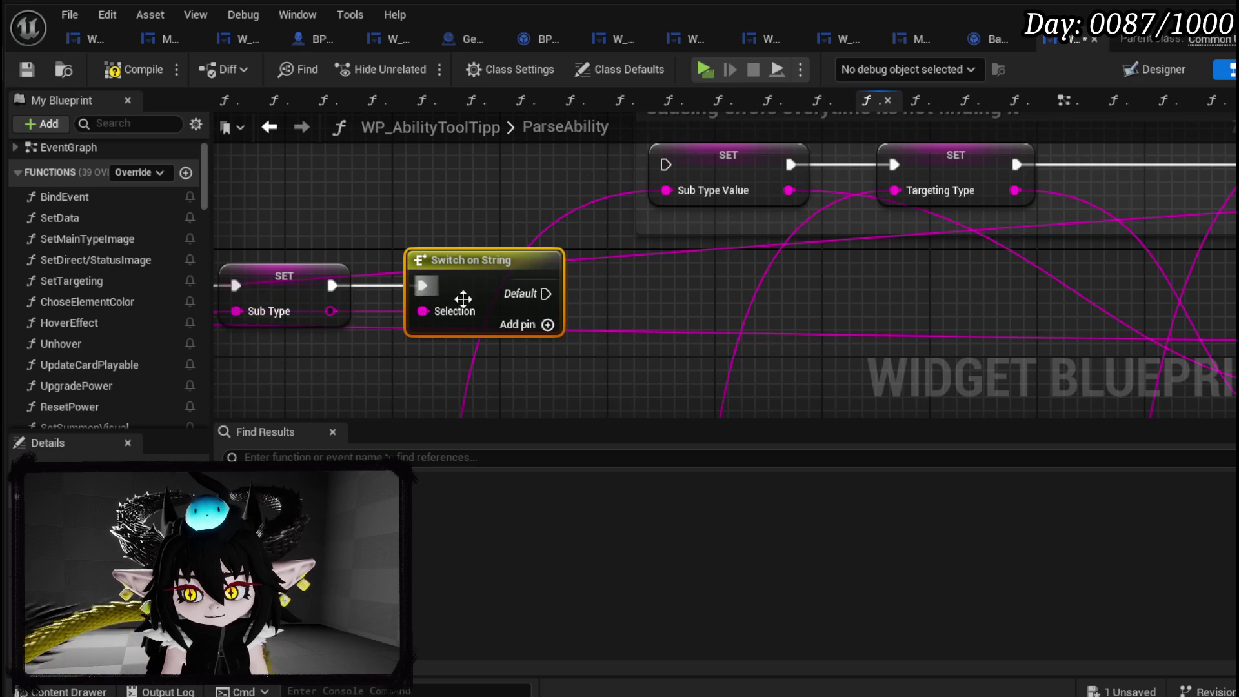
left_click(548, 325)
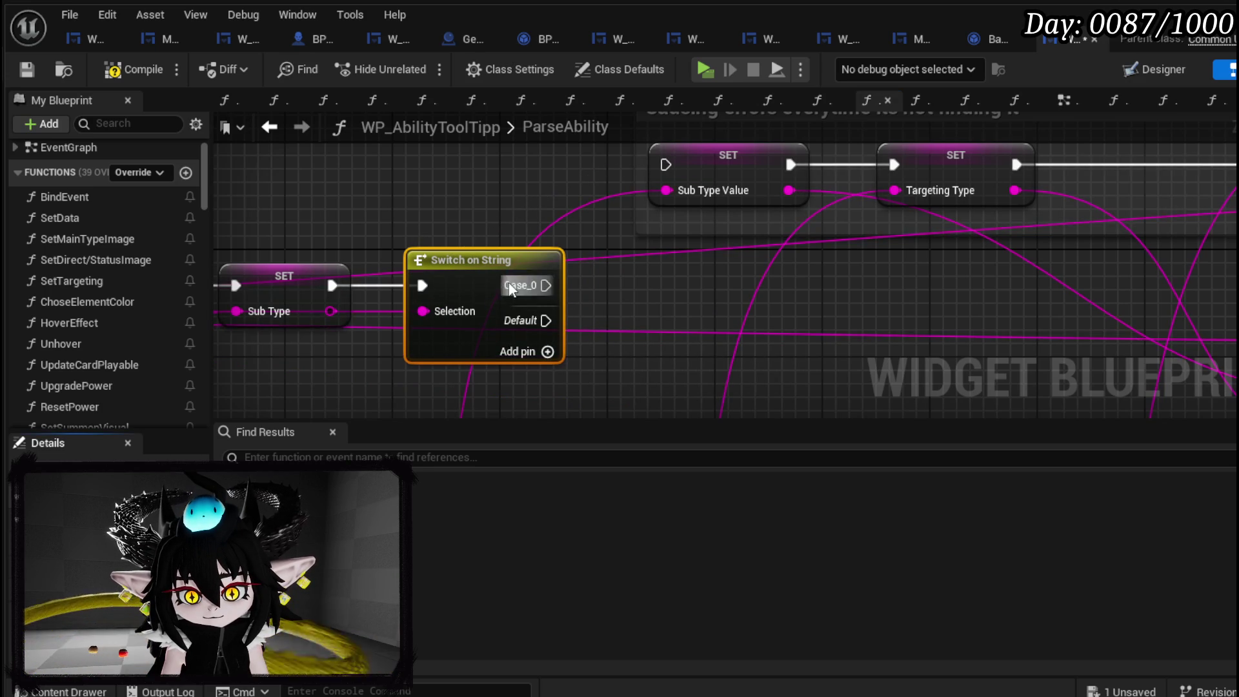
type("Card")
left_click_drag(546, 285, 665, 165)
scroll(573, 262, "down", 2)
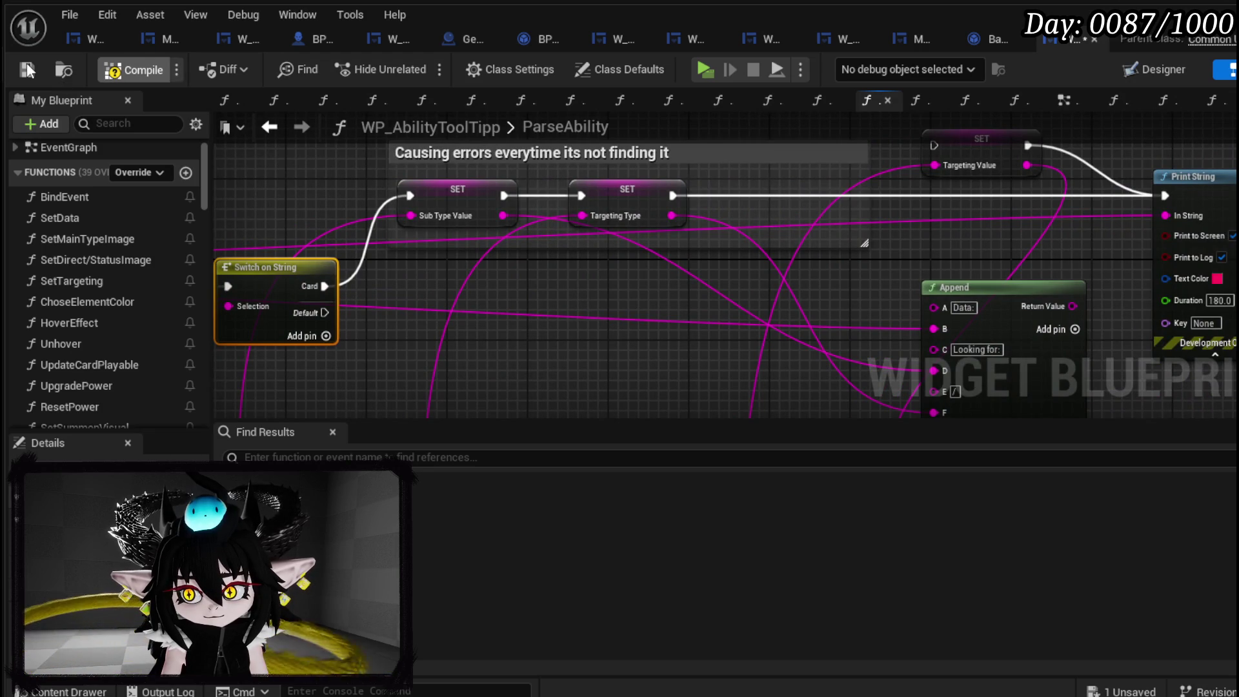
left_click(27, 69)
key("alt+Tab")
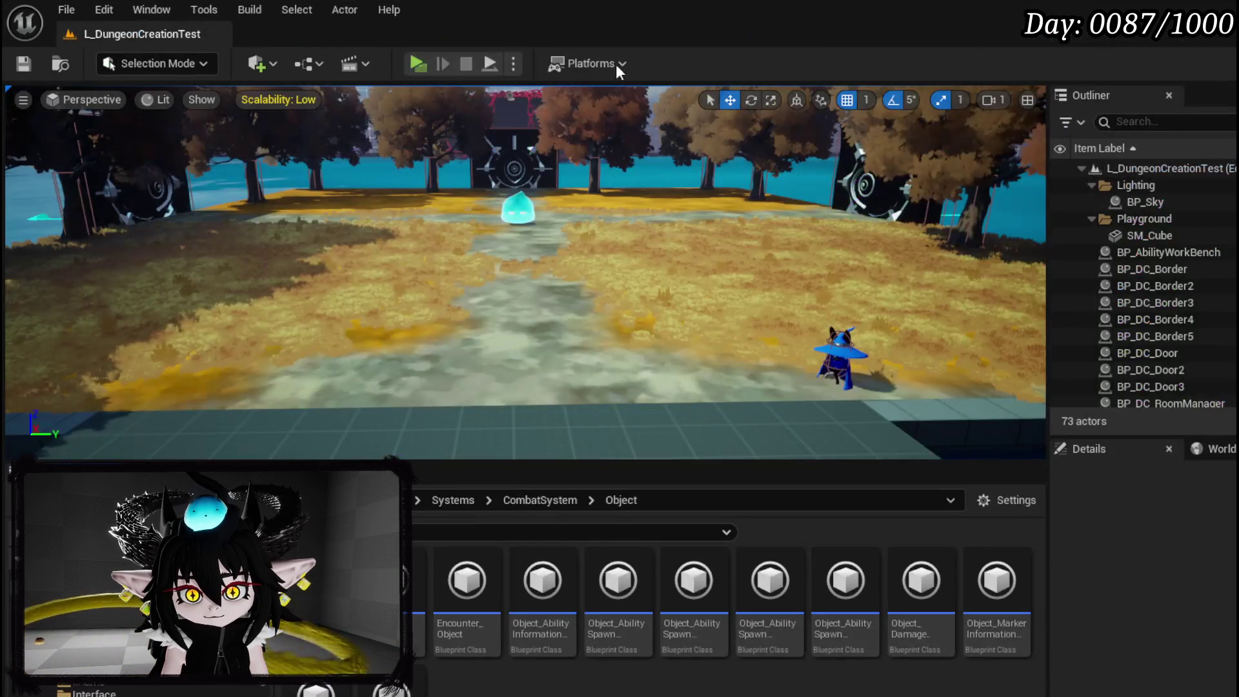
Start the game preview, open the menu book with M, and resume past the breakpoint.
left_click(416, 65)
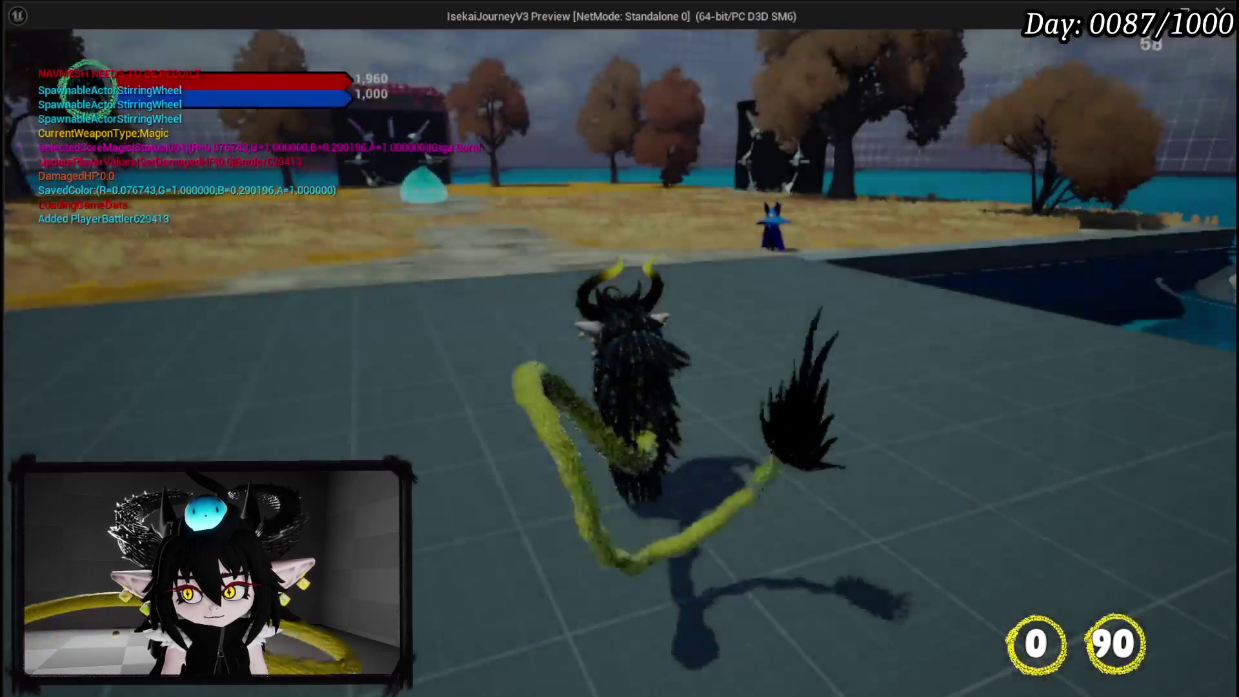
key("m")
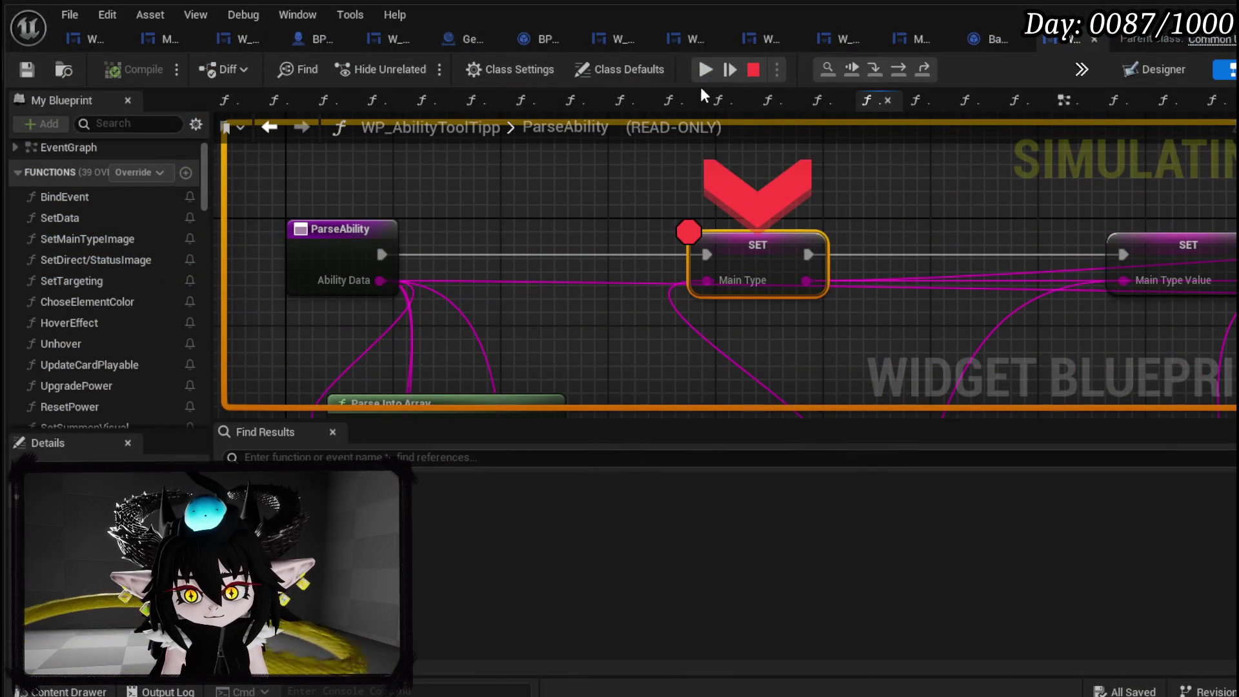
left_click(710, 79)
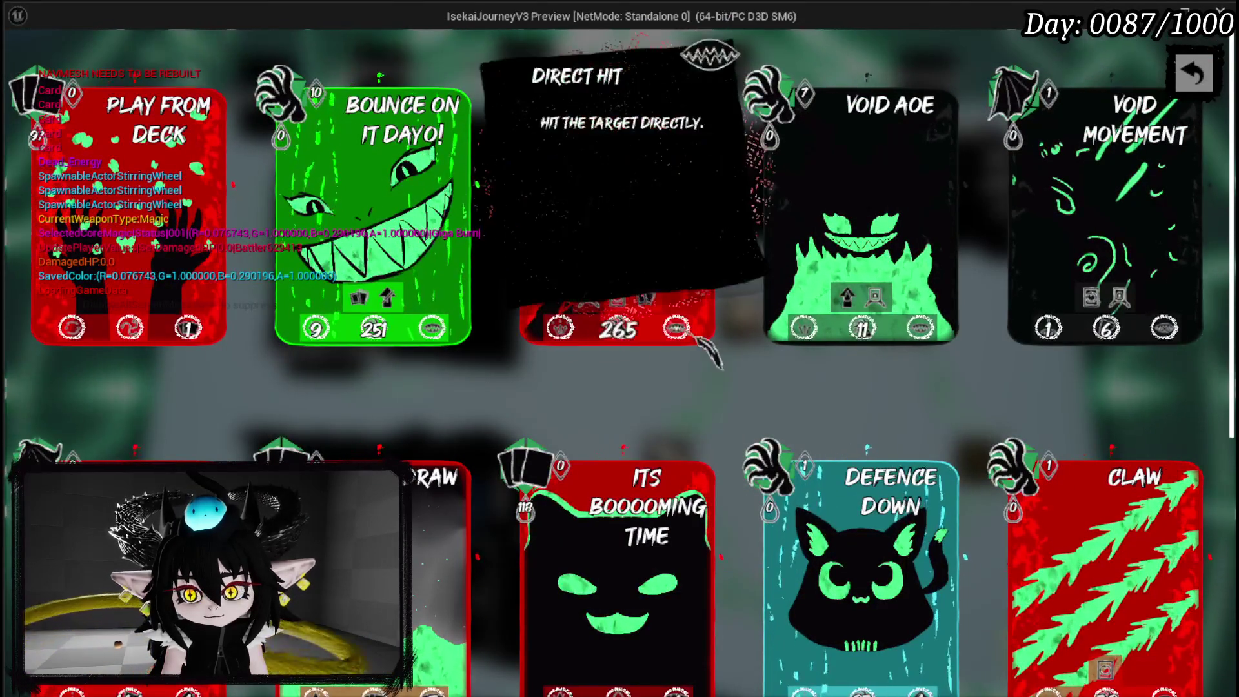
Browse the card collection to check info panels such as Direct Hit.
mouse_move(694, 334)
scroll(704, 348, "down", 1)
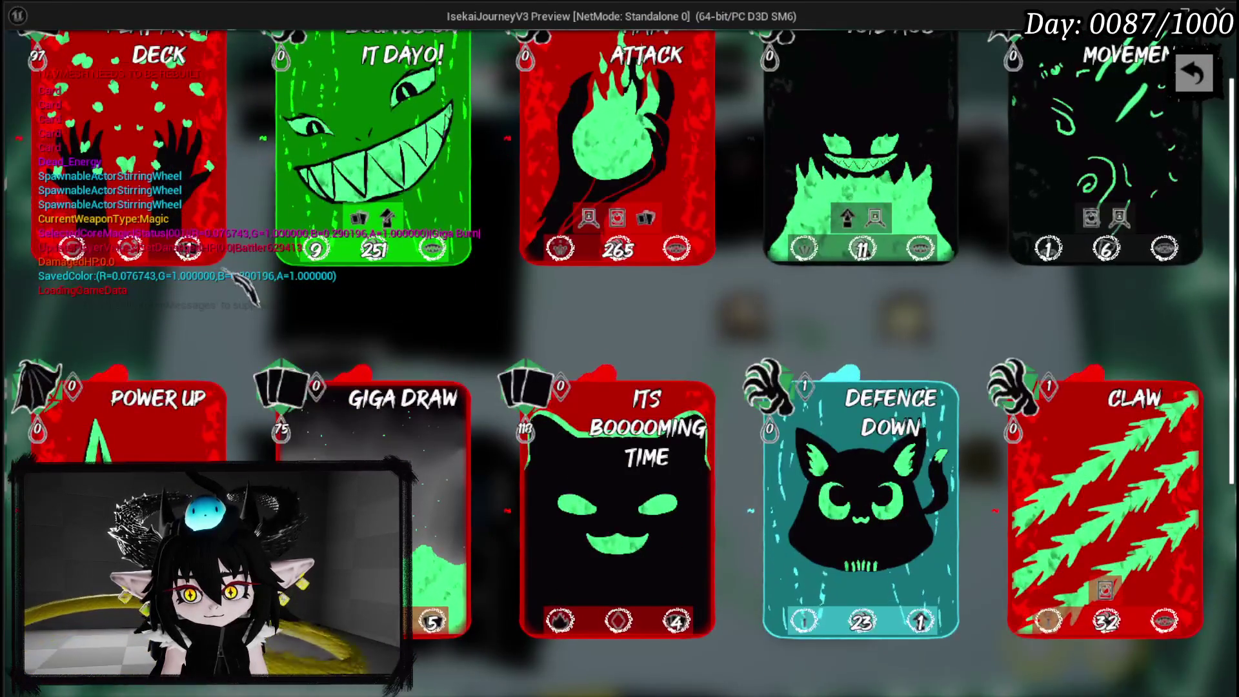
mouse_move(226, 271)
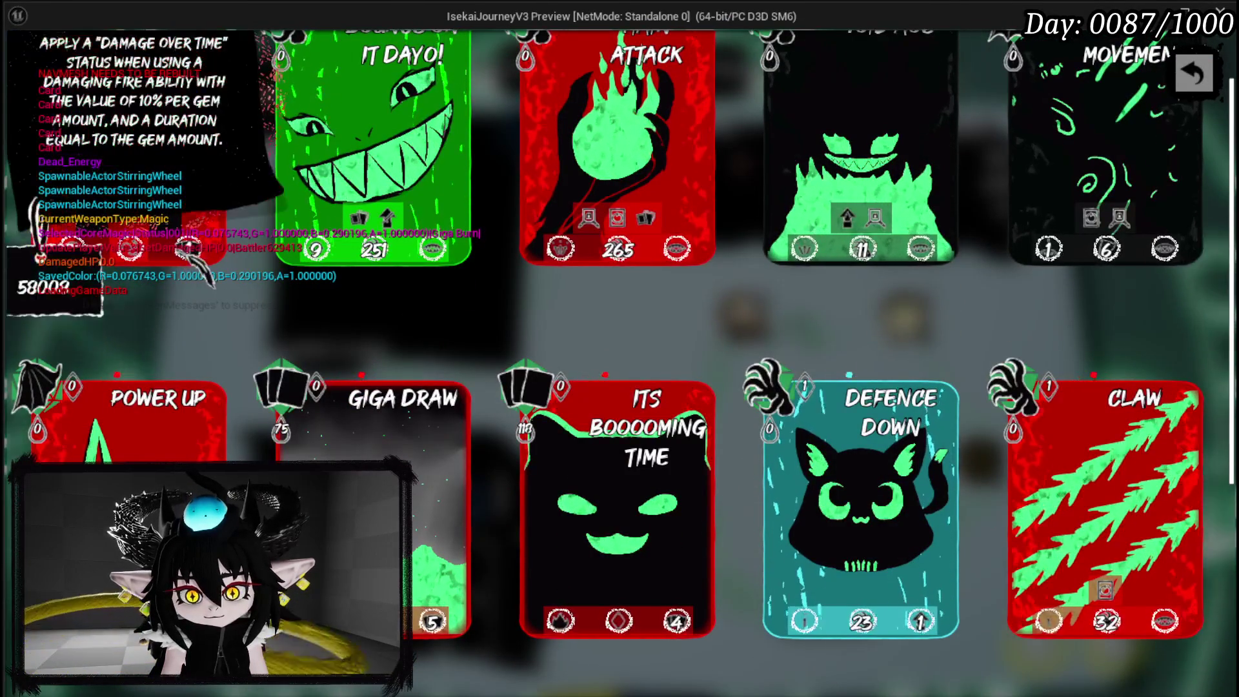
scroll(192, 257, "up", 1)
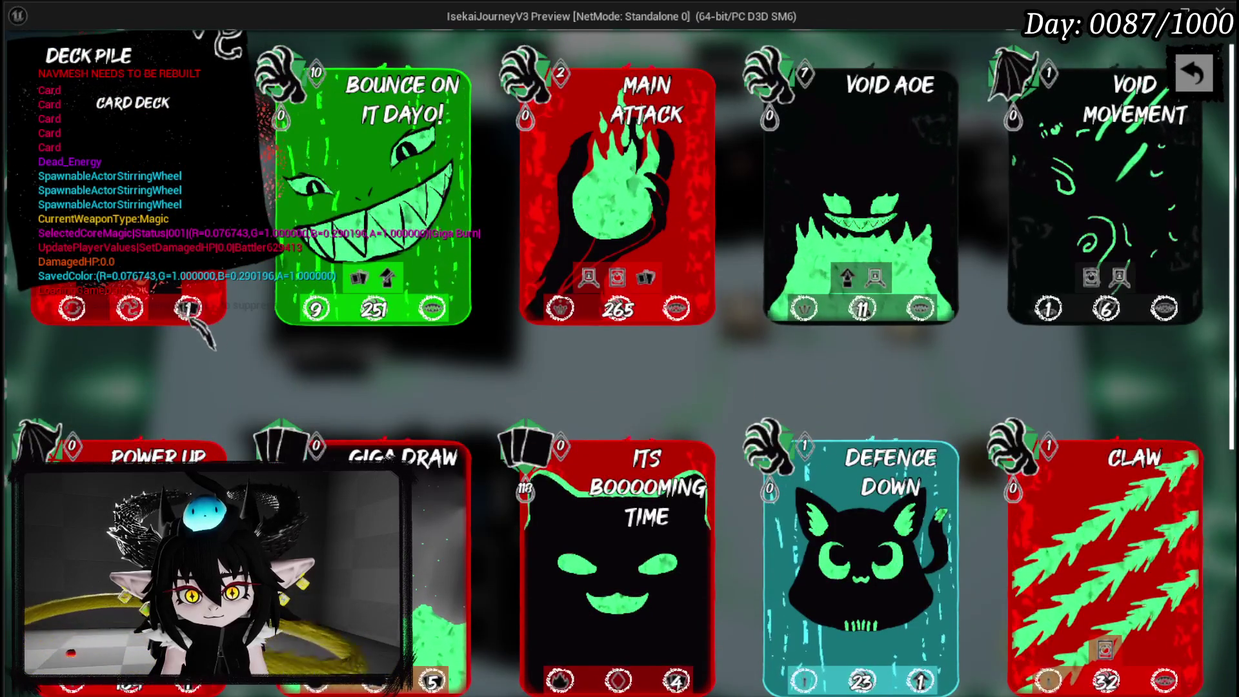
mouse_move(72, 310)
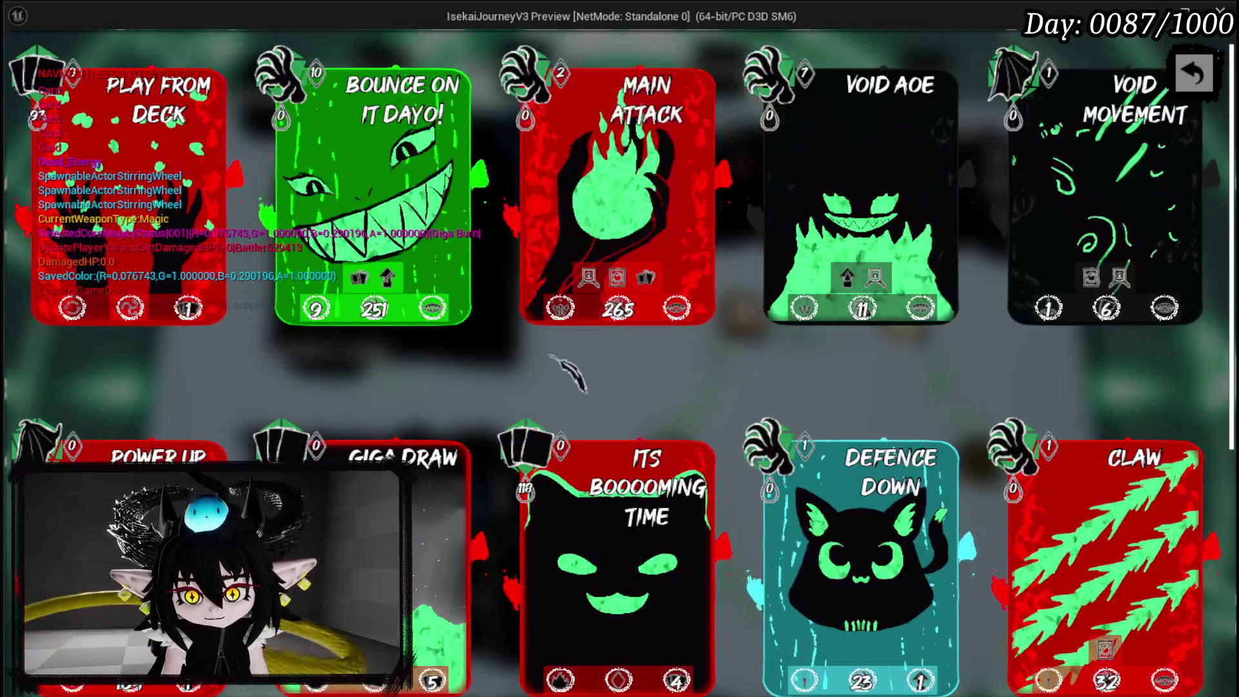
scroll(573, 354, "down", 3)
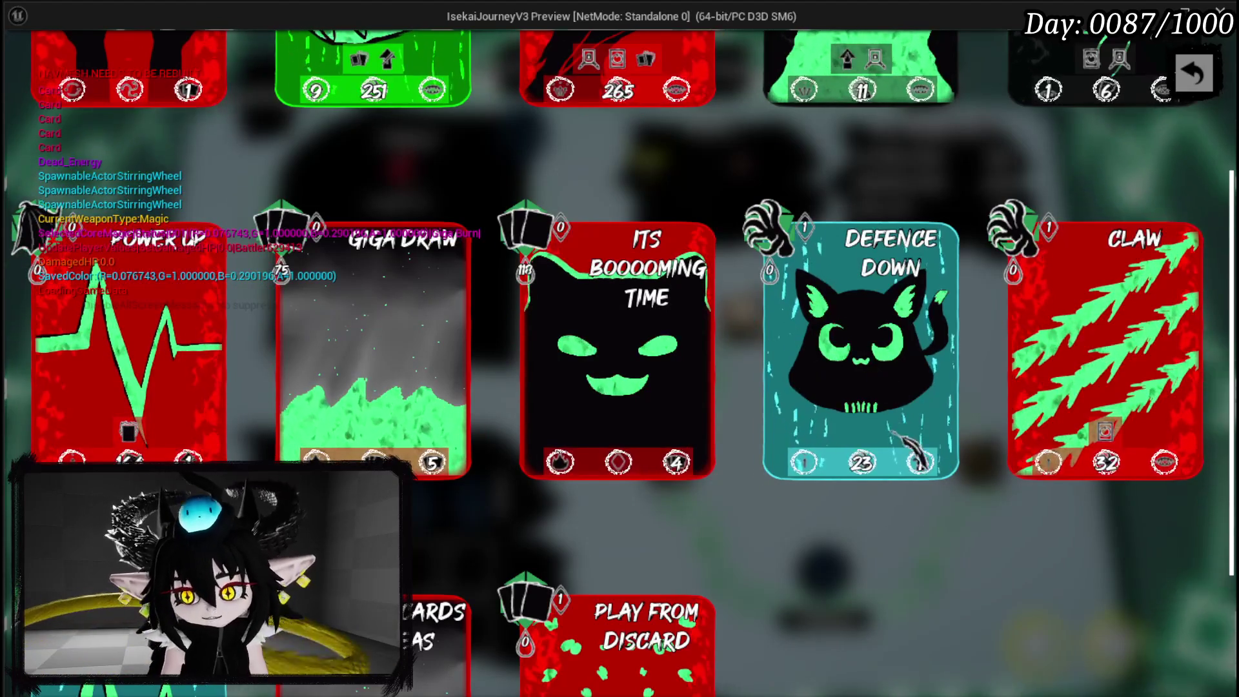
Flip the Defence Down card to its description and scroll through the collection.
left_click(917, 455)
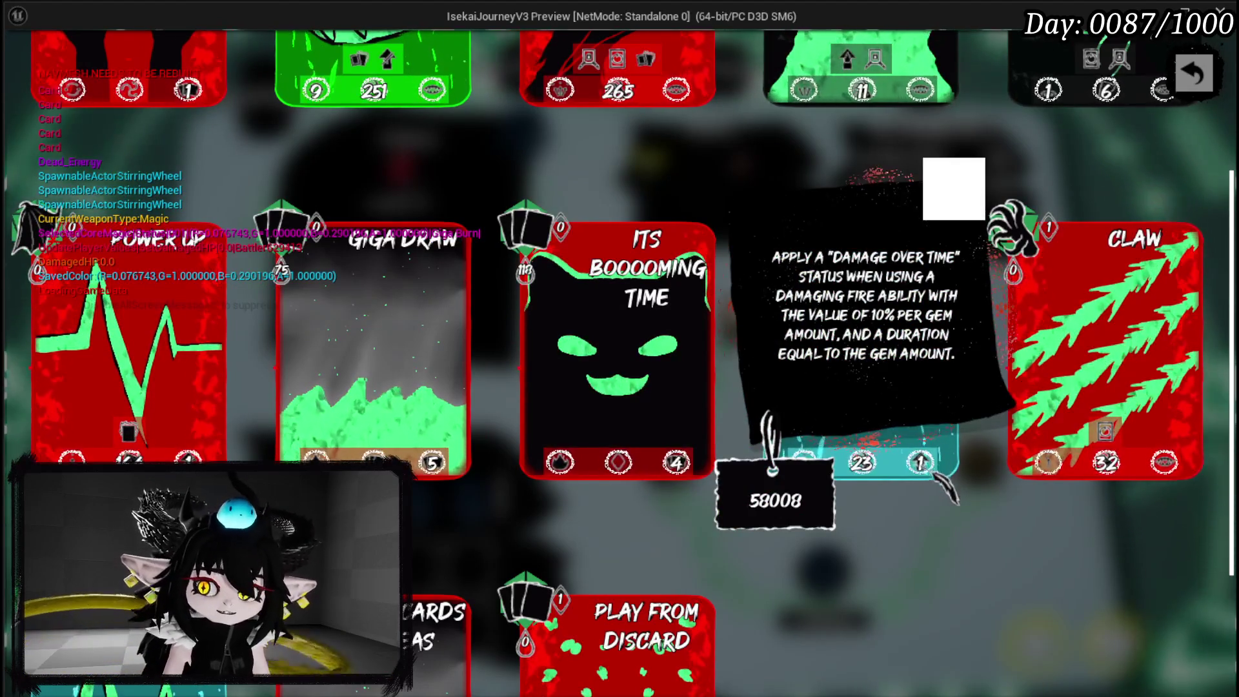
scroll(830, 450, "down", 3)
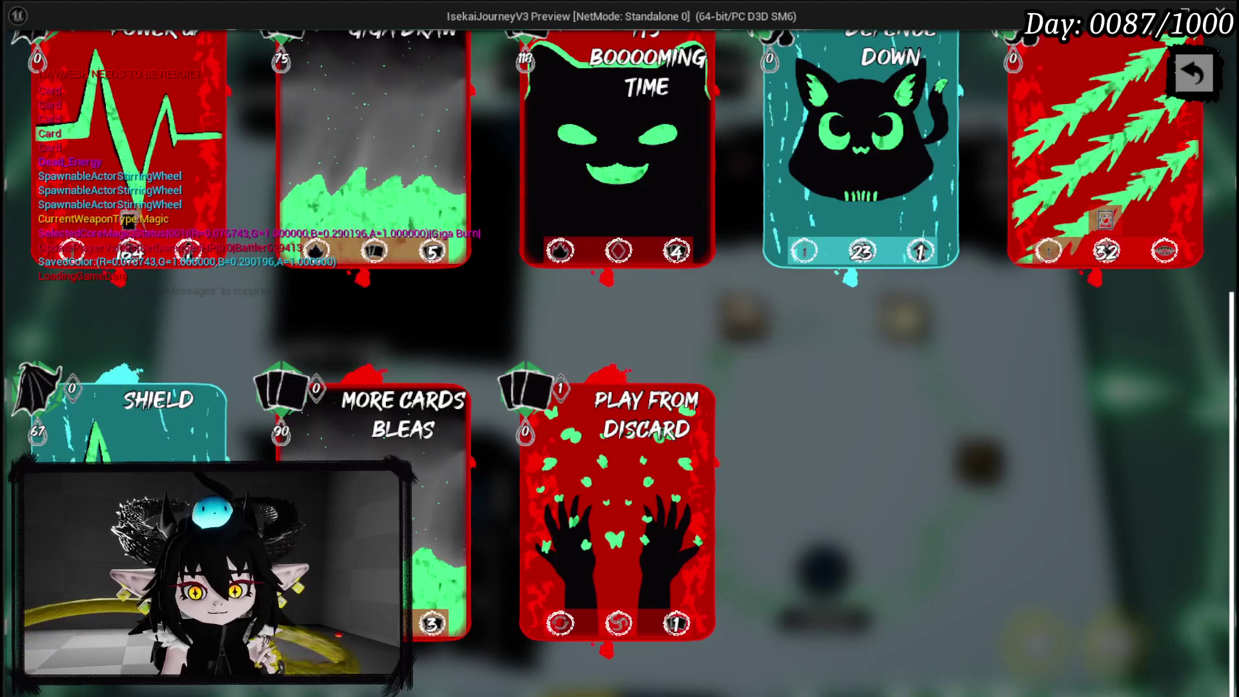
mouse_move(446, 639)
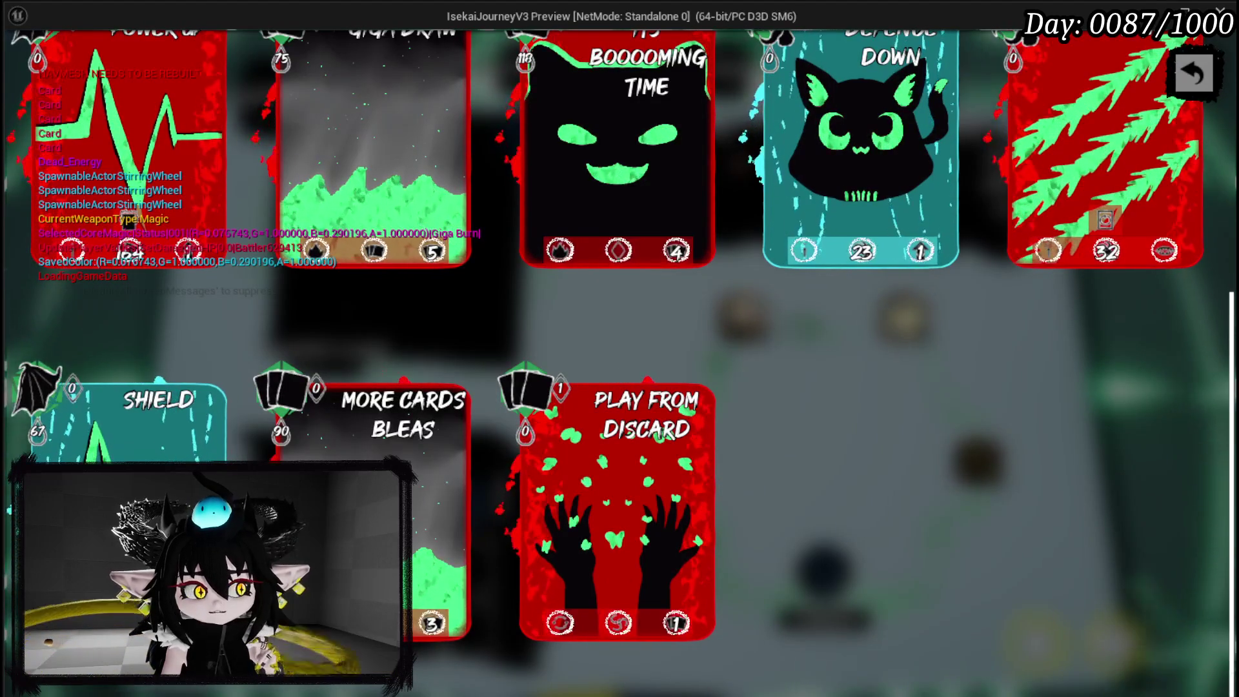
mouse_move(129, 548)
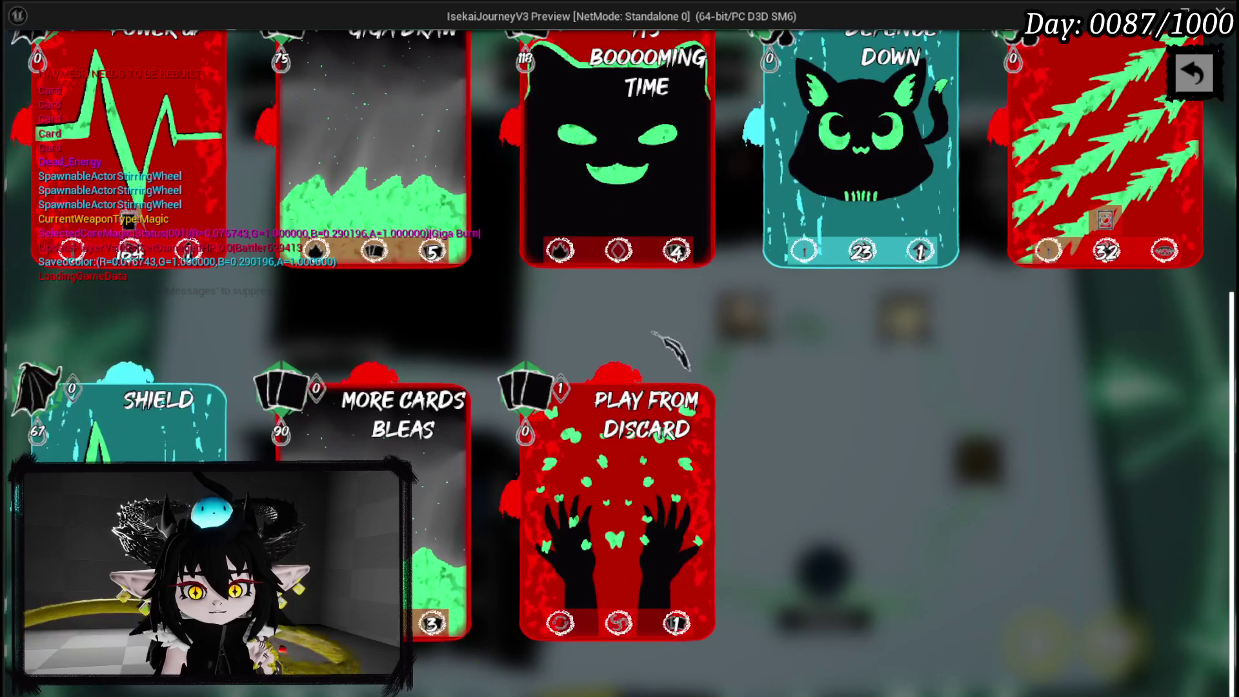
scroll(880, 359, "up", 3)
Check a few more card tooltips, then close the standalone preview with Esc.
scroll(969, 337, "up", 3)
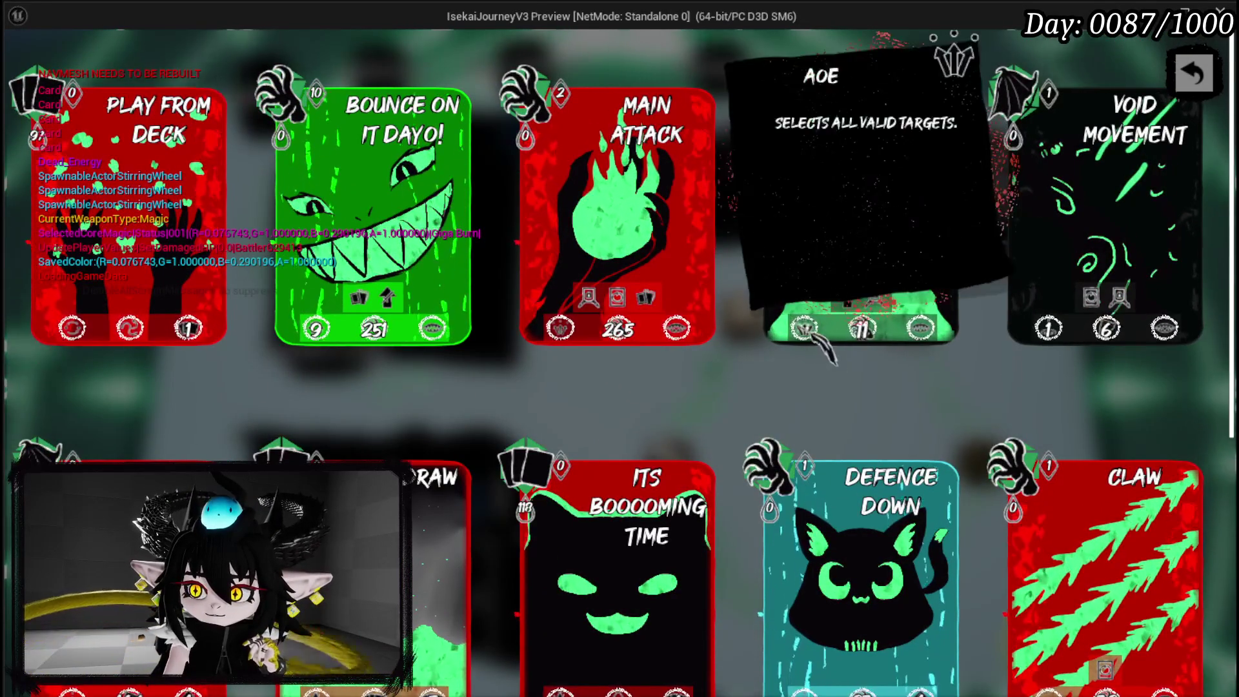
mouse_move(929, 337)
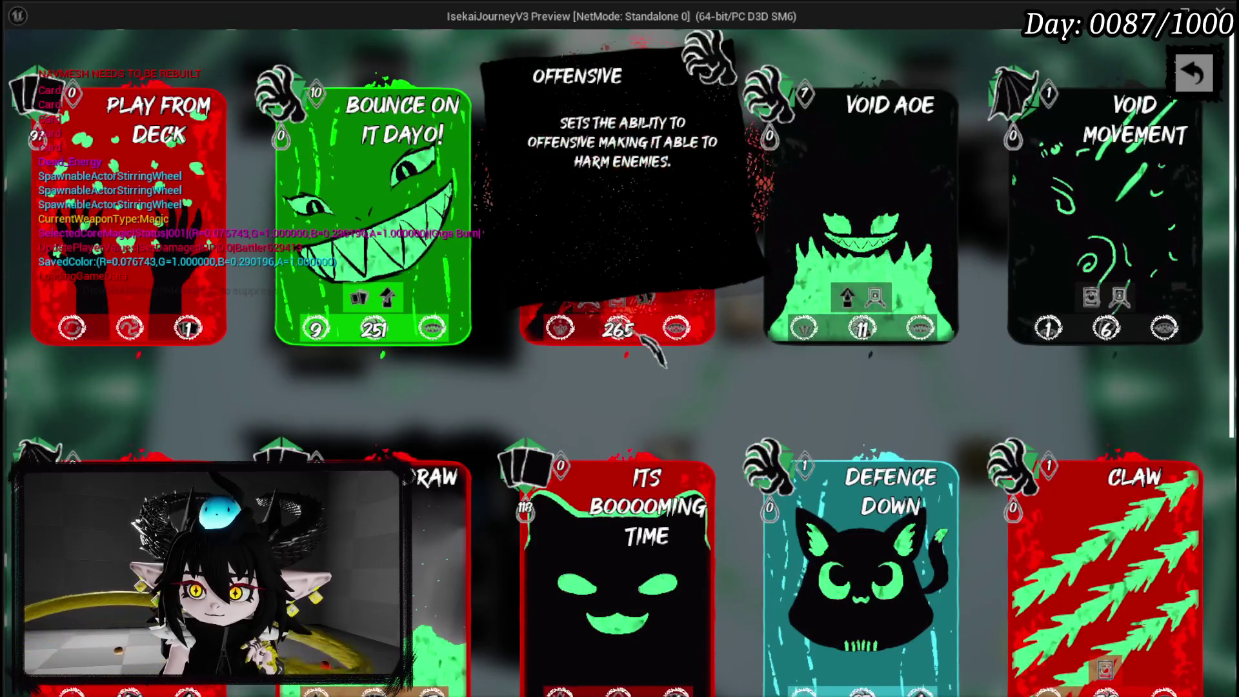
mouse_move(580, 332)
mouse_move(446, 343)
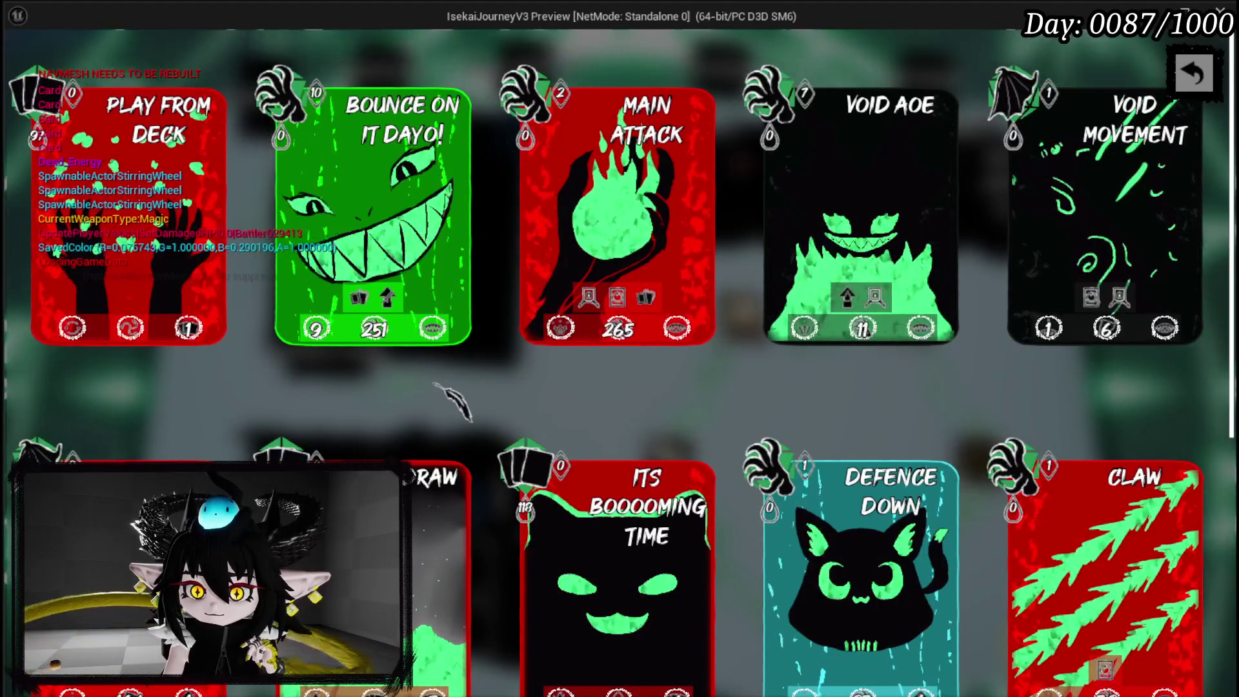
key("Escape")
scroll(746, 234, "down", 3)
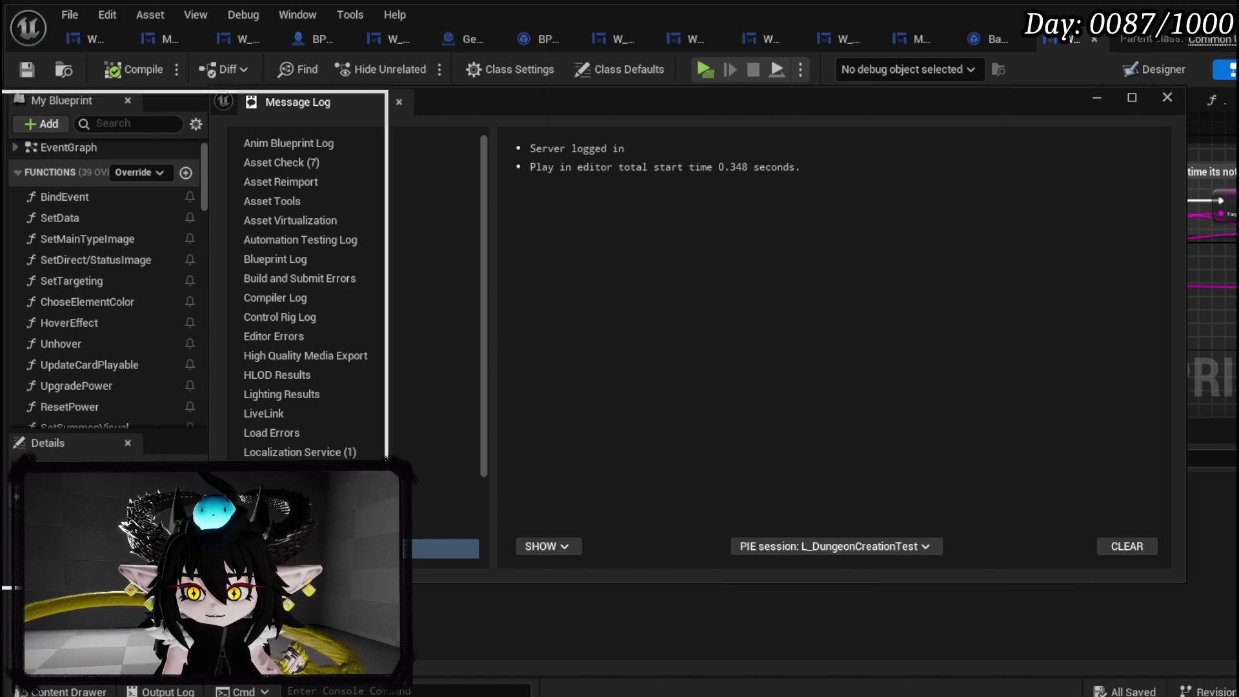
Close the Message Log and shift the Append, Main Type Value SET and Switch on String nodes to make room.
left_click(399, 102)
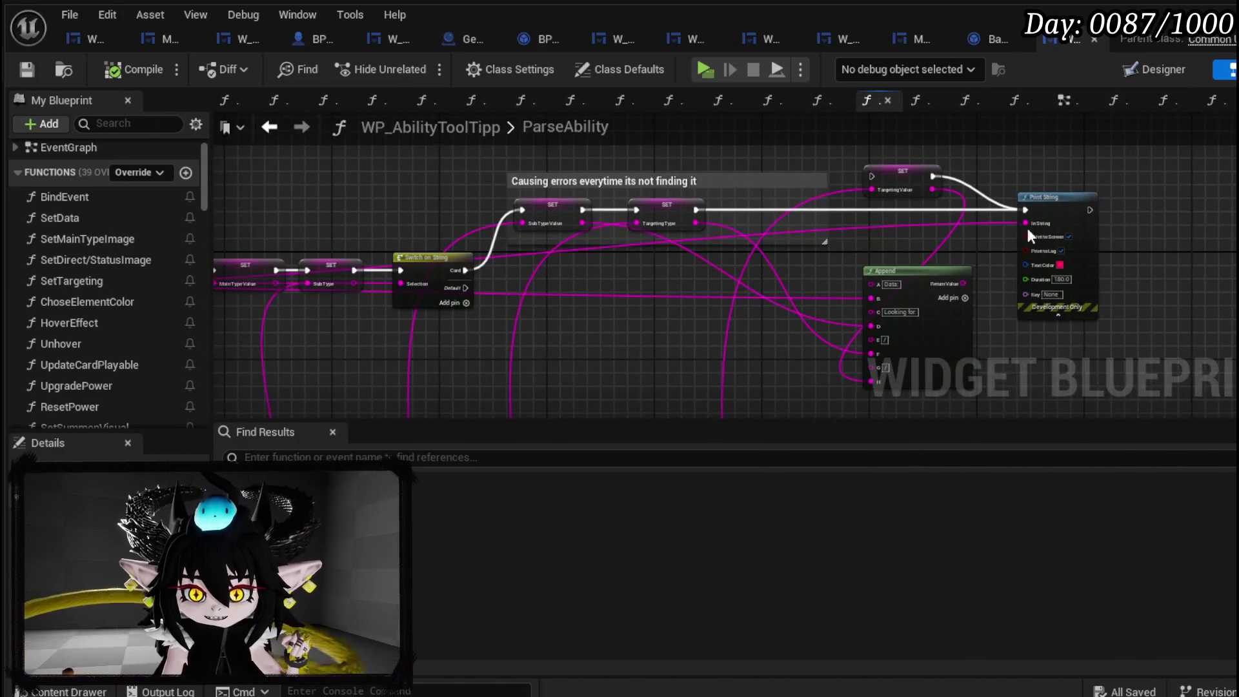
scroll(861, 216, "up", 5)
mouse_move(609, 227)
left_mouse_down()
mouse_move(636, 208)
mouse_move(545, 199)
mouse_move(695, 354)
mouse_move(677, 256)
mouse_move(748, 266)
mouse_move(683, 304)
mouse_move(930, 299)
mouse_move(544, 293)
mouse_move(743, 268)
mouse_move(724, 265)
mouse_move(511, 314)
mouse_move(962, 226)
left_mouse_up()
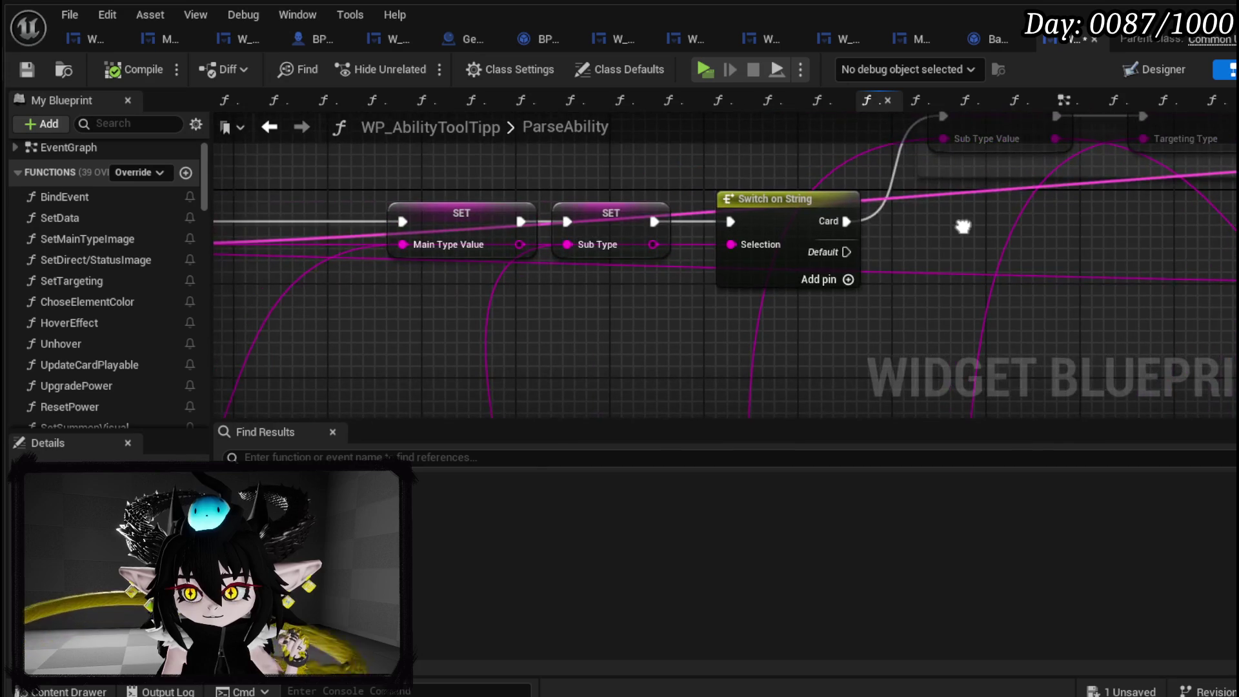
left_click_drag(472, 226, 411, 224)
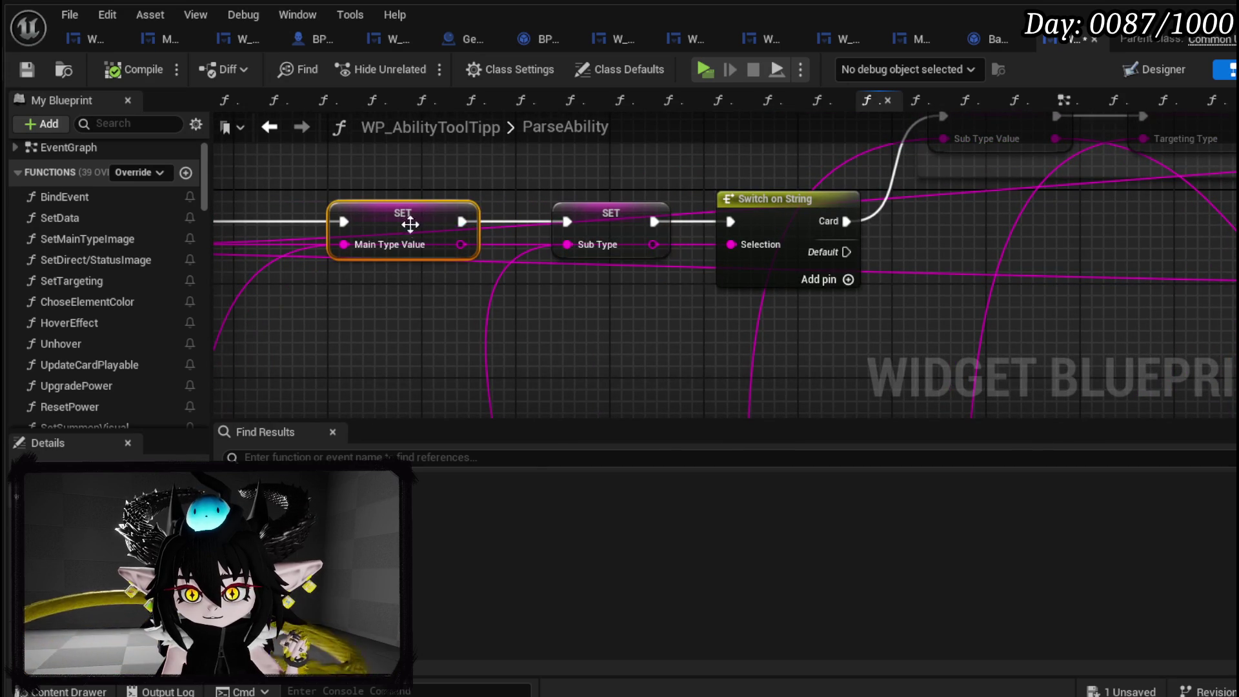
mouse_move(653, 244)
left_mouse_down()
mouse_move(1217, 255)
mouse_move(851, 316)
mouse_move(1165, 169)
mouse_move(1048, 264)
mouse_move(206, 297)
mouse_move(460, 323)
left_mouse_up()
left_click_drag(326, 331, 929, 339)
mouse_move(652, 235)
left_mouse_down()
mouse_move(587, 237)
mouse_move(473, 323)
mouse_move(375, 275)
left_mouse_up()
left_click_drag(537, 247, 592, 249)
Insert Print String between the Sub Type SET and Switch on String, feed Sub Type into In String, compile and save.
scroll(517, 278, "down", 2)
mouse_move(1228, 208)
left_mouse_down()
mouse_move(1162, 207)
mouse_move(519, 308)
mouse_move(919, 261)
left_mouse_up()
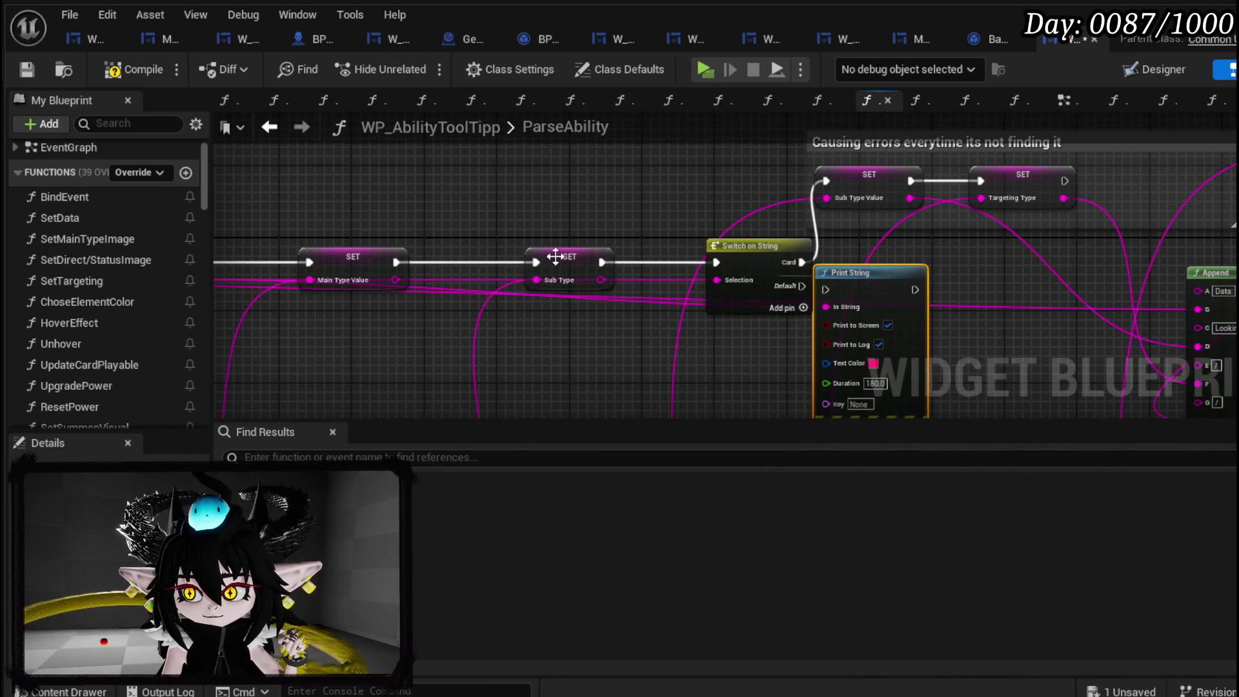
left_click_drag(557, 256, 448, 256)
mouse_move(875, 287)
left_mouse_down()
mouse_move(599, 248)
mouse_move(619, 258)
left_mouse_up()
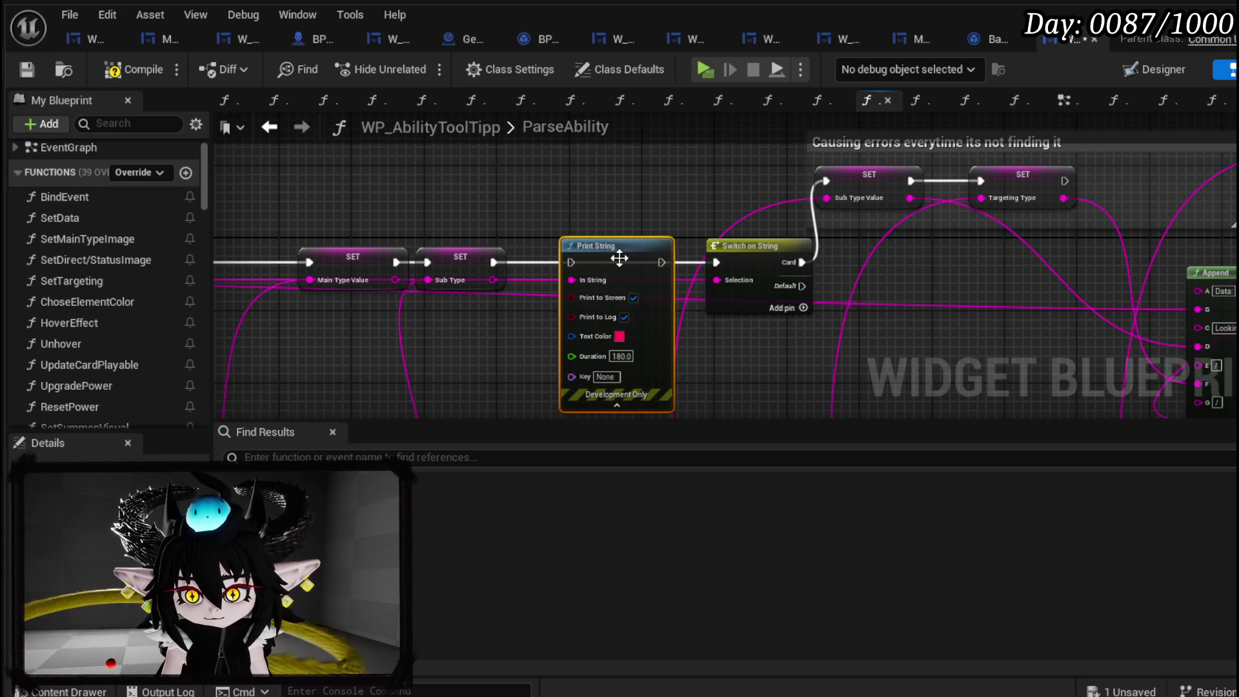
mouse_move(498, 262)
left_mouse_down()
mouse_move(733, 263)
mouse_move(717, 262)
left_mouse_up()
mouse_move(496, 280)
left_mouse_down()
mouse_move(586, 277)
mouse_move(571, 280)
left_mouse_up()
left_click(462, 183)
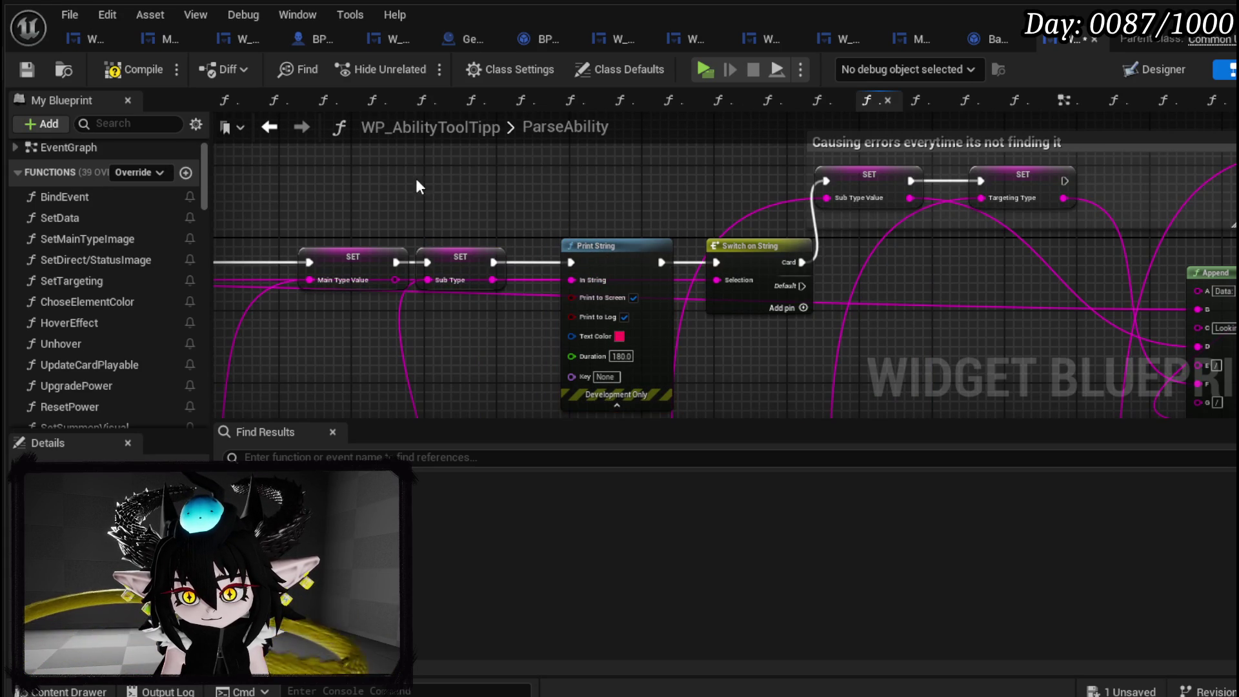
left_click(25, 67)
left_click(416, 63)
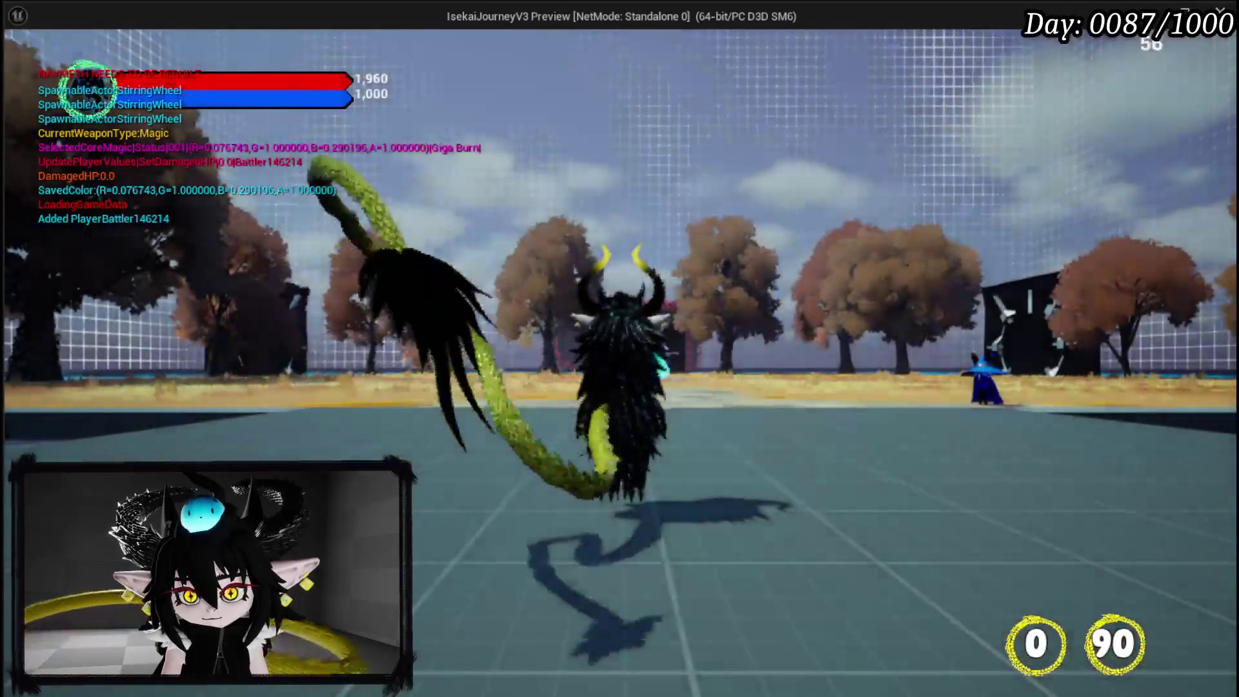
key("Escape")
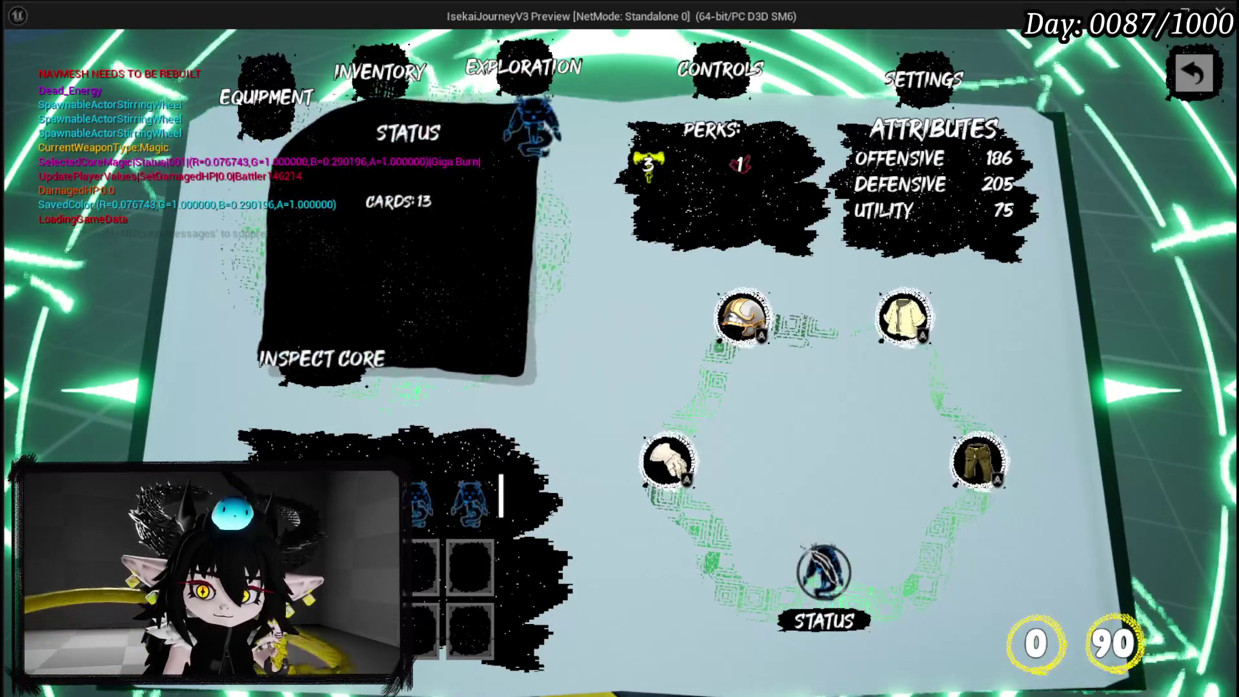
left_click(742, 316)
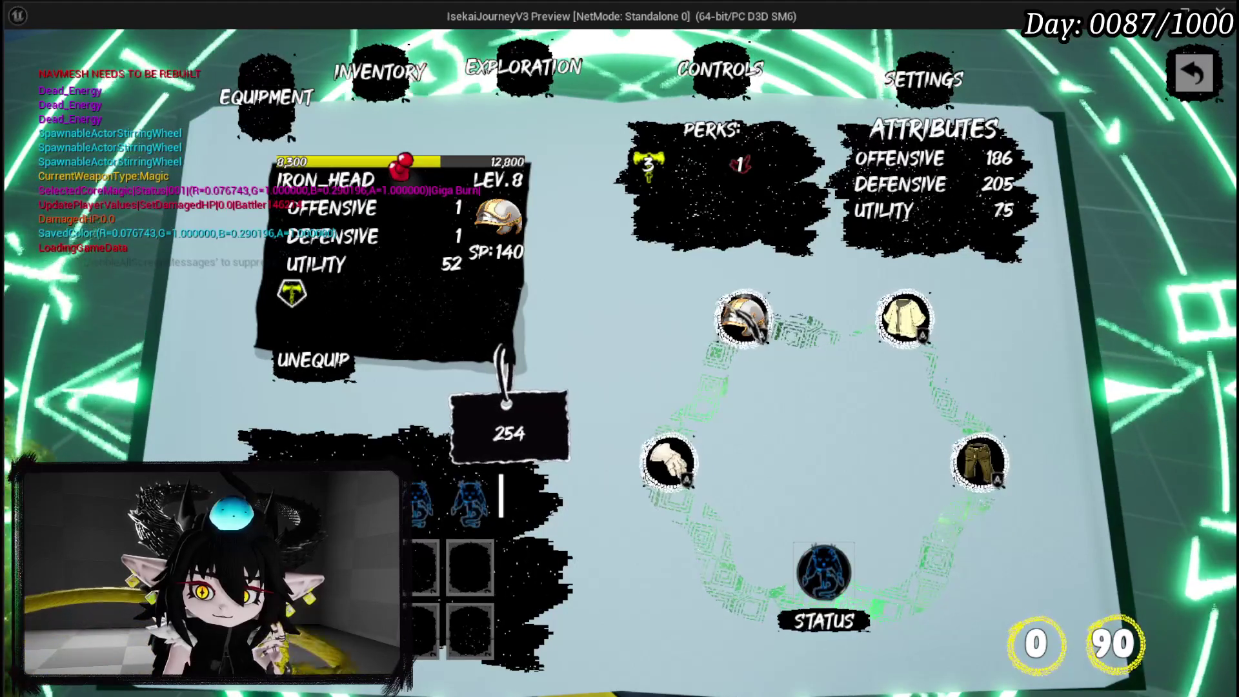
left_click(820, 582)
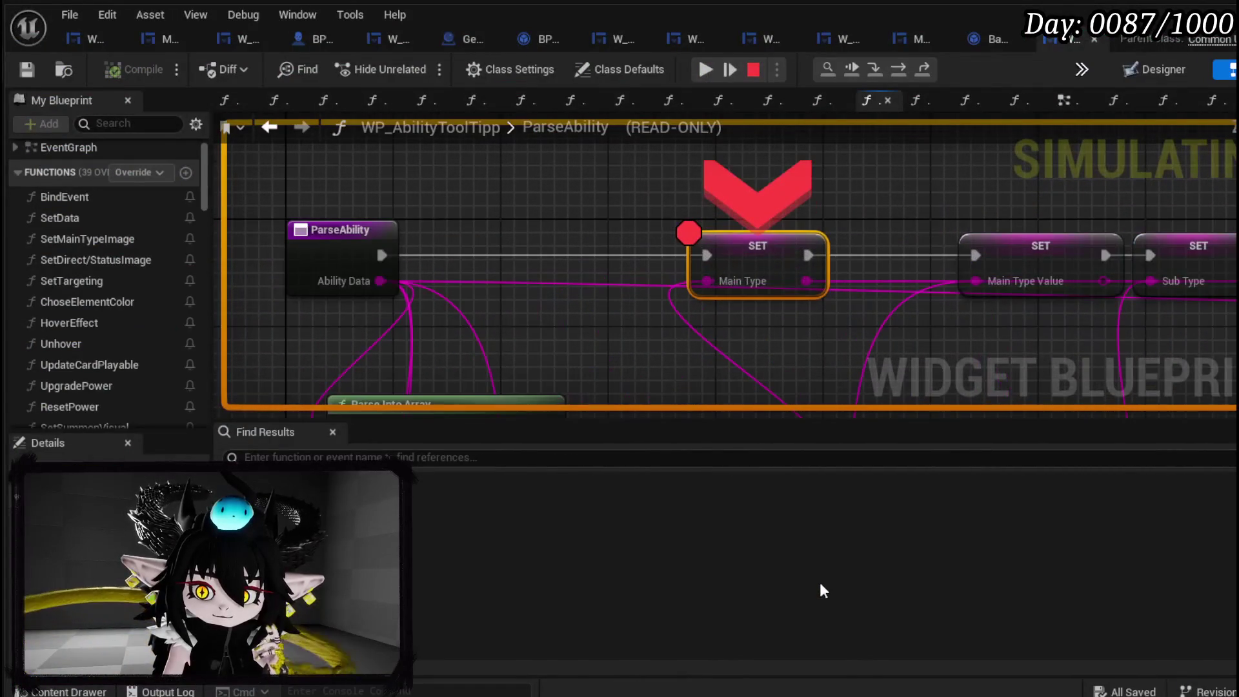
left_click(706, 70)
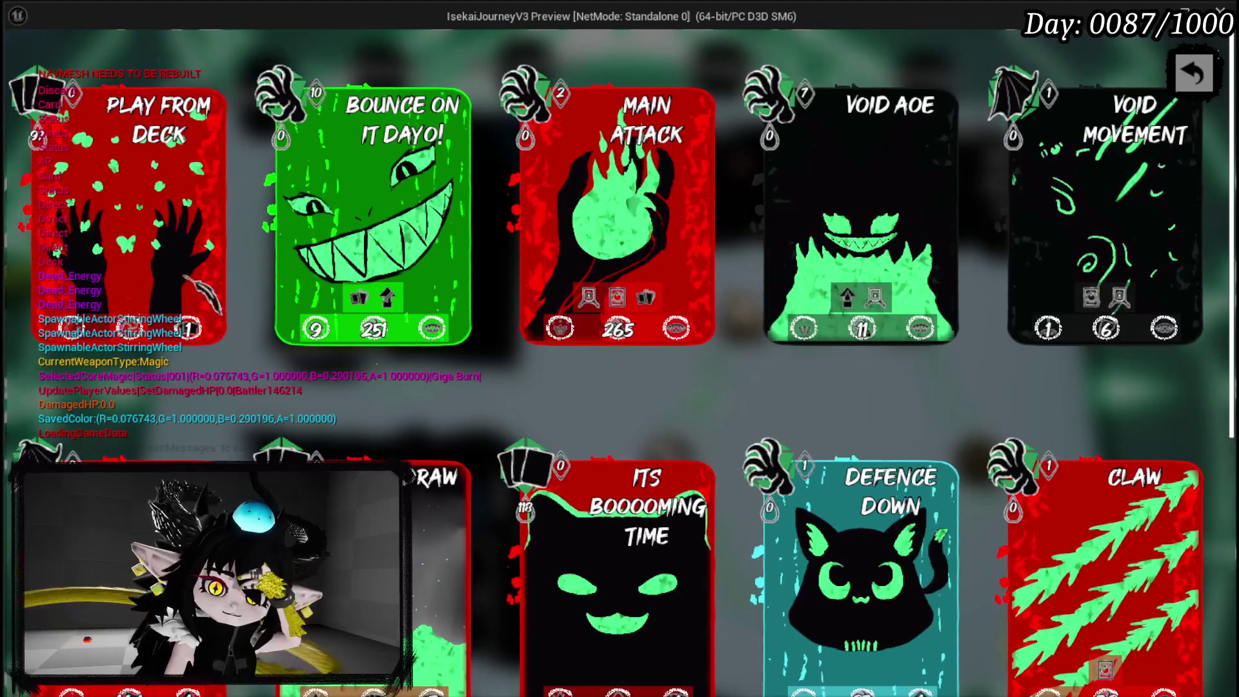
key("Escape")
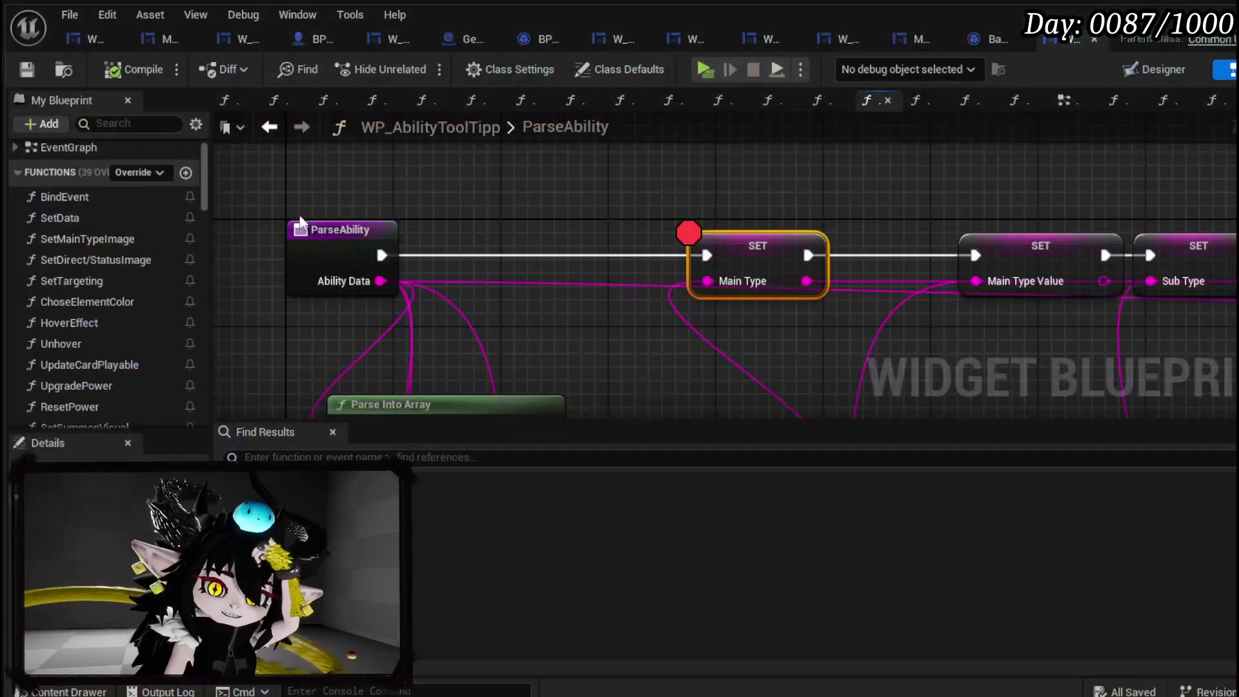
Wire the Sub Type SET straight into Switch on String, delete the debug Print String, and save.
left_click_drag(811, 187, 357, 199)
mouse_move(861, 240)
left_mouse_down()
mouse_move(445, 244)
mouse_move(719, 253)
mouse_move(707, 252)
left_mouse_up()
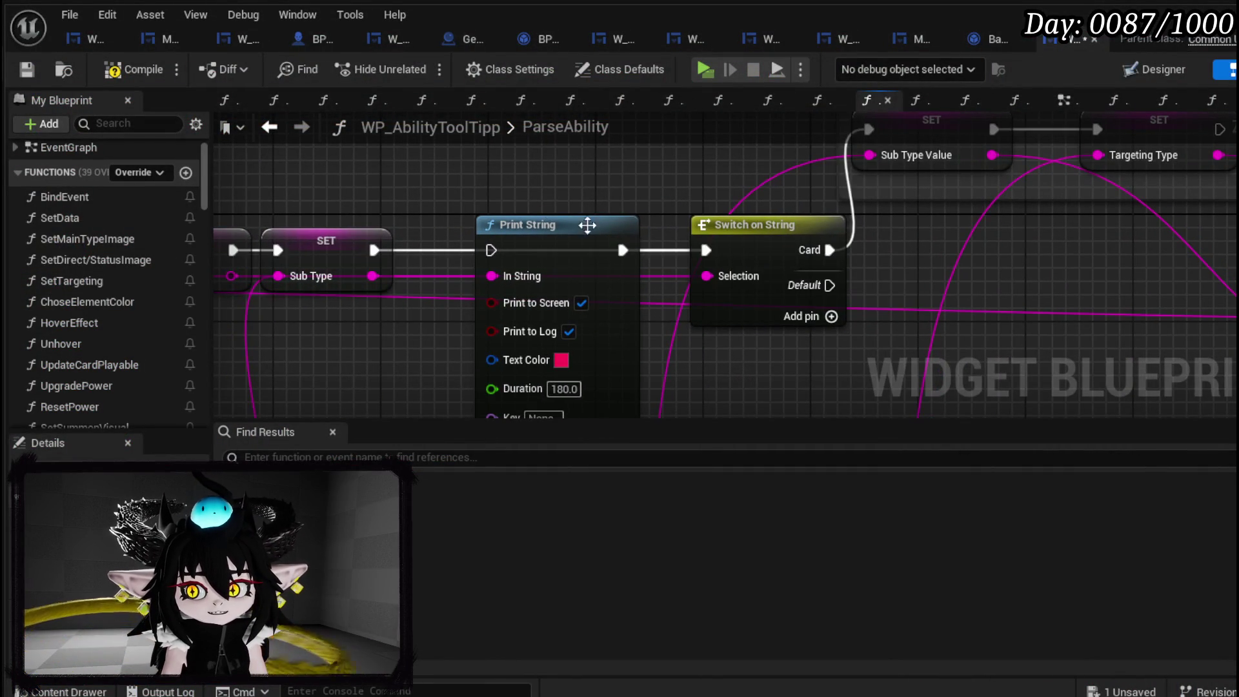
scroll(631, 238, "down", 2)
left_click_drag(537, 203, 696, 171)
left_click(747, 239)
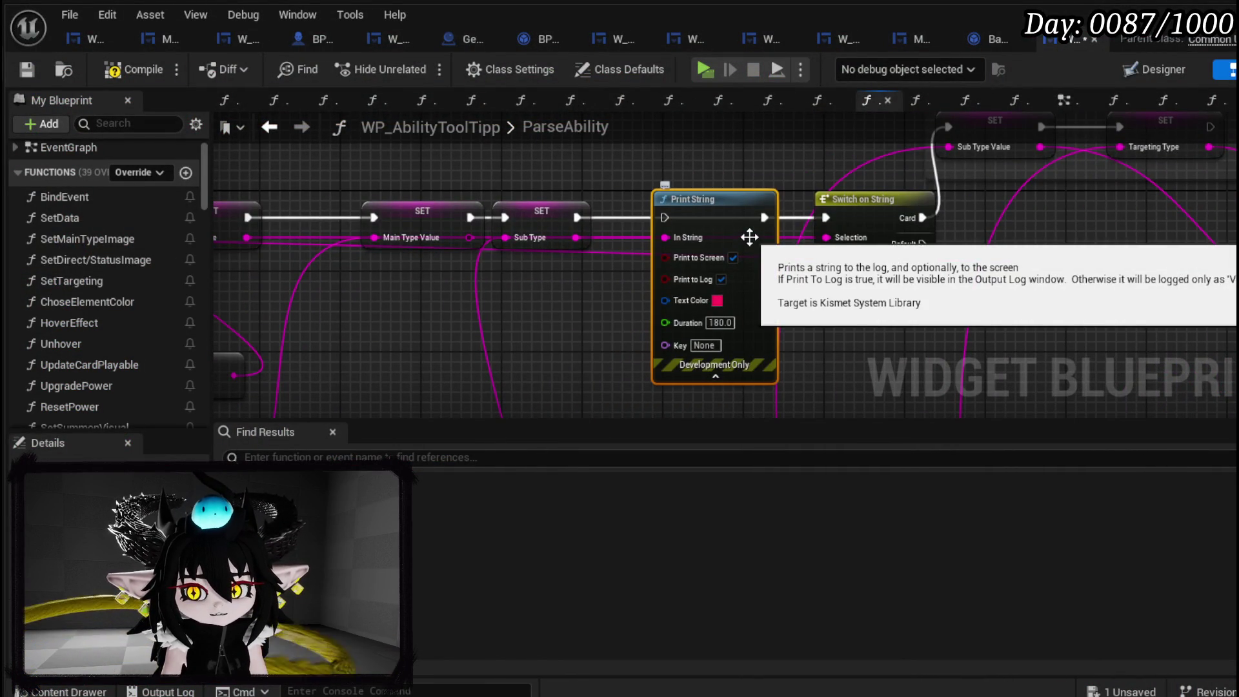
key("Delete")
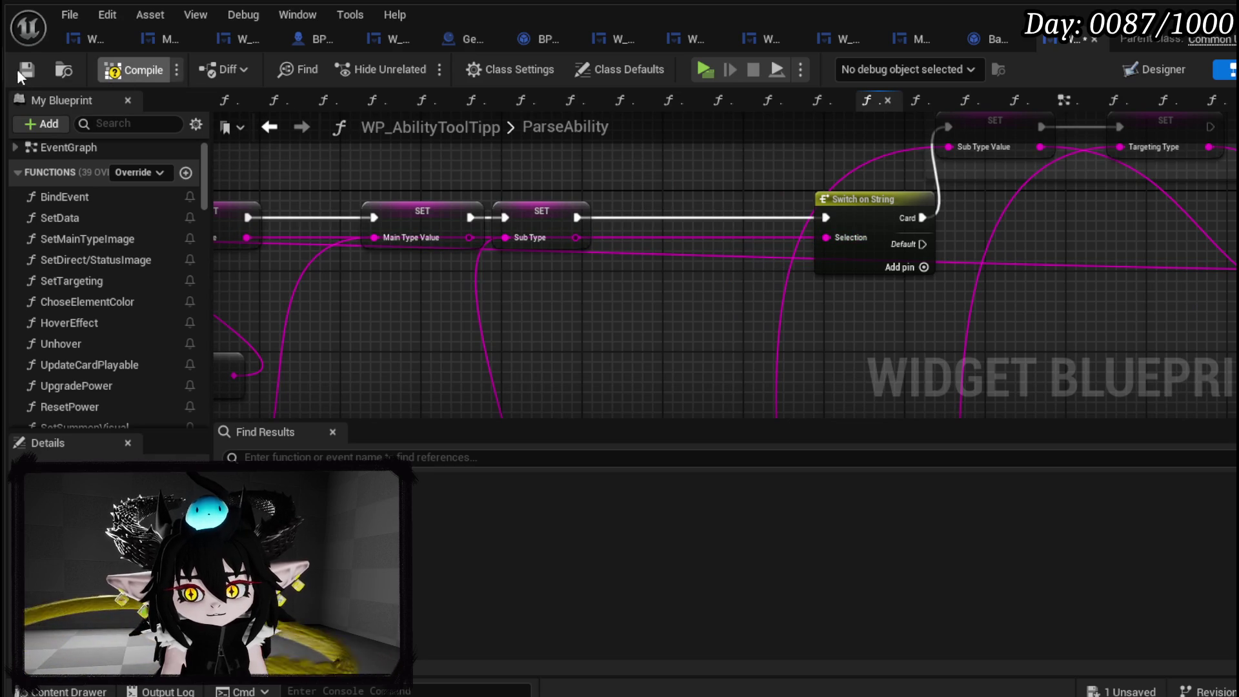
left_click(22, 69)
mouse_move(558, 256)
left_mouse_down()
mouse_move(894, 159)
mouse_move(749, 204)
mouse_move(647, 265)
mouse_move(661, 266)
left_mouse_up()
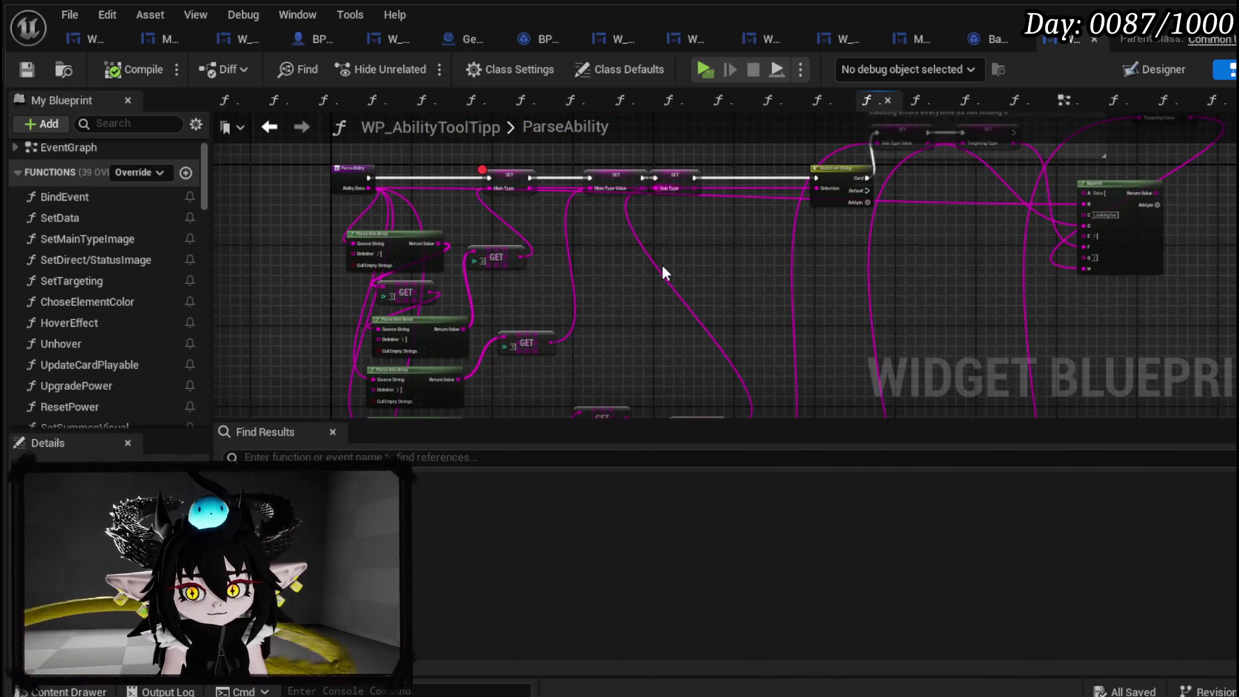
scroll(184, 336, "down", 15)
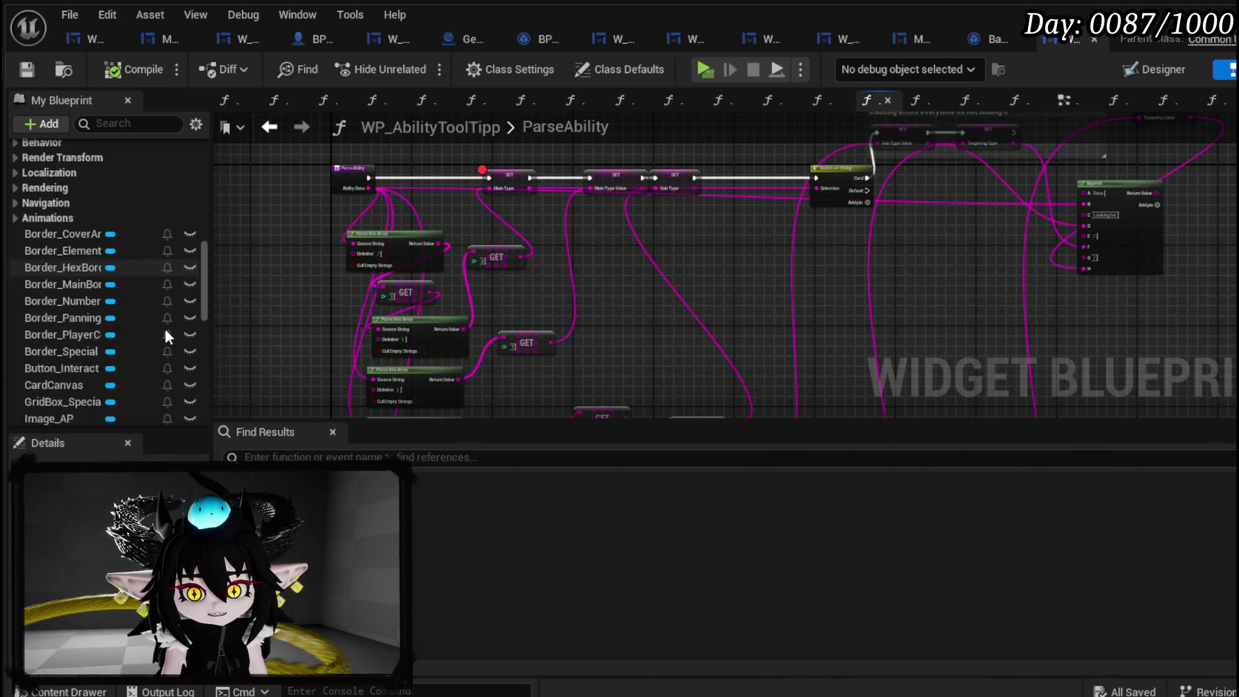
Remove the breakpoint from ParseAbility's Main Type SET node, then compile and save.
scroll(165, 331, "down", 8)
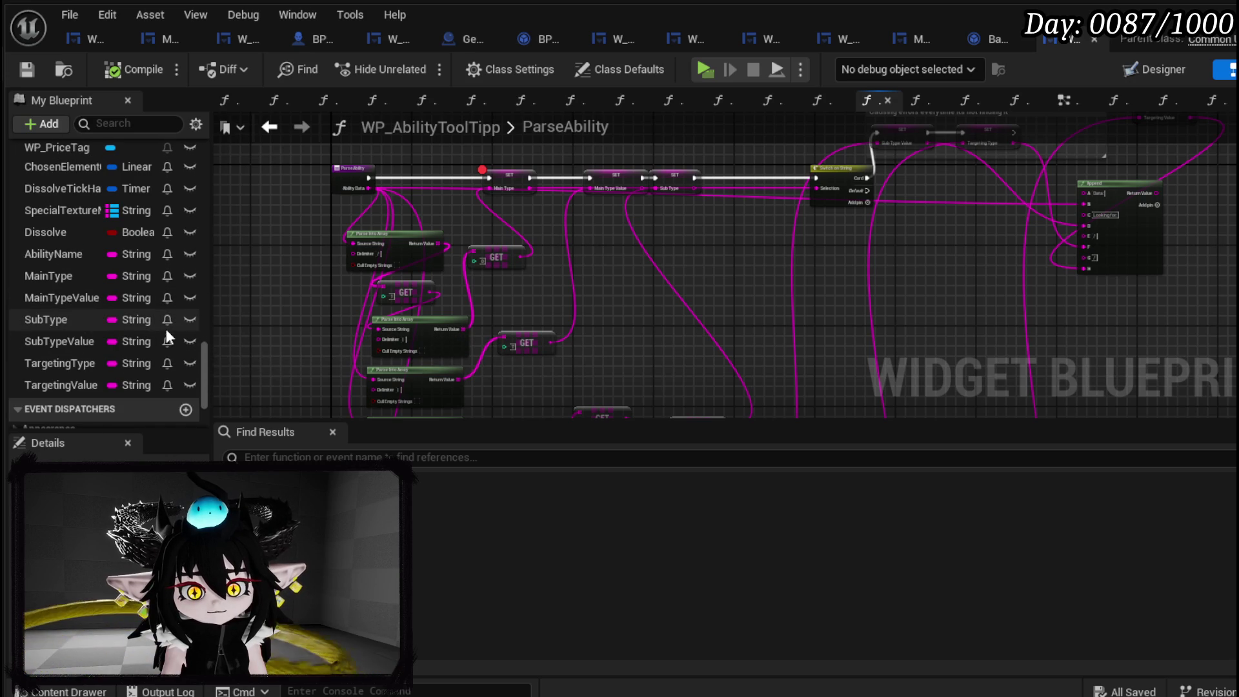
scroll(166, 328, "up", 10)
scroll(167, 330, "up", 10)
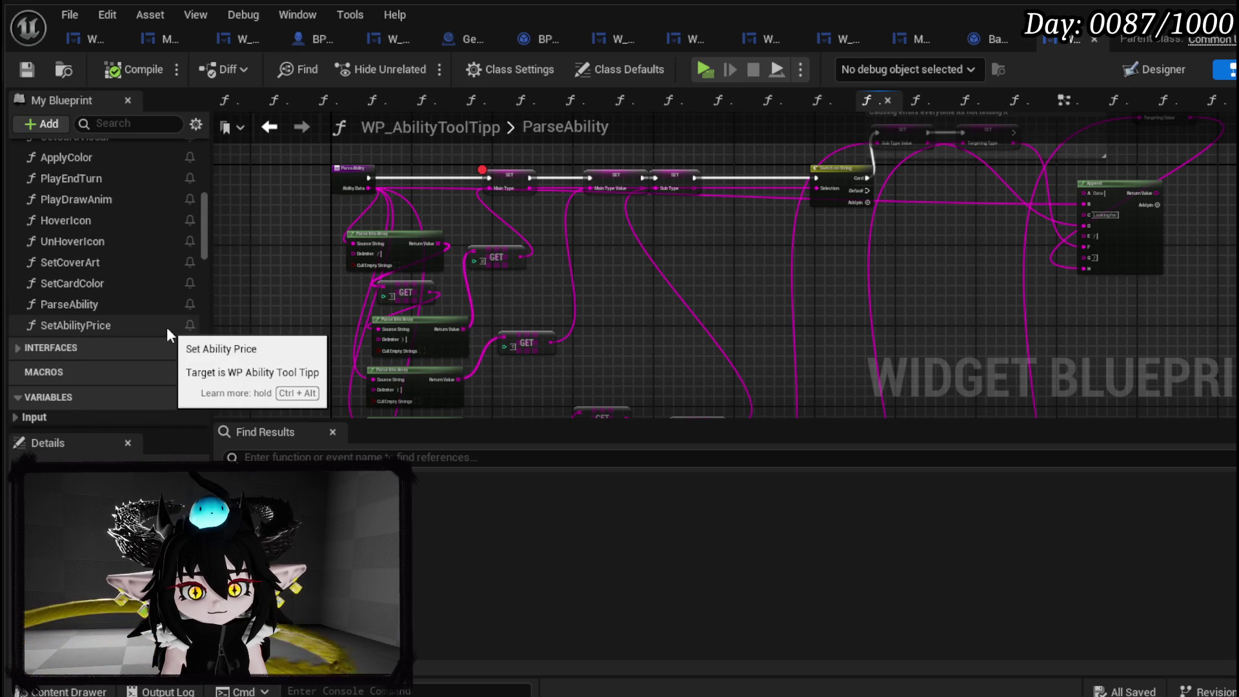
scroll(166, 327, "up", 1)
scroll(167, 327, "up", 1)
scroll(166, 328, "up", 3)
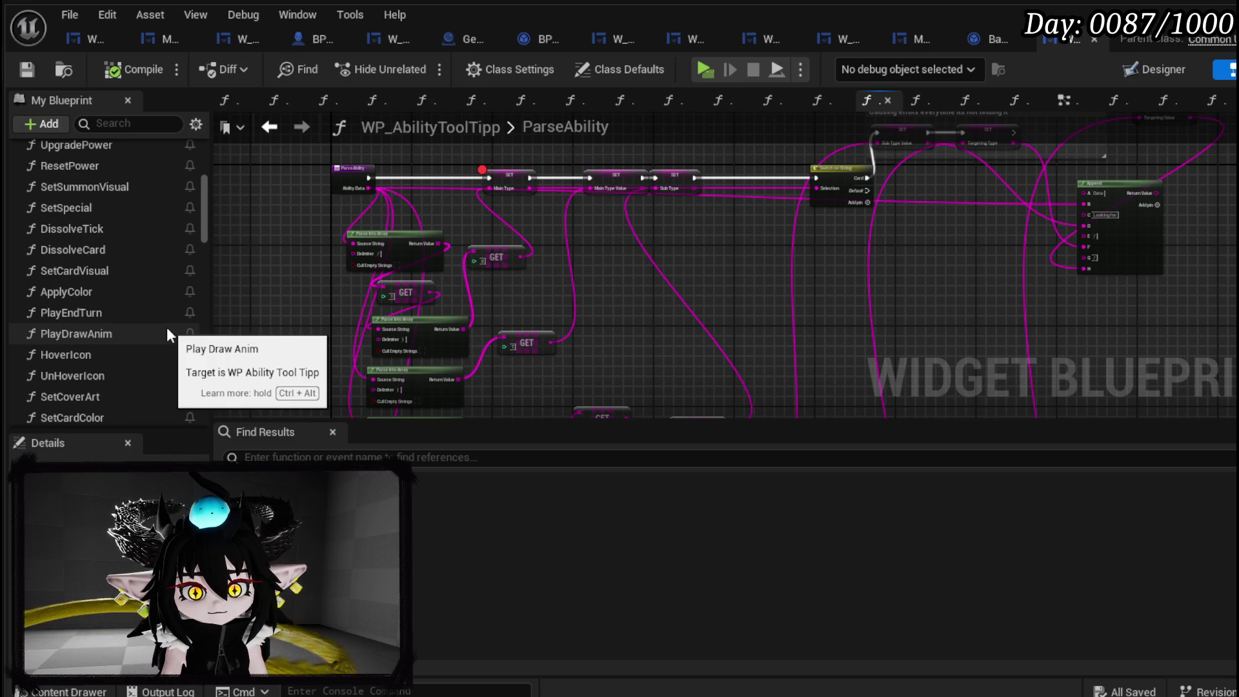
right_click(509, 178)
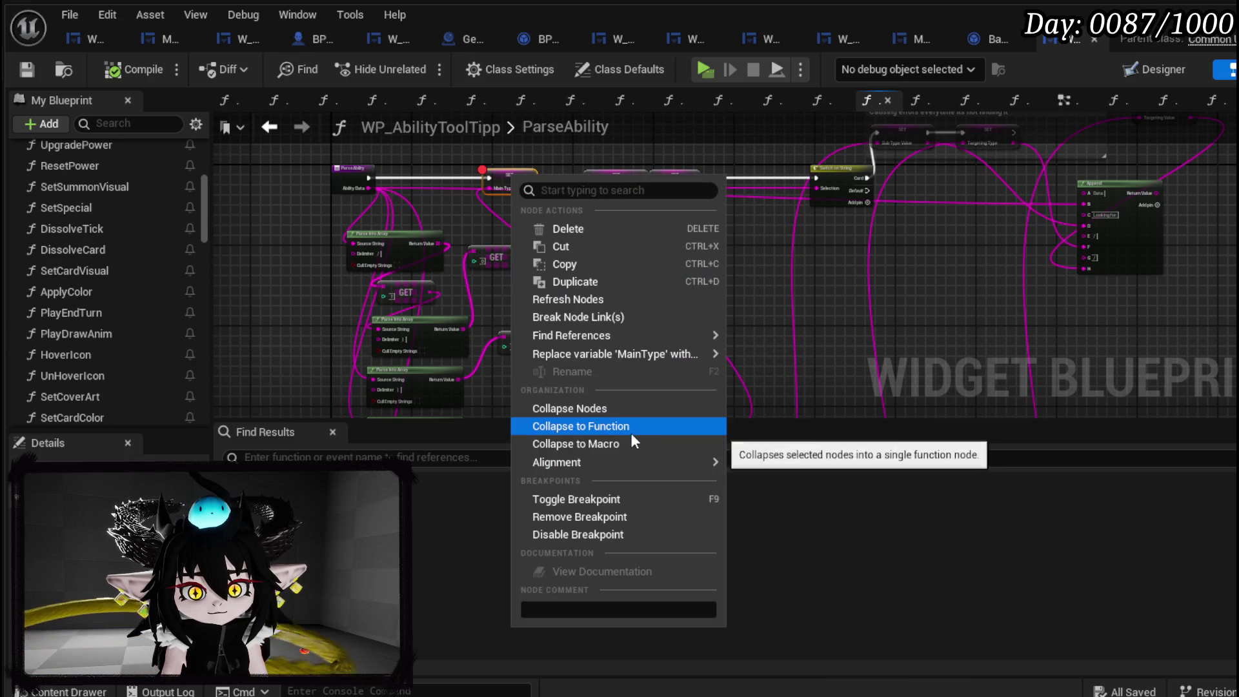
mouse_move(580, 355)
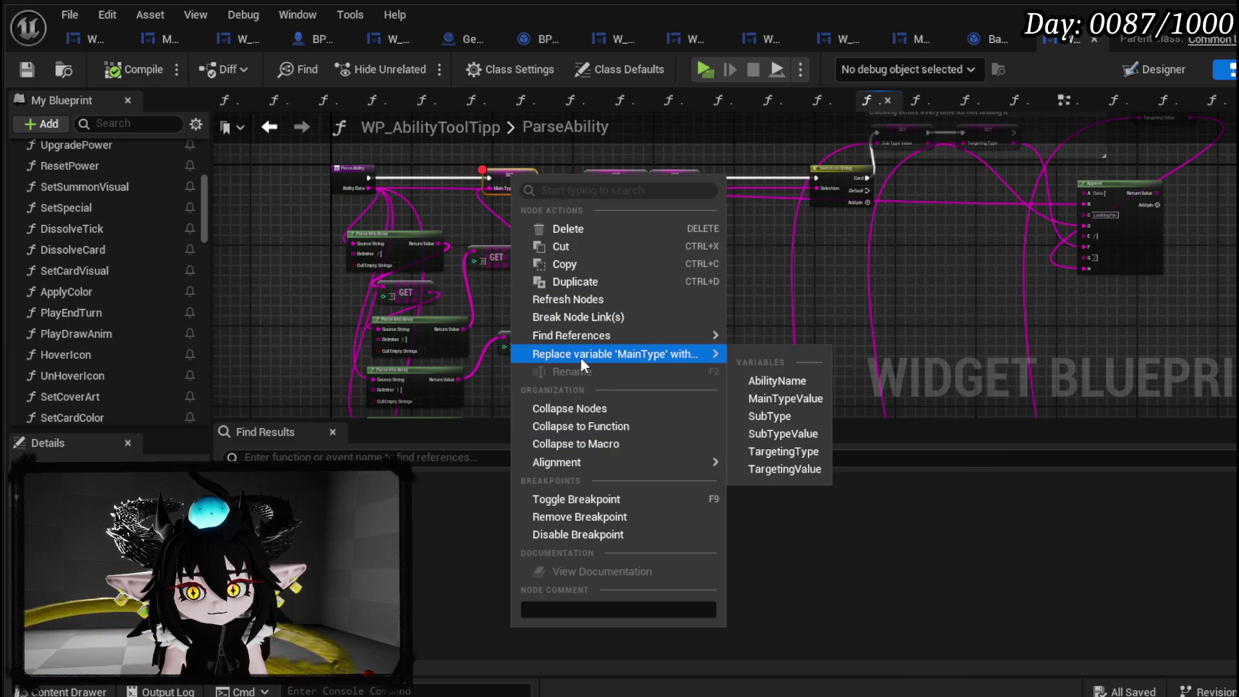
left_click(575, 516)
left_click(134, 69)
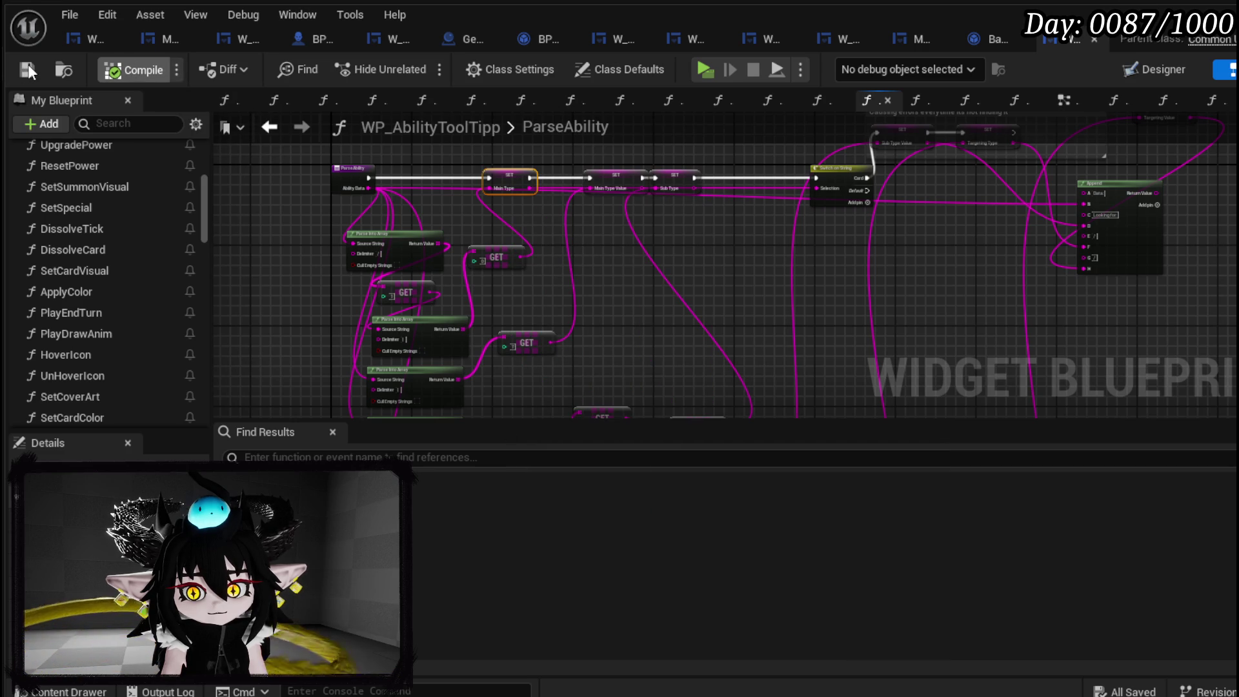
left_click(28, 68)
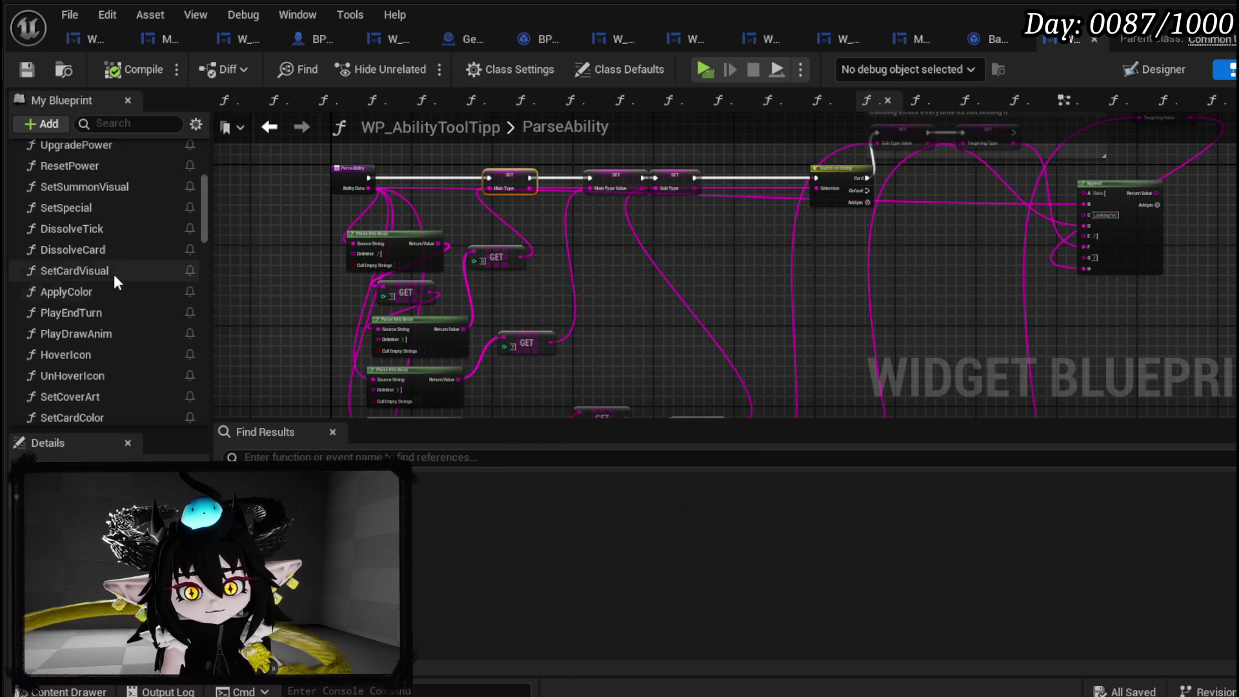
Open the SetDirect/StatusImage function graph from the My Blueprint list.
scroll(118, 226, "up", 2)
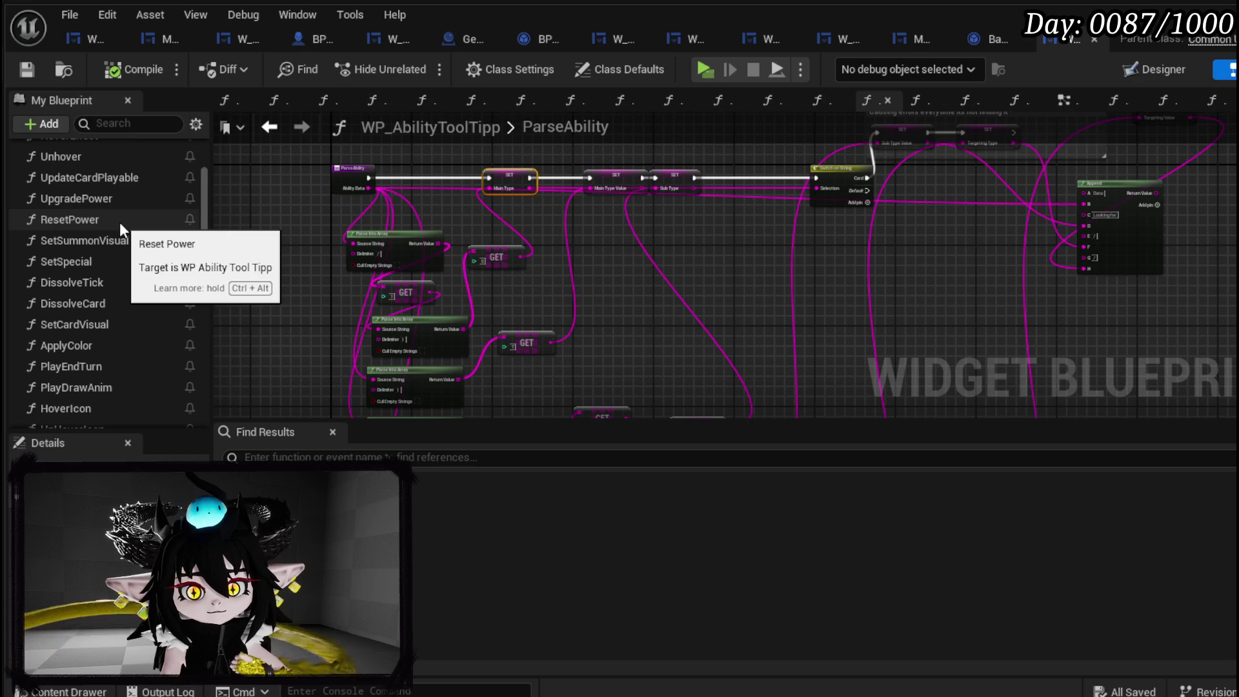
scroll(119, 222, "up", 6)
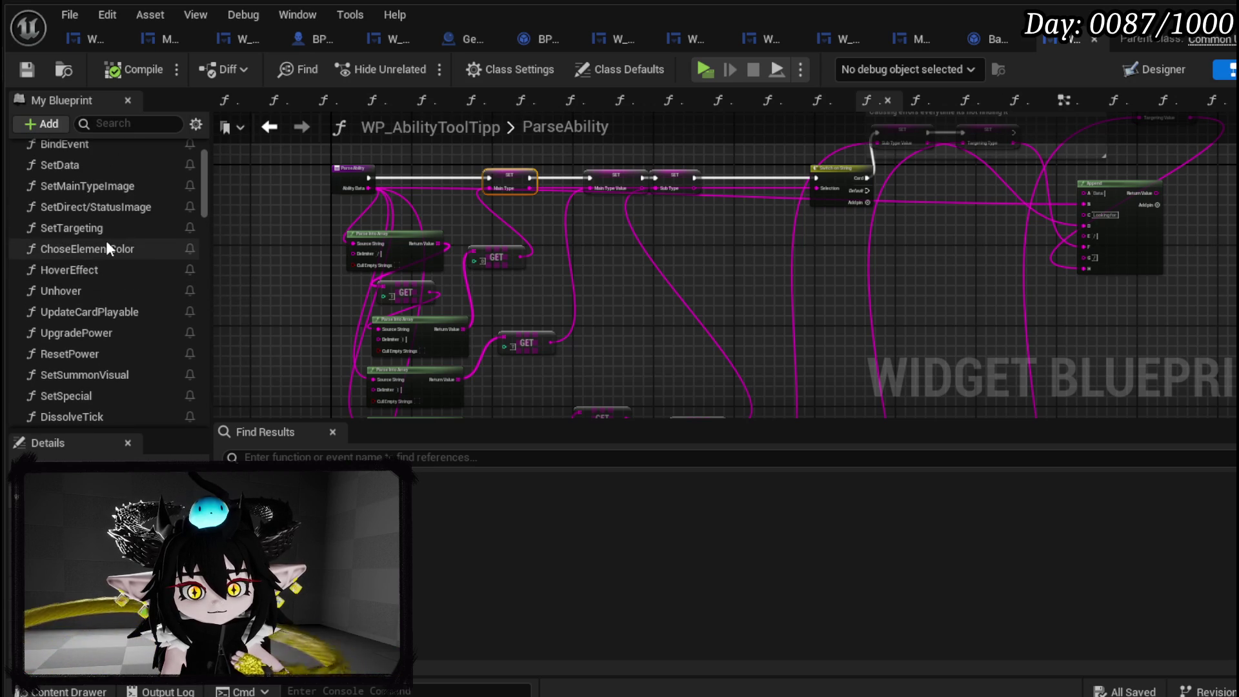
double_click(117, 217)
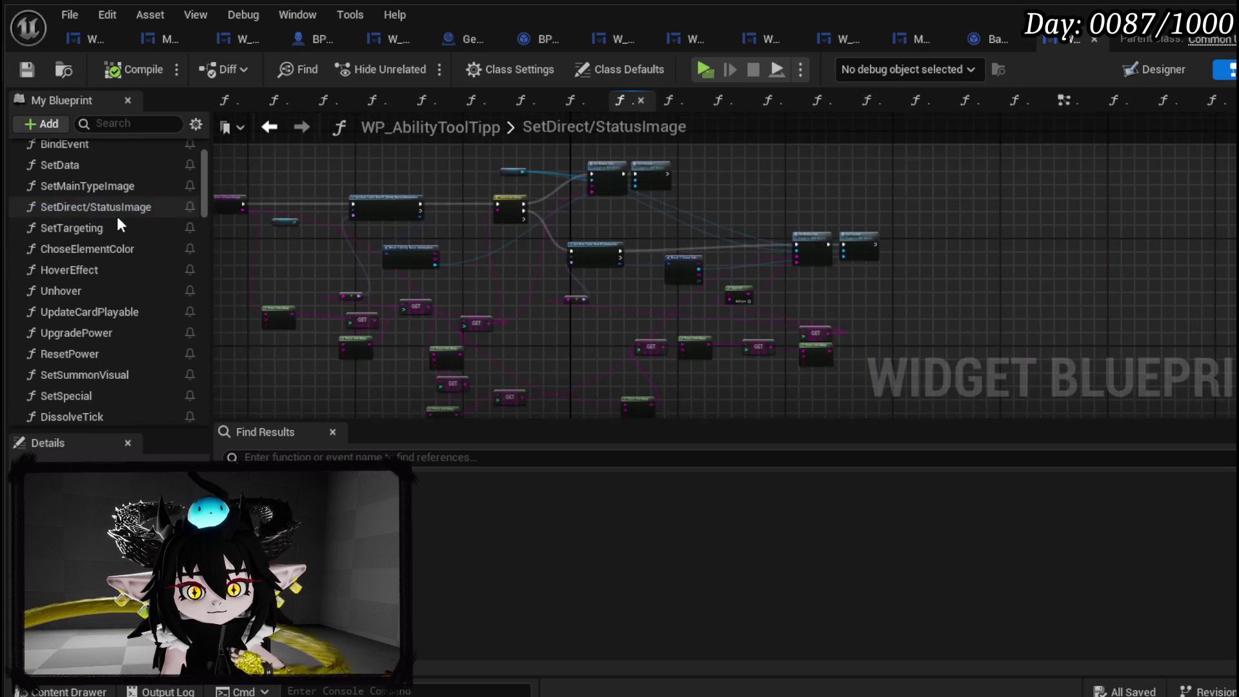
Rearrange the GET/Parse Into Array, Append, Set Button Info and Set Texture nodes, then Save All.
scroll(429, 238, "up", 5)
mouse_move(440, 245)
left_mouse_down()
mouse_move(629, 259)
mouse_move(630, 333)
mouse_move(276, 393)
mouse_move(229, 337)
mouse_move(186, 207)
left_mouse_up()
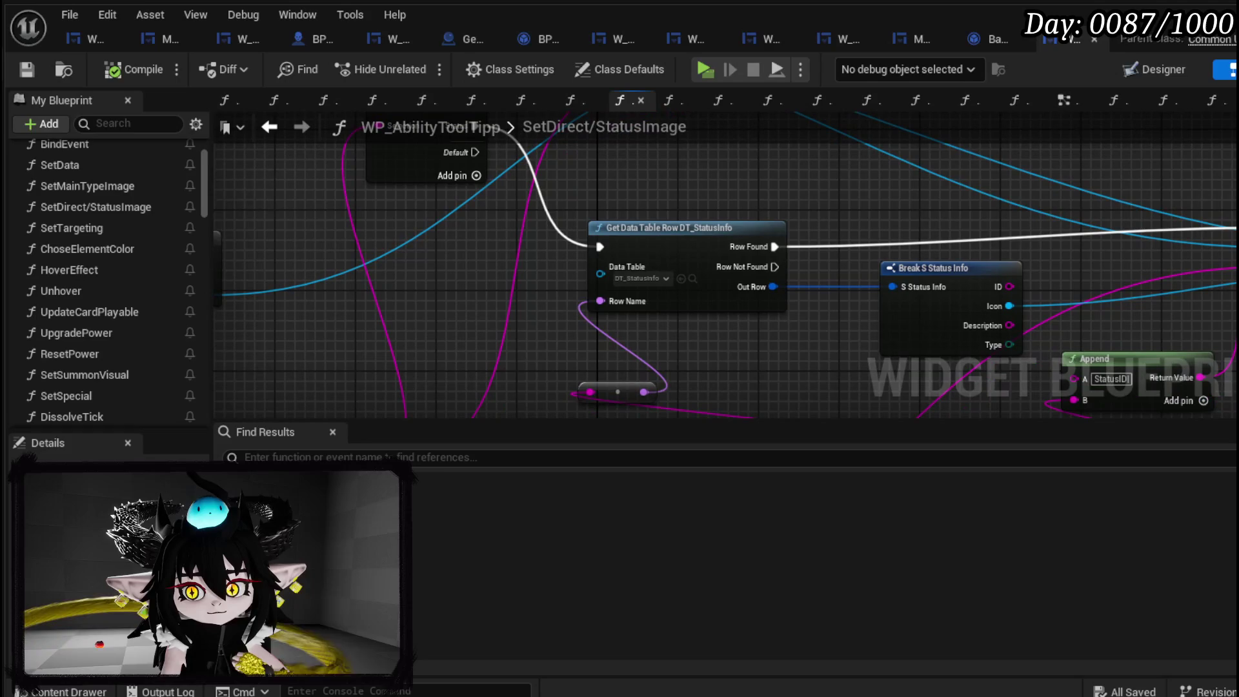
mouse_move(577, 395)
left_mouse_down()
mouse_move(589, 284)
mouse_move(385, 212)
mouse_move(277, 299)
mouse_move(284, 344)
mouse_move(725, 284)
mouse_move(761, 312)
mouse_move(735, 318)
mouse_move(725, 194)
mouse_move(725, 221)
mouse_move(687, 207)
mouse_move(835, 238)
left_mouse_up()
scroll(835, 237, "down", 2)
mouse_move(536, 357)
left_mouse_down()
mouse_move(903, 275)
mouse_move(679, 251)
mouse_move(715, 250)
mouse_move(730, 348)
left_mouse_up()
left_click(727, 349)
left_click_drag(658, 296, 710, 289)
left_click_drag(774, 195, 808, 215)
scroll(630, 270, "up", 2)
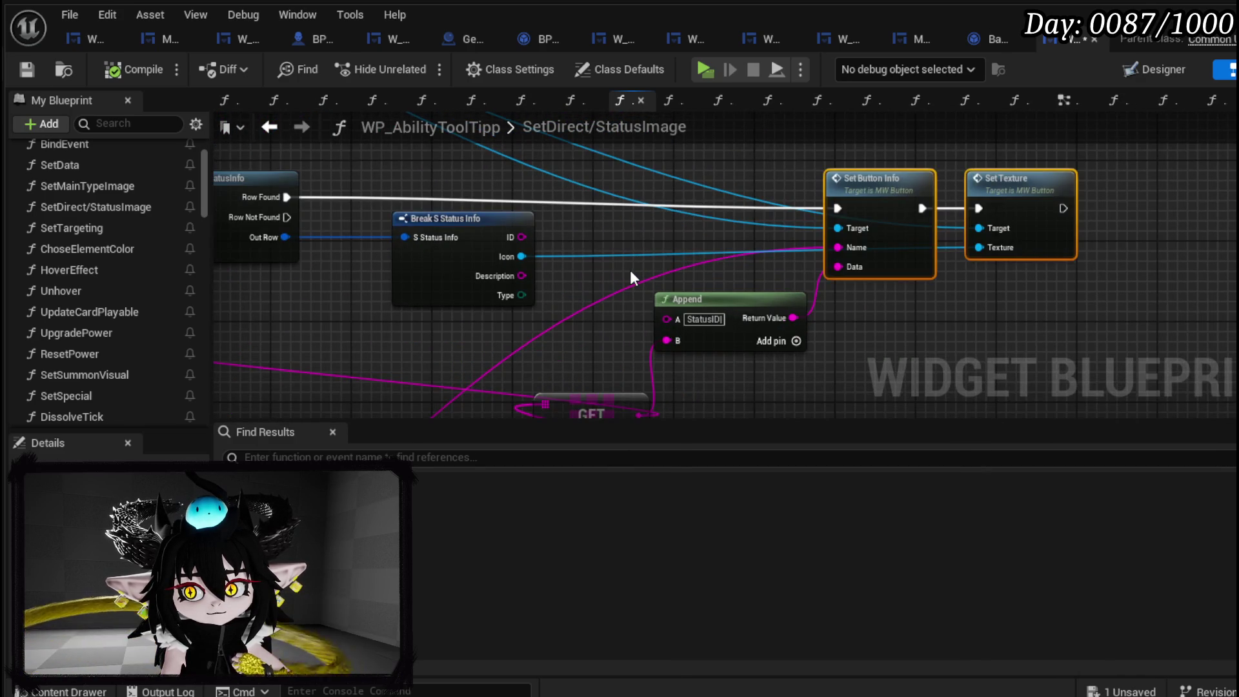
left_click_drag(630, 270, 794, 182)
scroll(576, 296, "down", 3)
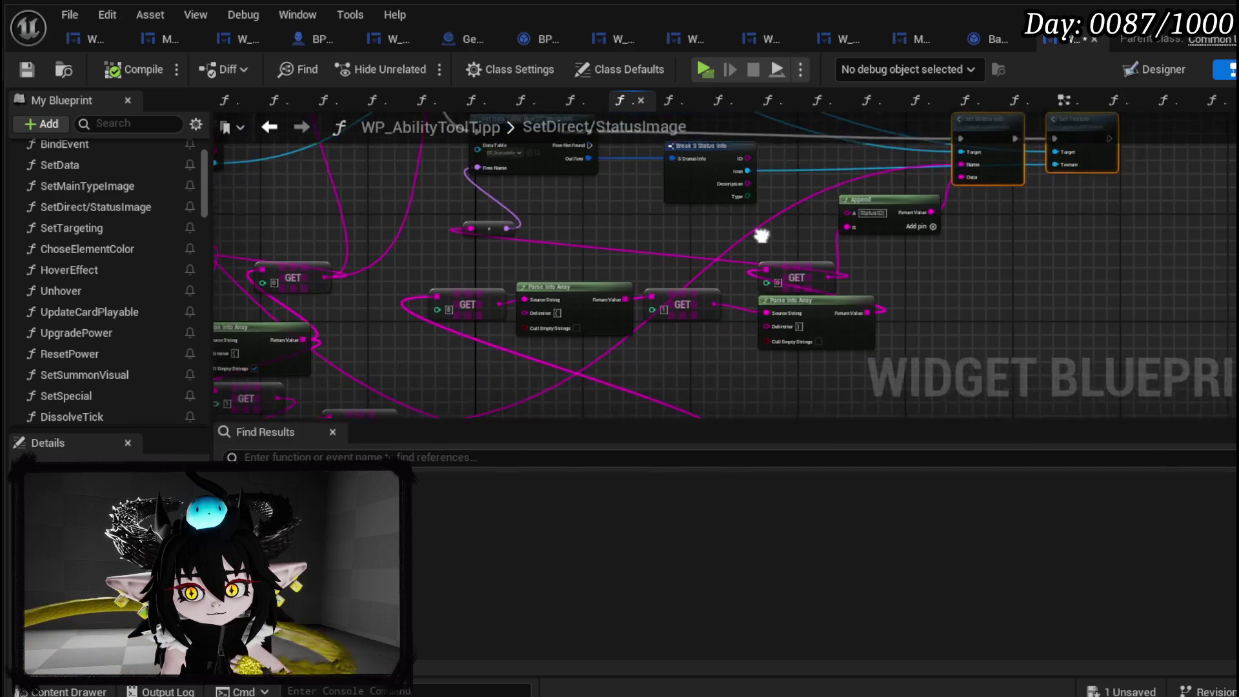
scroll(649, 242, "up", 3)
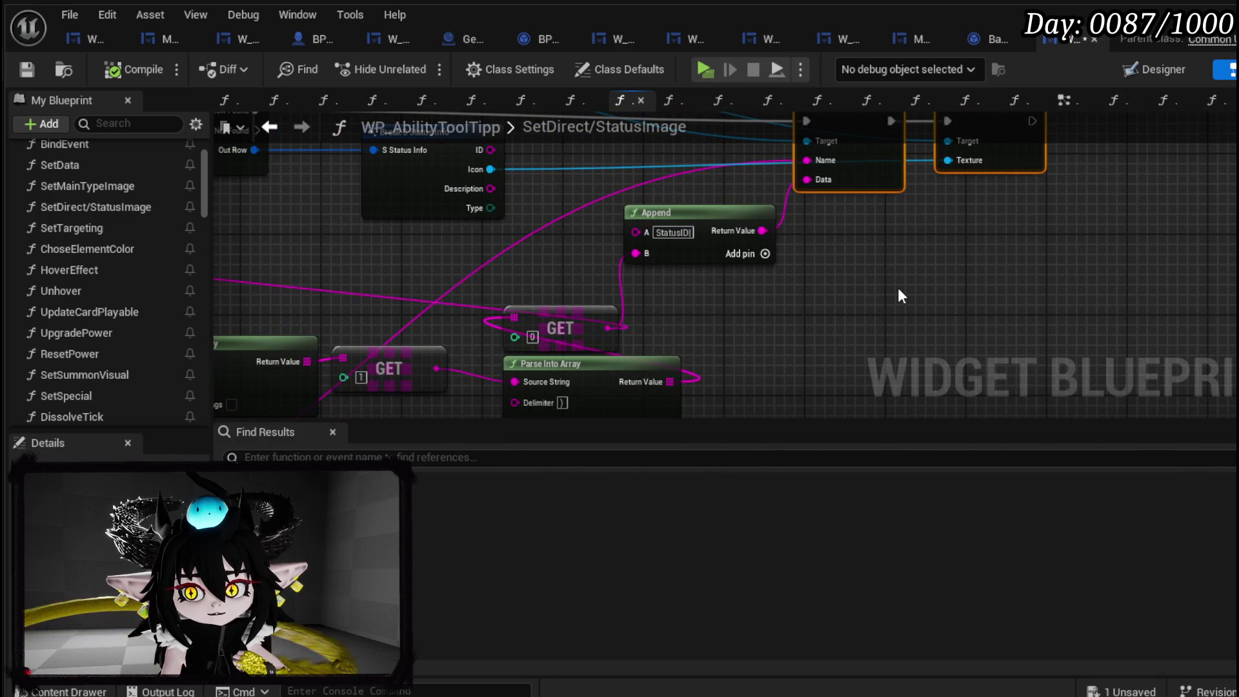
left_click(63, 76)
Check the Append node's StatusID text, move the Row Name reroute near Get Data Table Row, and save.
mouse_move(555, 240)
left_mouse_down()
mouse_move(933, 354)
mouse_move(835, 336)
mouse_move(544, 327)
left_mouse_up()
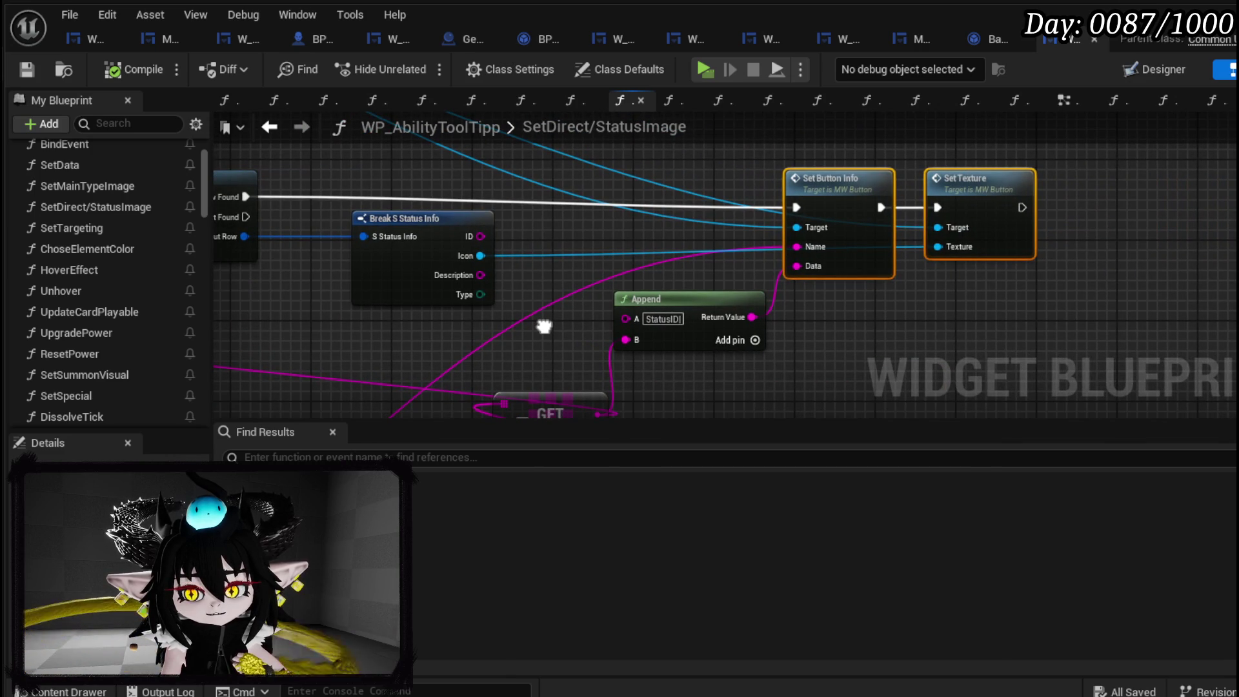
left_click(649, 320)
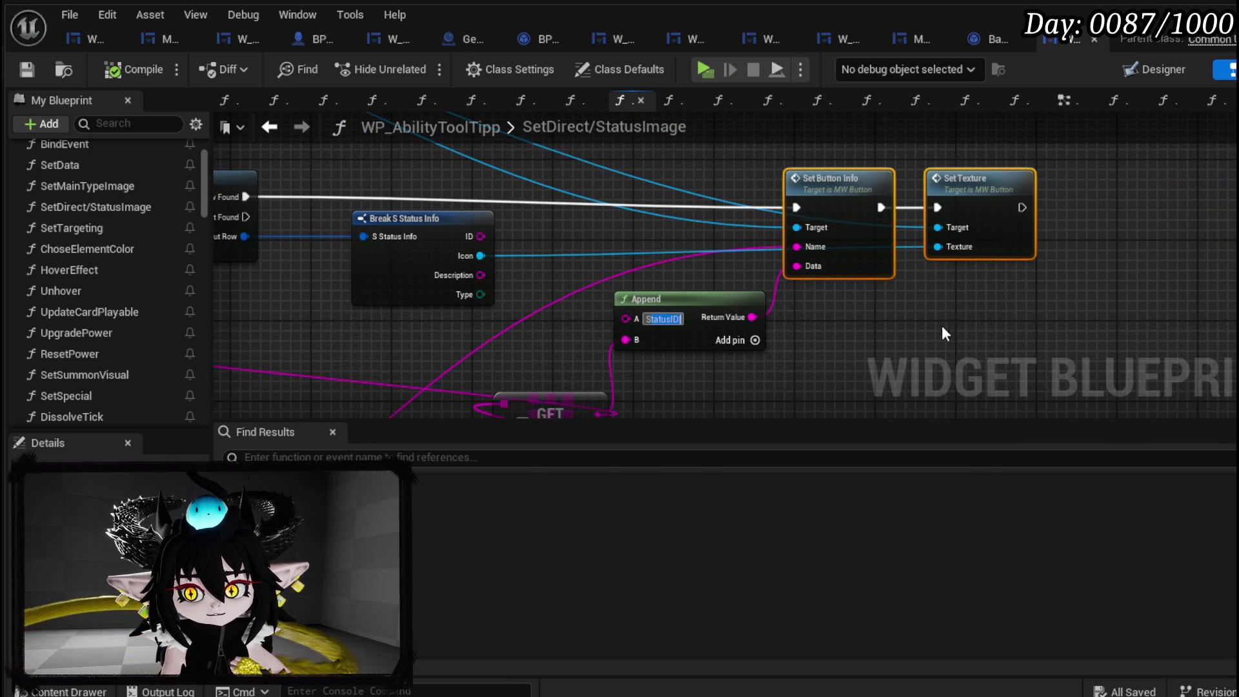
left_click(647, 319)
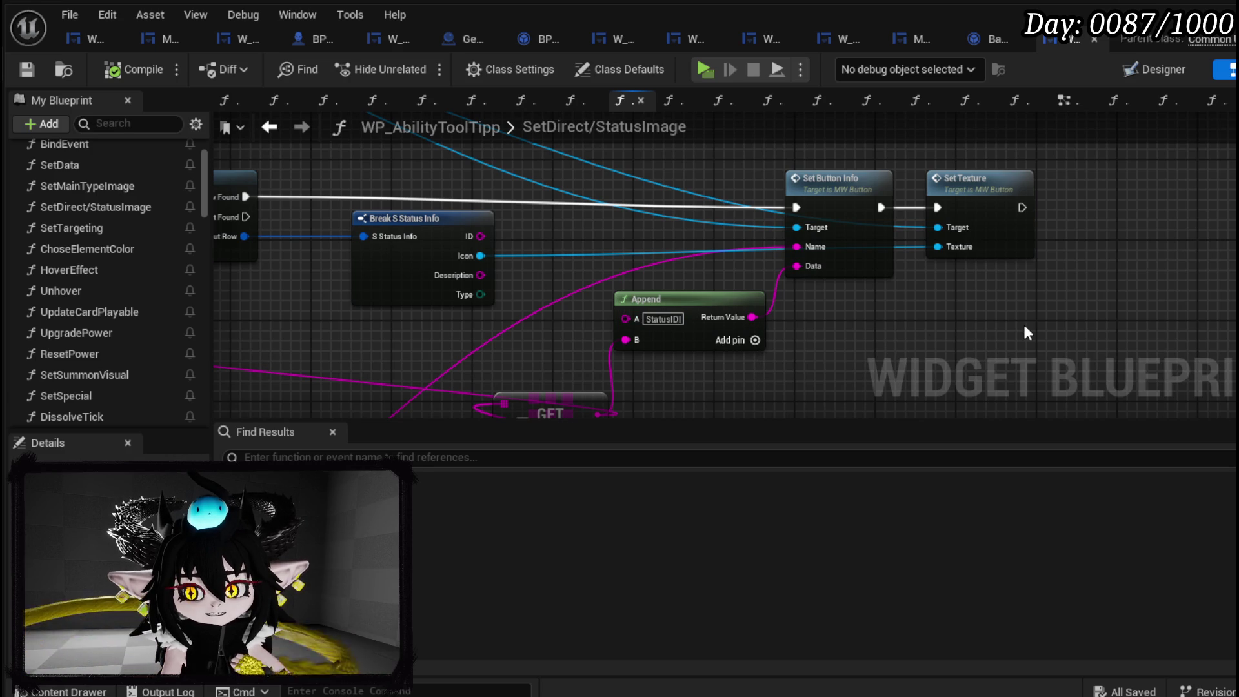
mouse_move(1025, 326)
left_mouse_down()
mouse_move(437, 280)
mouse_move(471, 288)
mouse_move(461, 252)
left_mouse_up()
left_click(421, 292)
mouse_move(658, 327)
left_mouse_down()
mouse_move(510, 284)
mouse_move(680, 279)
left_mouse_up()
left_click(26, 71)
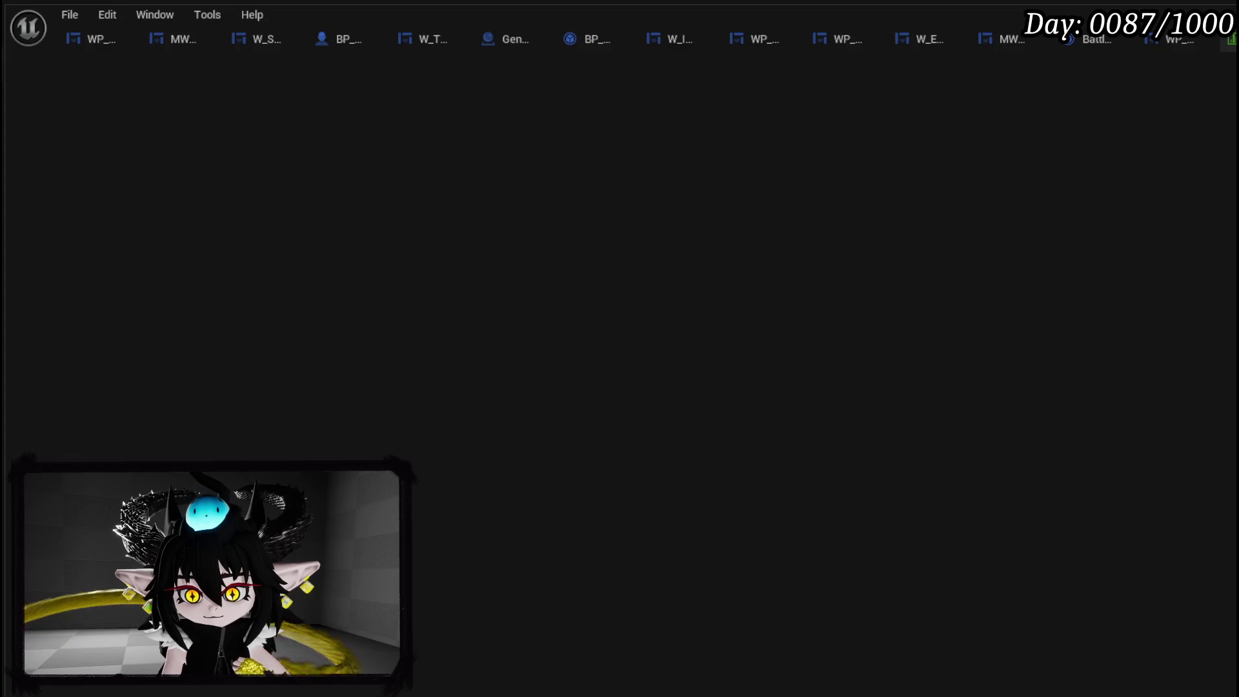
Scroll through the ability data table rows, then close it.
scroll(183, 295, "down", 6)
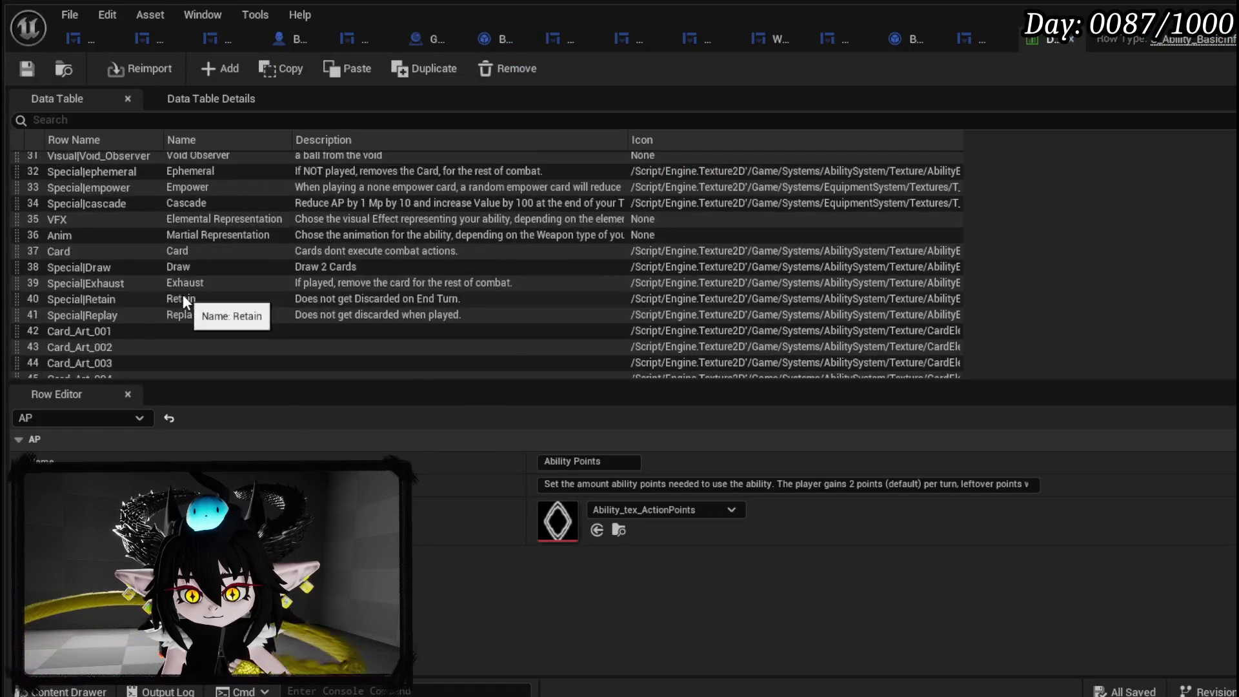
scroll(183, 294, "down", 6)
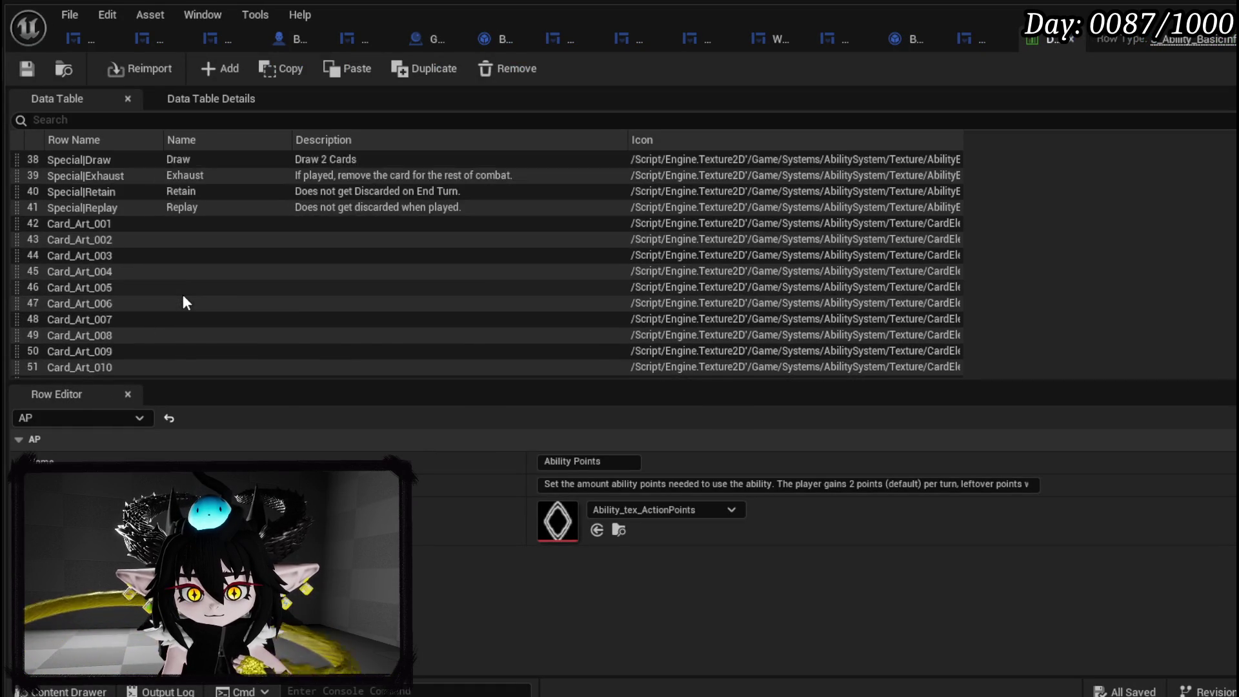
scroll(183, 294, "up", 4)
scroll(183, 294, "up", 2)
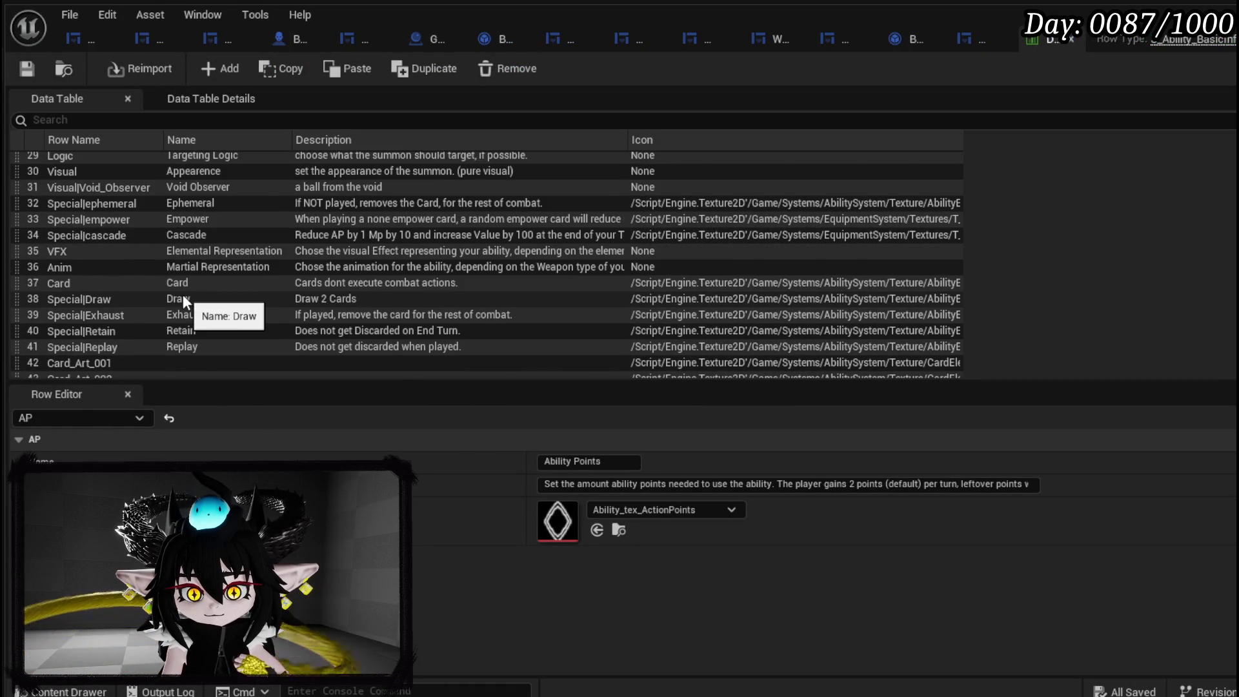
scroll(183, 294, "up", 3)
scroll(183, 294, "up", 7)
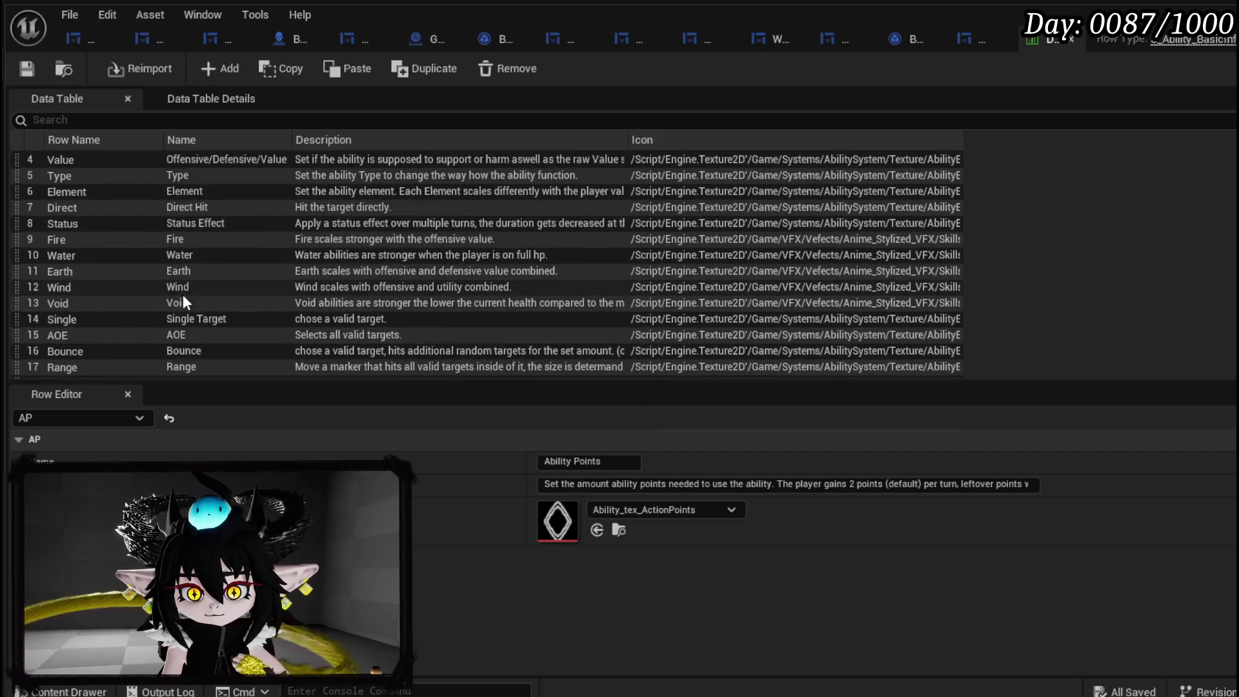
scroll(183, 294, "down", 15)
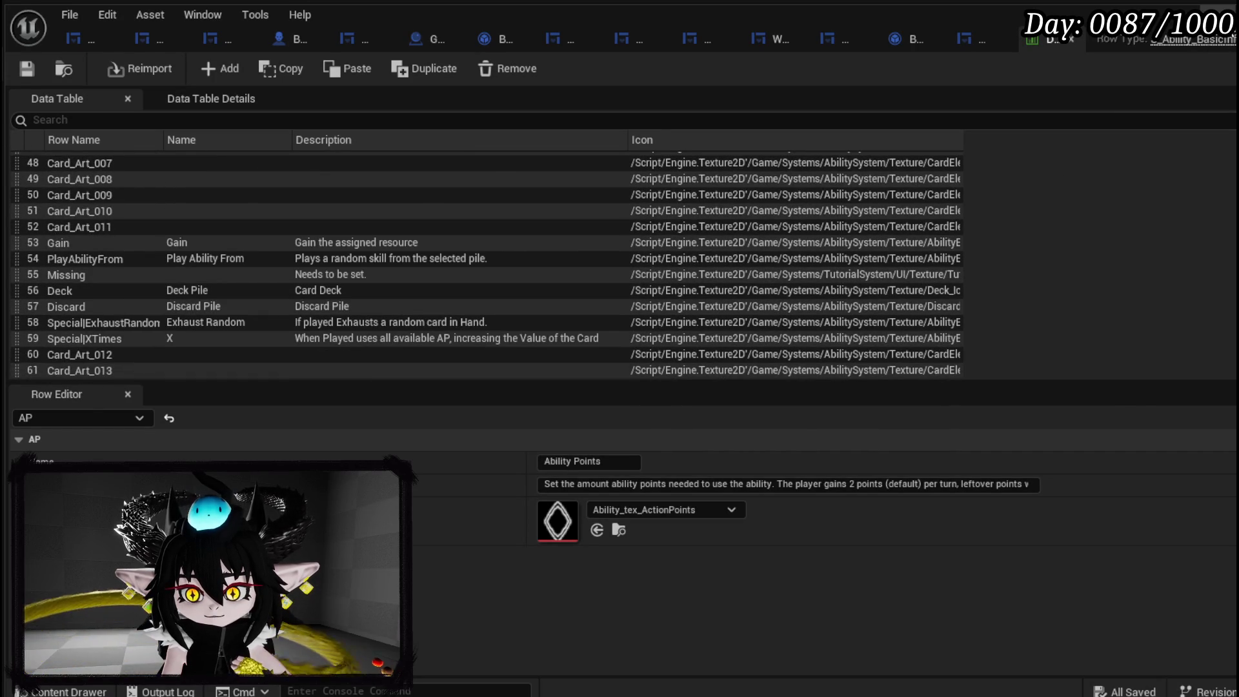
left_click(1222, 9)
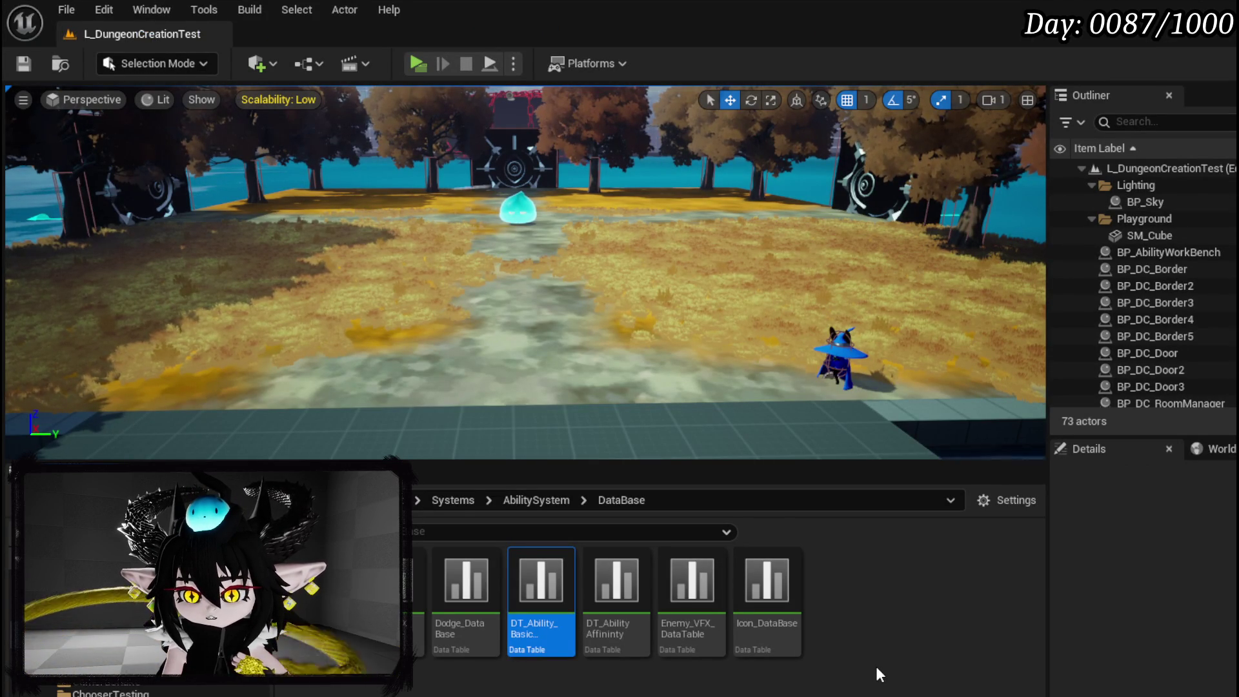
Open DT_Ability_Affinity, review its 21 rows from Decay to Haste, and close it.
double_click(623, 593)
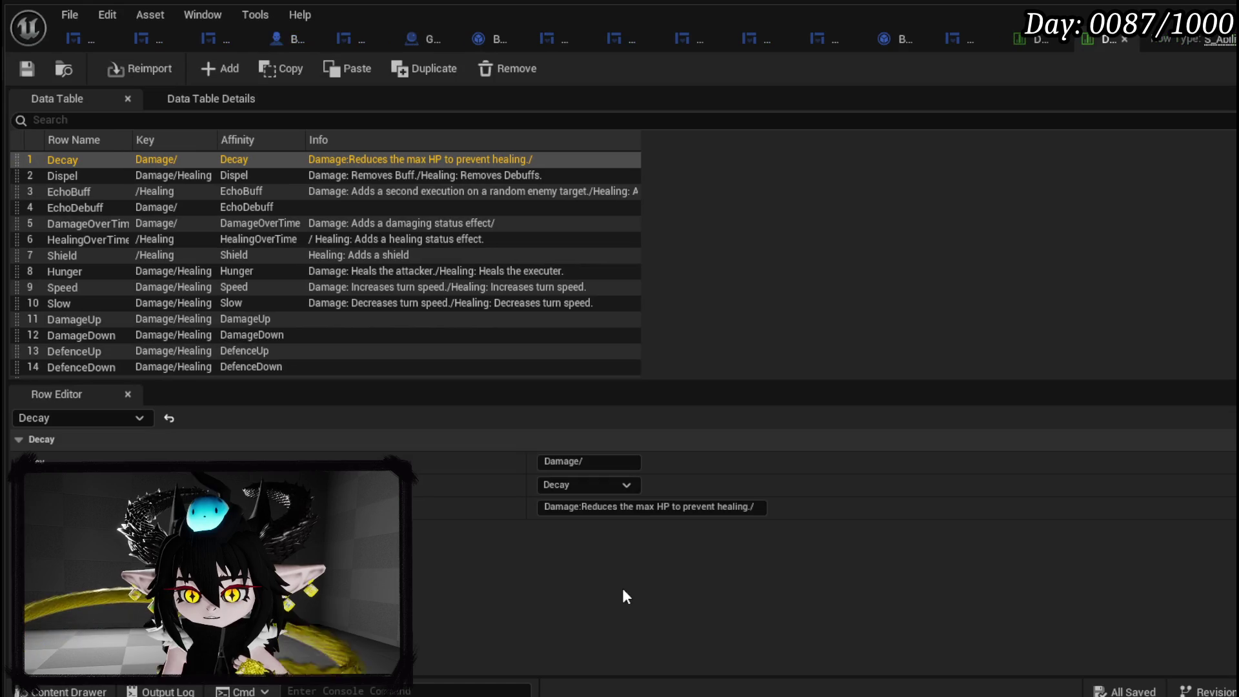
scroll(249, 314, "down", 3)
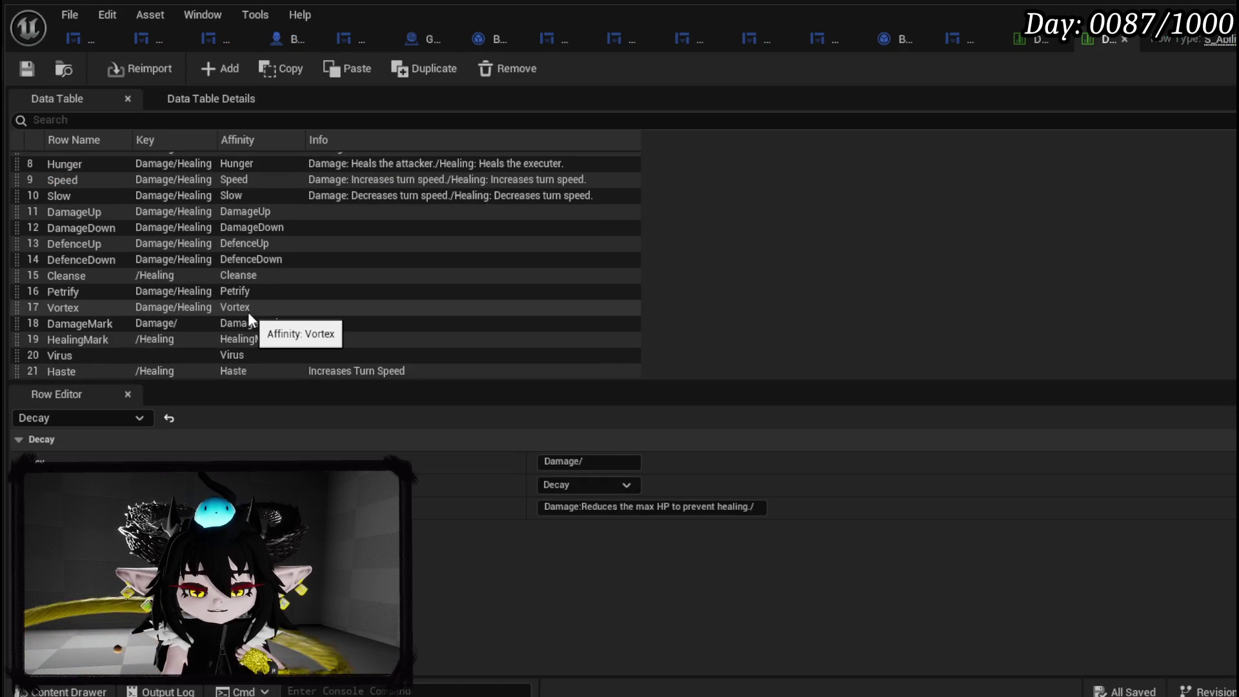
scroll(248, 312, "down", 1)
scroll(248, 312, "up", 4)
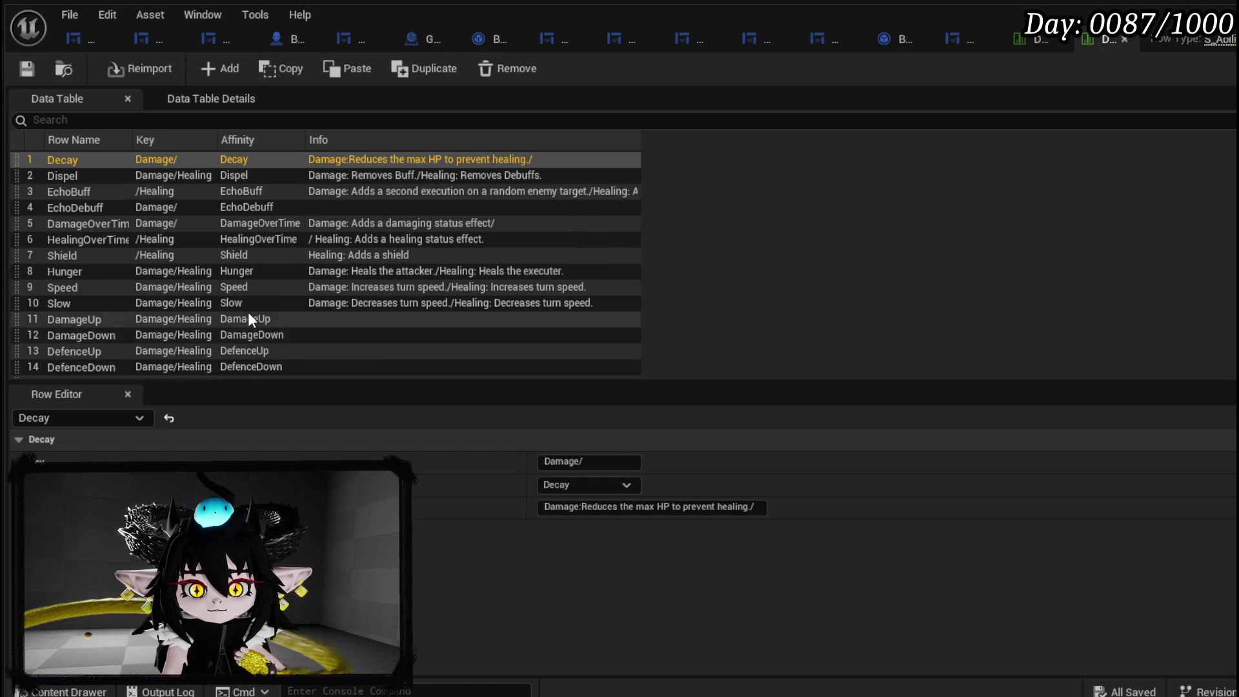
left_click(1124, 38)
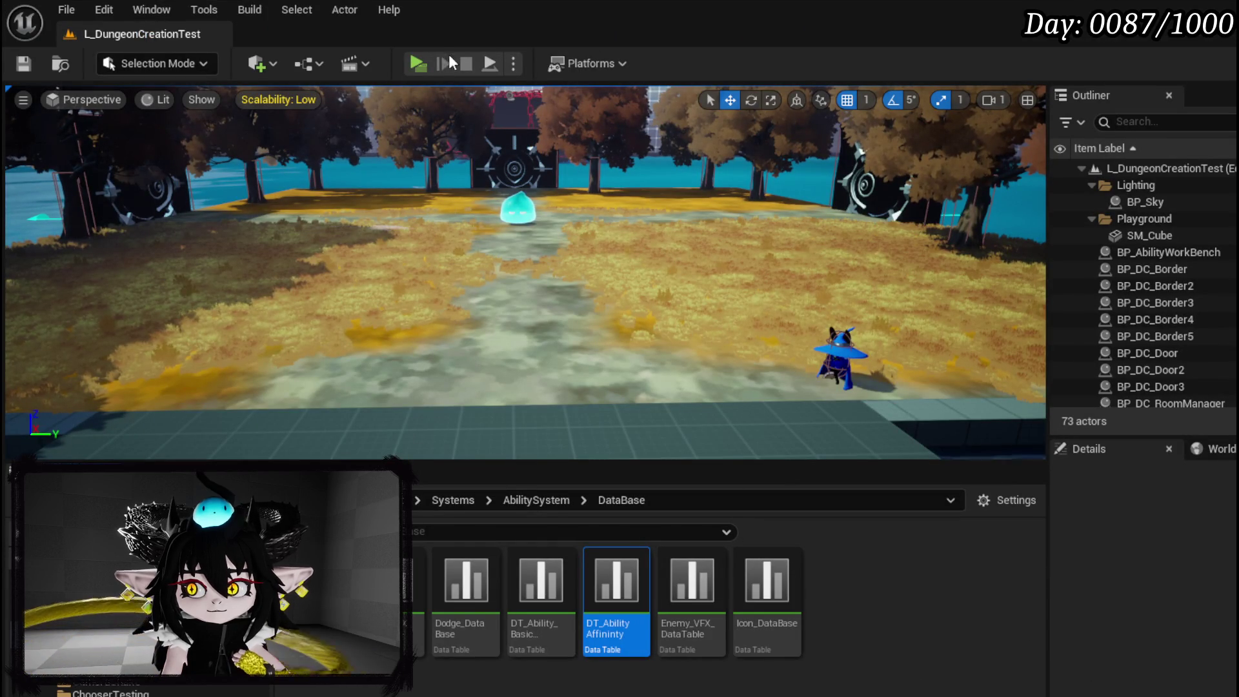
Launch a standalone preview, walk to the ability bench, and load the saved Status core.
key("alt+p")
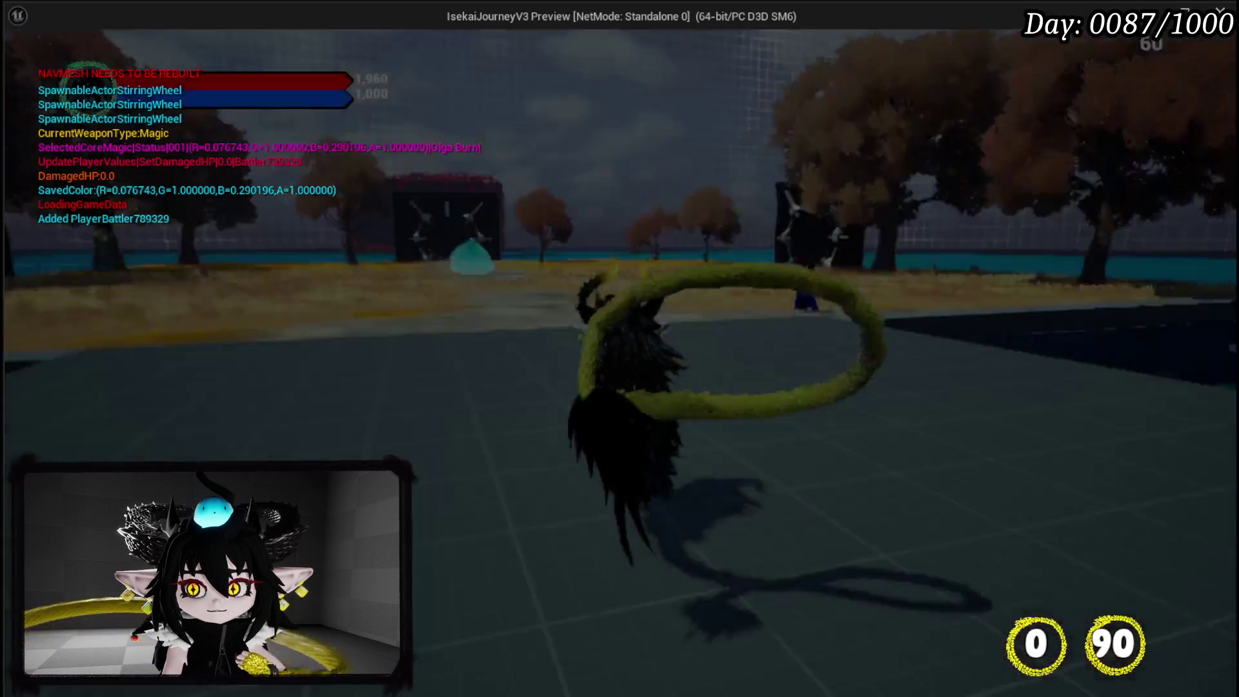
key("w")
key("e")
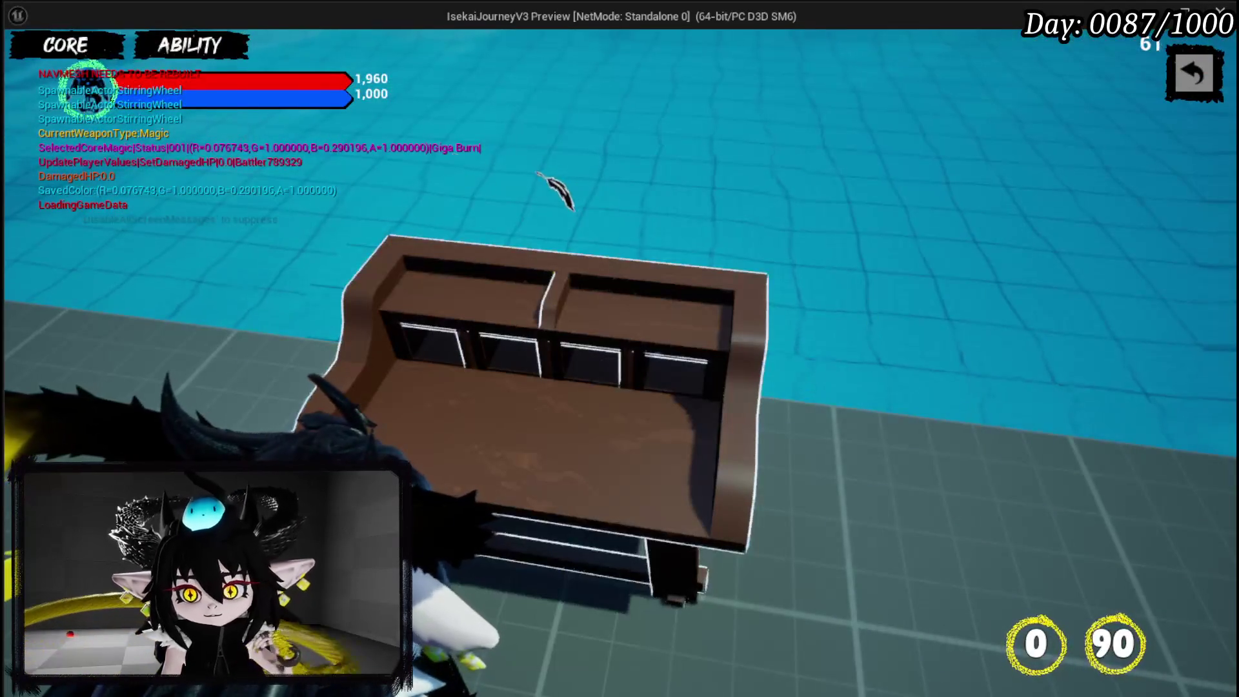
left_click(194, 44)
left_click(162, 128)
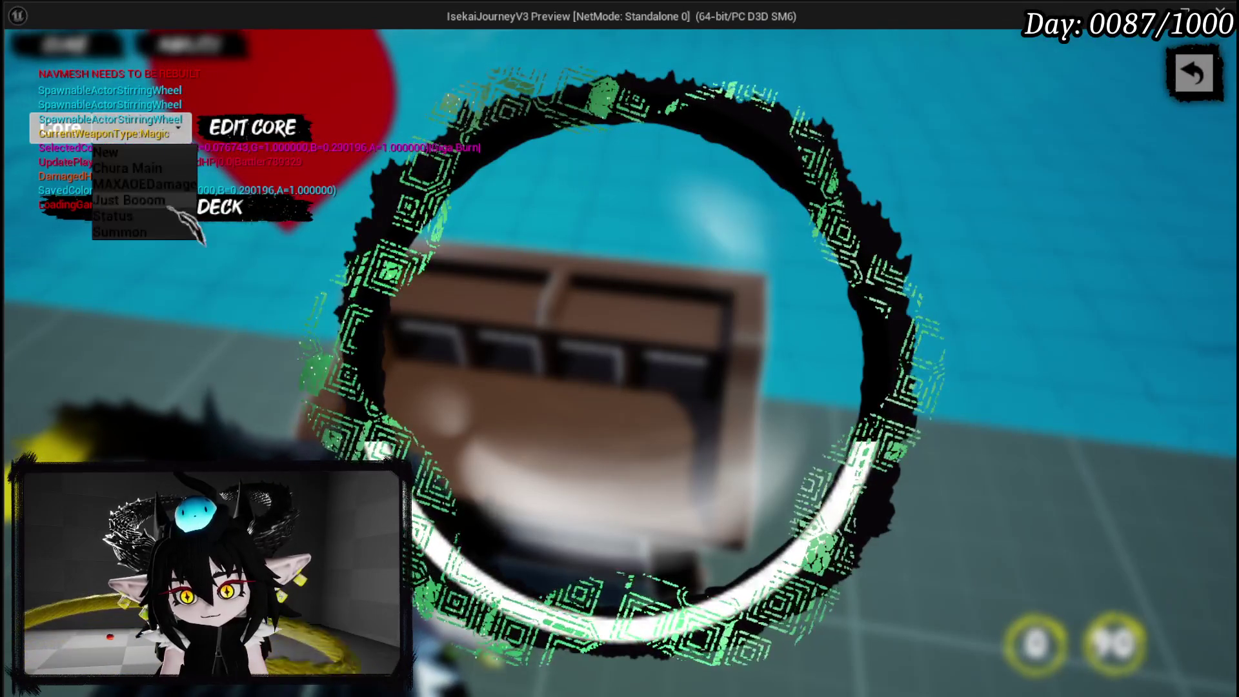
left_click(123, 216)
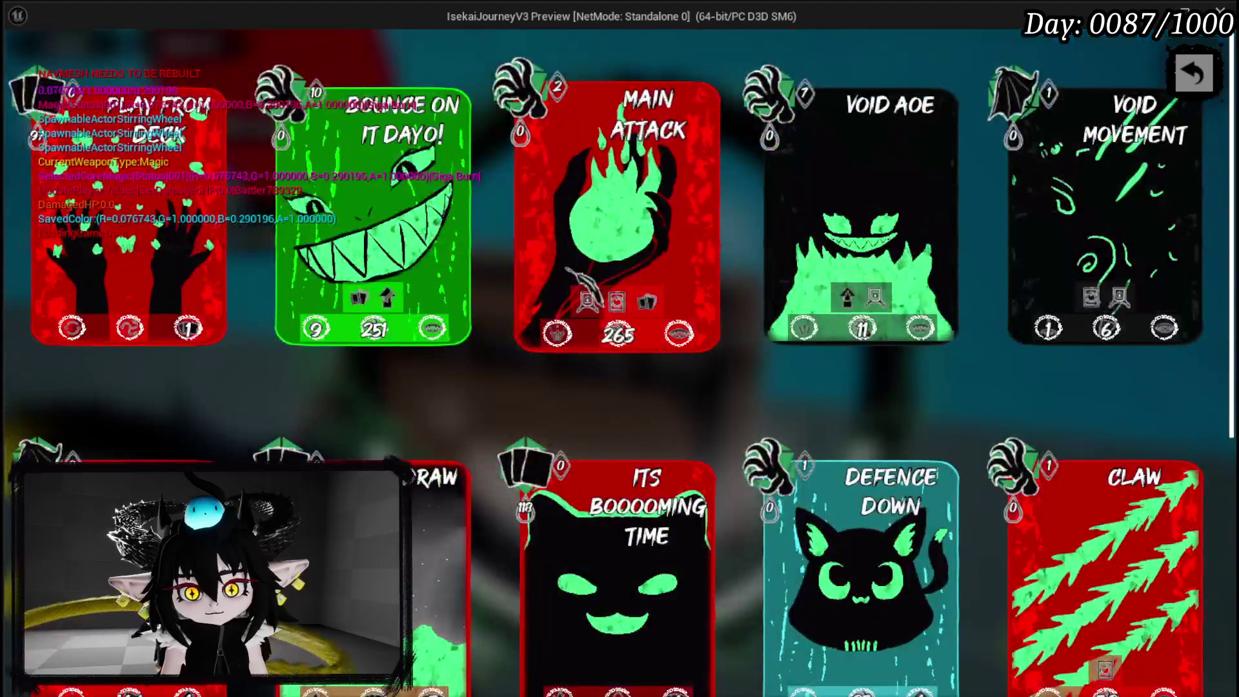
Open the Main Attack card's element and status options to check the Slow and Defence Down tooltips.
left_click(671, 206)
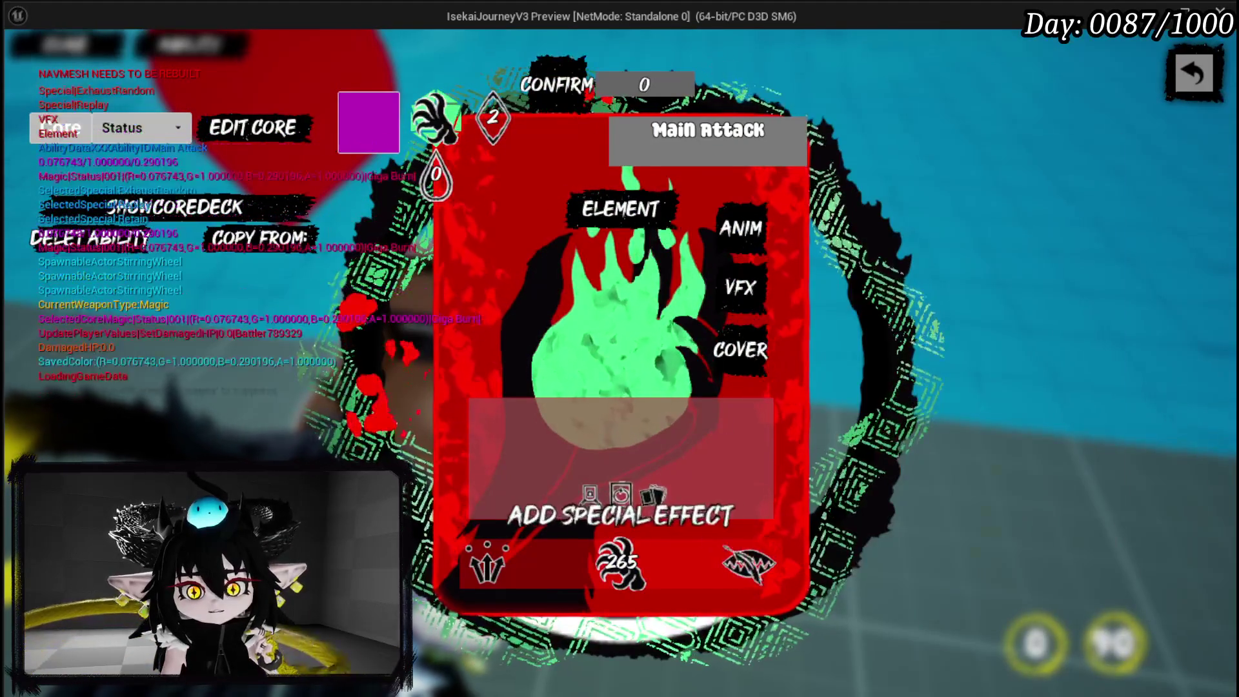
left_click(671, 210)
left_click(652, 229)
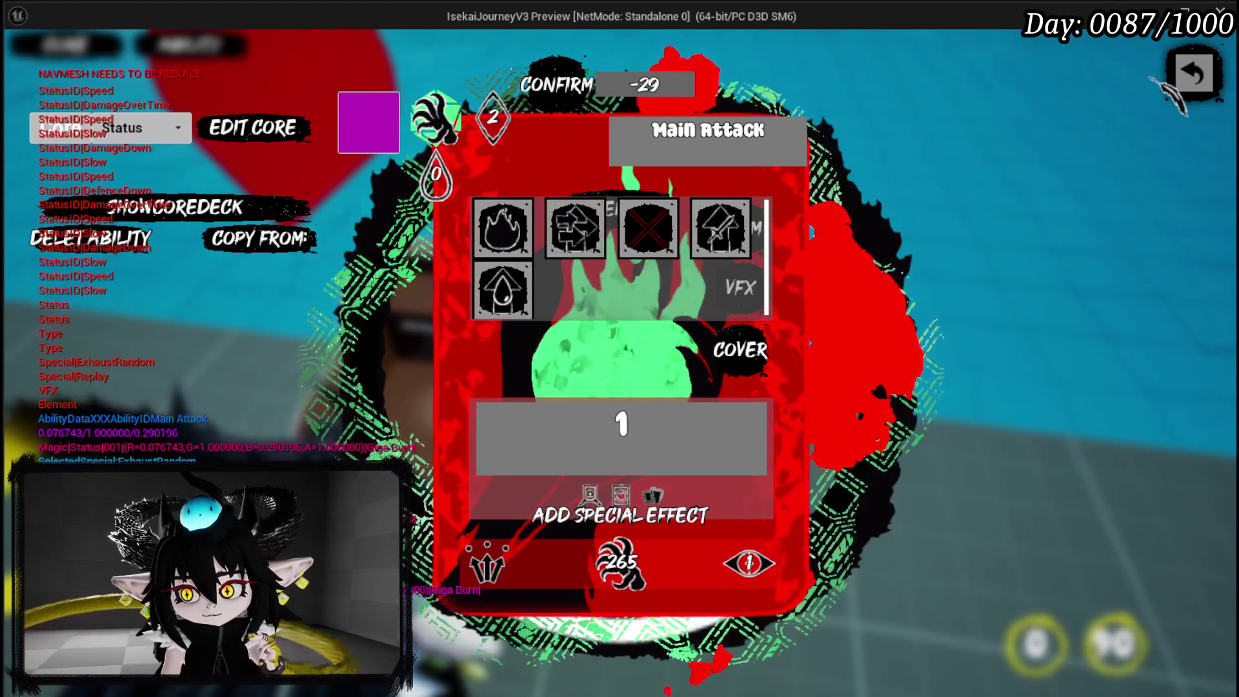
Close the card editor, stop the standalone preview, and save all packages.
left_click(1194, 73)
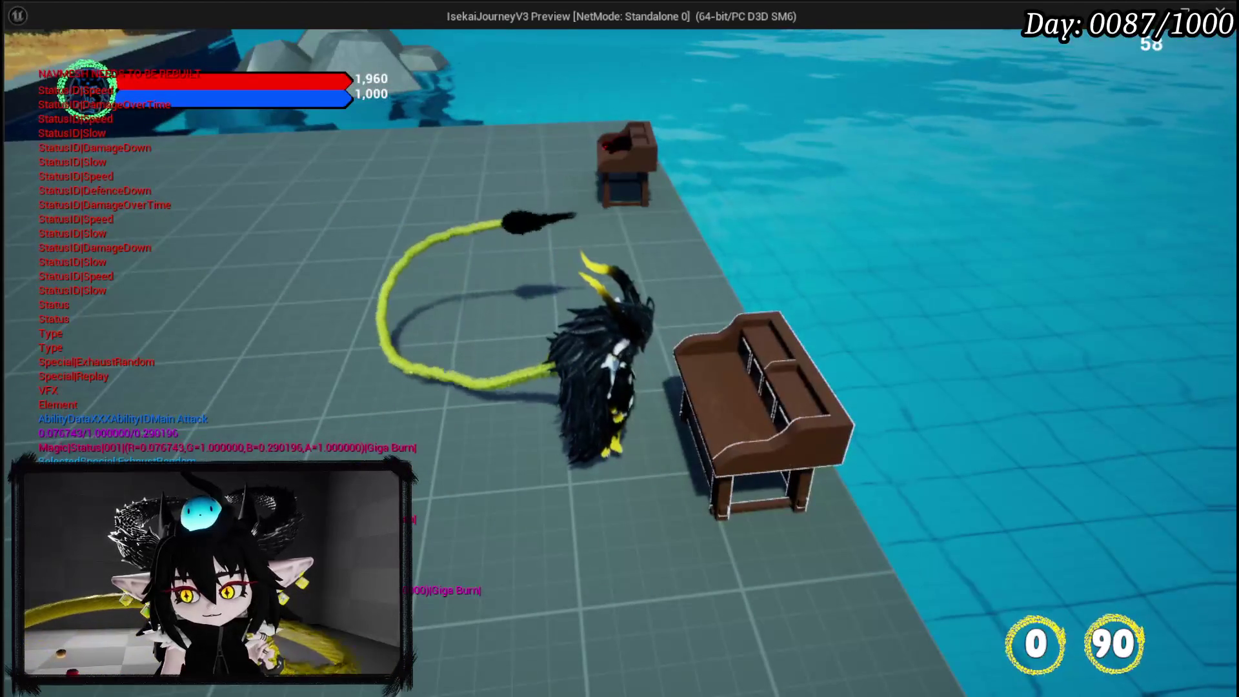
key("Escape")
left_click(24, 64)
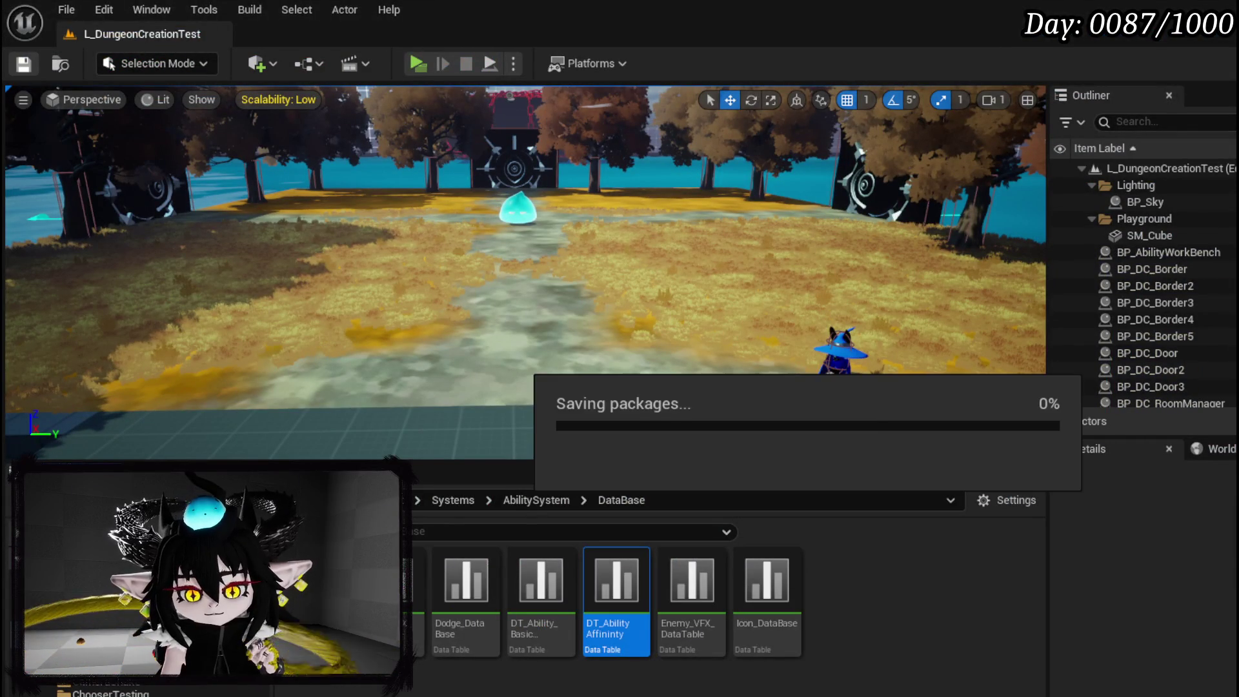
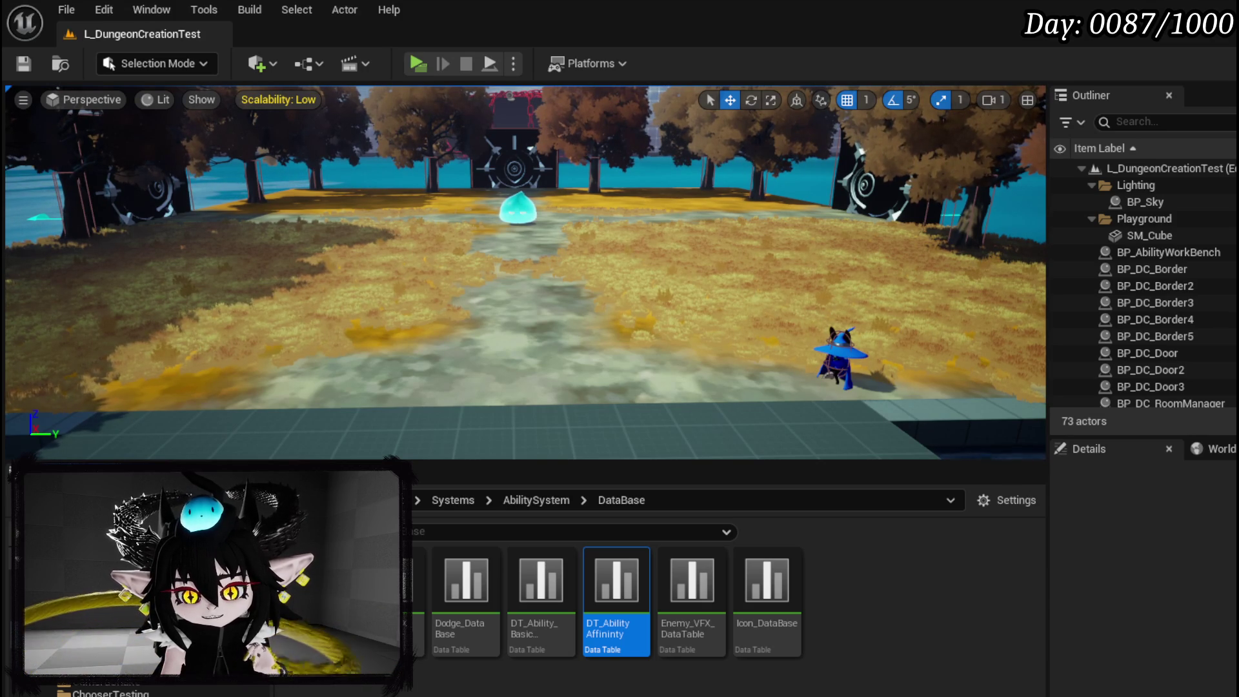
Review the DT_AbilityAffinity and BasicInformation data tables, then return to the WP_AbilityToolTipp graph.
double_click(616, 581)
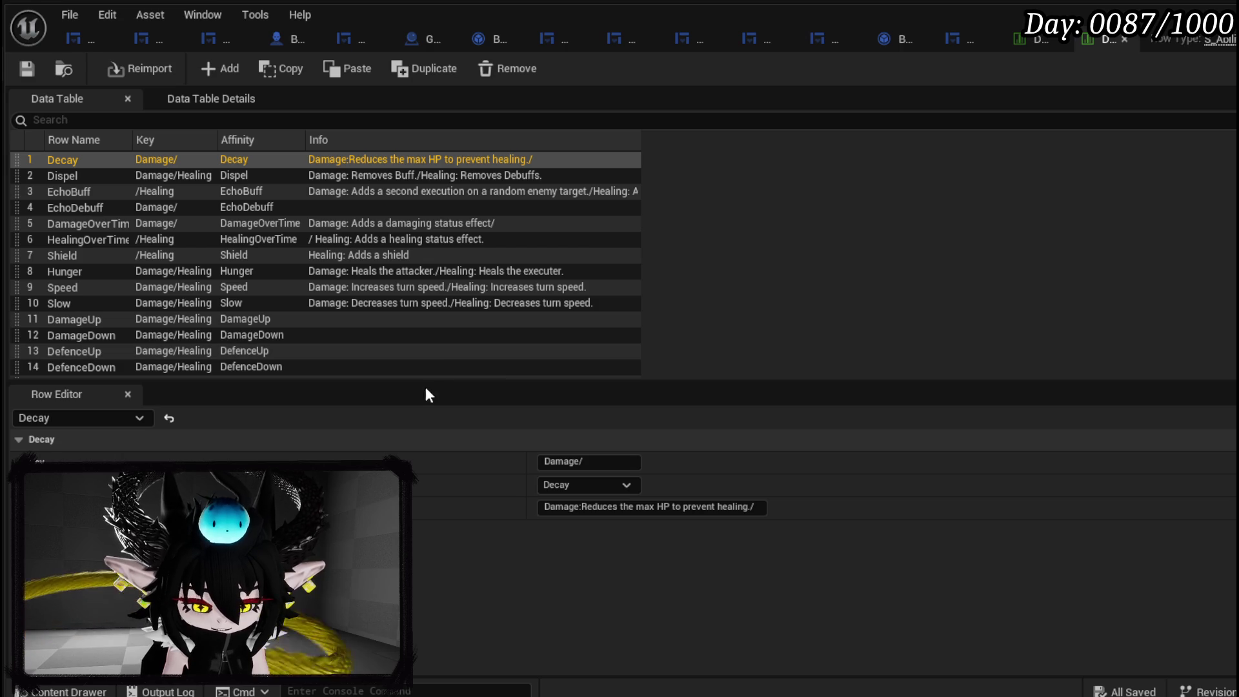
left_click(1033, 37)
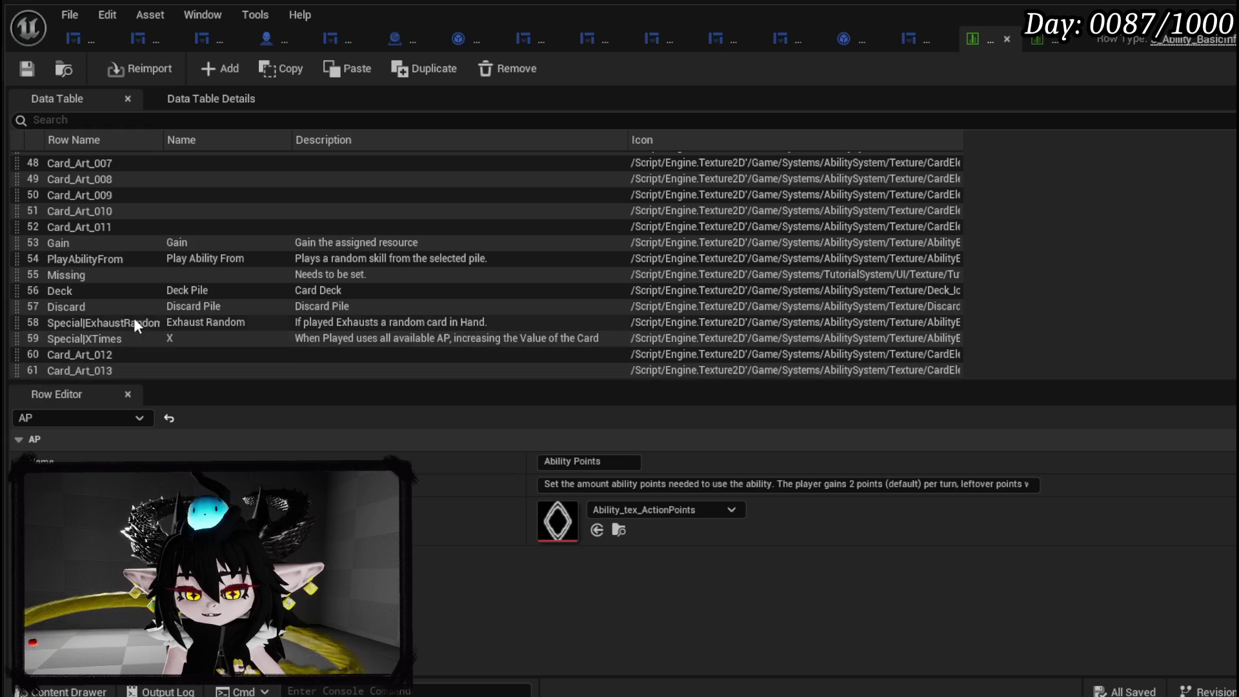
scroll(155, 305, "up", 5)
scroll(156, 304, "up", 8)
scroll(157, 311, "up", 2)
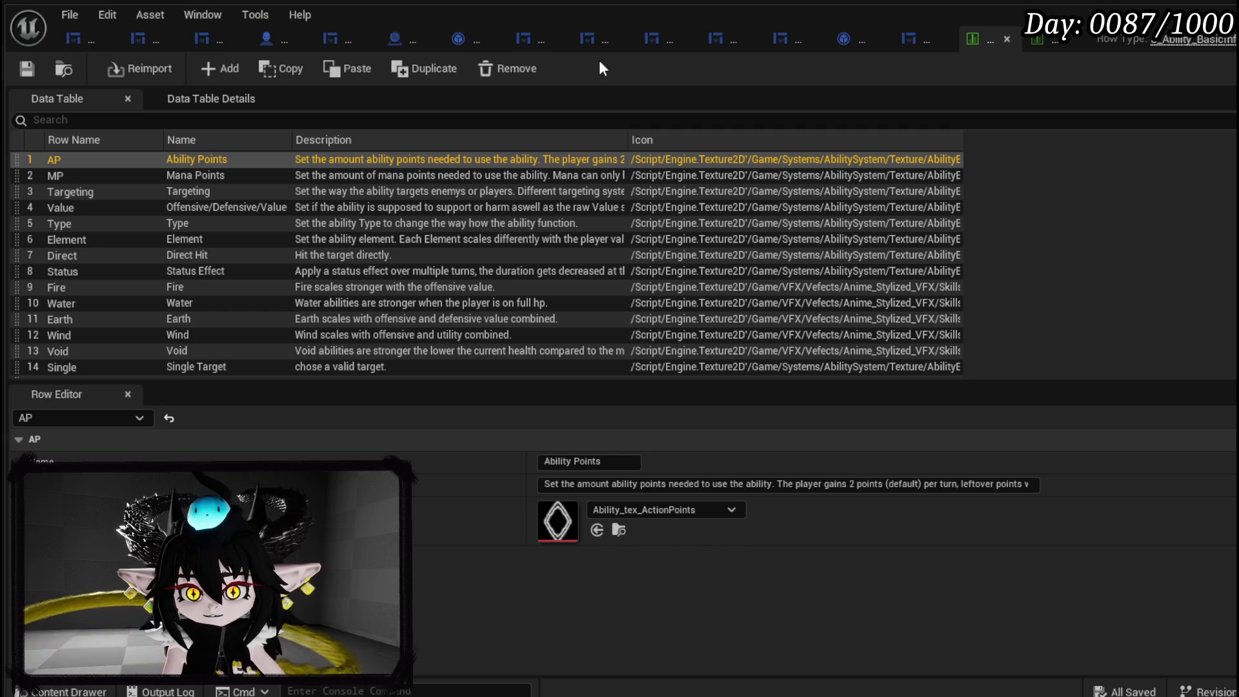
left_click(916, 37)
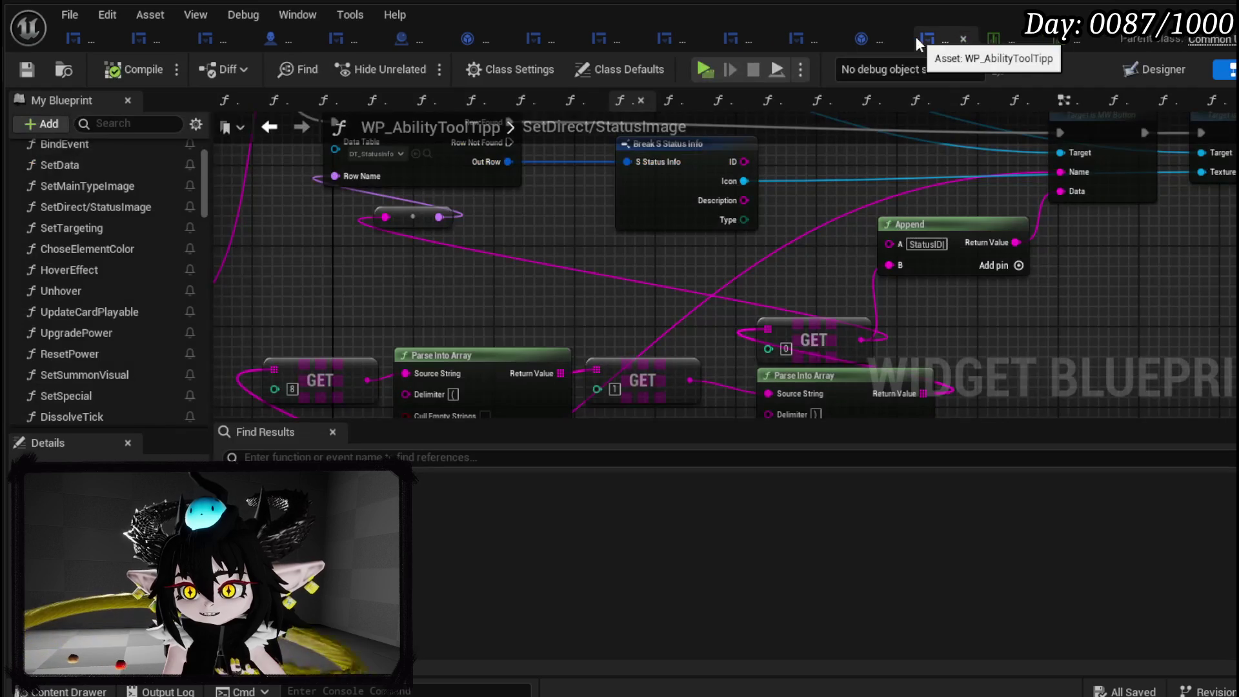
Move the lower GET and Parse Into Array node pairs to tidy the graph.
mouse_move(789, 241)
left_mouse_down()
mouse_move(710, 331)
mouse_move(583, 199)
mouse_move(794, 238)
mouse_move(795, 191)
mouse_move(638, 191)
left_mouse_up()
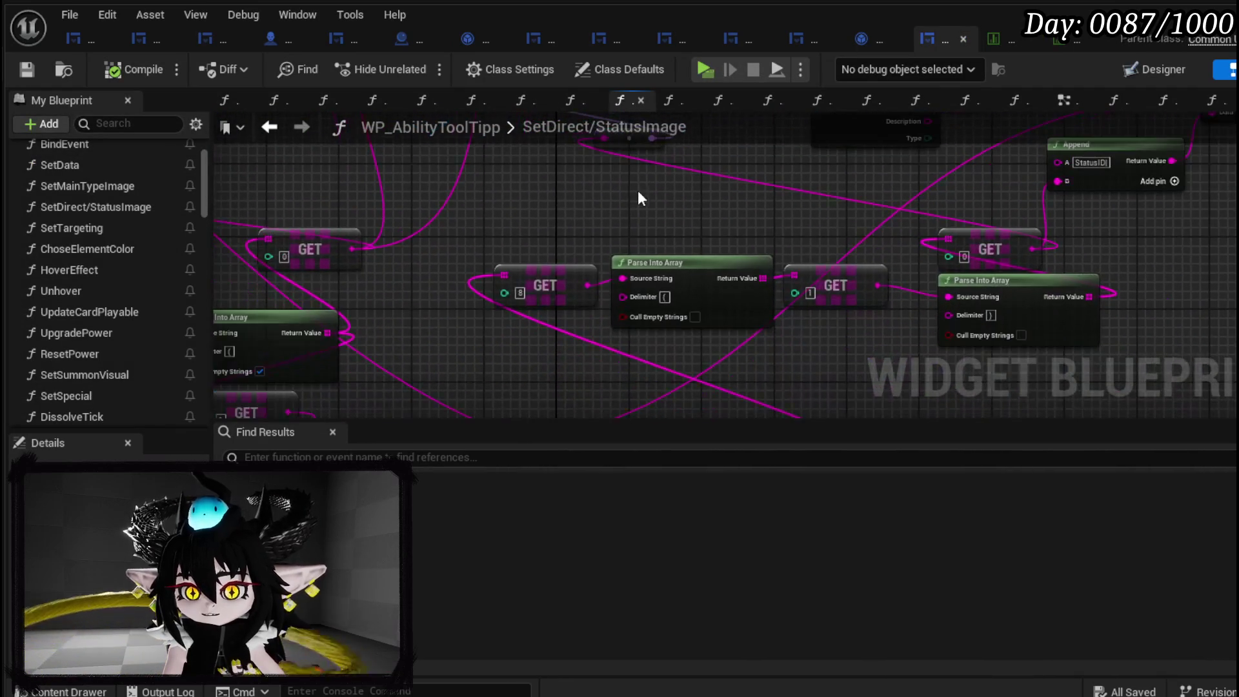
scroll(656, 216, "down", 2)
scroll(587, 235, "up", 5)
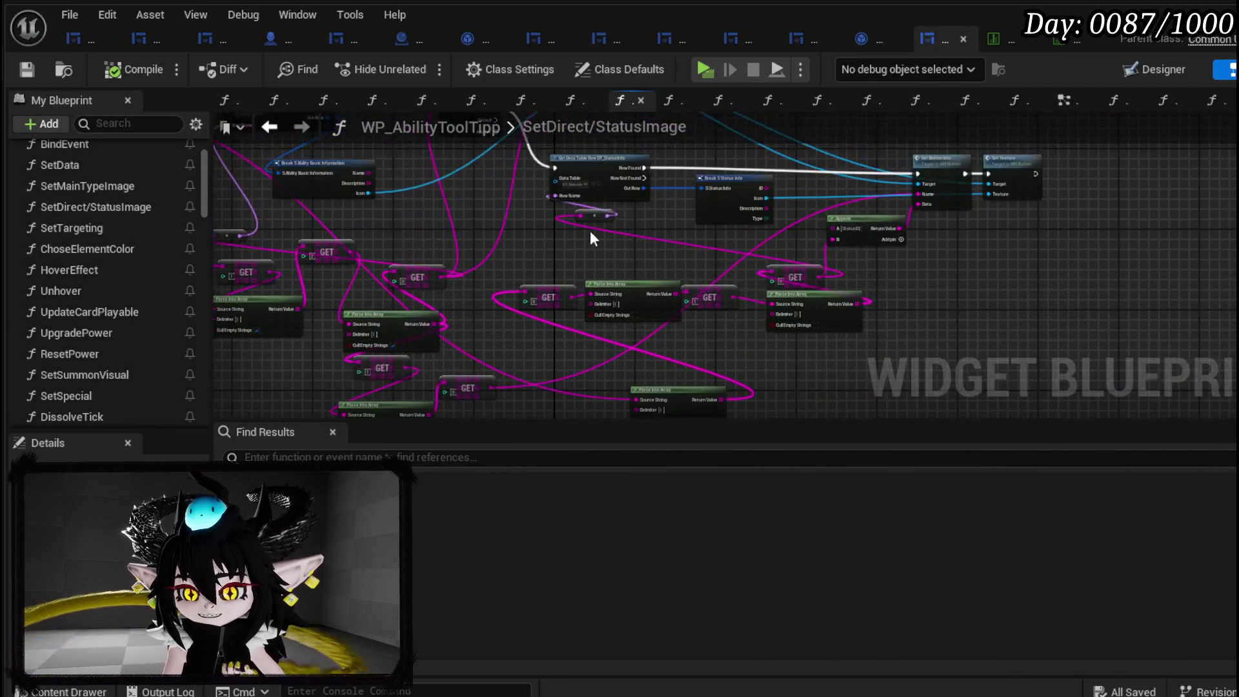
mouse_move(706, 282)
left_mouse_down()
mouse_move(497, 343)
mouse_move(393, 323)
mouse_move(618, 274)
mouse_move(351, 296)
mouse_move(907, 296)
left_mouse_up()
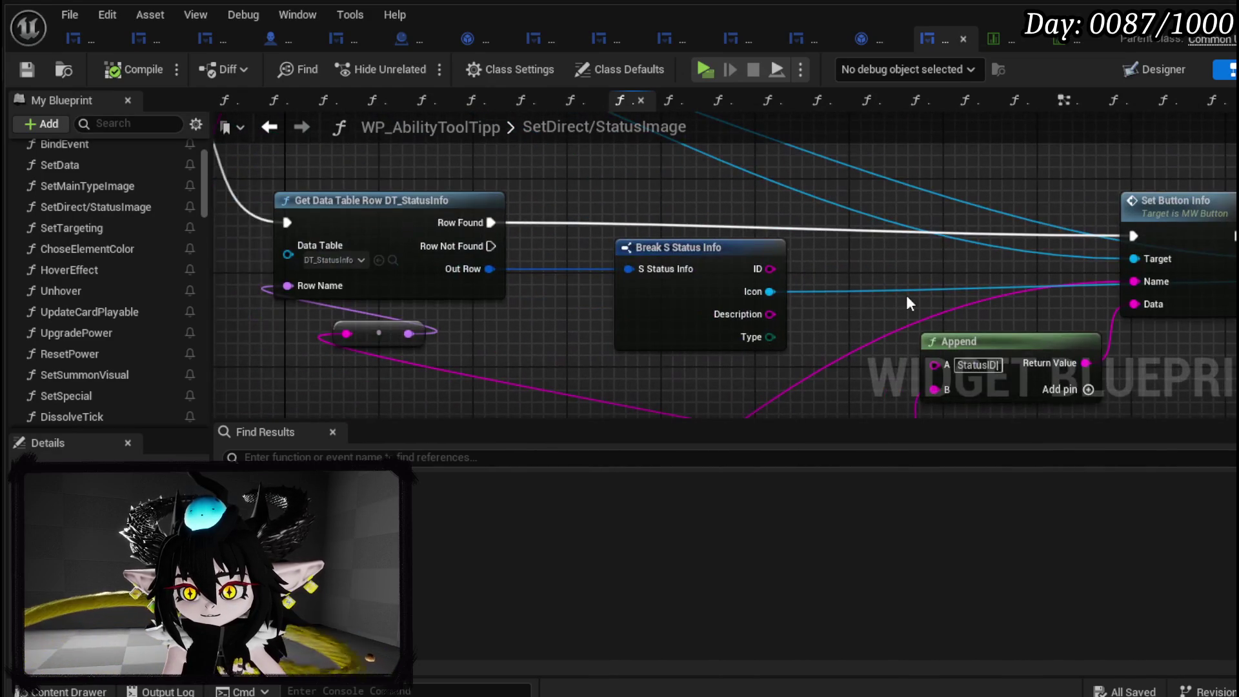
mouse_move(640, 221)
left_mouse_down()
mouse_move(595, 242)
mouse_move(800, 246)
mouse_move(387, 161)
mouse_move(366, 400)
left_mouse_up()
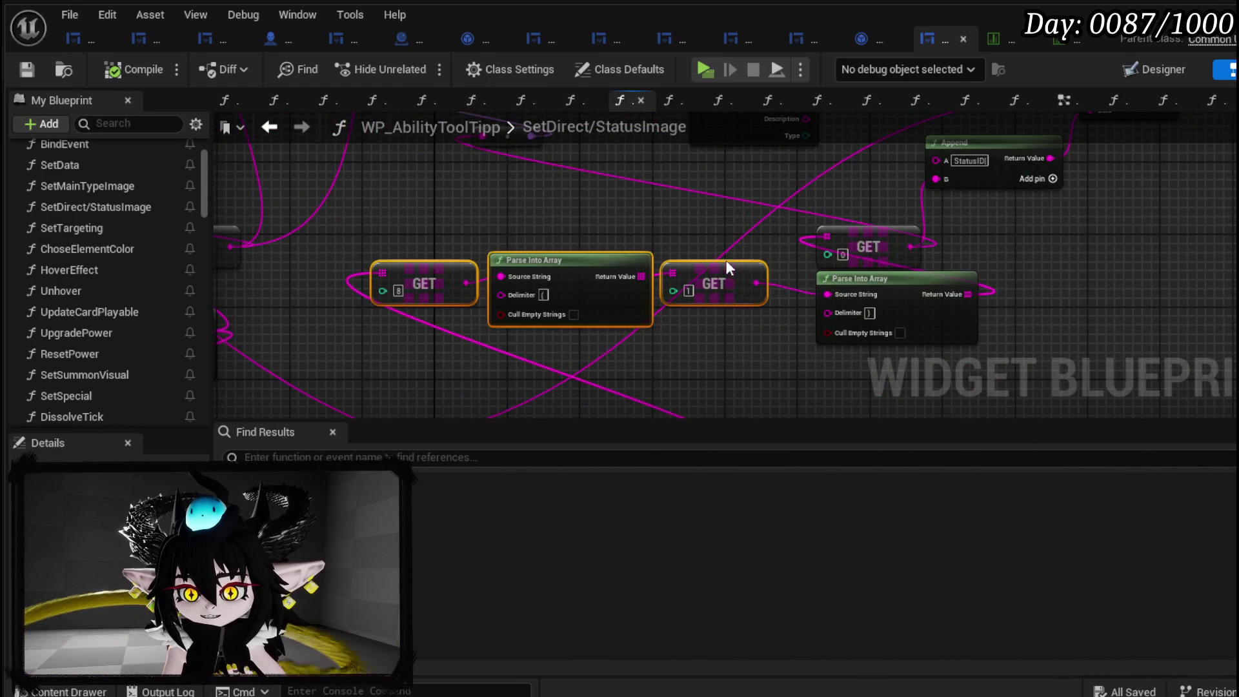
left_click_drag(727, 253, 714, 173)
scroll(710, 193, "down", 2)
left_click_drag(618, 323, 456, 324)
mouse_move(487, 258)
left_mouse_down()
mouse_move(642, 186)
mouse_move(606, 265)
left_mouse_up()
Place the GET [1], GET [0] and Parse Into Array nodes beside the row lookup nodes.
left_click(714, 252)
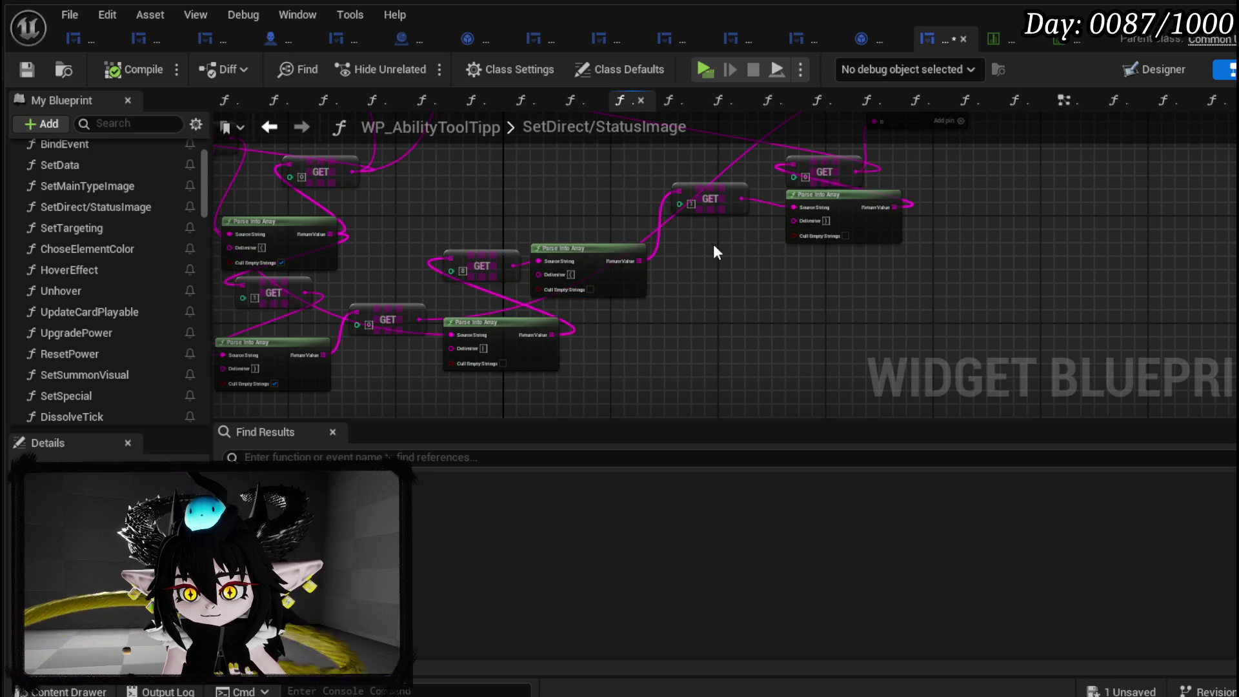
left_click_drag(710, 197, 482, 205)
mouse_move(736, 203)
left_mouse_down()
mouse_move(783, 276)
mouse_move(832, 232)
mouse_move(602, 203)
mouse_move(597, 188)
left_mouse_up()
left_click_drag(679, 205, 691, 362)
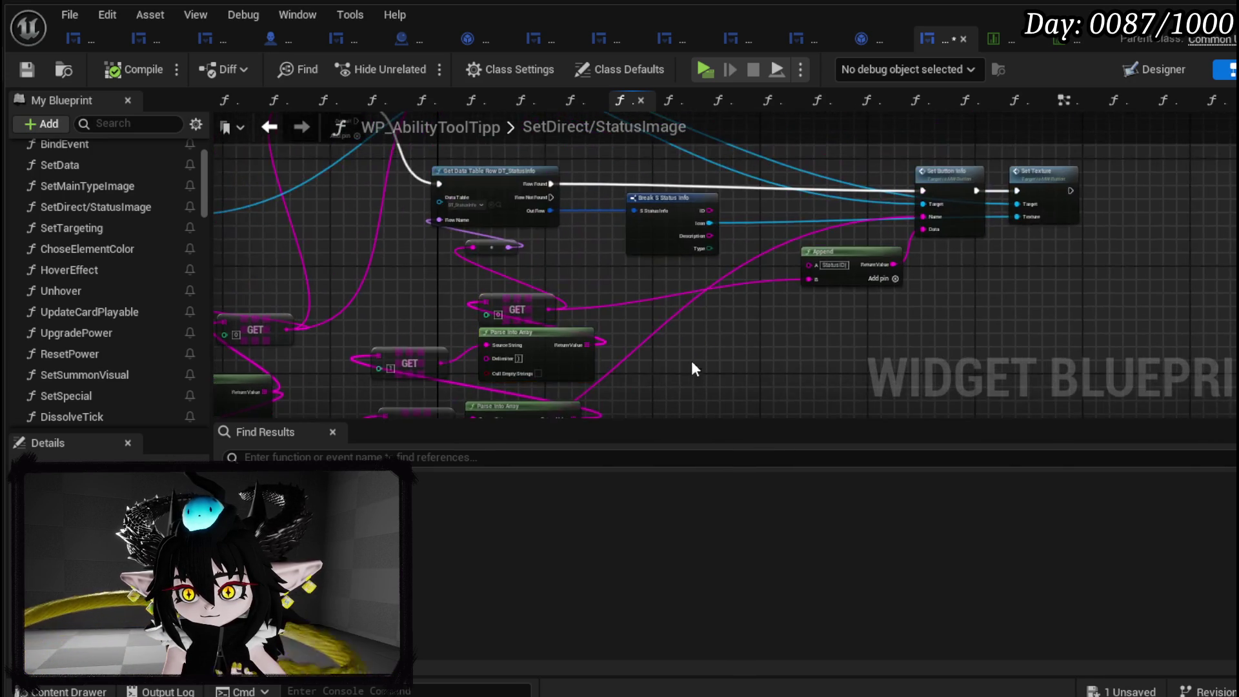
scroll(512, 269, "up", 2)
left_click_drag(526, 312, 474, 283)
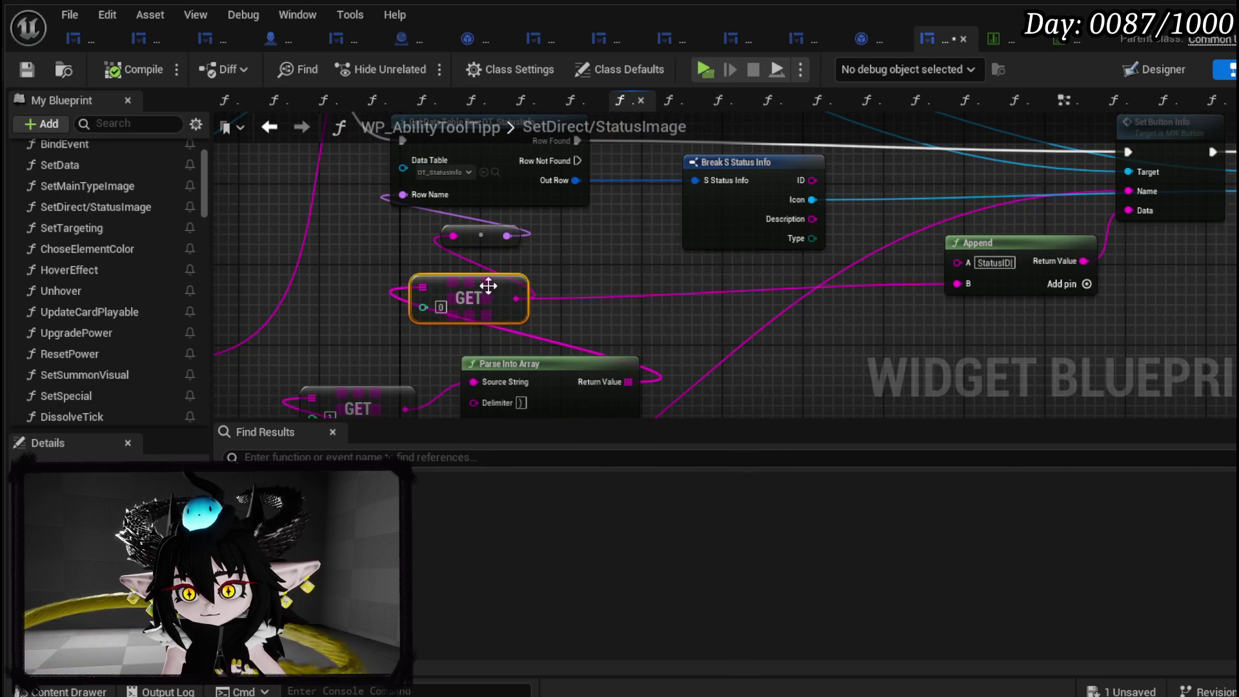
left_click_drag(567, 363, 536, 353)
left_click_drag(638, 301, 628, 359)
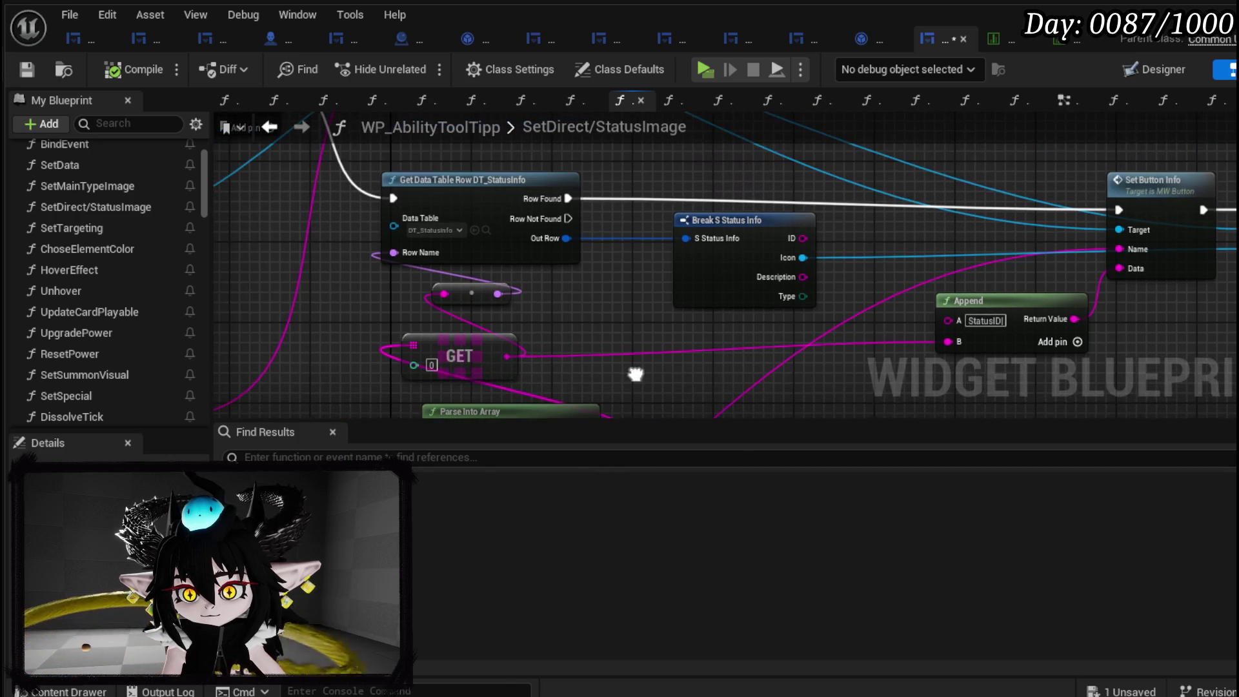
Wire the GET output into Set Button Info's Data pin, then compile and save.
left_click(997, 318)
mouse_move(986, 281)
left_mouse_down()
mouse_move(626, 243)
mouse_move(887, 269)
mouse_move(894, 216)
left_mouse_up()
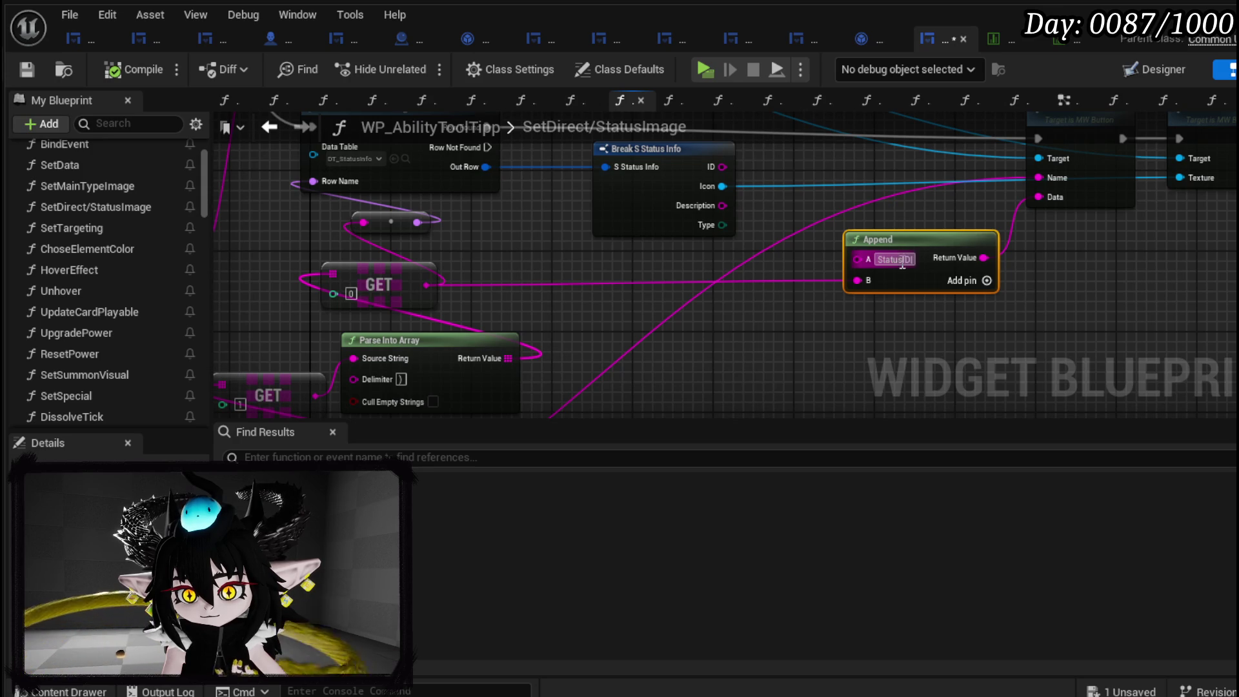
left_click_drag(917, 258, 862, 295)
left_click_drag(897, 251, 951, 277)
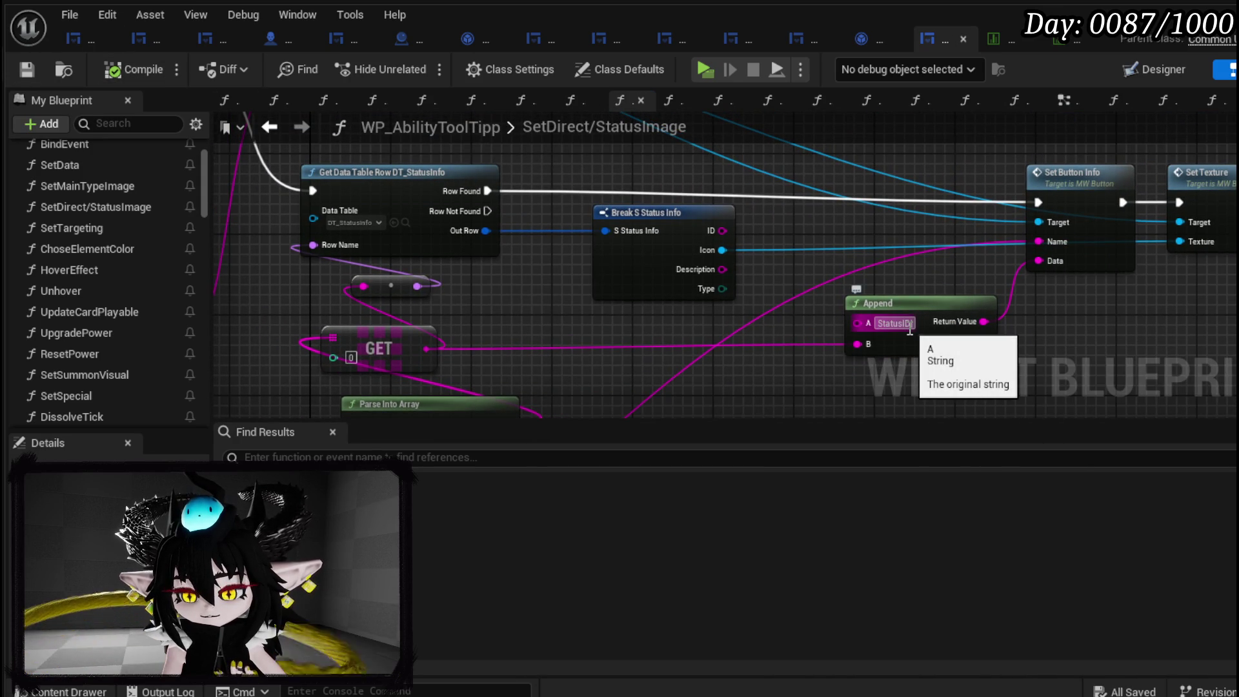
mouse_move(426, 348)
left_mouse_down()
mouse_move(1101, 293)
mouse_move(1052, 268)
left_mouse_up()
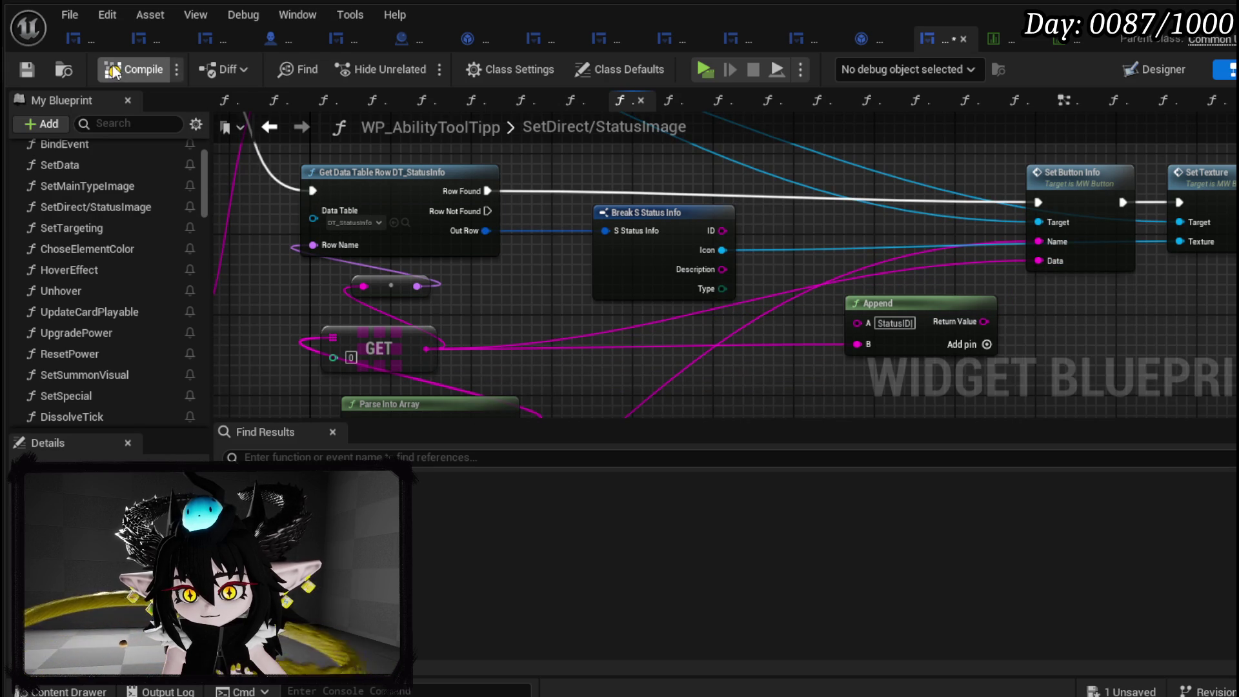
left_click(30, 67)
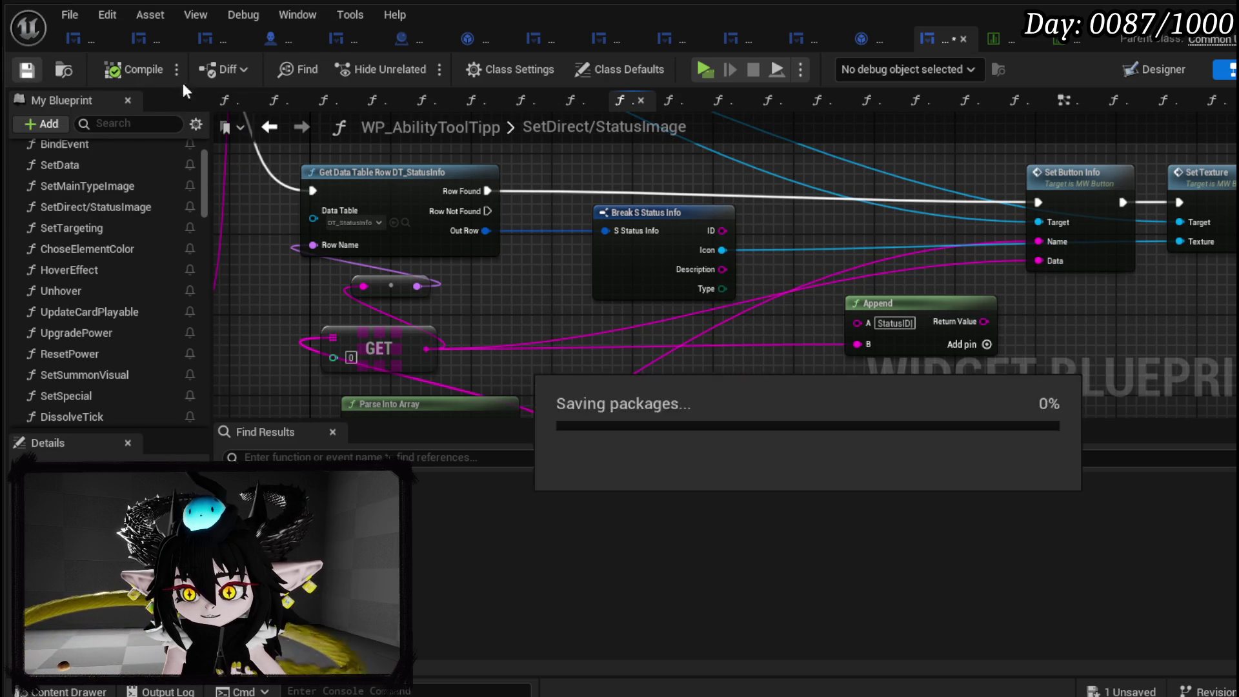
left_click(1004, 39)
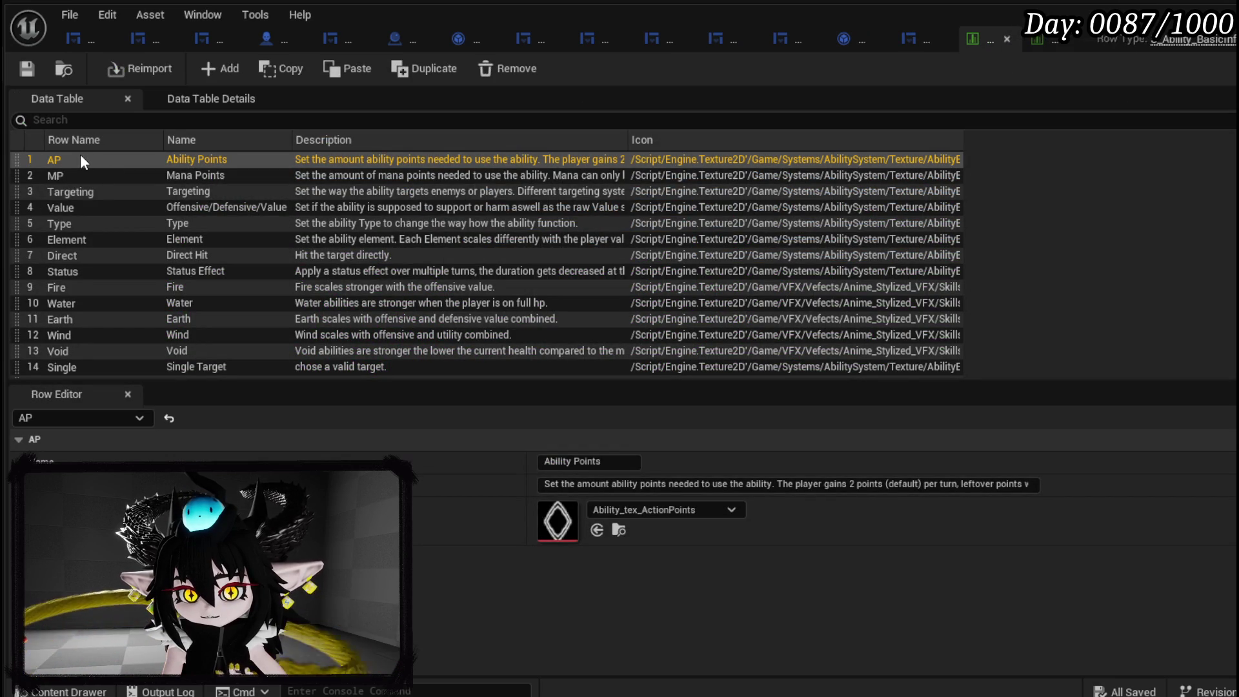
Inspect the DamageUp row in the affinity data table, then close that table.
left_click(1035, 40)
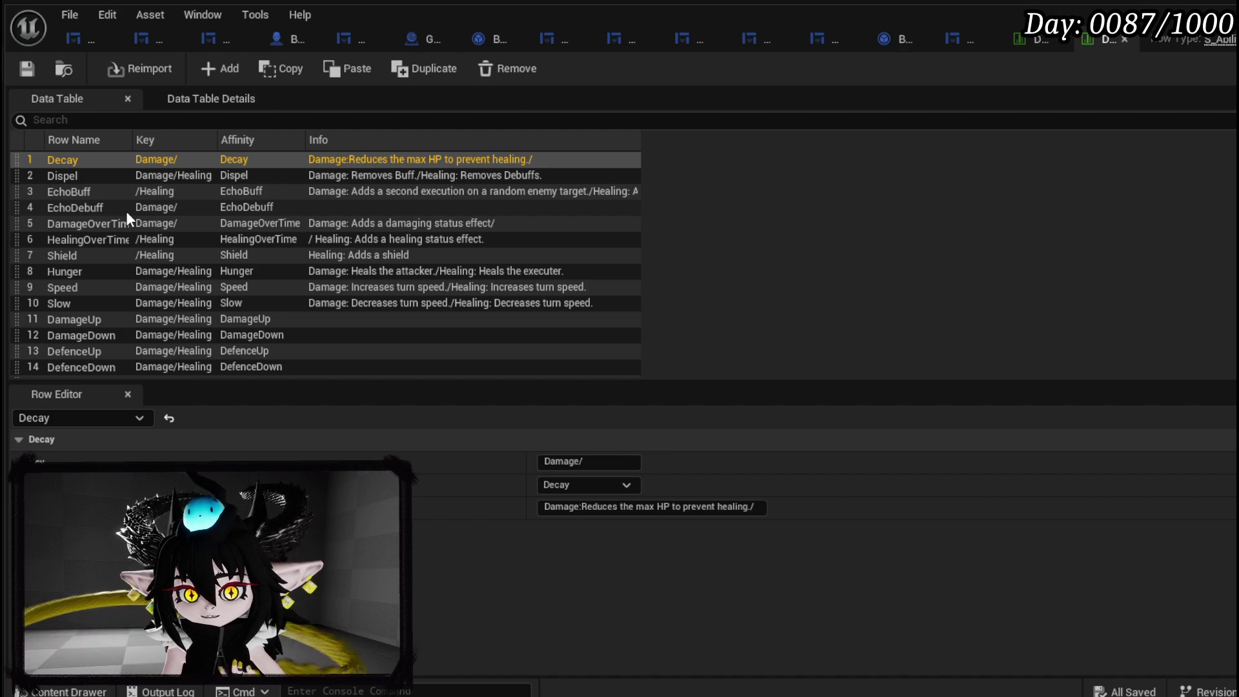
scroll(126, 218, "down", 1)
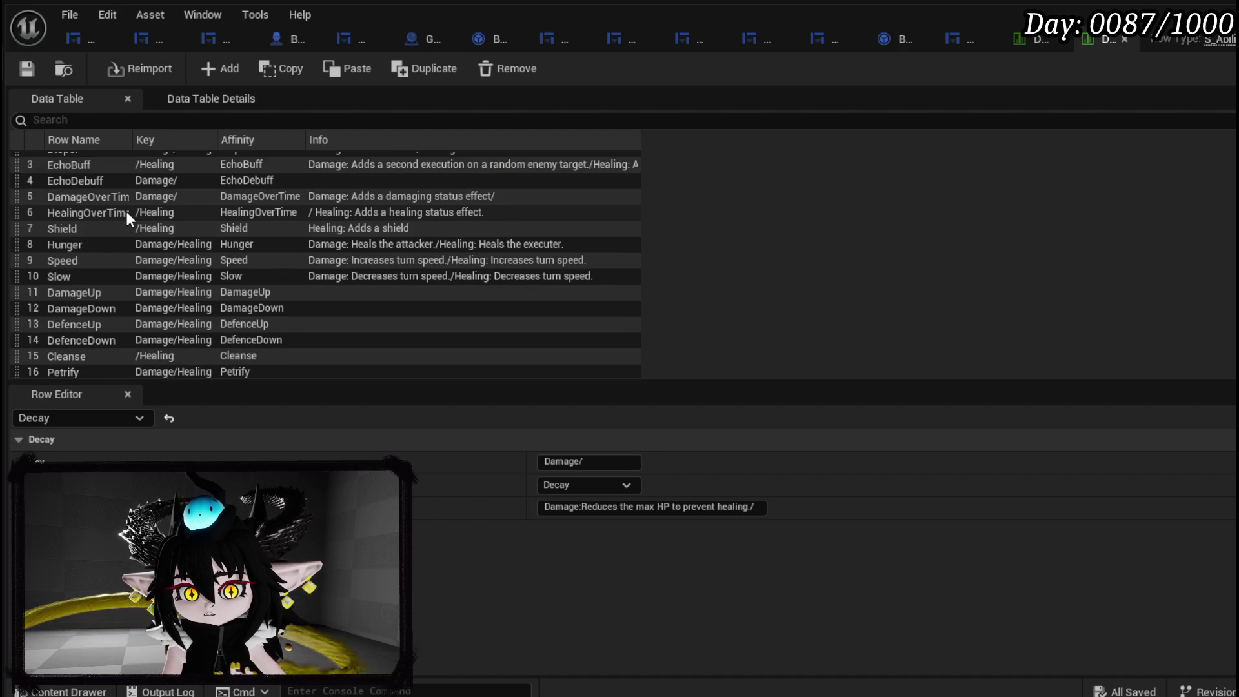
left_click(75, 293)
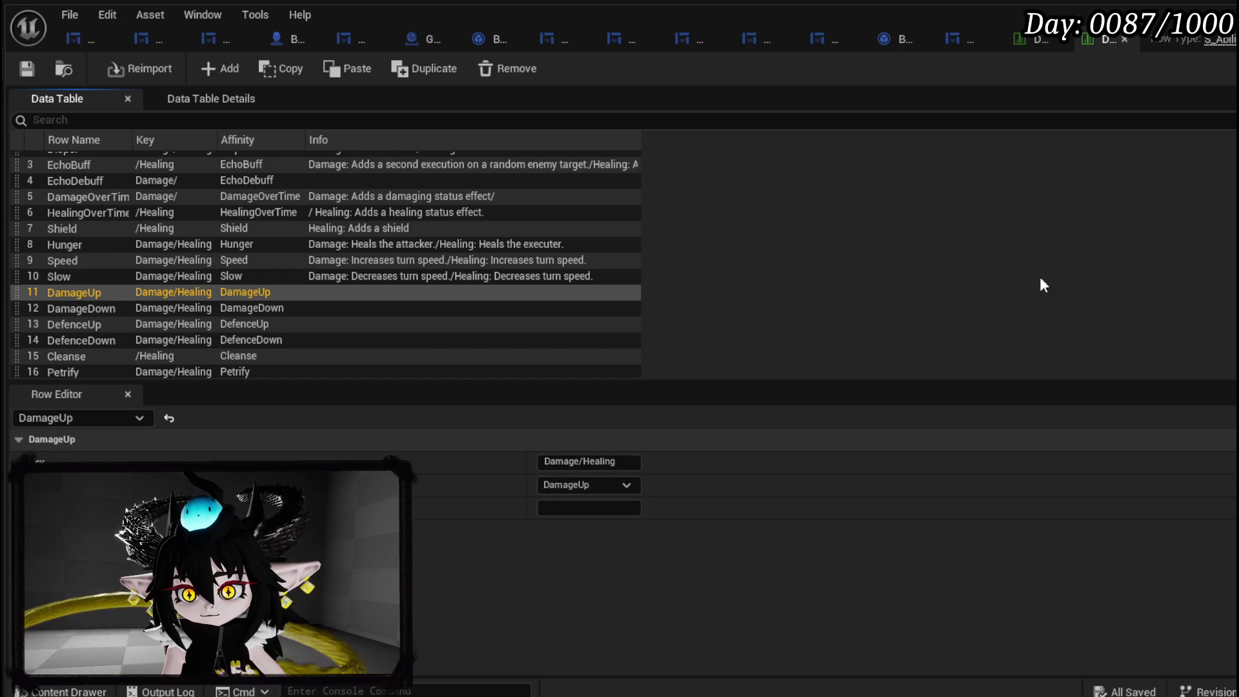
left_click(1124, 39)
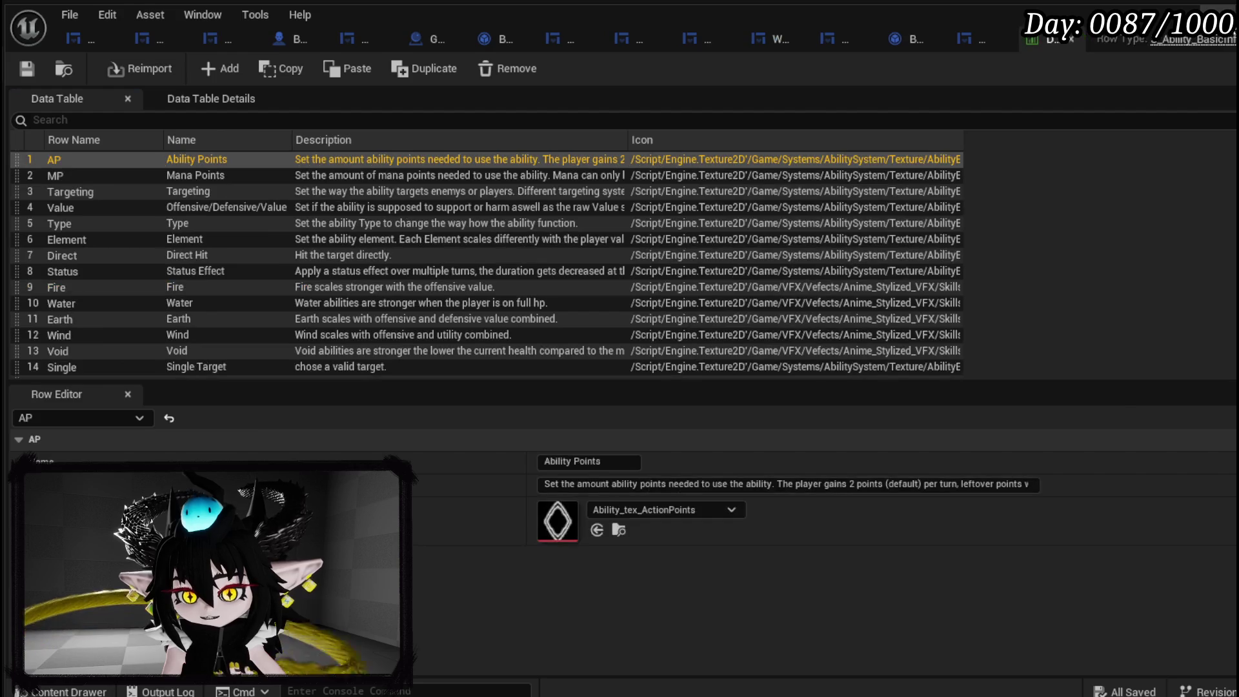
Open and close Icon_DataBase, then go to the CombatSystem DataBase folder.
left_click(929, 613)
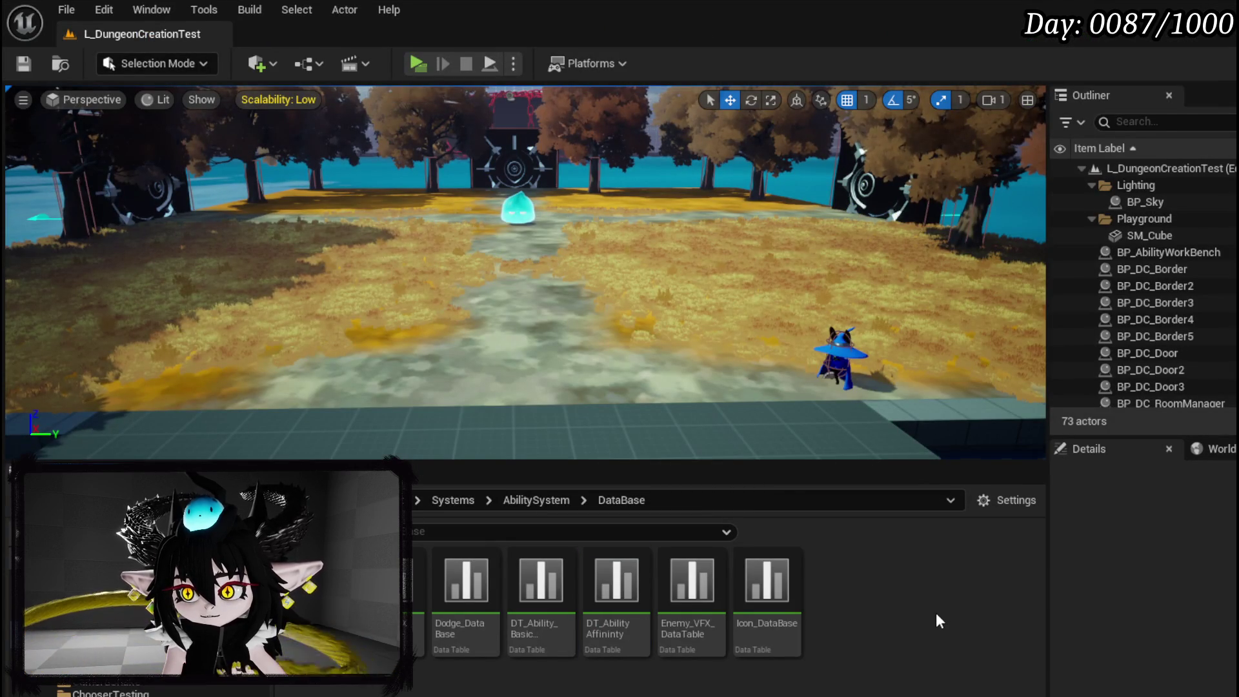
double_click(784, 597)
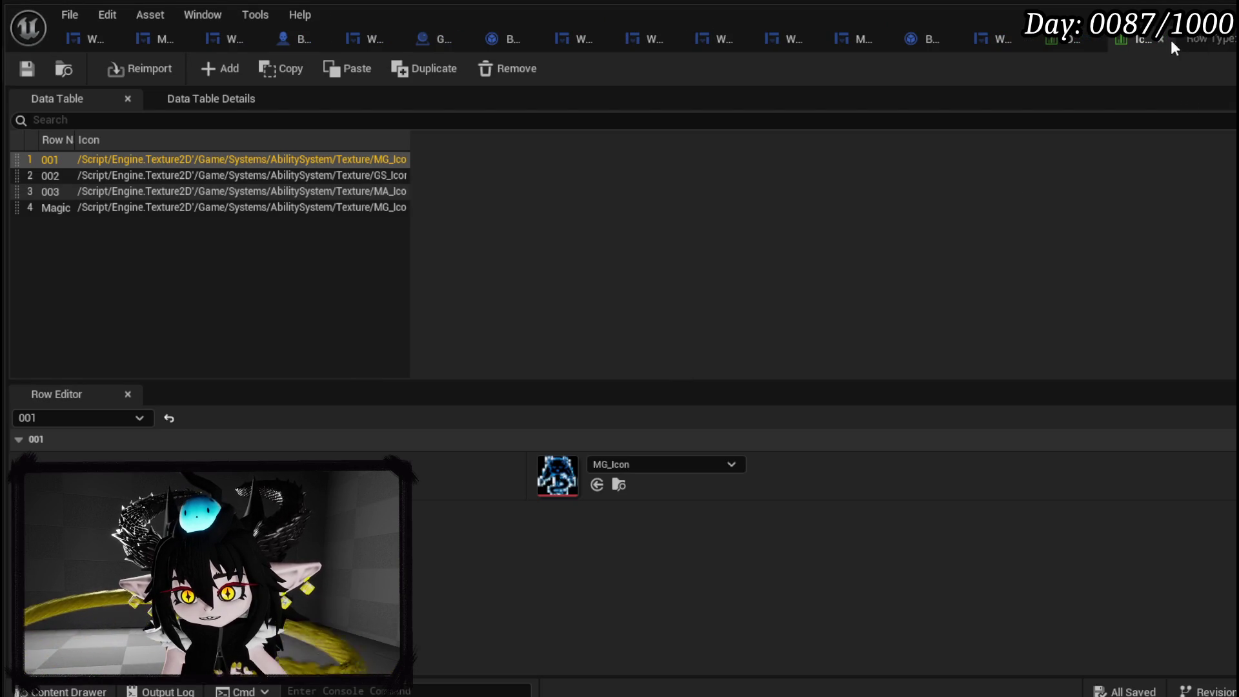
left_click(1162, 40)
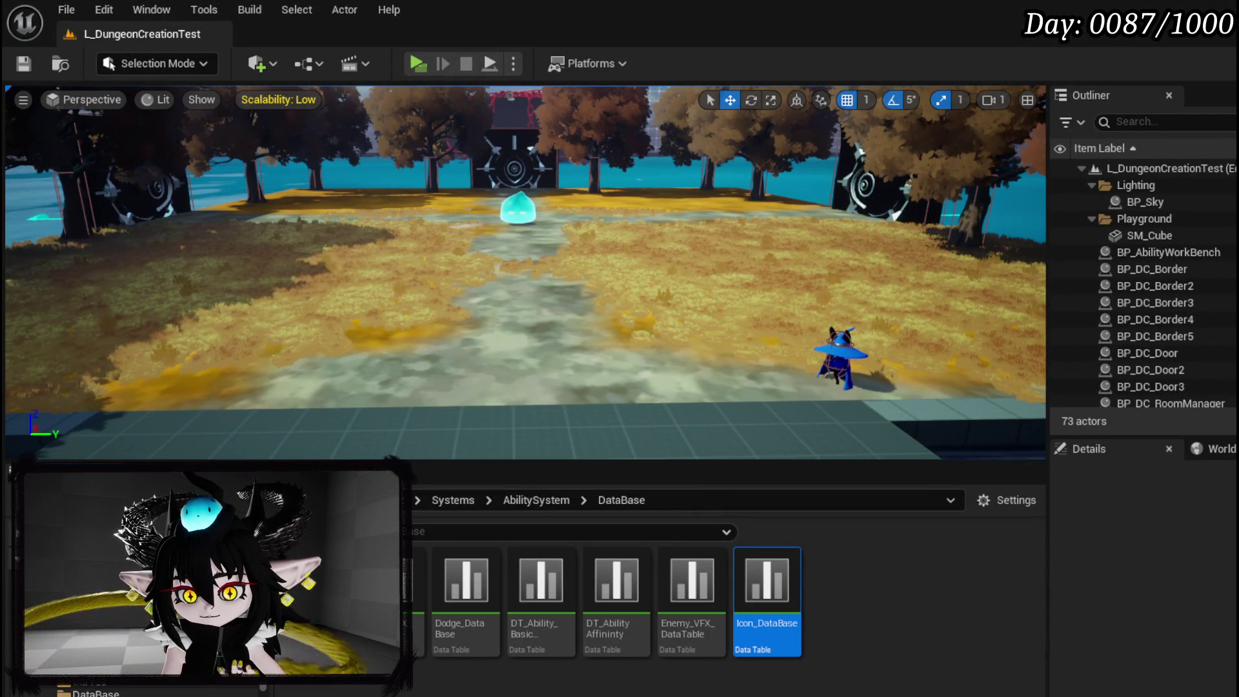
left_click(96, 694)
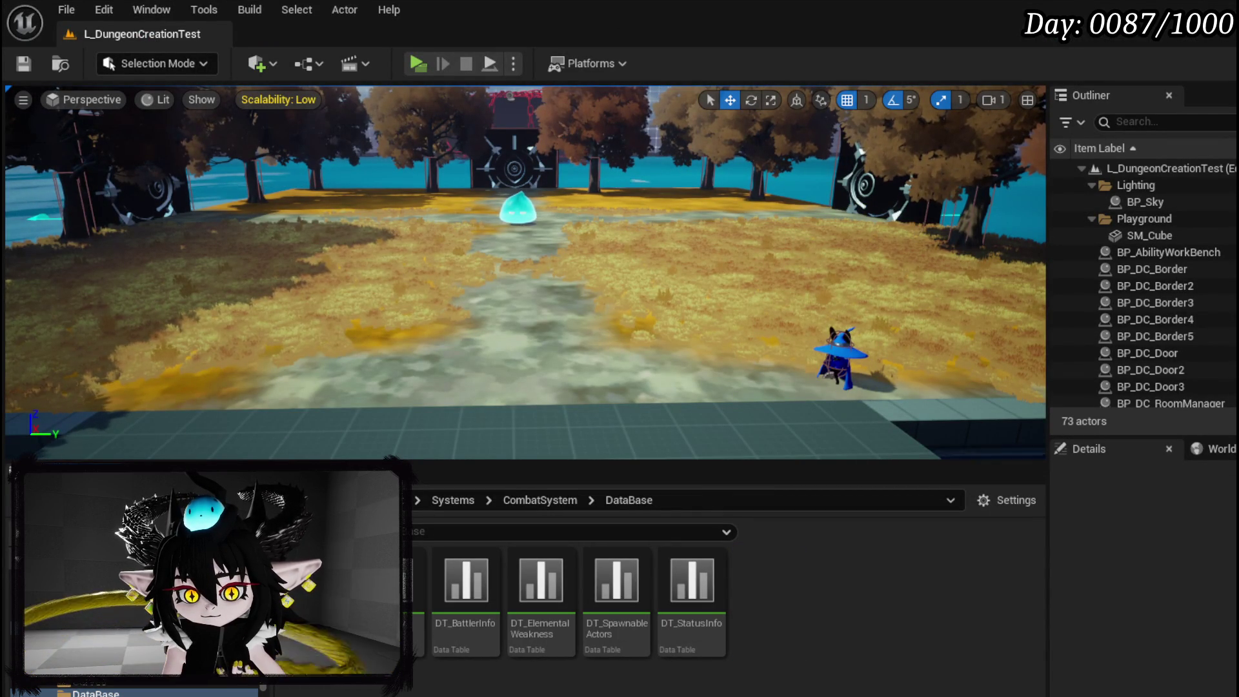
double_click(692, 619)
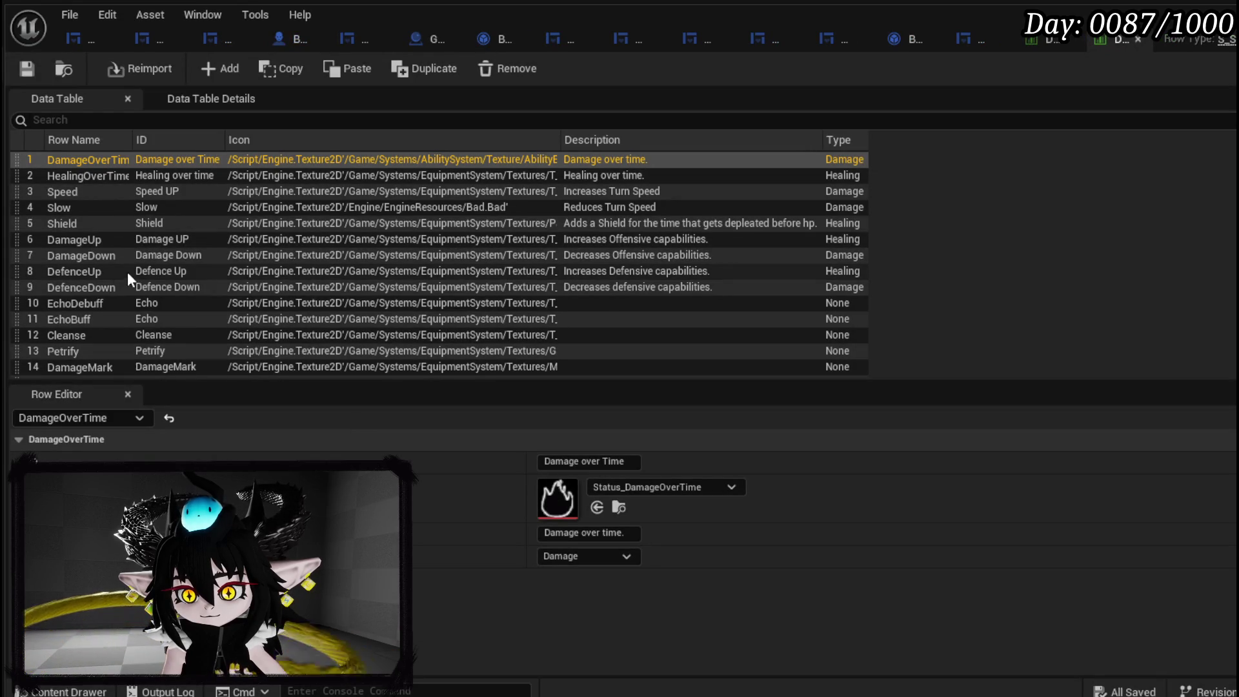
scroll(160, 290, "down", 2)
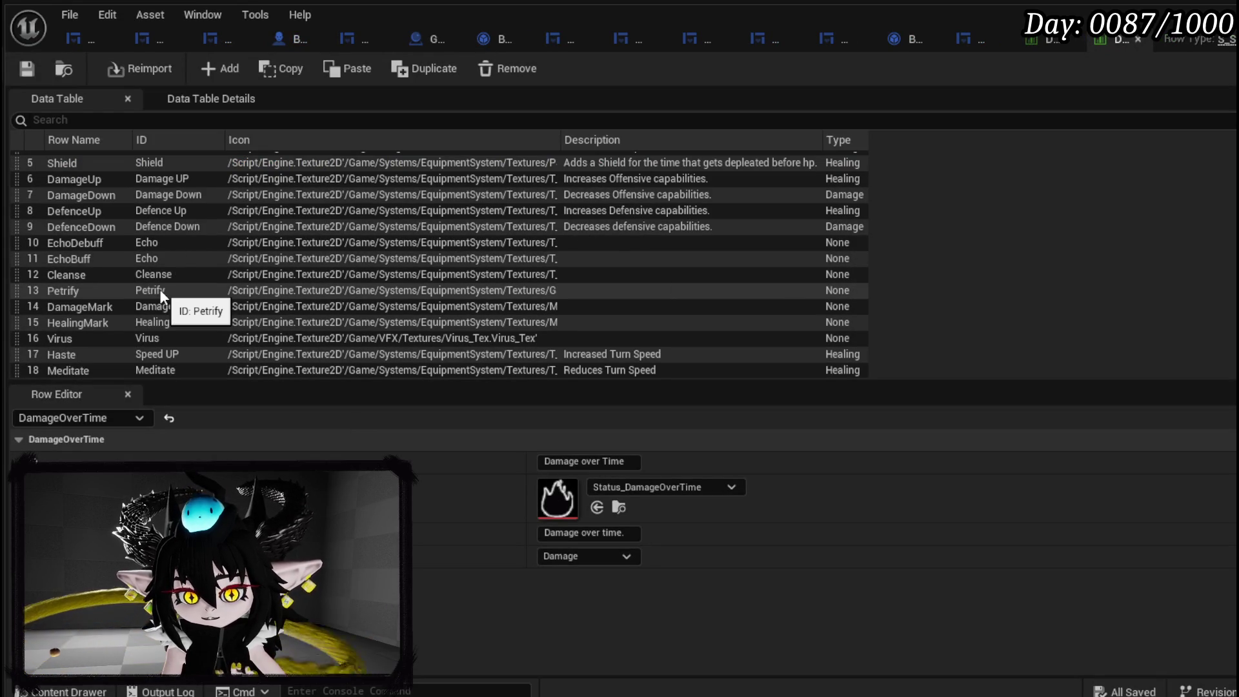
scroll(160, 289, "up", 2)
scroll(160, 290, "down", 2)
left_click(105, 187)
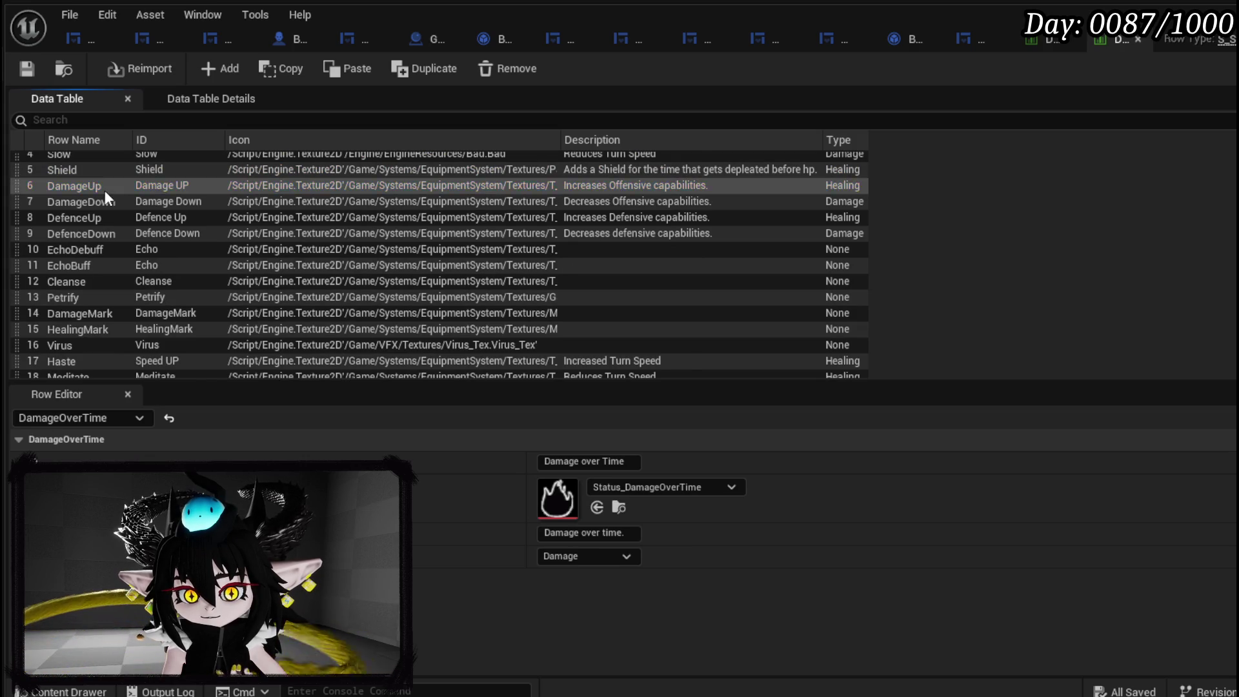
left_click(108, 201)
left_click(111, 191)
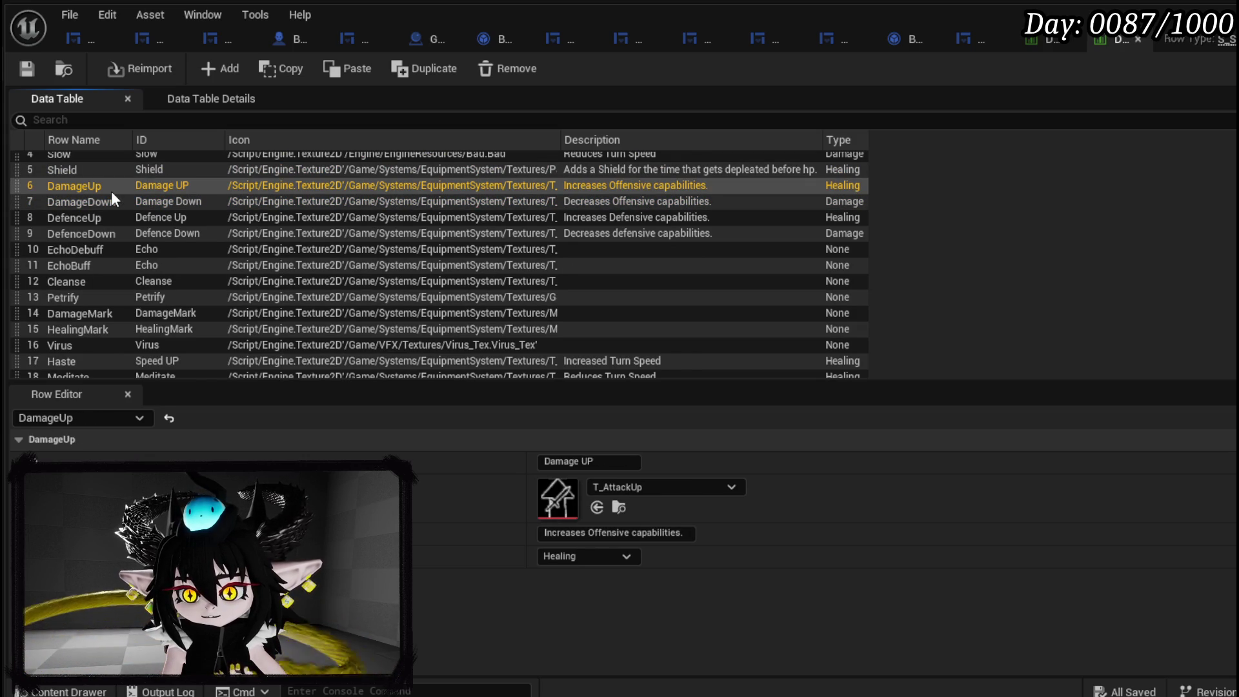
scroll(111, 191, "up", 2)
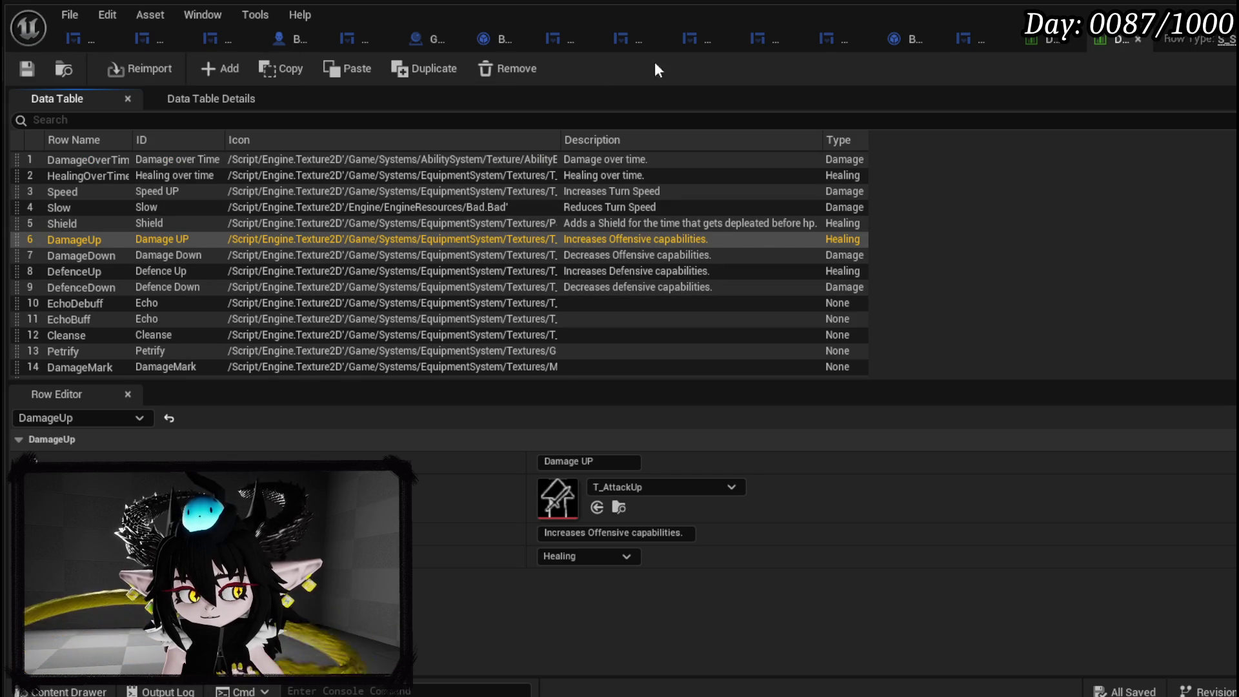
left_click(962, 42)
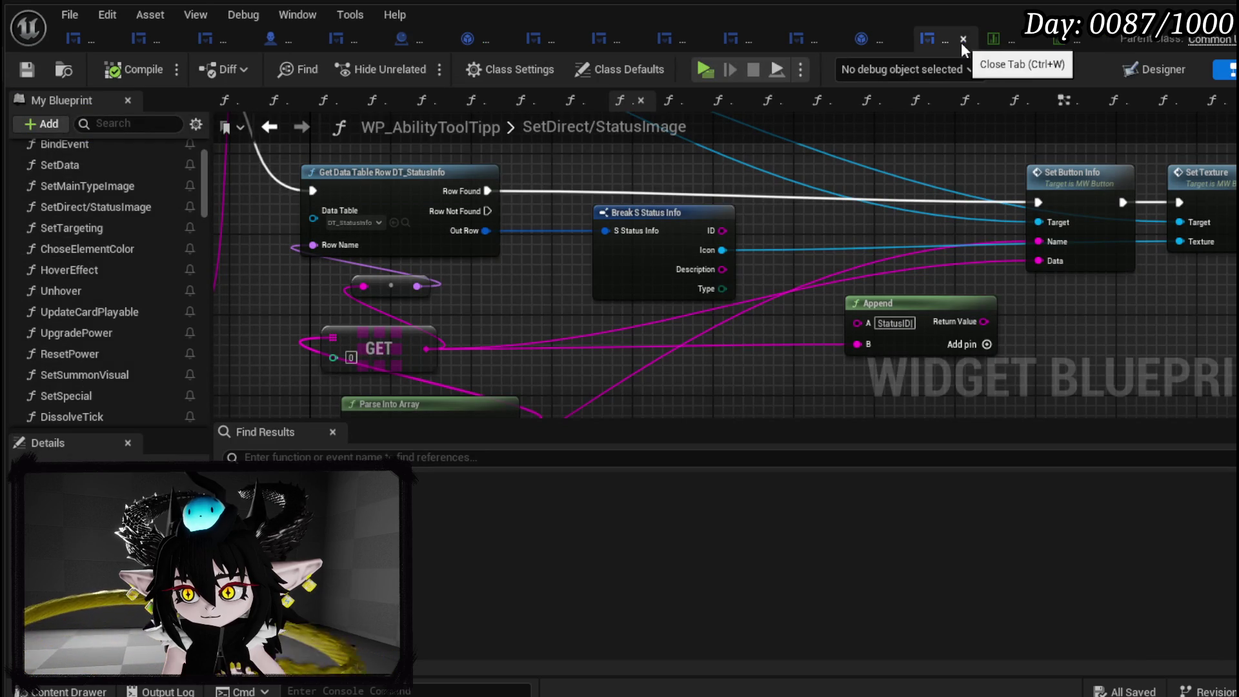
Inspect the price box and tooltip card in the Designer view, then return to the SetDirect/StatusImage graph.
scroll(51, 253, "down", 10)
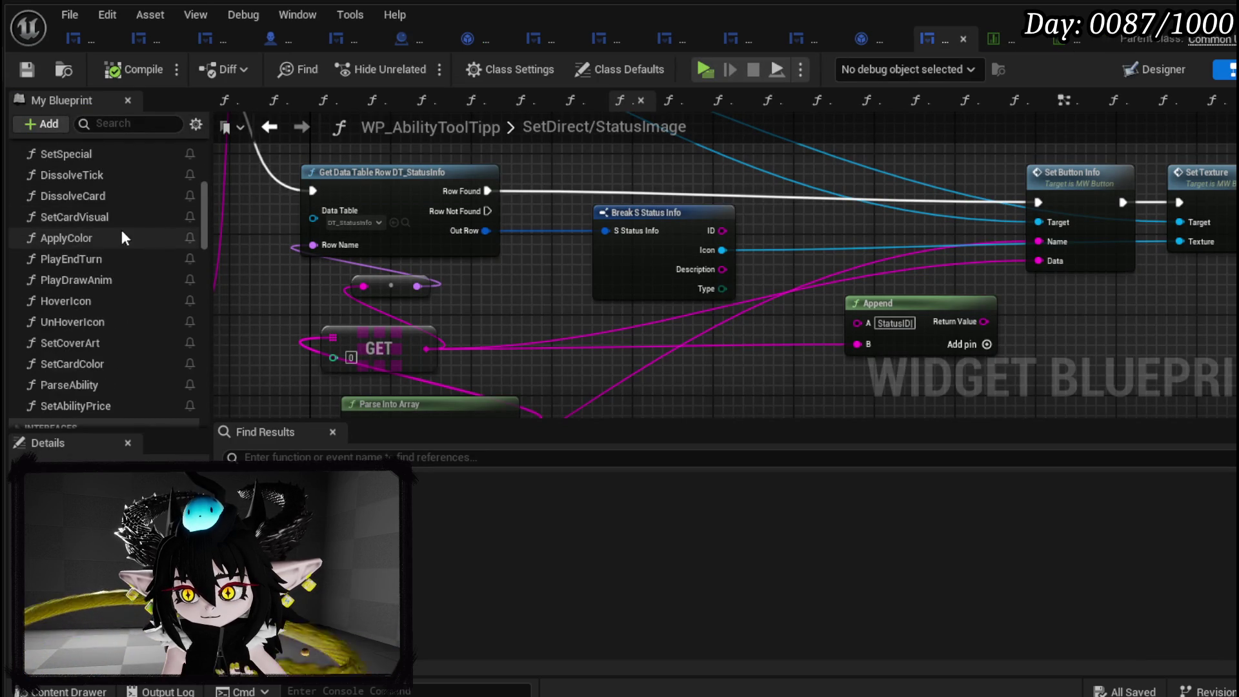
scroll(129, 228, "down", 10)
scroll(129, 229, "up", 12)
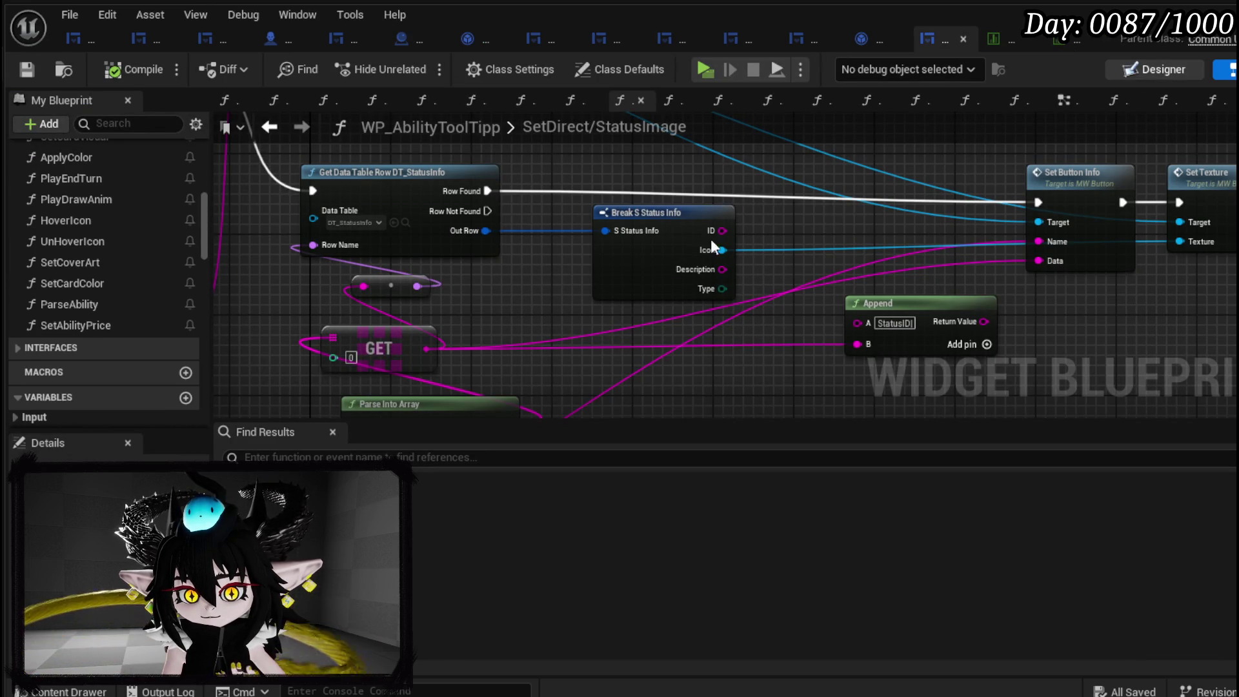
key("ctrl+shift+d")
scroll(496, 279, "down", 4)
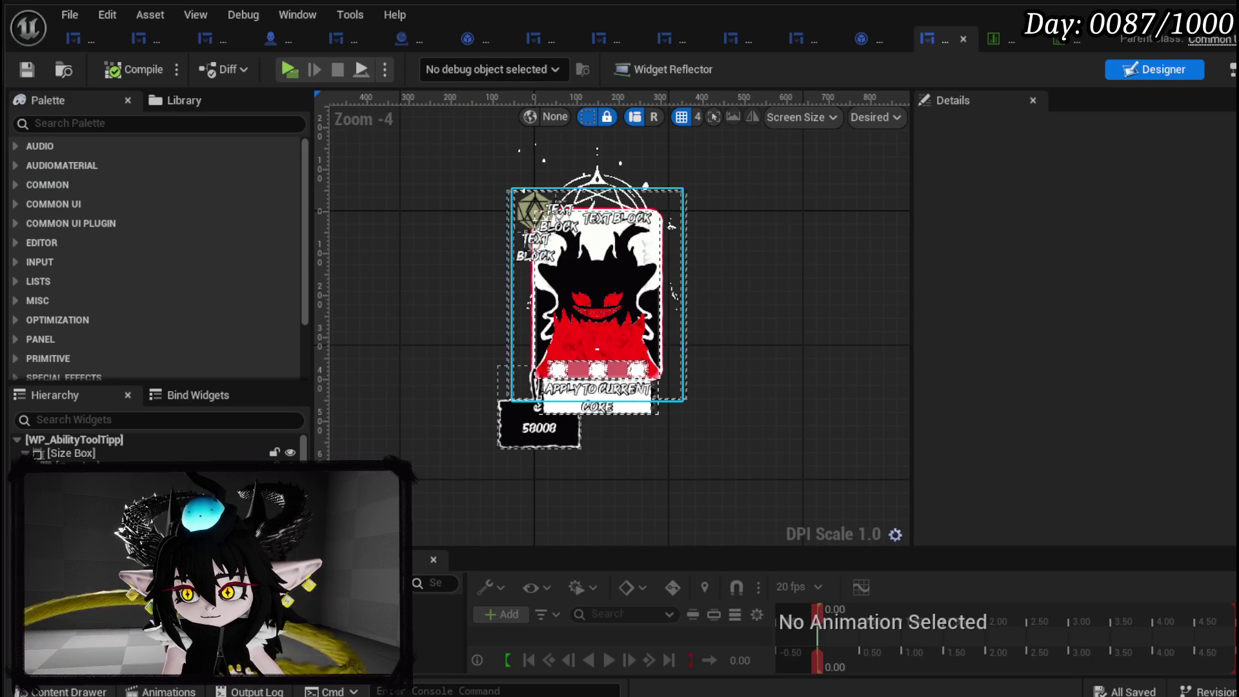
left_click(538, 427)
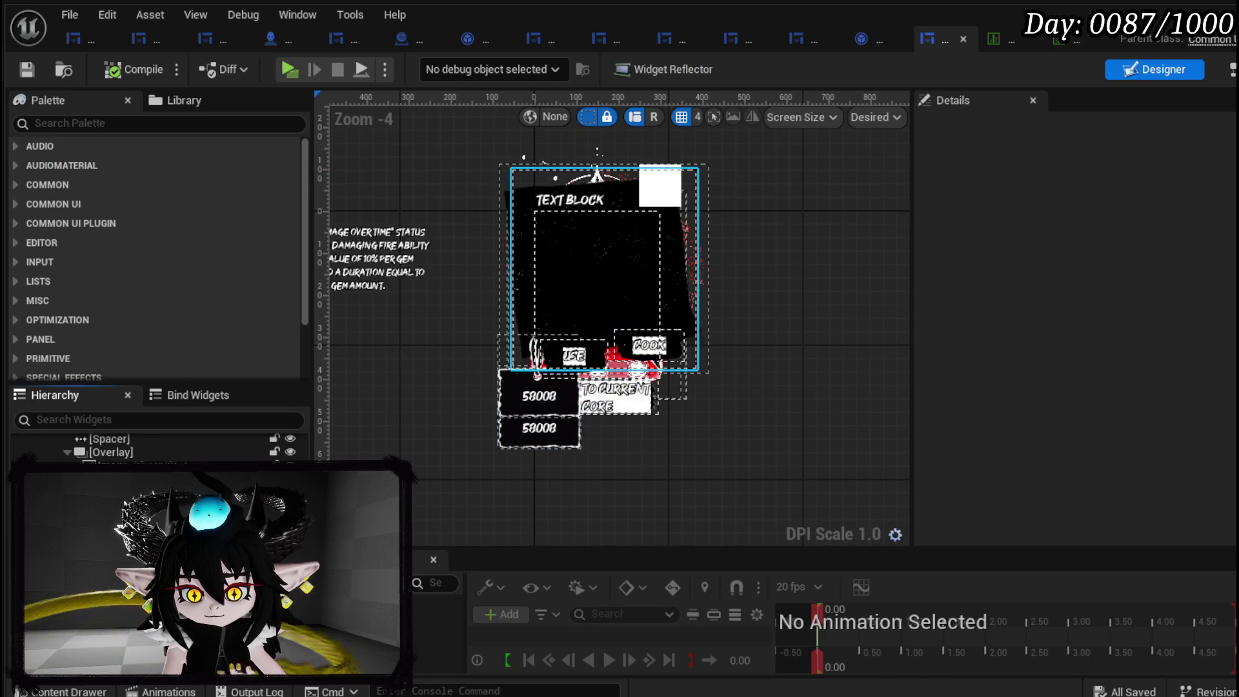
left_click(600, 303)
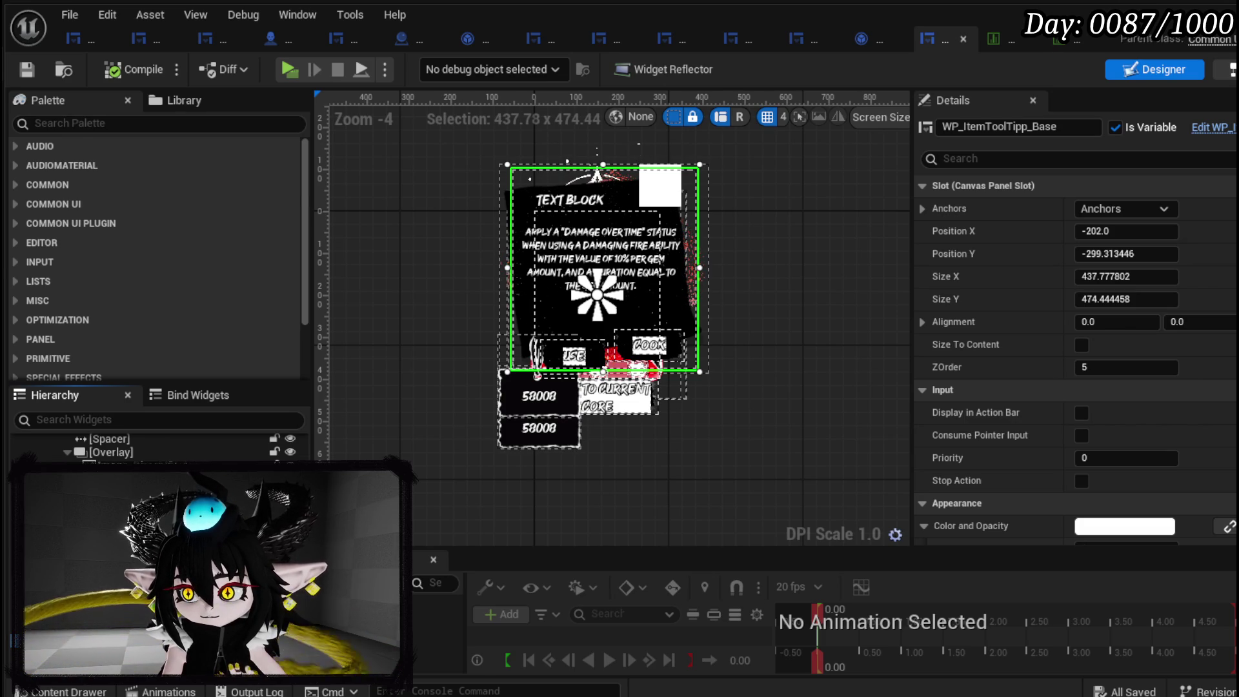
left_click(1229, 69)
scroll(68, 197, "up", 5)
scroll(68, 196, "up", 8)
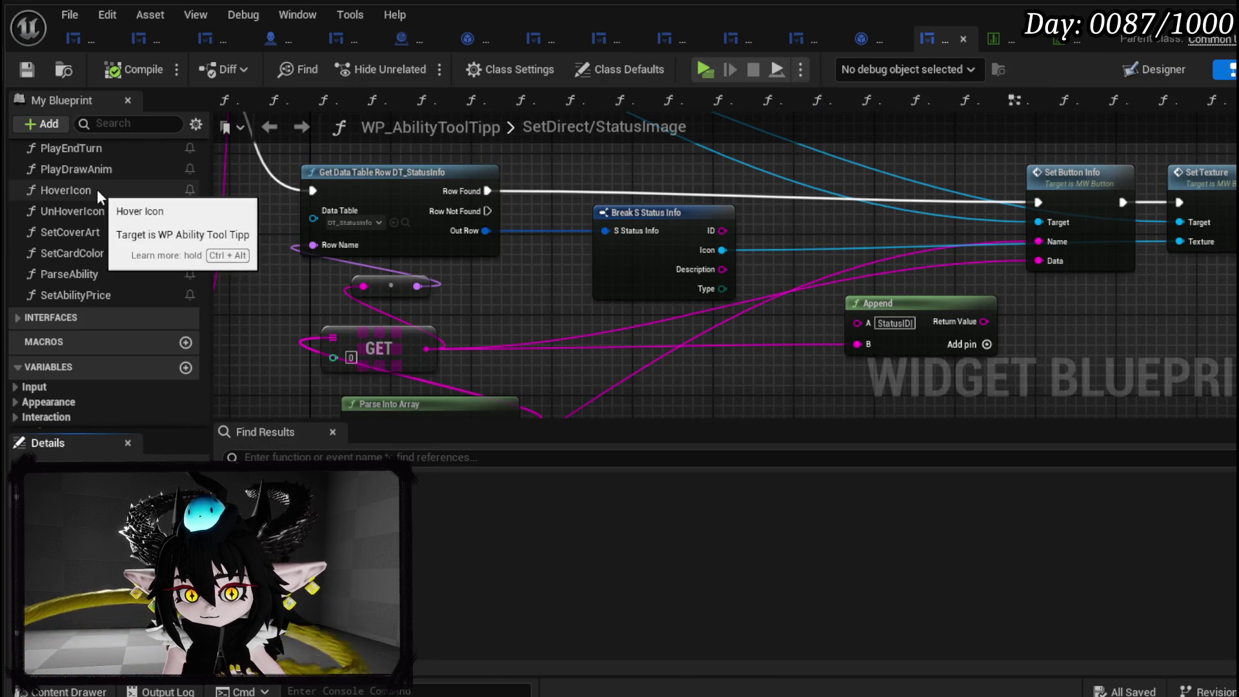
In the HoverIcon graph, box-select and delete the mouse-position, clamp and Set Position nodes.
double_click(97, 188)
scroll(725, 254, "down", 3)
scroll(936, 200, "up", 2)
mouse_move(935, 200)
left_mouse_down()
mouse_move(701, 248)
mouse_move(576, 242)
mouse_move(347, 369)
left_mouse_up()
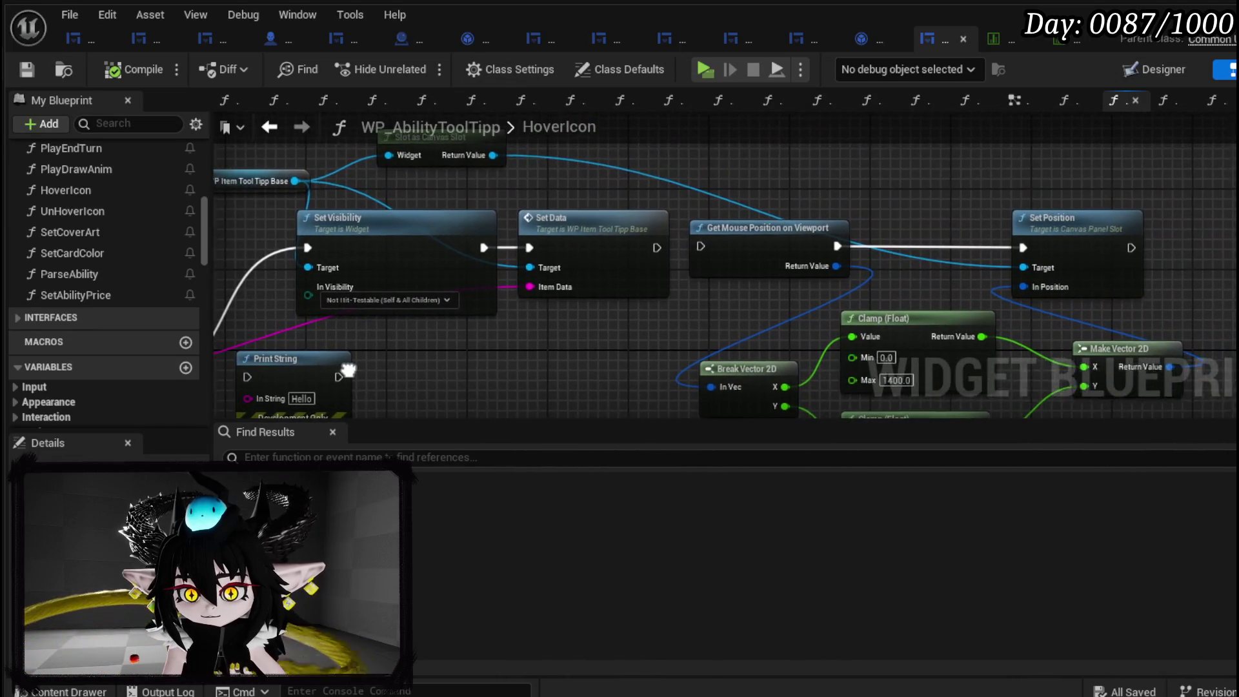
scroll(587, 338, "down", 3)
mouse_move(846, 174)
left_mouse_down()
mouse_move(849, 222)
mouse_move(1116, 381)
left_mouse_up()
key("Delete")
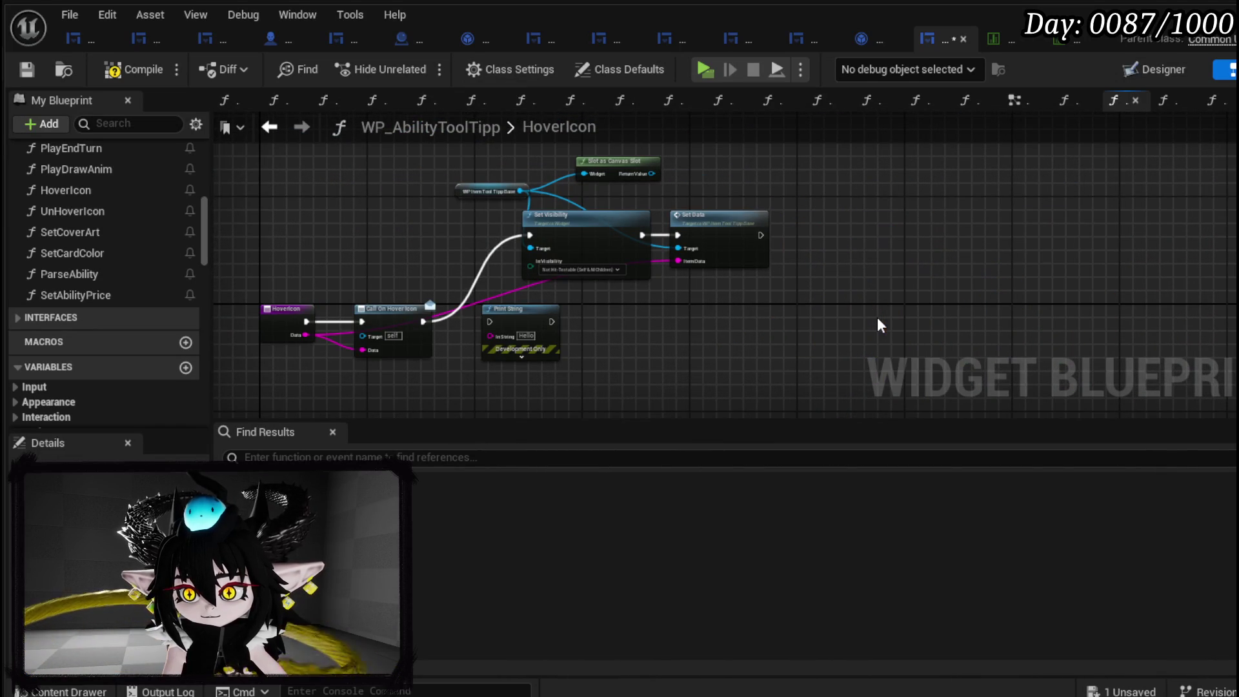
Delete the Print String node and add a Get Data Table Row node off SetData's Row Not Found.
key("Delete")
scroll(635, 342, "up", 3)
double_click(783, 205)
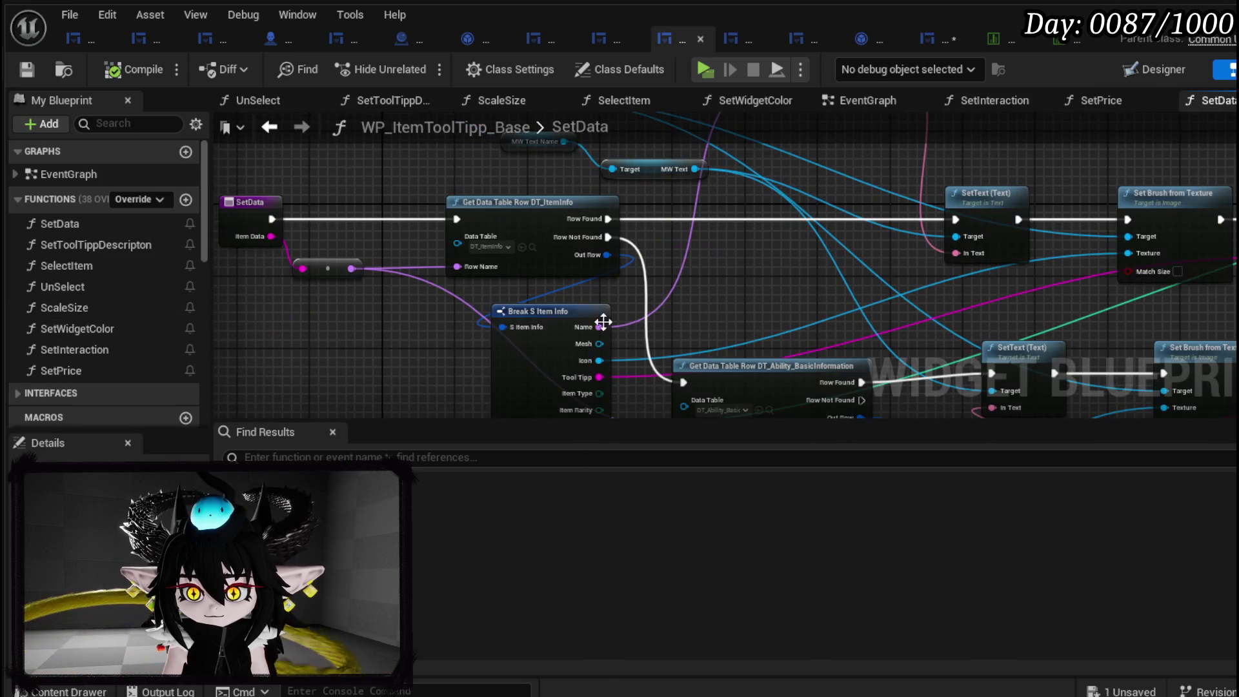
mouse_move(692, 296)
left_mouse_down()
mouse_move(640, 211)
mouse_move(536, 194)
mouse_move(558, 219)
left_mouse_up()
mouse_move(700, 290)
left_mouse_down()
mouse_move(691, 424)
mouse_move(747, 354)
mouse_move(589, 351)
mouse_move(593, 362)
left_mouse_up()
type("get ")
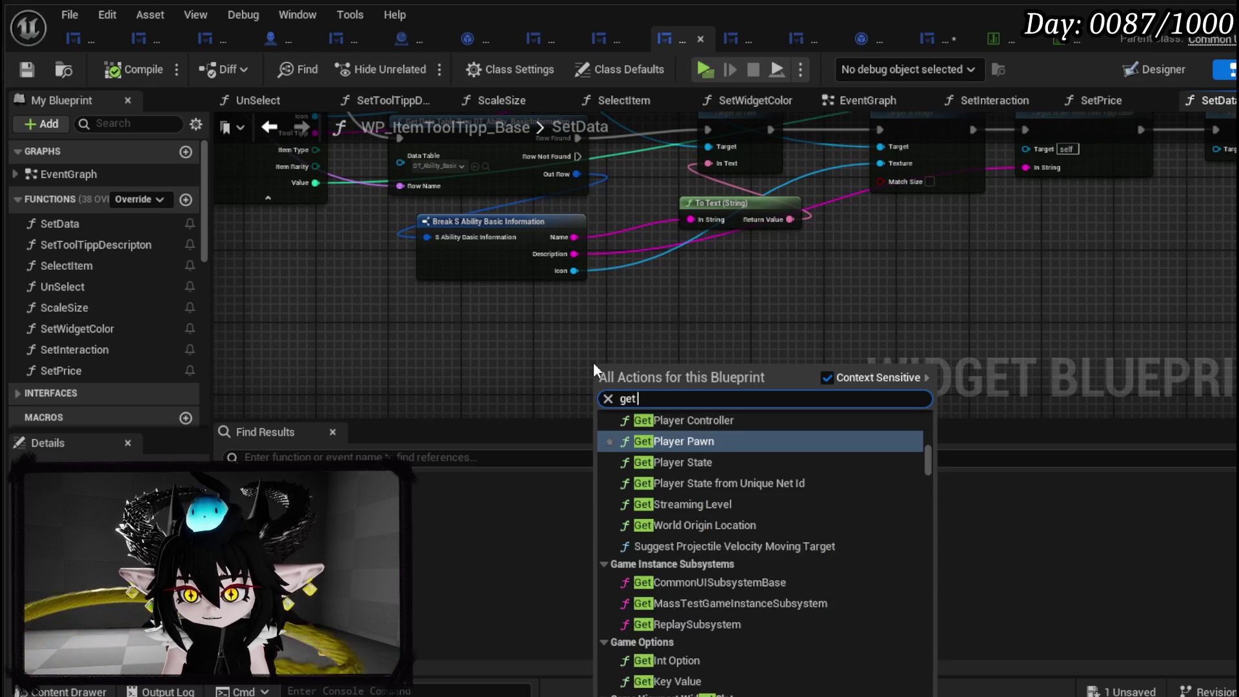
type("datatable row")
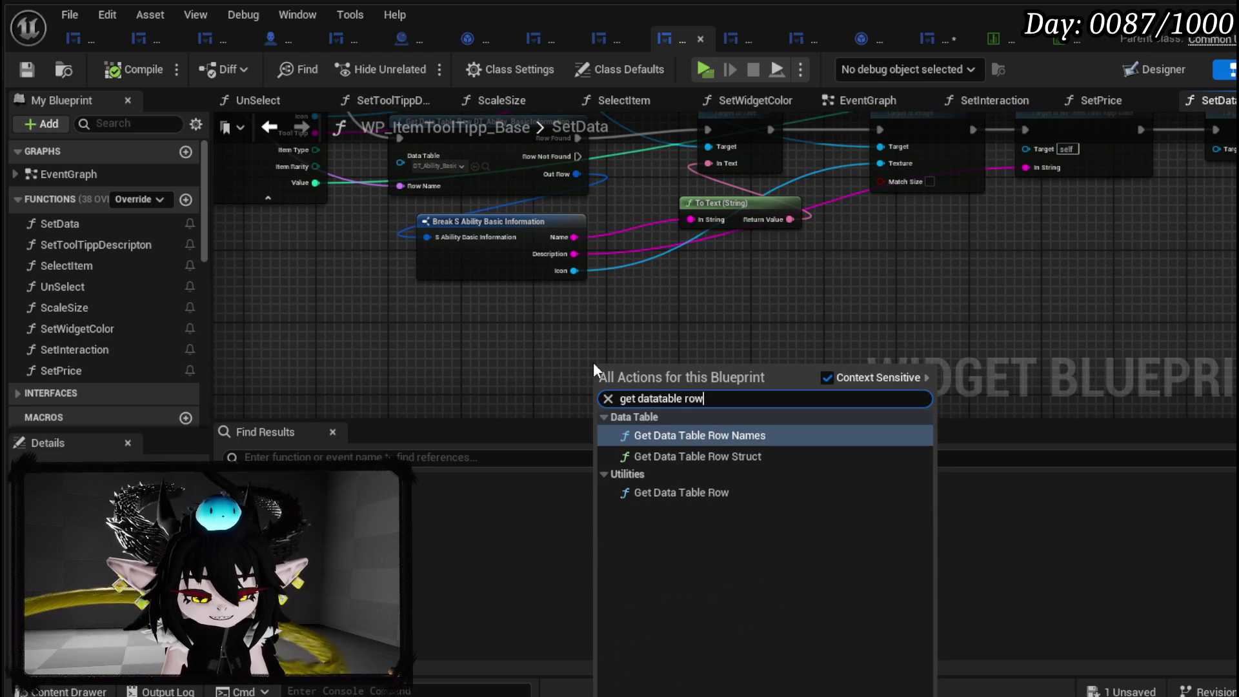
left_click(645, 493)
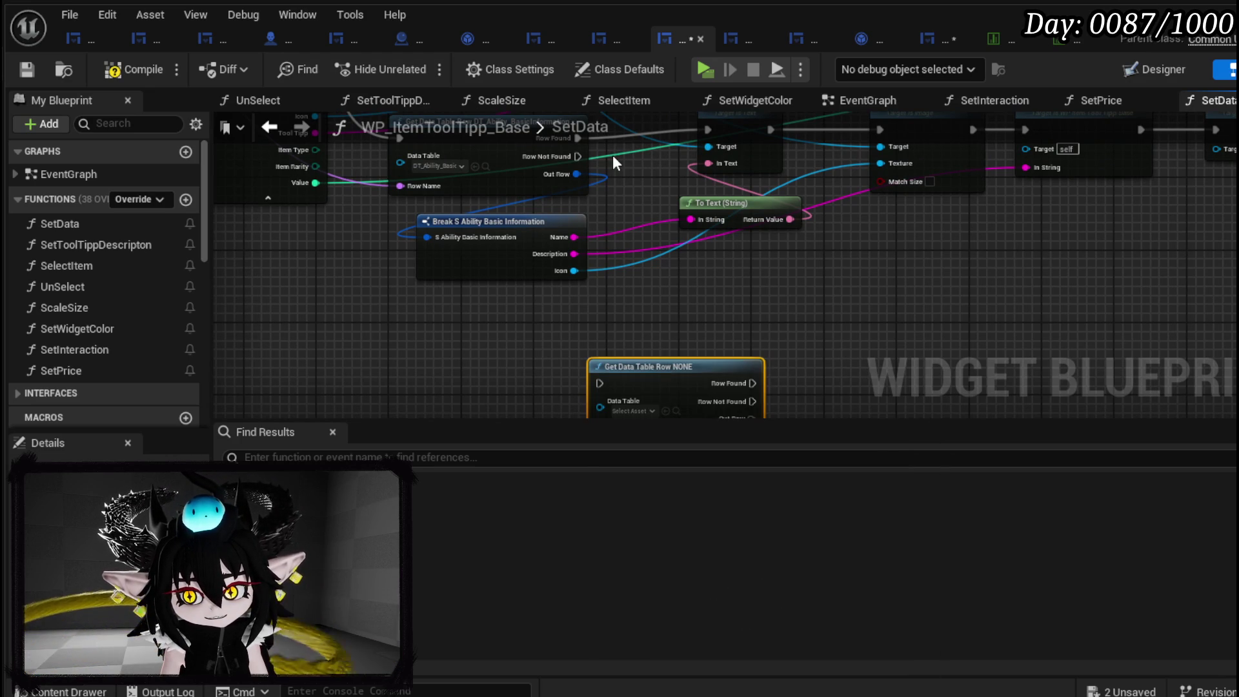
mouse_move(574, 156)
left_mouse_down()
mouse_move(583, 309)
mouse_move(643, 239)
mouse_move(586, 291)
mouse_move(593, 394)
mouse_move(597, 294)
left_mouse_up()
Set the node's Data Table to DT_StatusInfo and add Break S Status Info from Out Row.
left_click(630, 321)
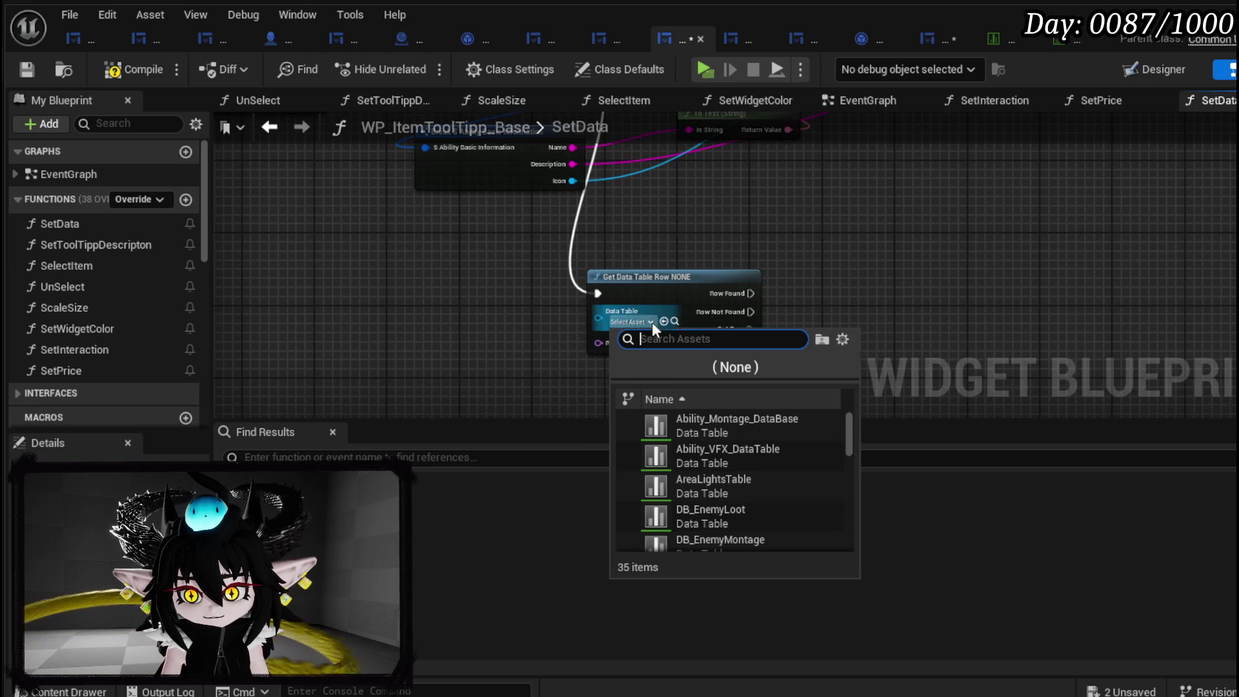
type("StatusInfo")
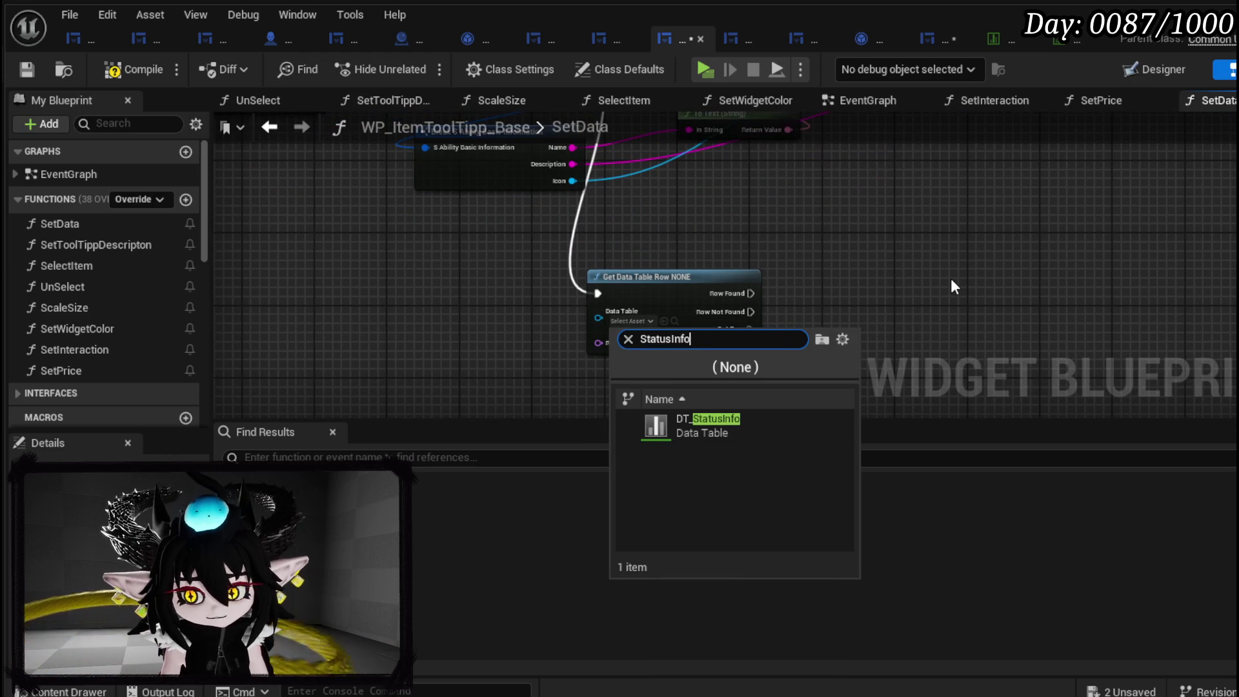
left_click(698, 423)
mouse_move(766, 328)
left_mouse_down()
mouse_move(781, 351)
mouse_move(772, 392)
left_mouse_up()
type("brea")
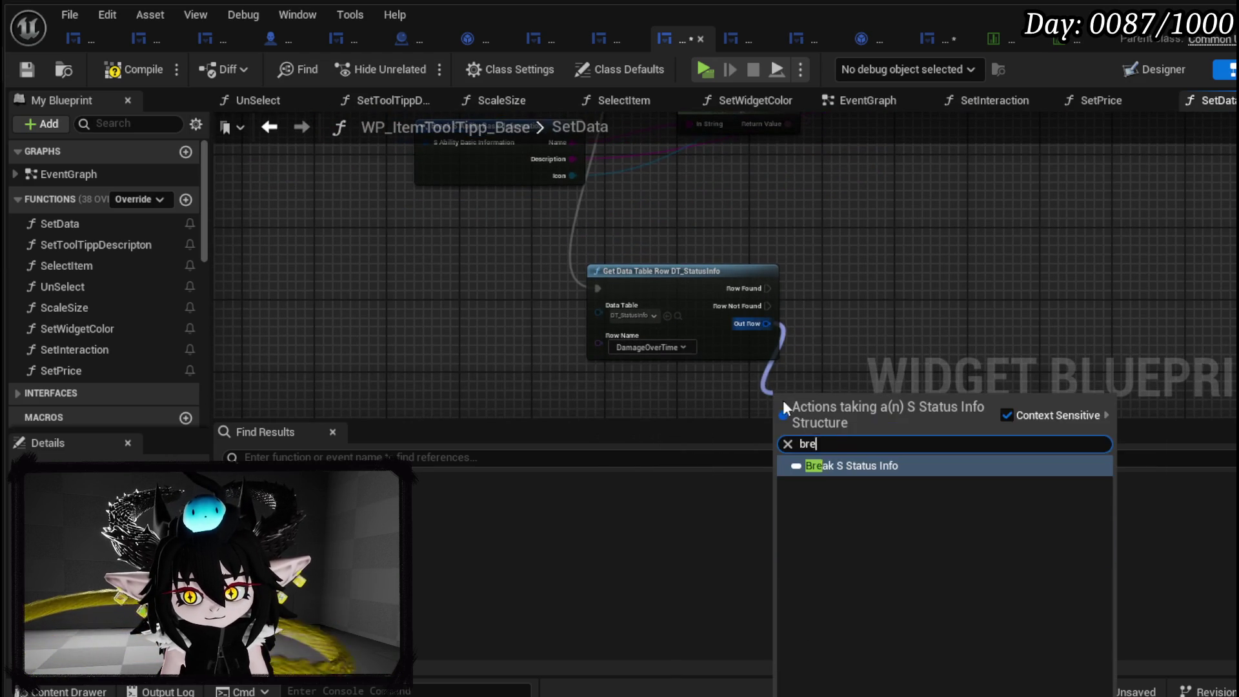
left_click(828, 463)
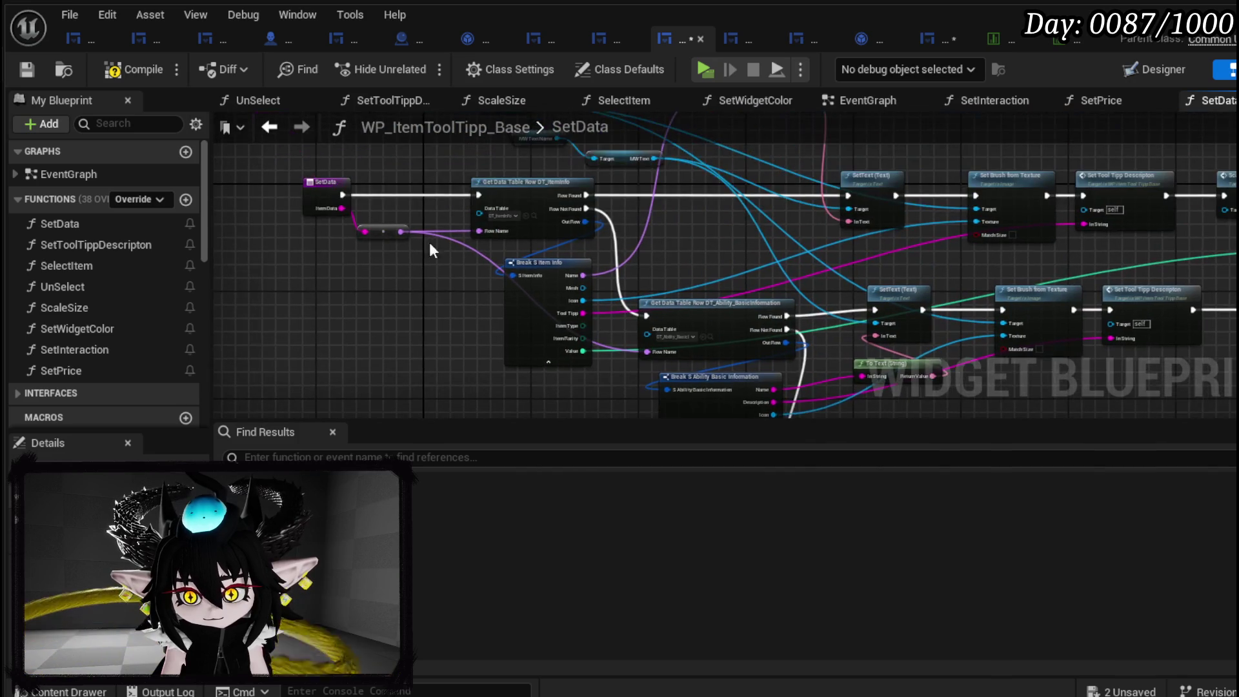
Link the item Name into Row Name and copy the SetText through Set Price nodes.
mouse_move(429, 246)
left_mouse_down()
mouse_move(663, 396)
mouse_move(815, 308)
left_mouse_up()
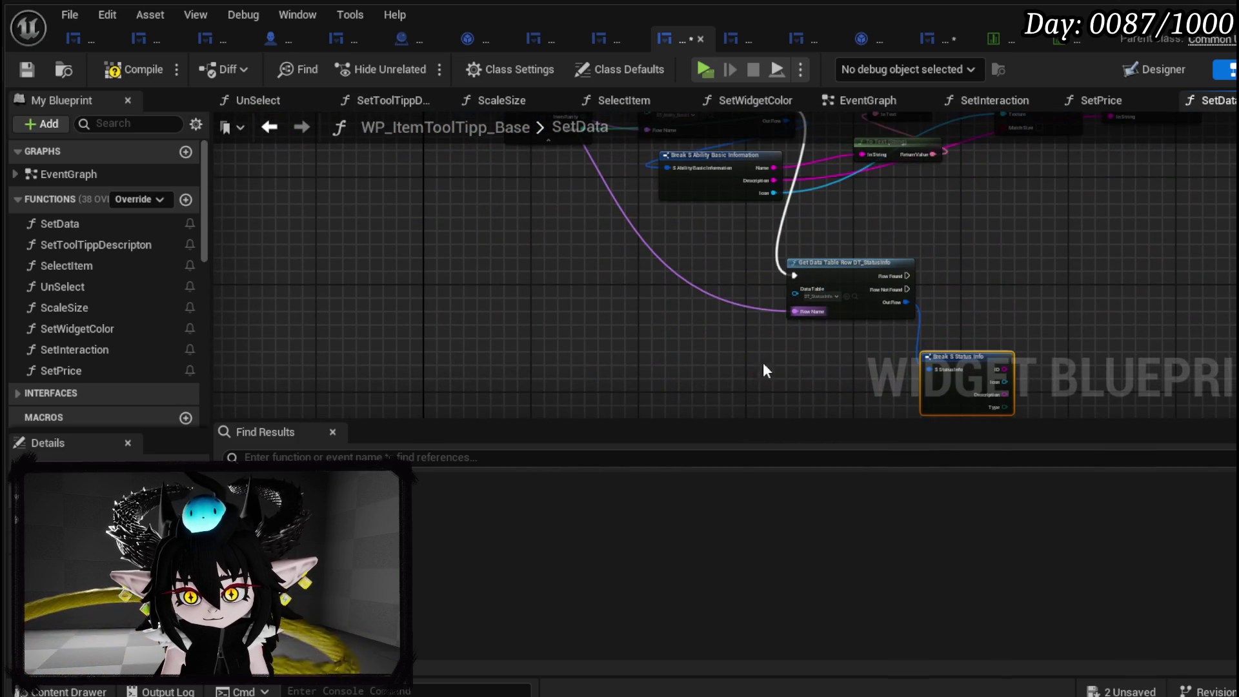
left_click_drag(755, 390, 1019, 265)
mouse_move(986, 180)
left_mouse_down()
mouse_move(843, 324)
mouse_move(621, 372)
mouse_move(768, 324)
mouse_move(759, 354)
mouse_move(642, 349)
left_mouse_up()
mouse_move(452, 387)
left_mouse_down()
mouse_move(873, 243)
mouse_move(880, 272)
mouse_move(1207, 226)
left_mouse_up()
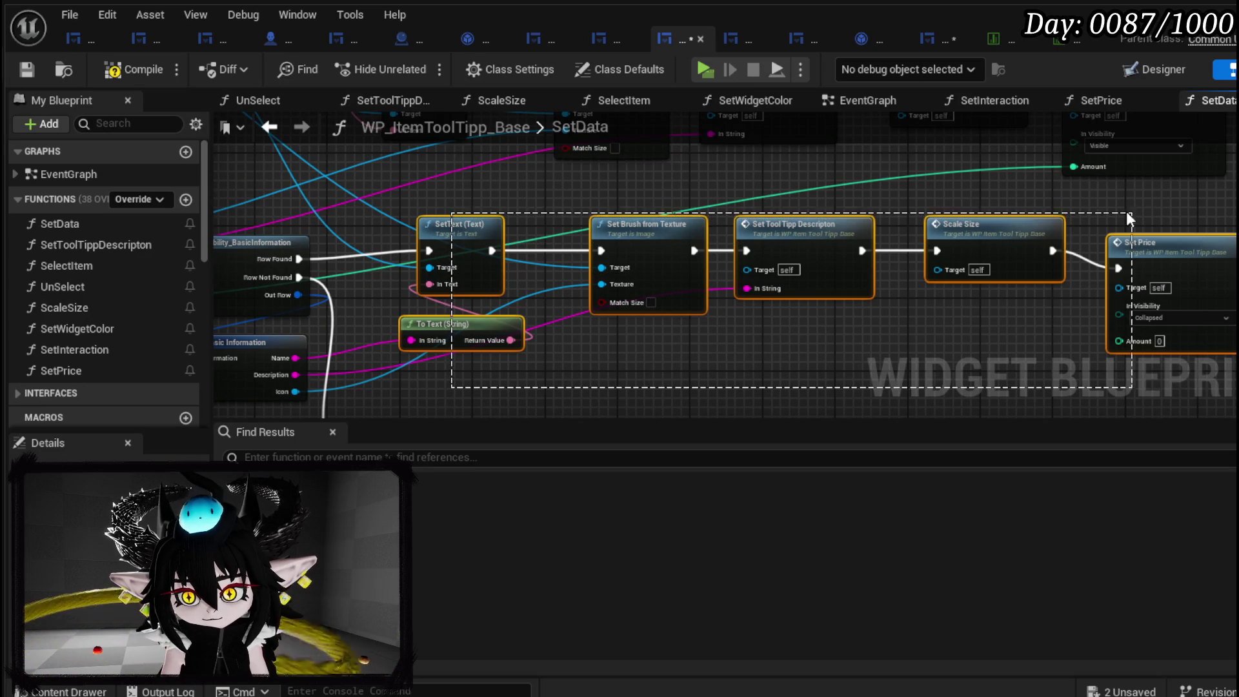
mouse_move(774, 258)
left_mouse_down()
mouse_move(807, 400)
mouse_move(1055, 304)
left_mouse_up()
left_click_drag(1214, 255, 986, 234)
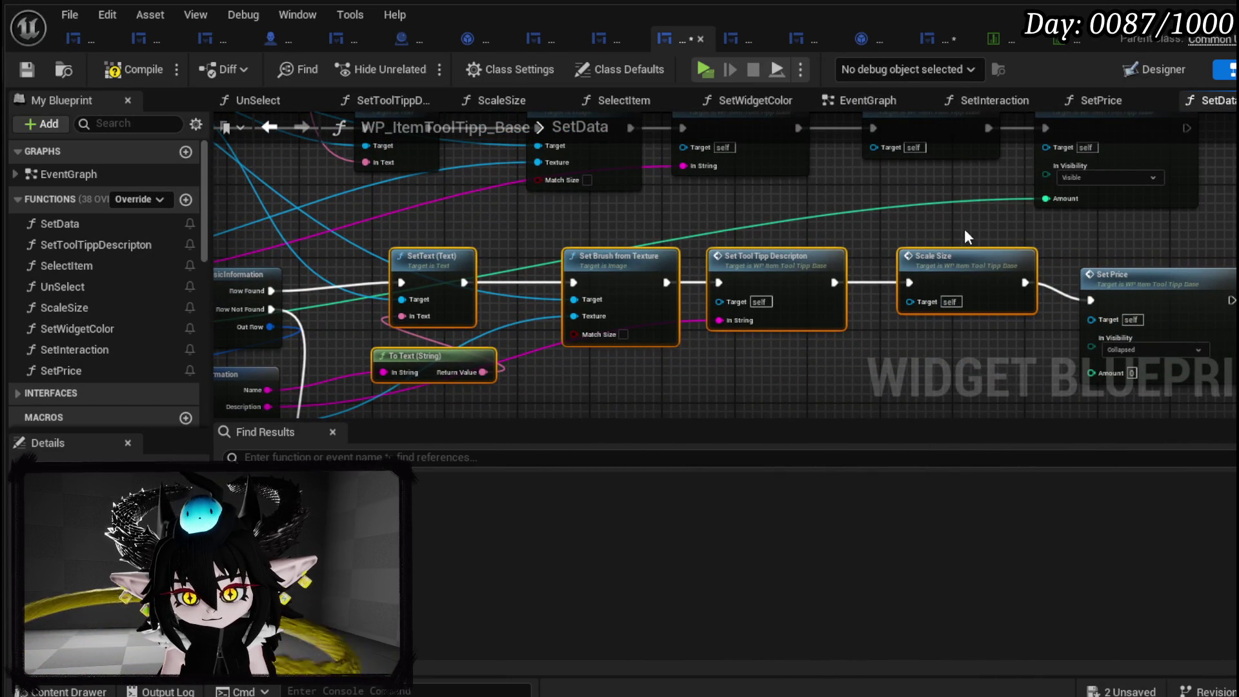
mouse_move(965, 229)
left_mouse_down()
mouse_move(974, 319)
mouse_move(968, 268)
mouse_move(831, 333)
left_mouse_up()
Wire the status Icon to the texture input and Description to the tooltip description.
scroll(903, 219, "up", 2)
mouse_move(902, 218)
left_mouse_down()
mouse_move(730, 284)
mouse_move(432, 327)
mouse_move(540, 270)
left_mouse_up()
mouse_move(431, 350)
left_mouse_down()
mouse_move(788, 188)
mouse_move(786, 203)
left_mouse_up()
mouse_move(428, 373)
left_mouse_down()
mouse_move(991, 202)
mouse_move(975, 204)
left_mouse_up()
scroll(975, 205, "down", 3)
left_click_drag(665, 207, 957, 242)
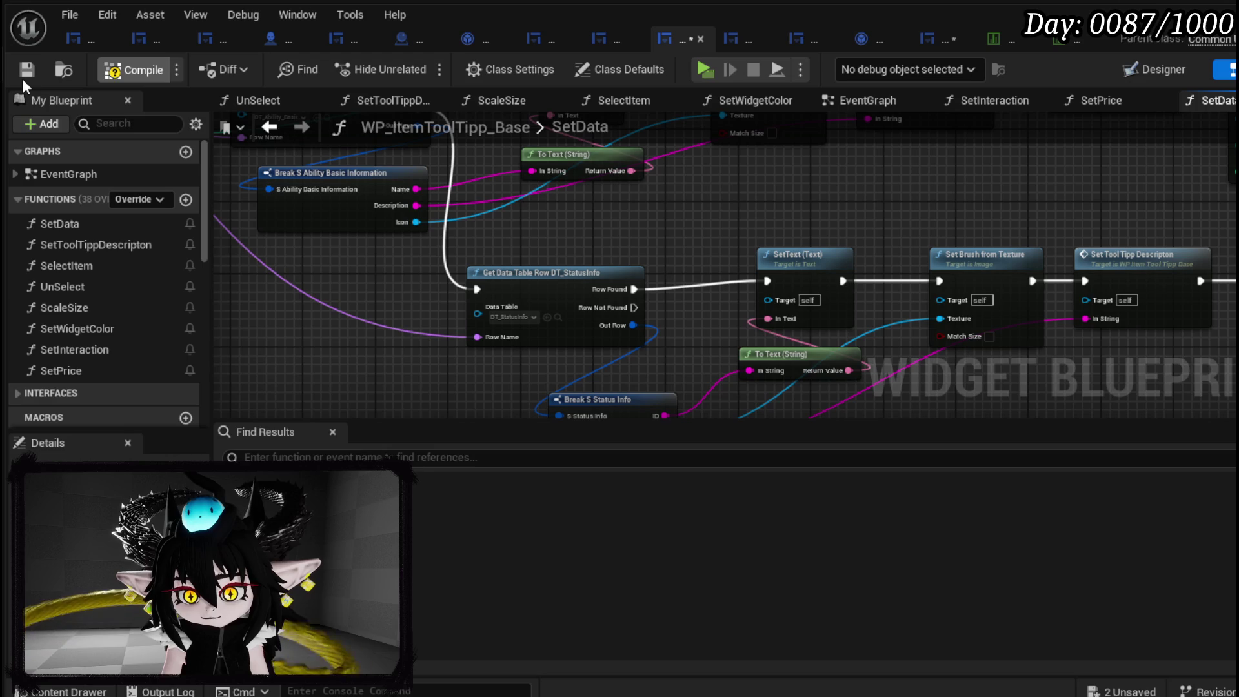
Connect the original SetText and Set Brush targets to the copied nodes and recompile WP_ItemToolTipp_Base.
left_click_drag(751, 242, 623, 323)
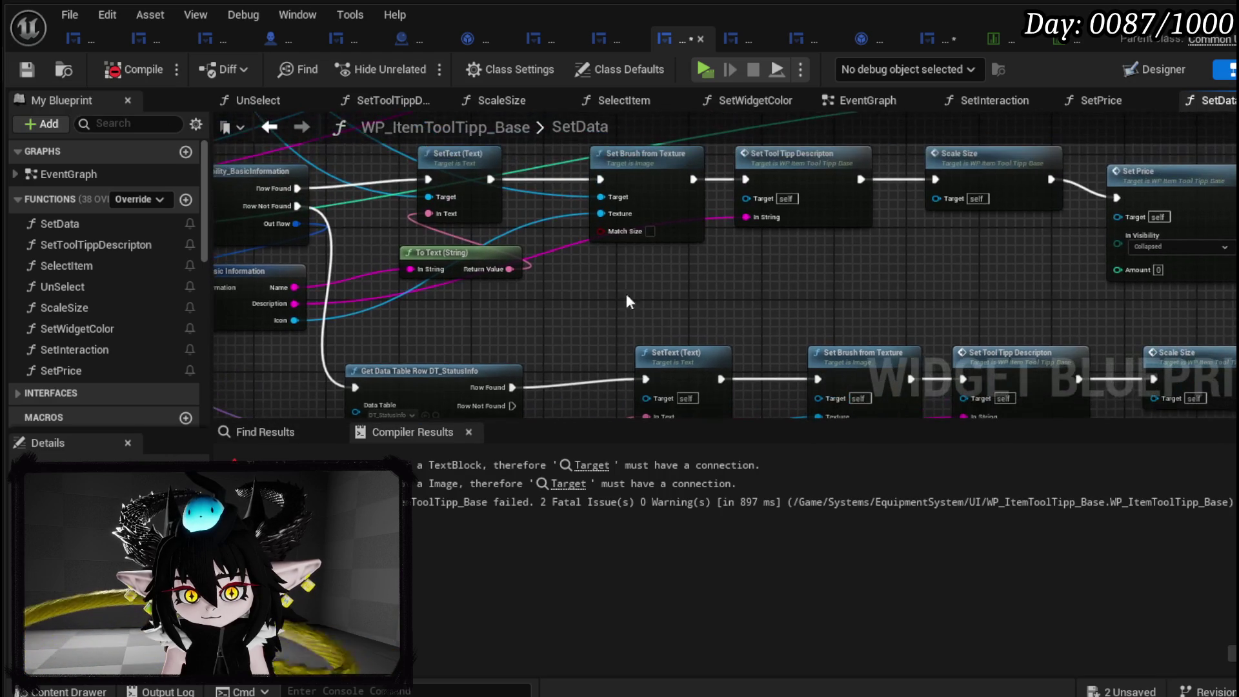
mouse_move(607, 201)
left_mouse_down()
mouse_move(668, 371)
mouse_move(659, 377)
left_mouse_up()
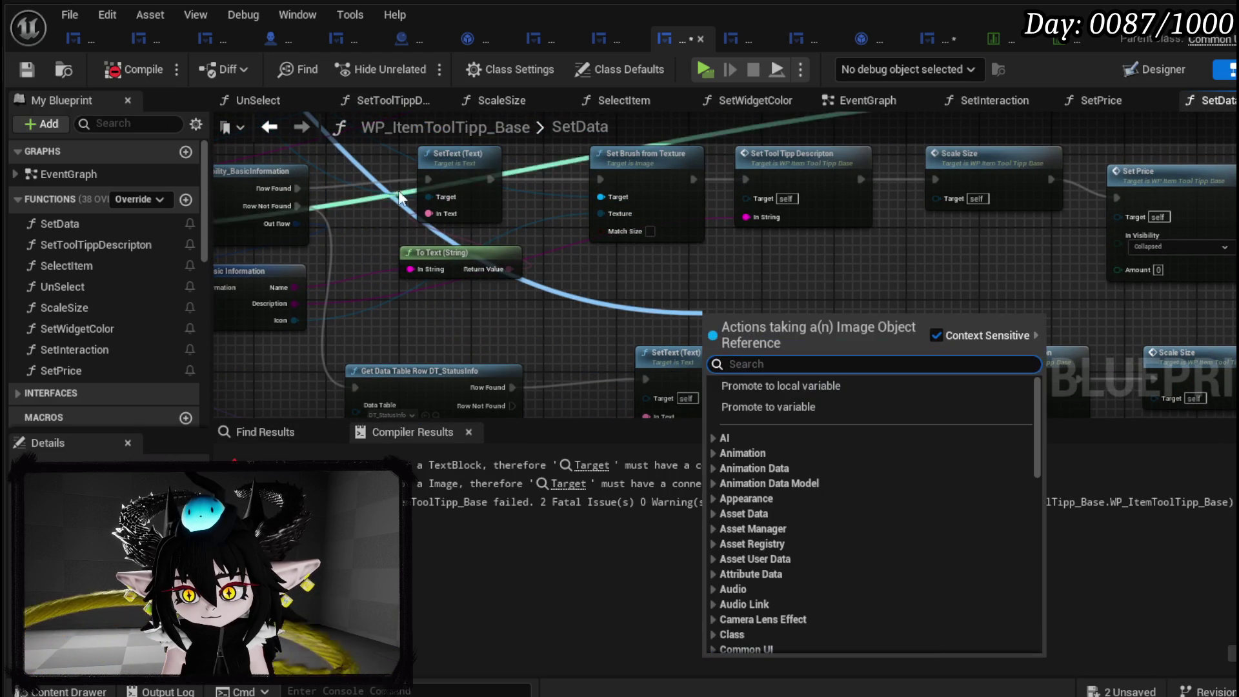
mouse_move(432, 191)
left_mouse_down()
mouse_move(627, 385)
mouse_move(652, 392)
left_mouse_up()
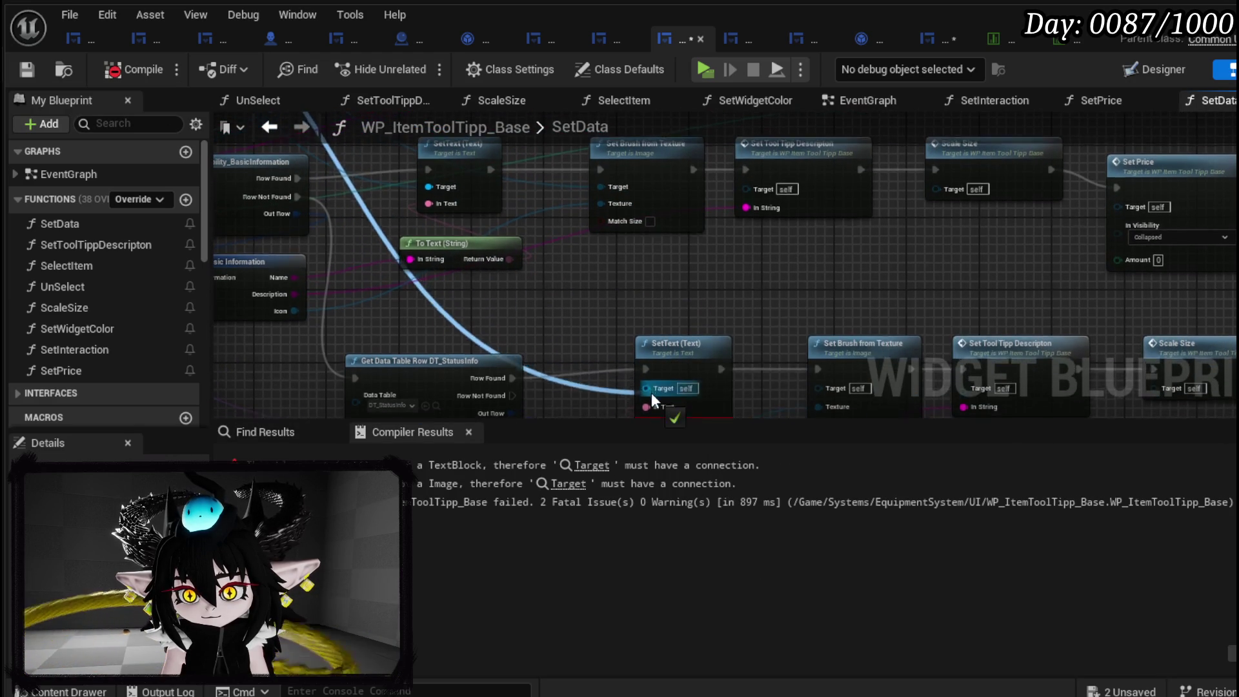
left_click_drag(610, 191, 835, 381)
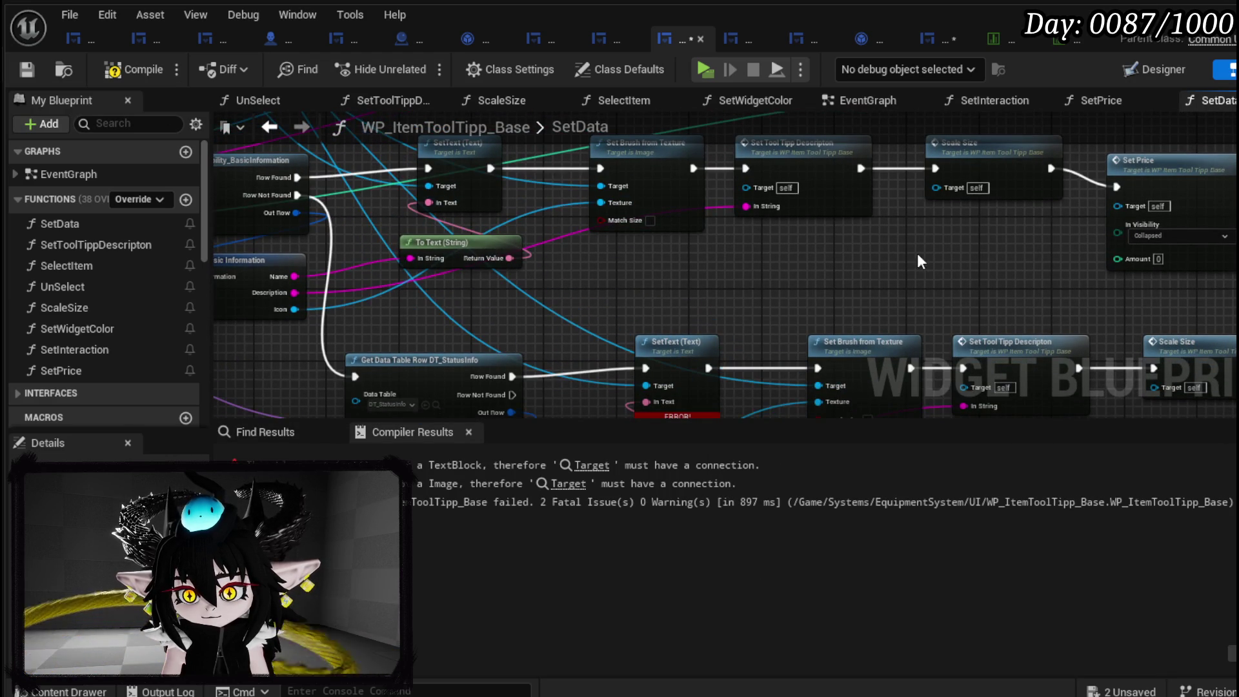
left_click_drag(772, 204, 722, 134)
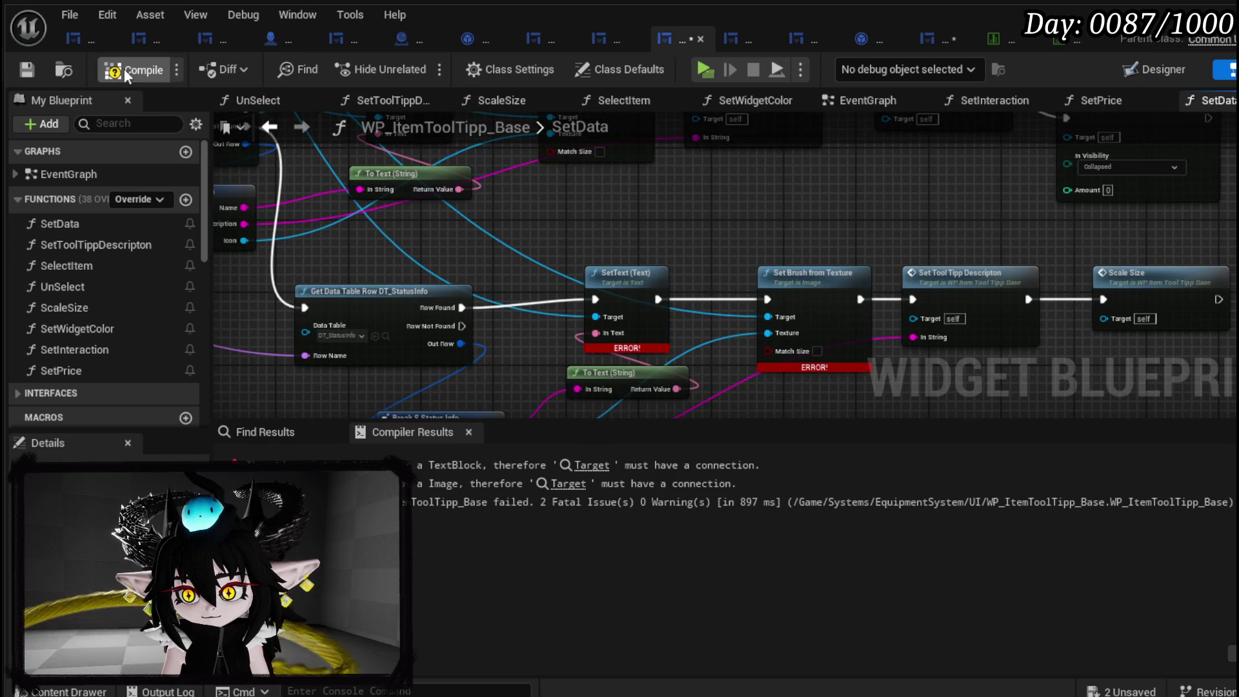
left_click(27, 70)
left_click_drag(692, 221, 723, 300)
left_click_drag(946, 251, 989, 221)
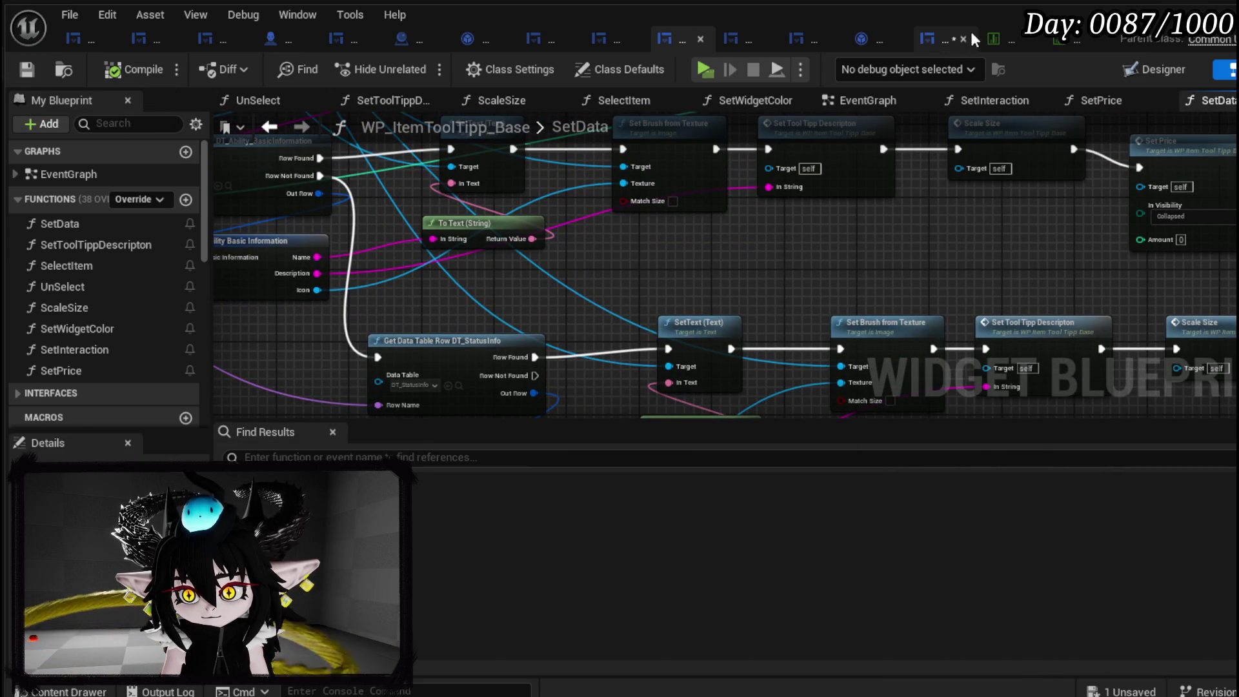
left_click(972, 38)
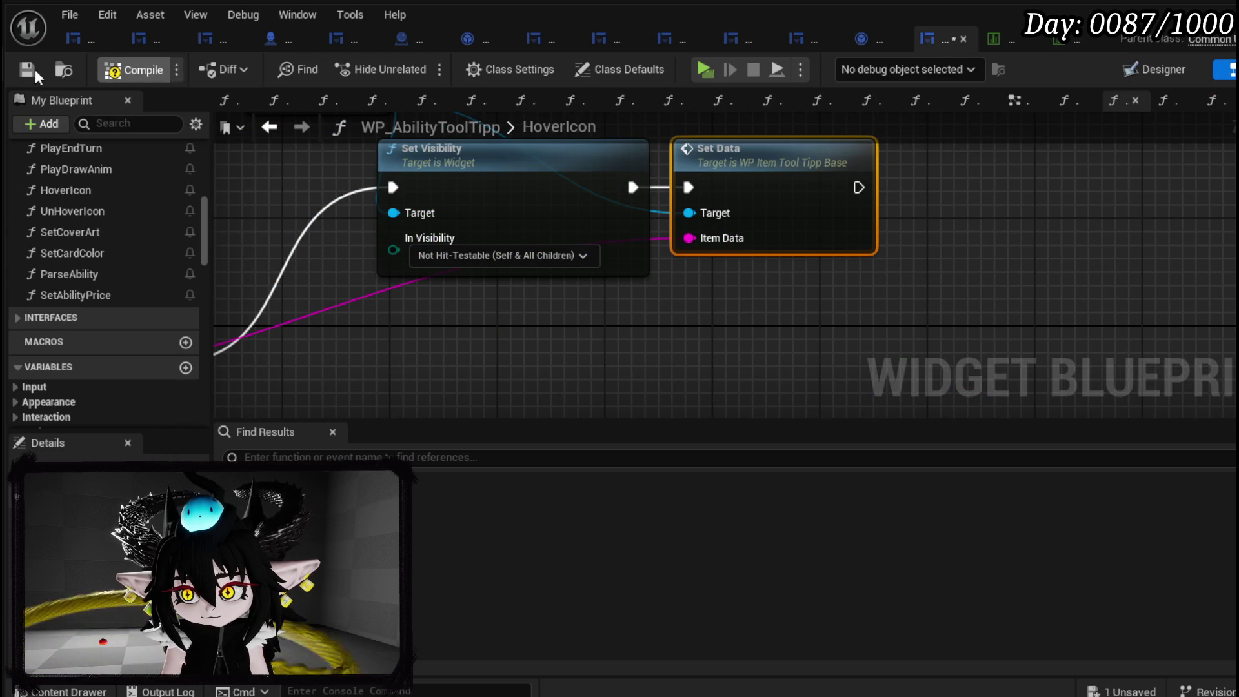
Compile and save the ability tooltip blueprint and start playing the level.
left_click(21, 69)
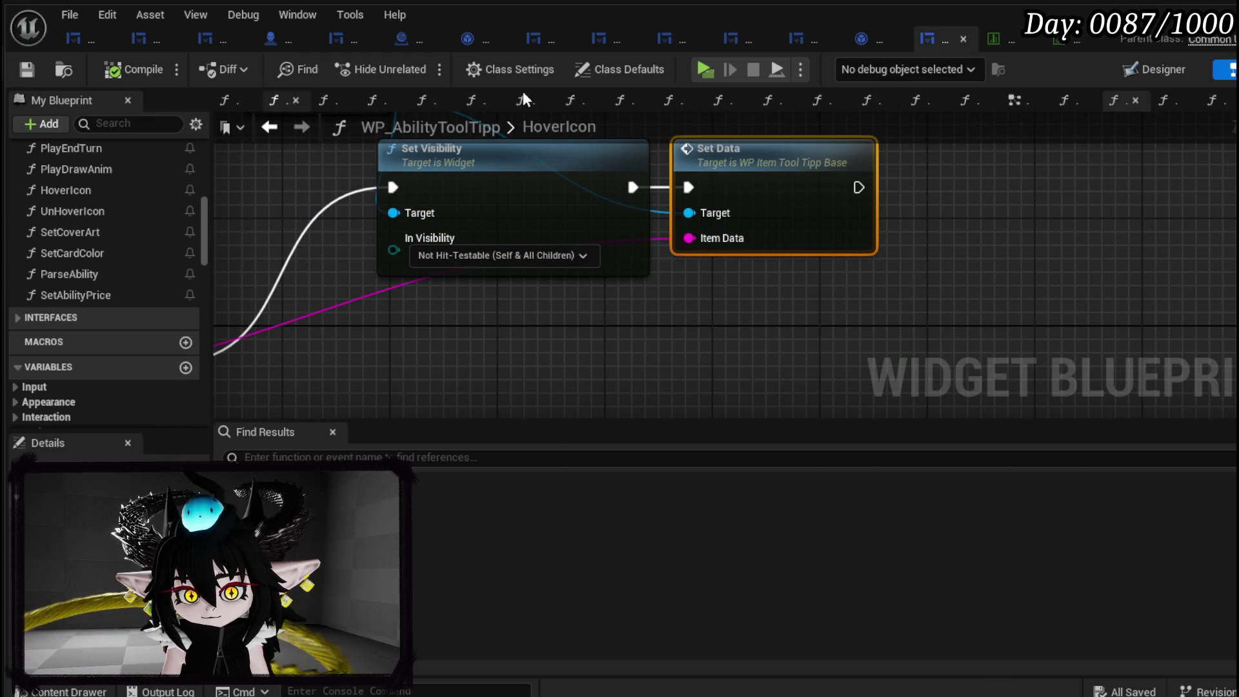
key("alt+Tab")
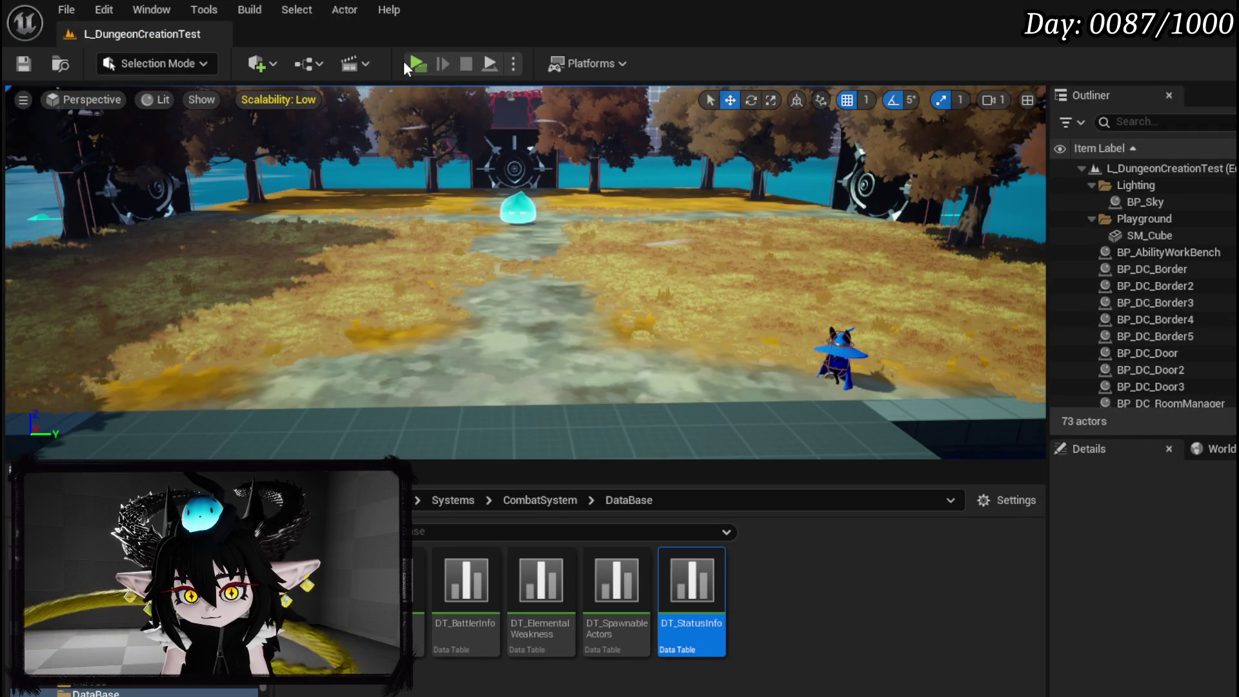
left_click(415, 67)
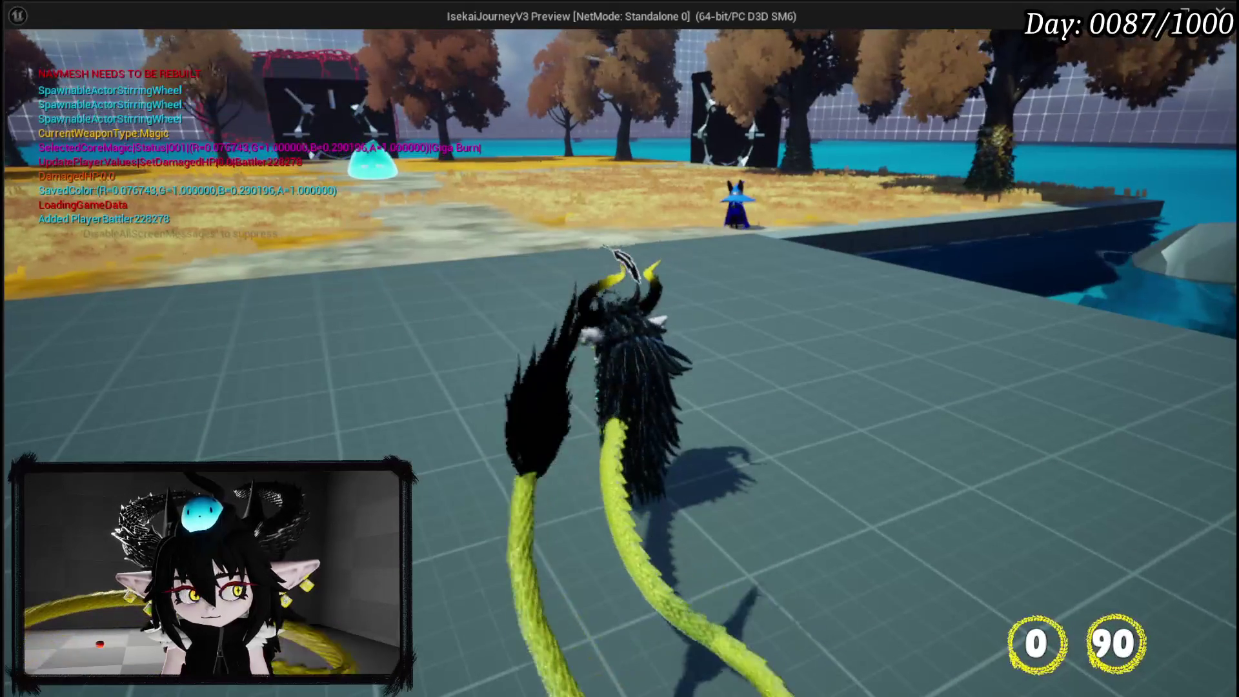
Check the card tooltips in the inventory card collection, then Save All.
key("Tab")
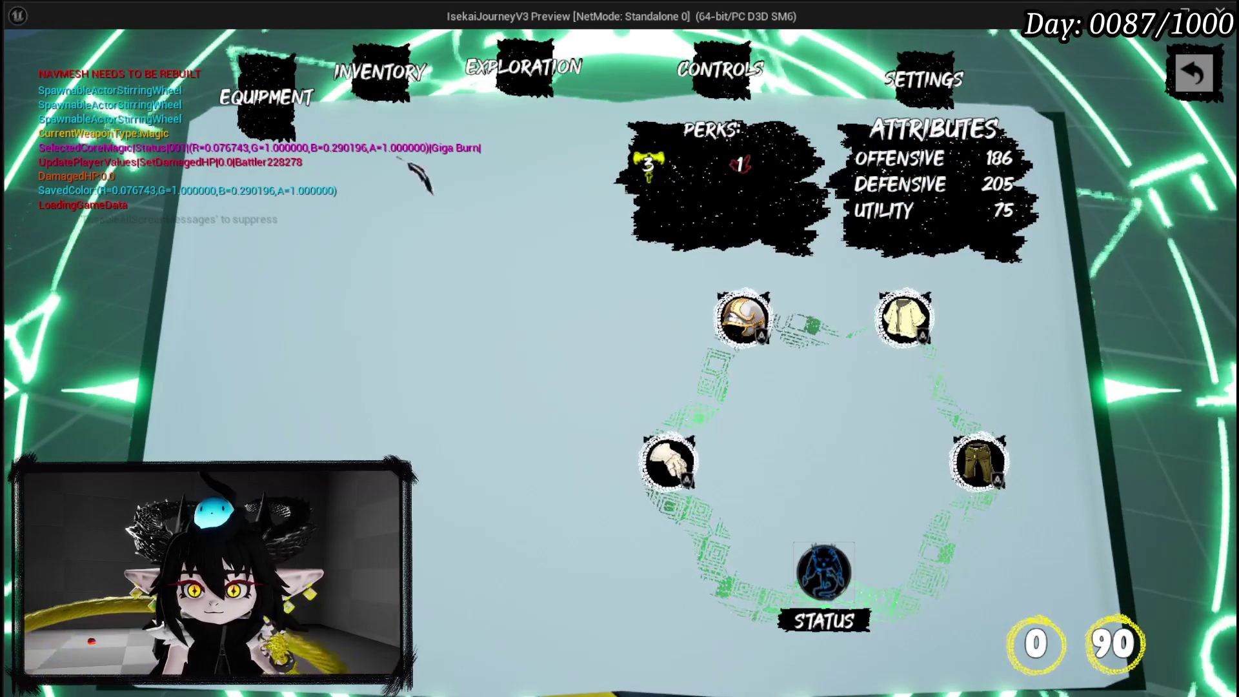
left_click(380, 74)
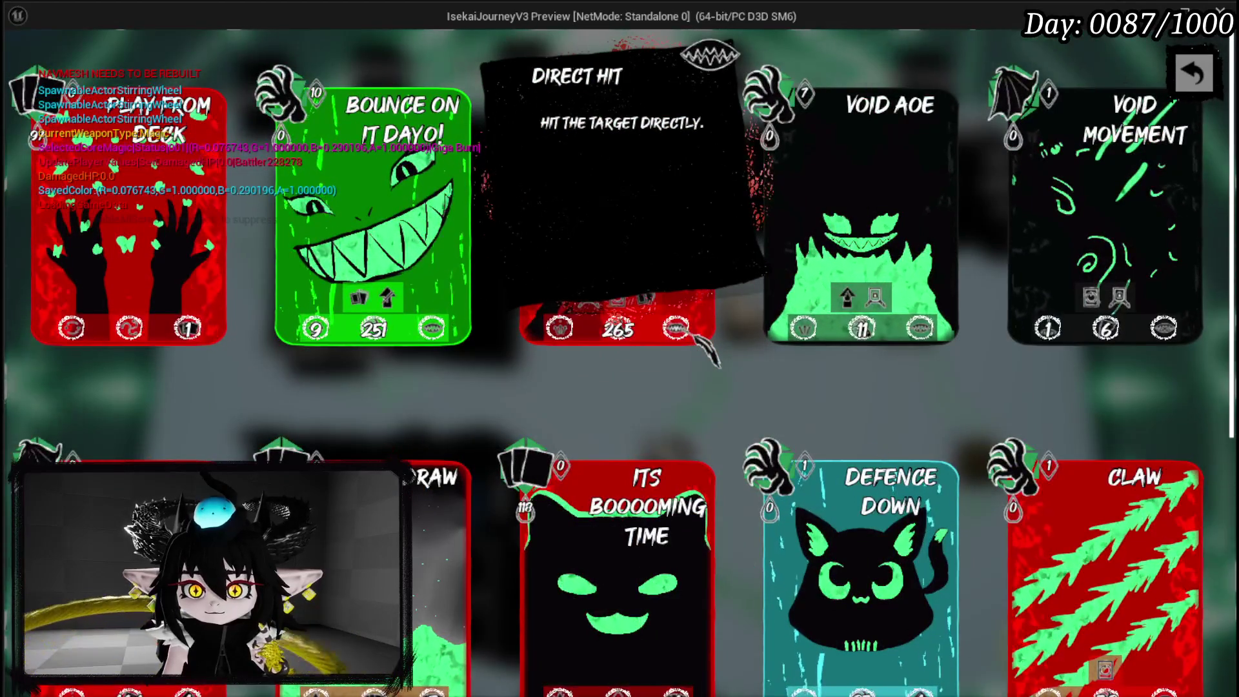
mouse_move(198, 337)
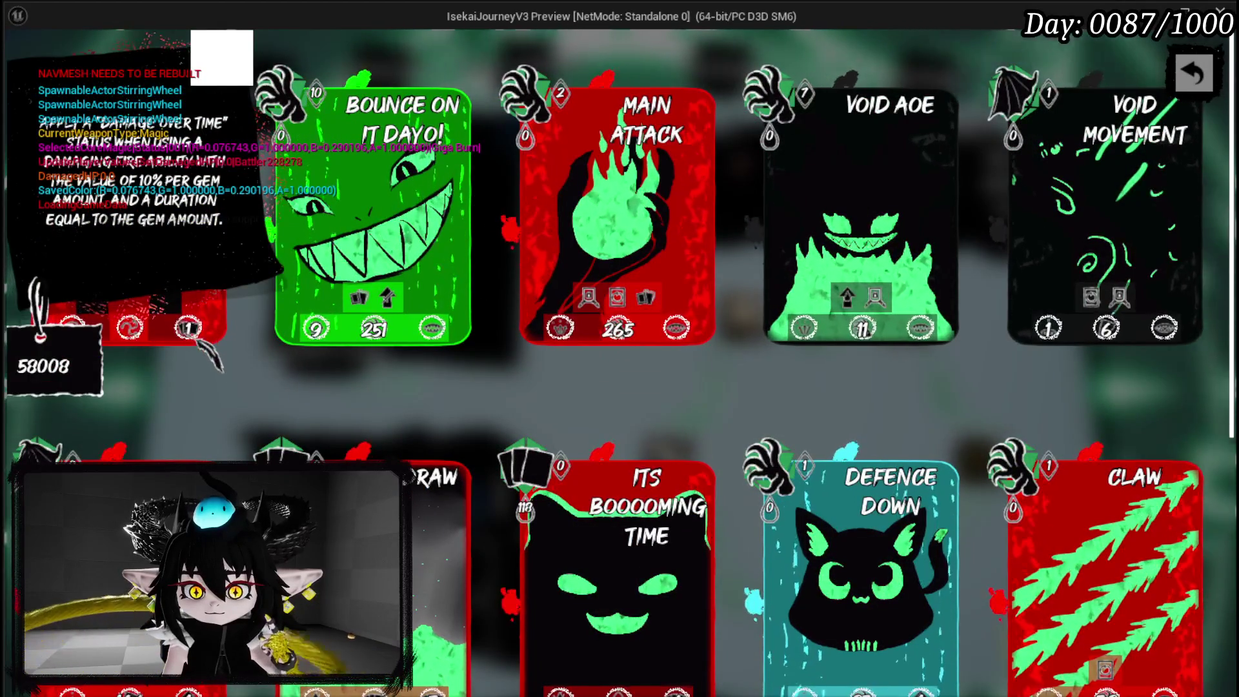
scroll(213, 359, "down", 4)
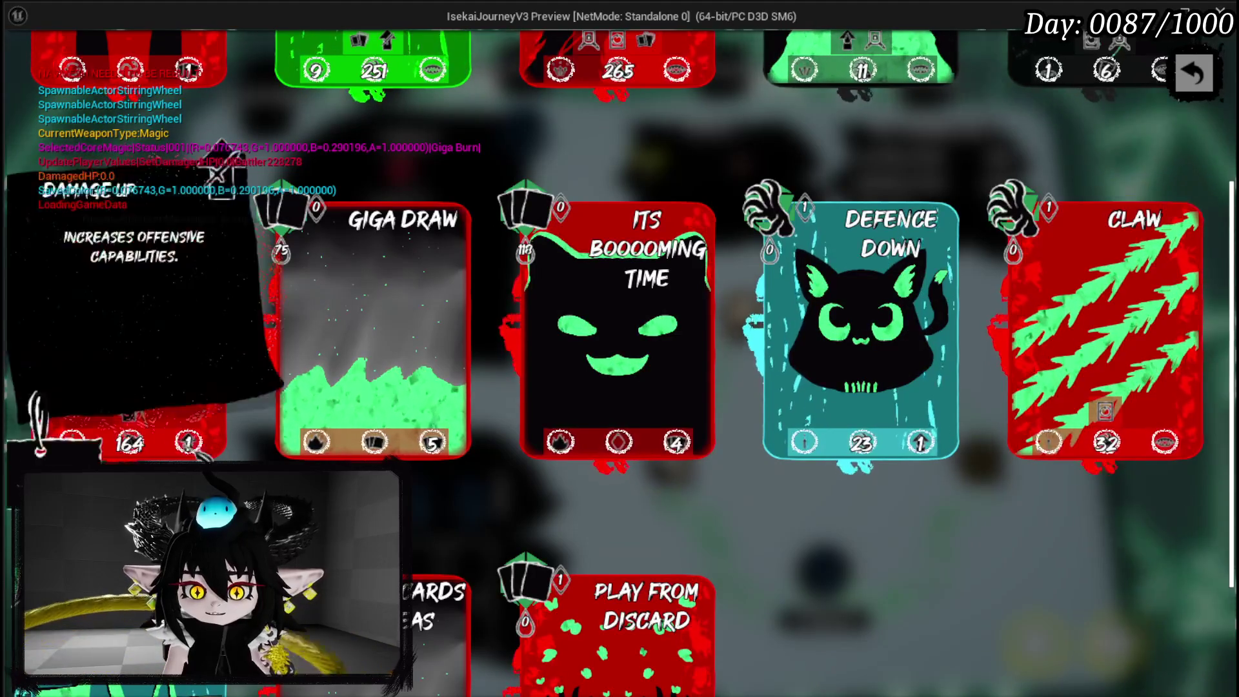
mouse_move(455, 455)
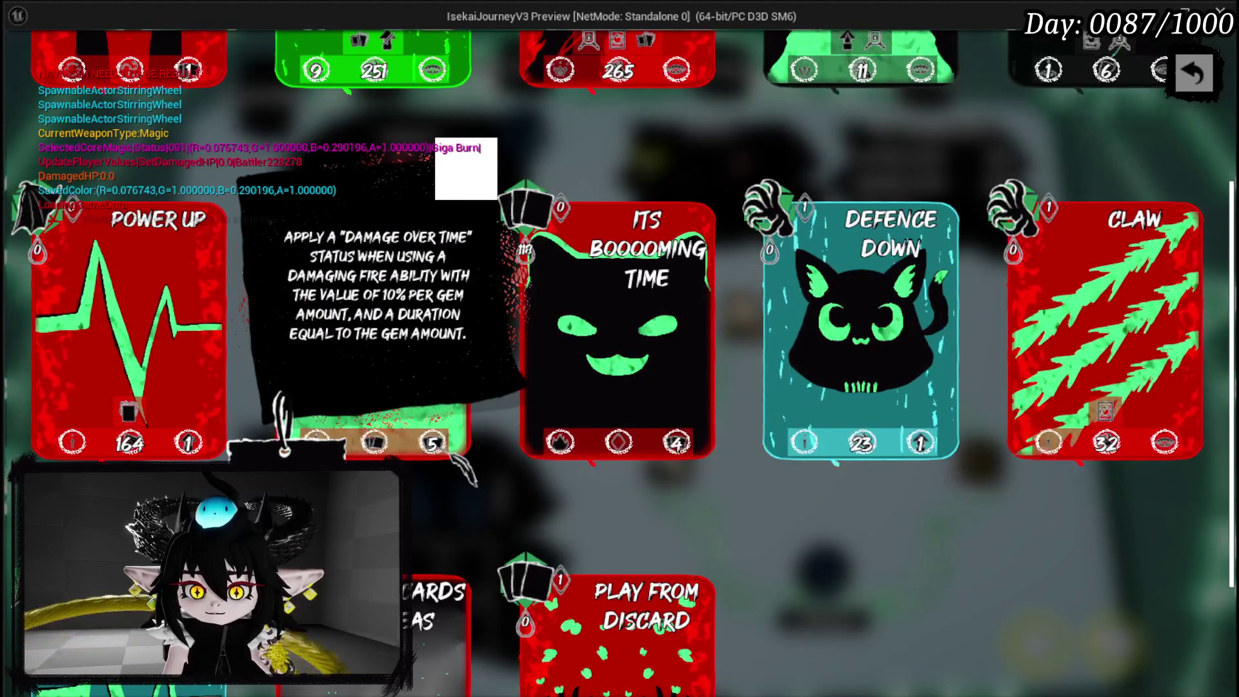
scroll(830, 456, "down", 1)
mouse_move(943, 378)
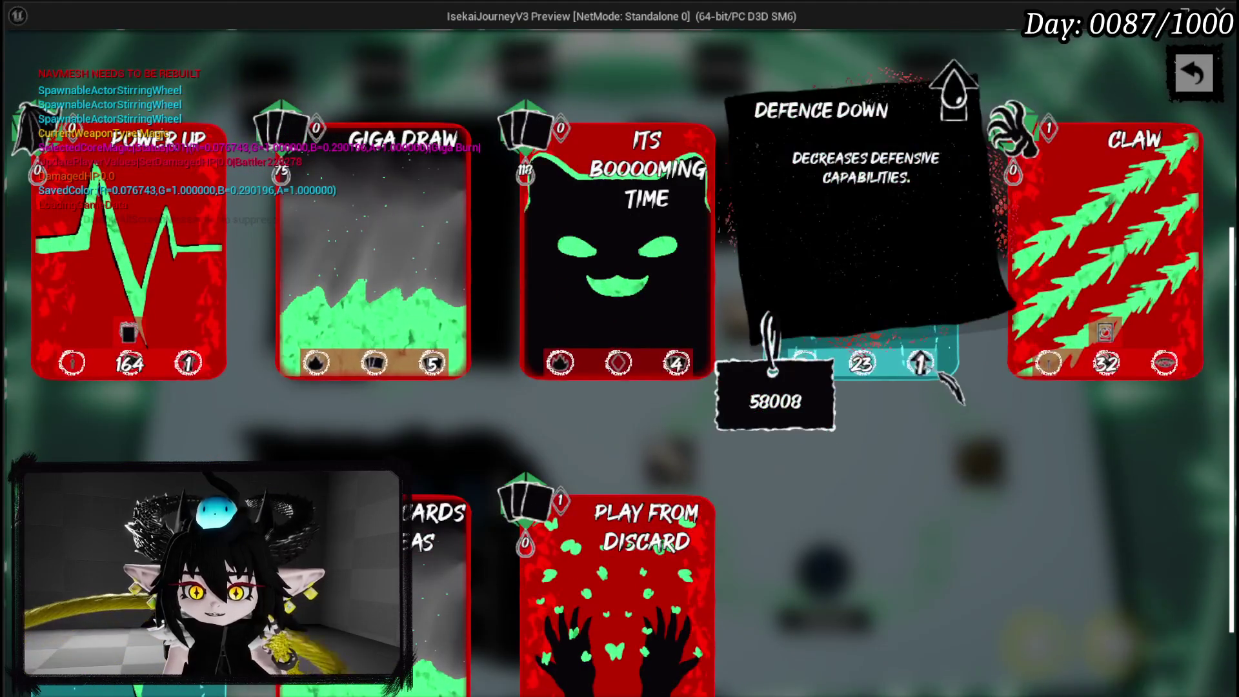
scroll(936, 382, "down", 2)
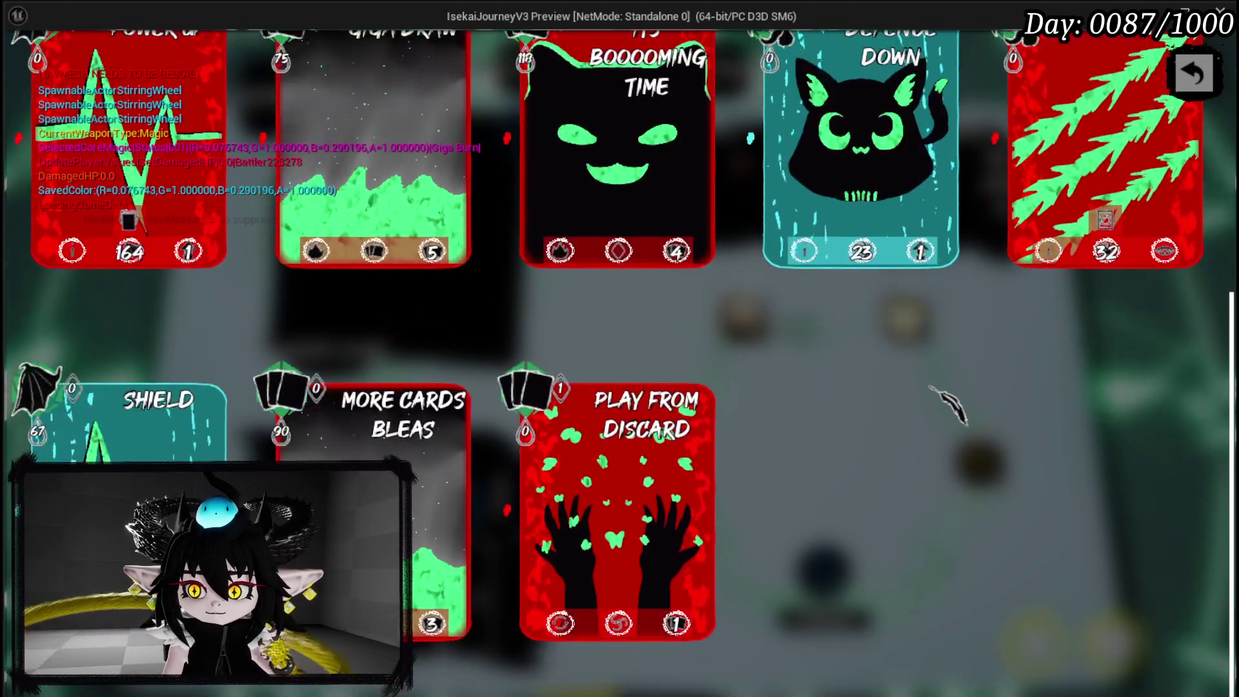
mouse_move(130, 420)
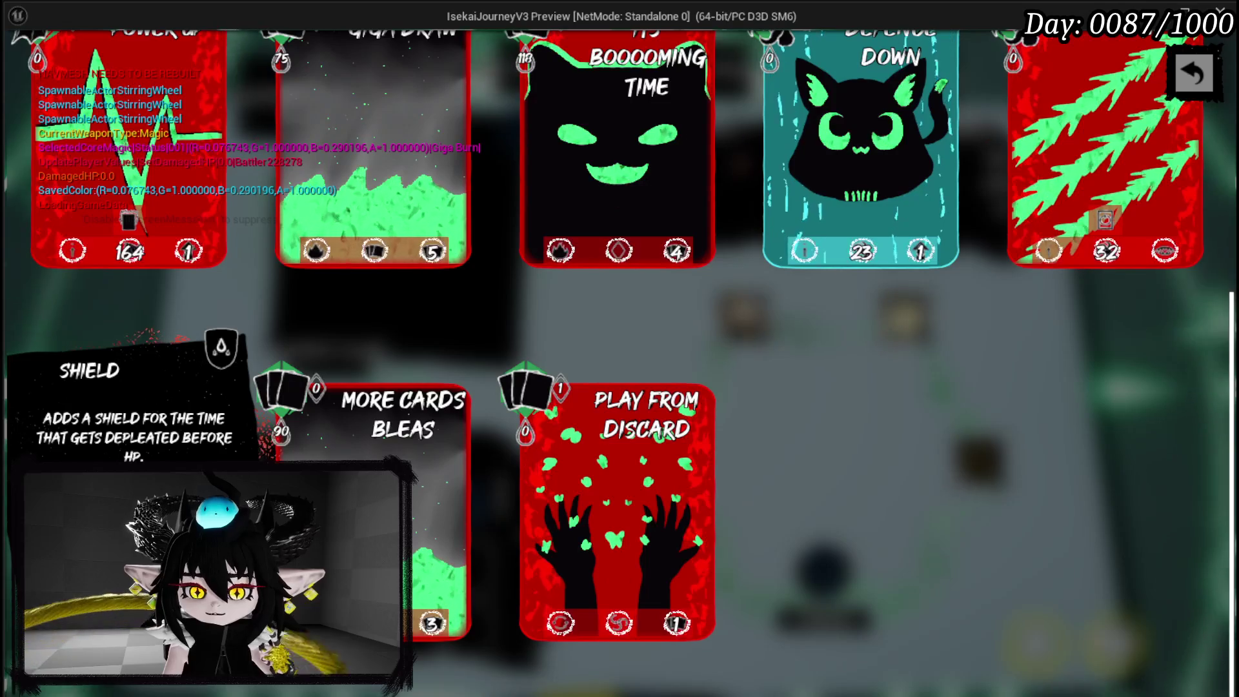
mouse_move(208, 255)
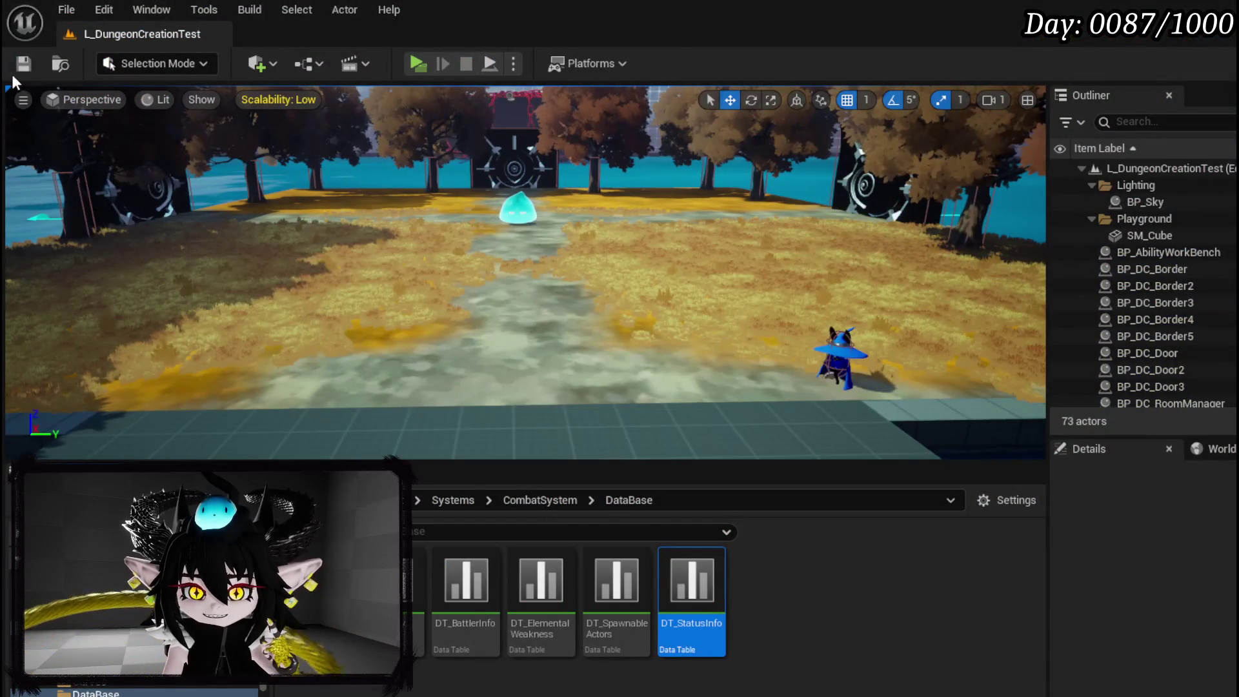
left_click(24, 63)
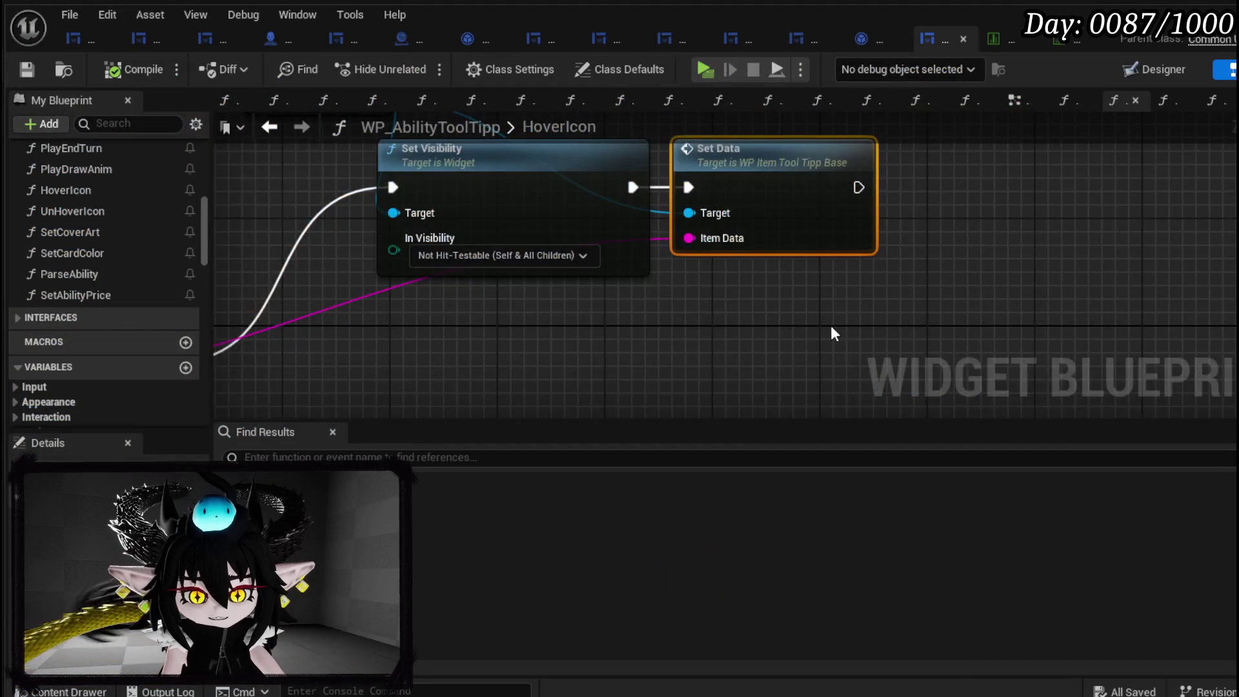
Open the item tooltip's SetData function and bring the status info nodes into view.
scroll(641, 379, "down", 5)
mouse_move(641, 379)
left_mouse_down()
mouse_move(728, 338)
mouse_move(774, 296)
left_mouse_up()
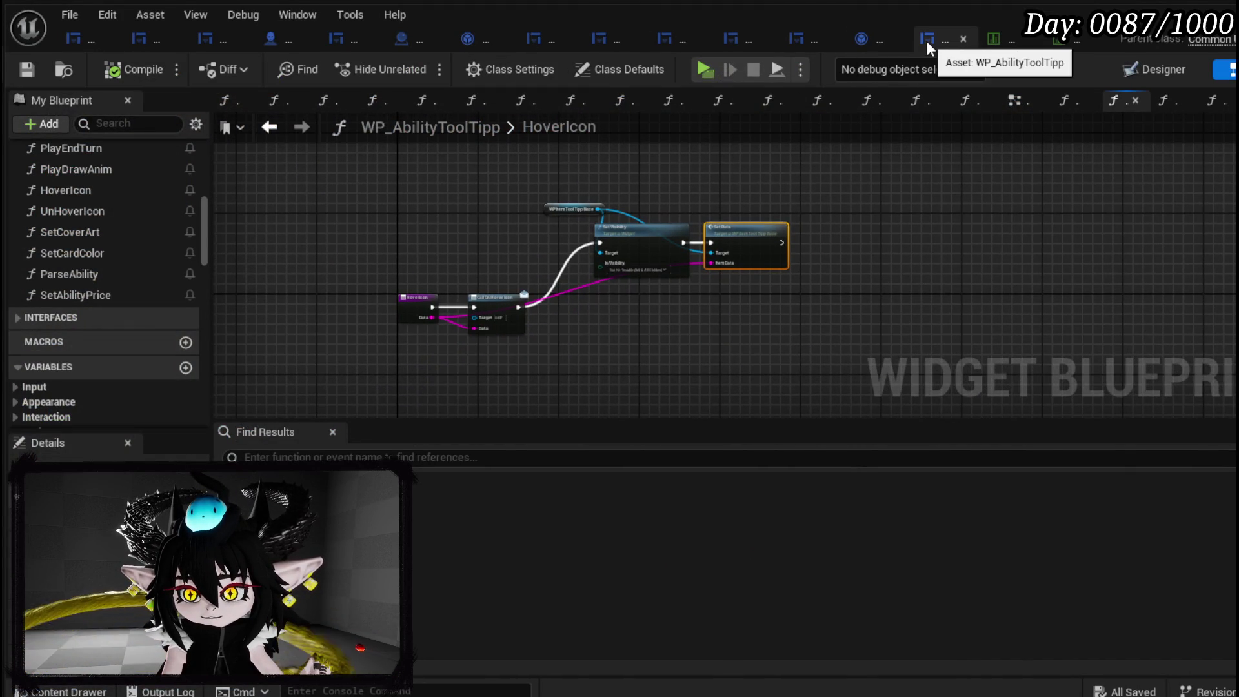
scroll(456, 291, "up", 3)
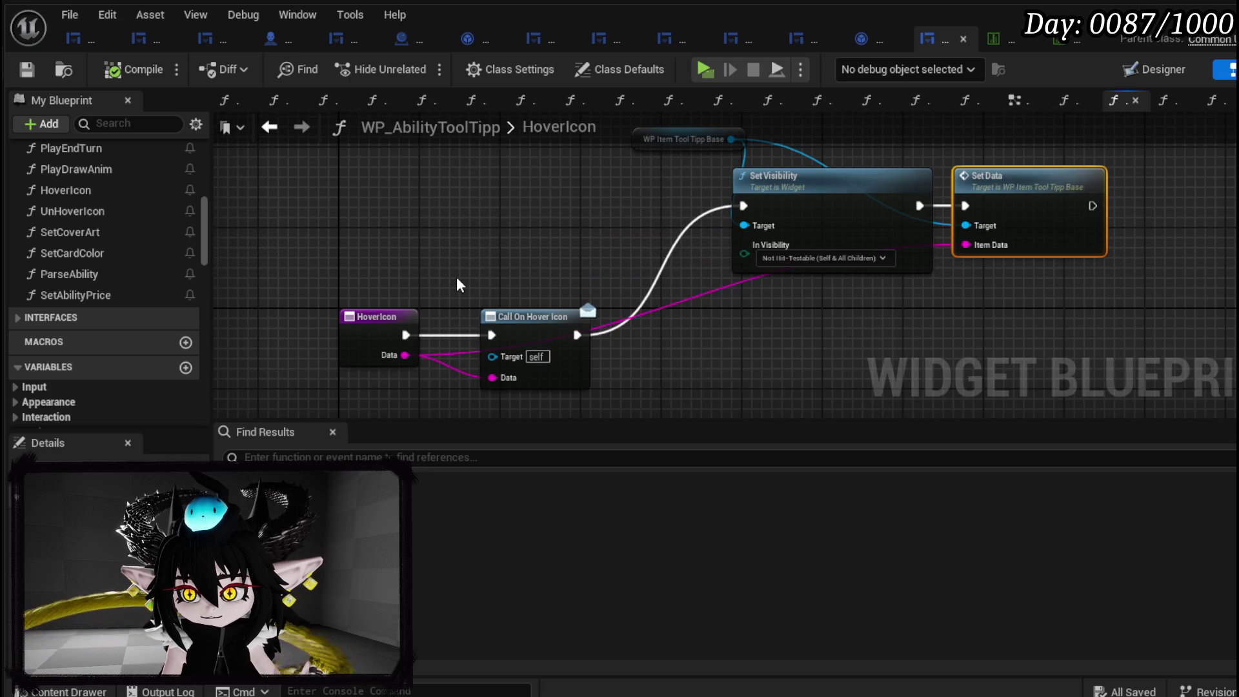
double_click(1016, 183)
scroll(824, 254, "down", 3)
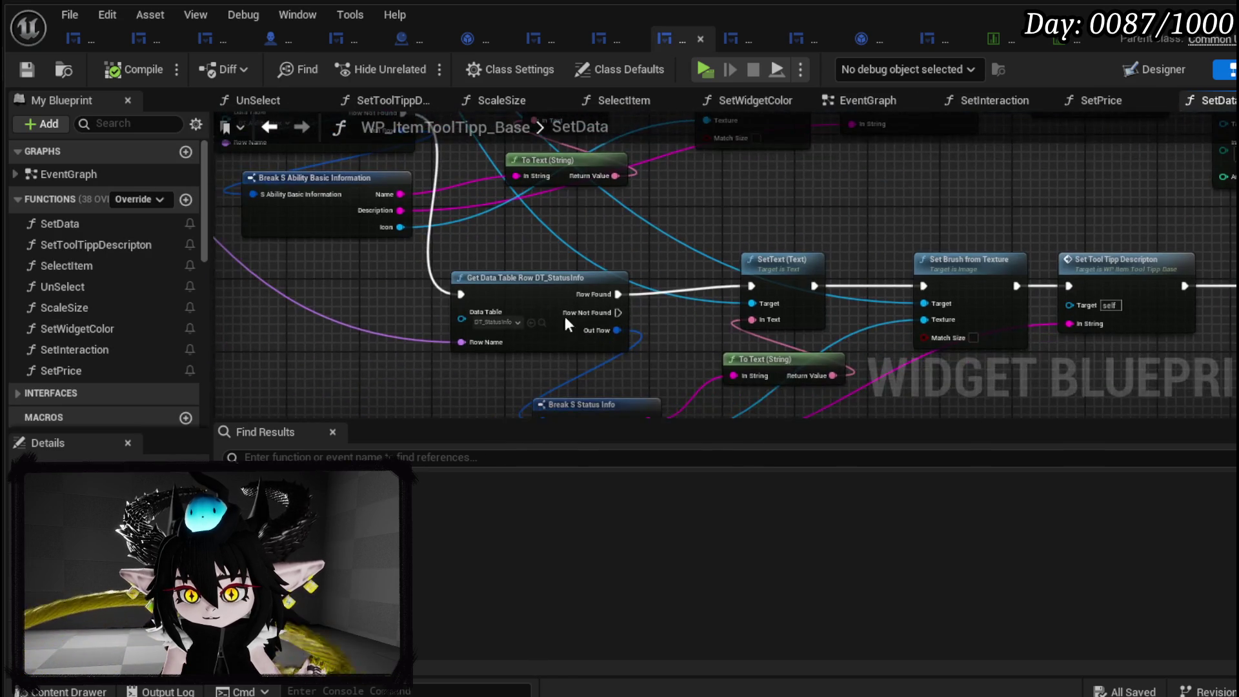
scroll(627, 280, "up", 4)
left_click_drag(540, 309, 787, 334)
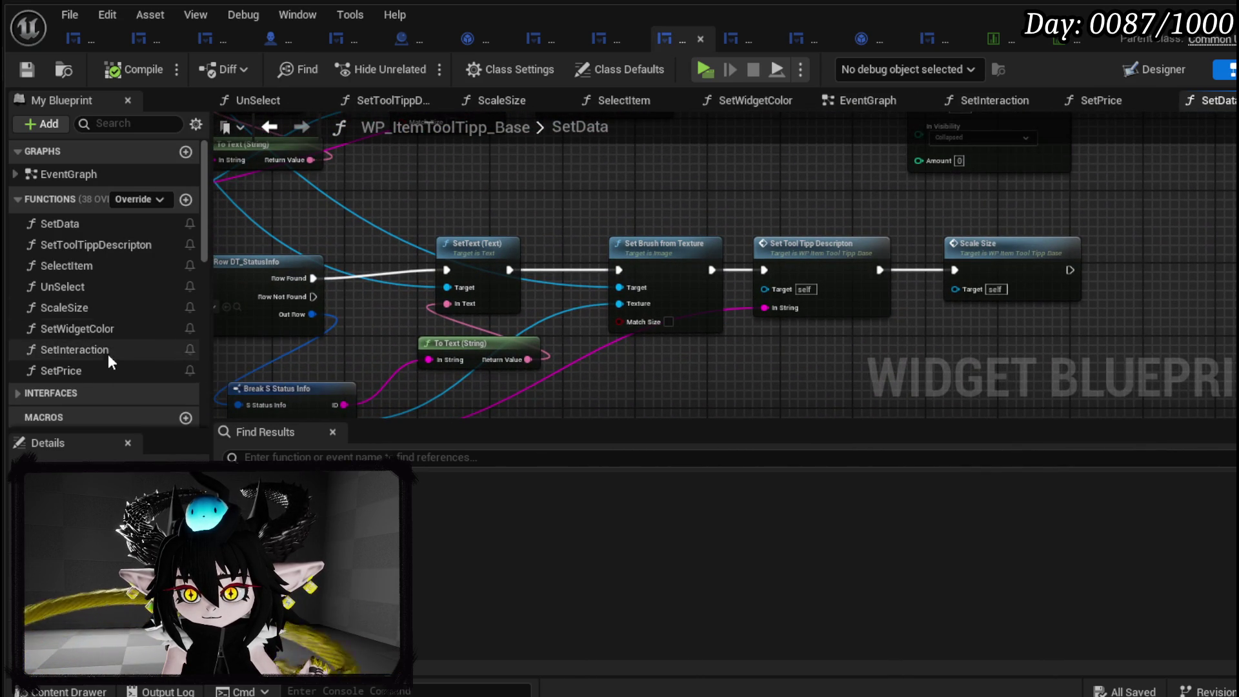
Add a Set Price node after Scale Size set to Collapsed, then compile and save.
left_click_drag(97, 372, 1156, 257)
mouse_move(1156, 257)
left_mouse_down()
mouse_move(708, 279)
mouse_move(731, 275)
left_mouse_up()
scroll(708, 279, "up", 2)
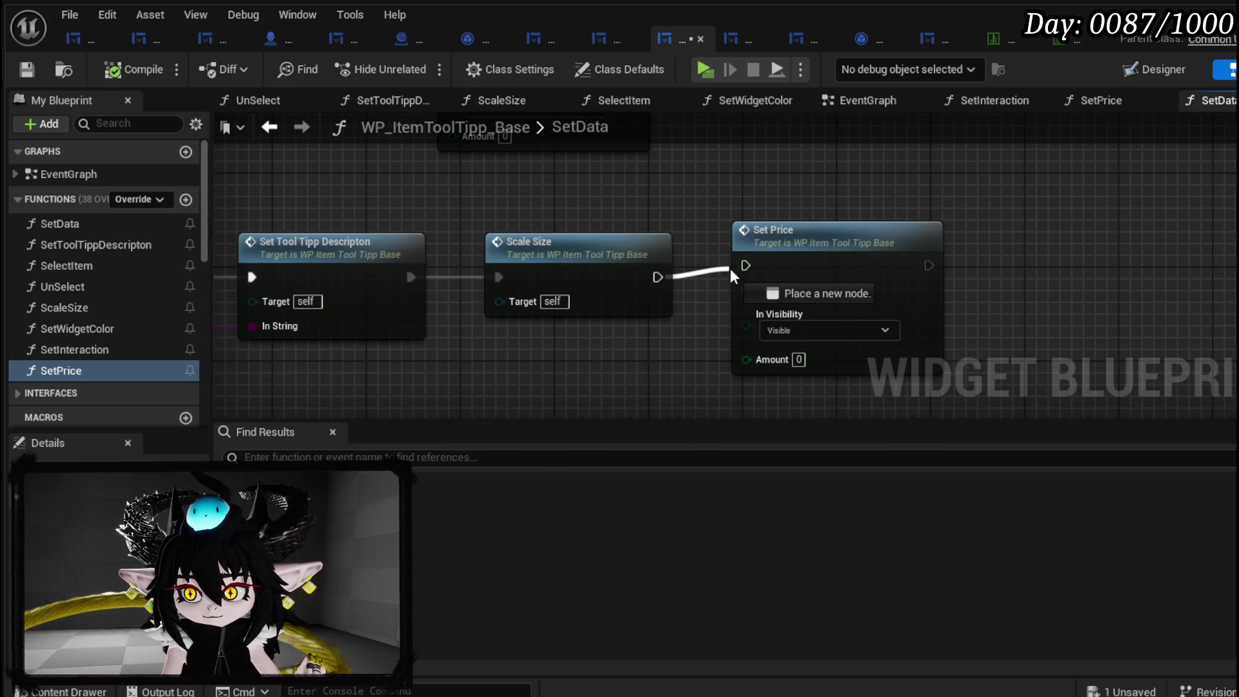
left_click(784, 331)
left_click(791, 350)
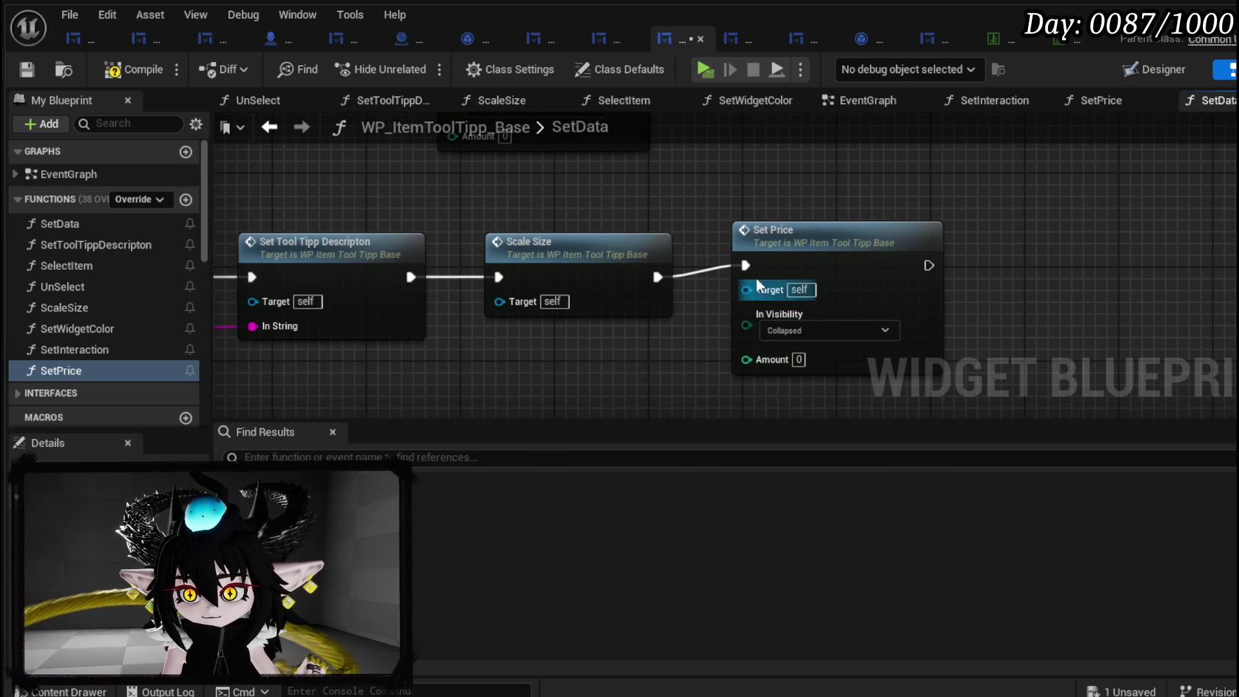
left_click(781, 263)
scroll(781, 264, "down", 3)
scroll(784, 339, "up", 2)
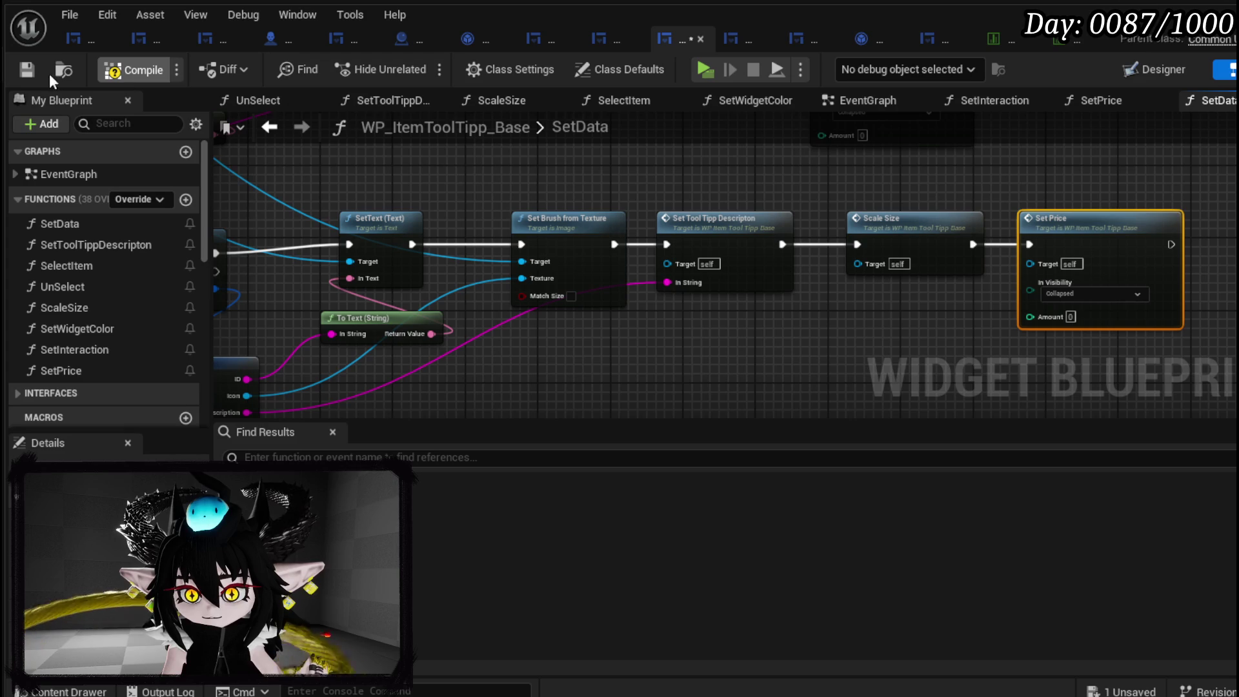
left_click(25, 71)
left_click_drag(451, 316, 668, 311)
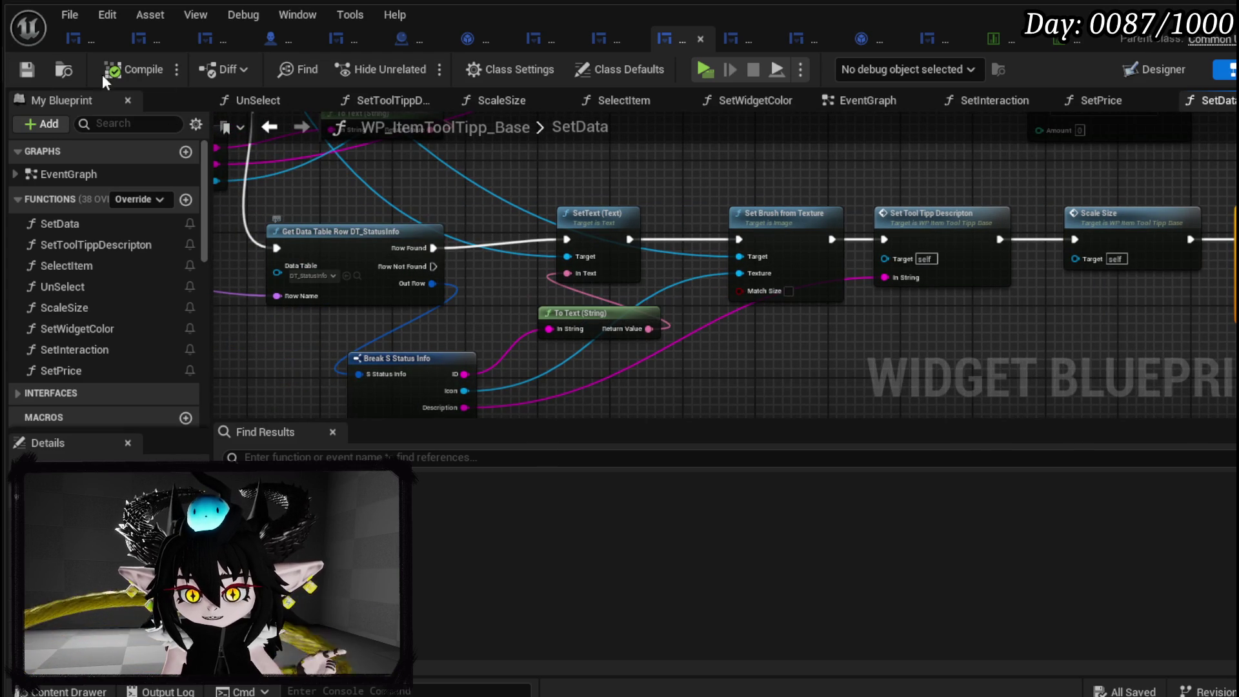
left_click(1109, 49)
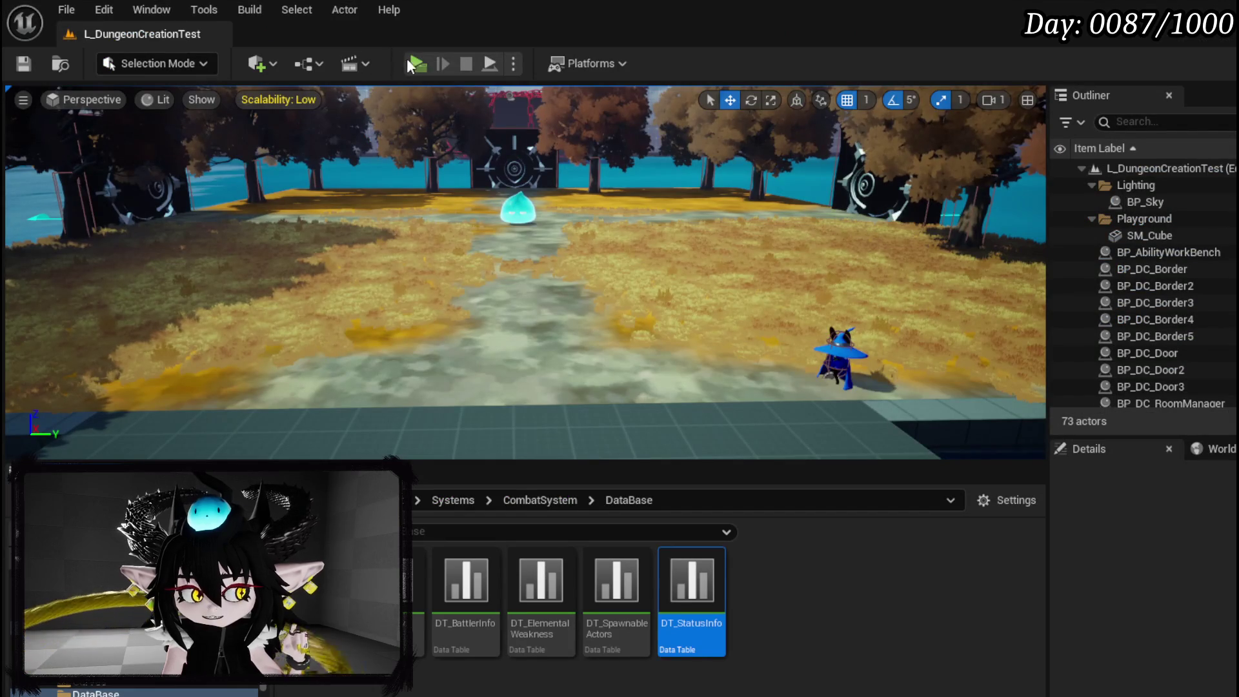
Play the level again and open the book menu's card collection.
key("alt+p")
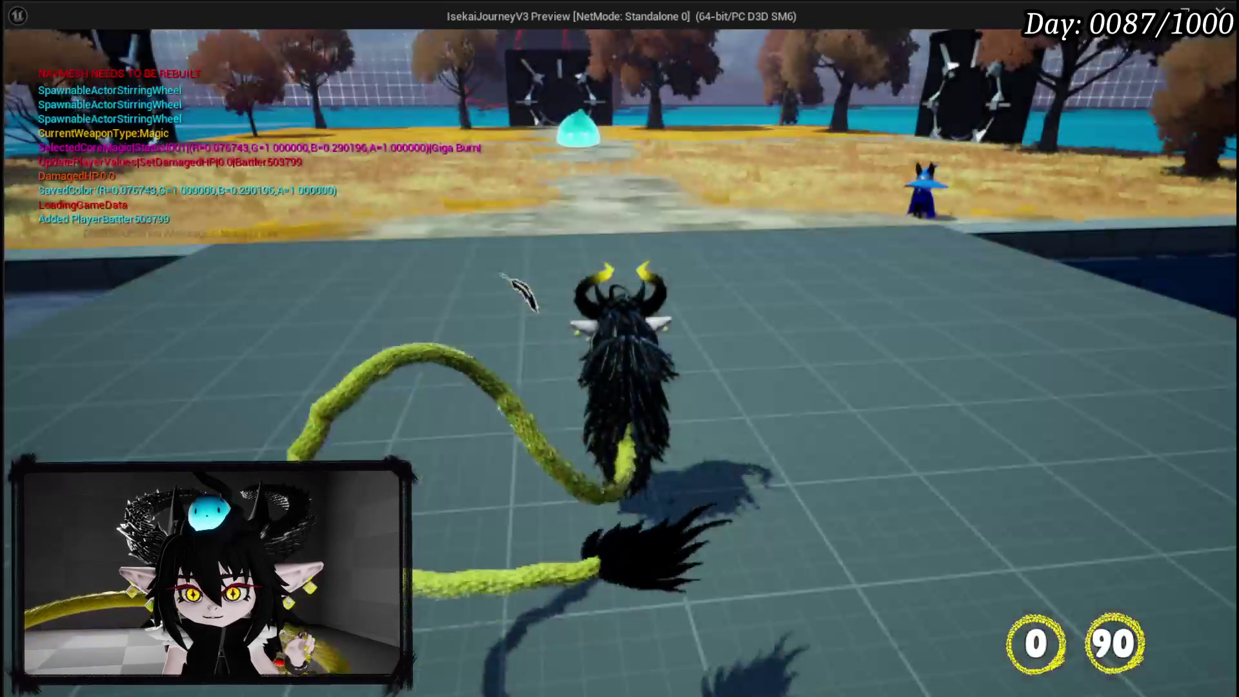
key("Tab")
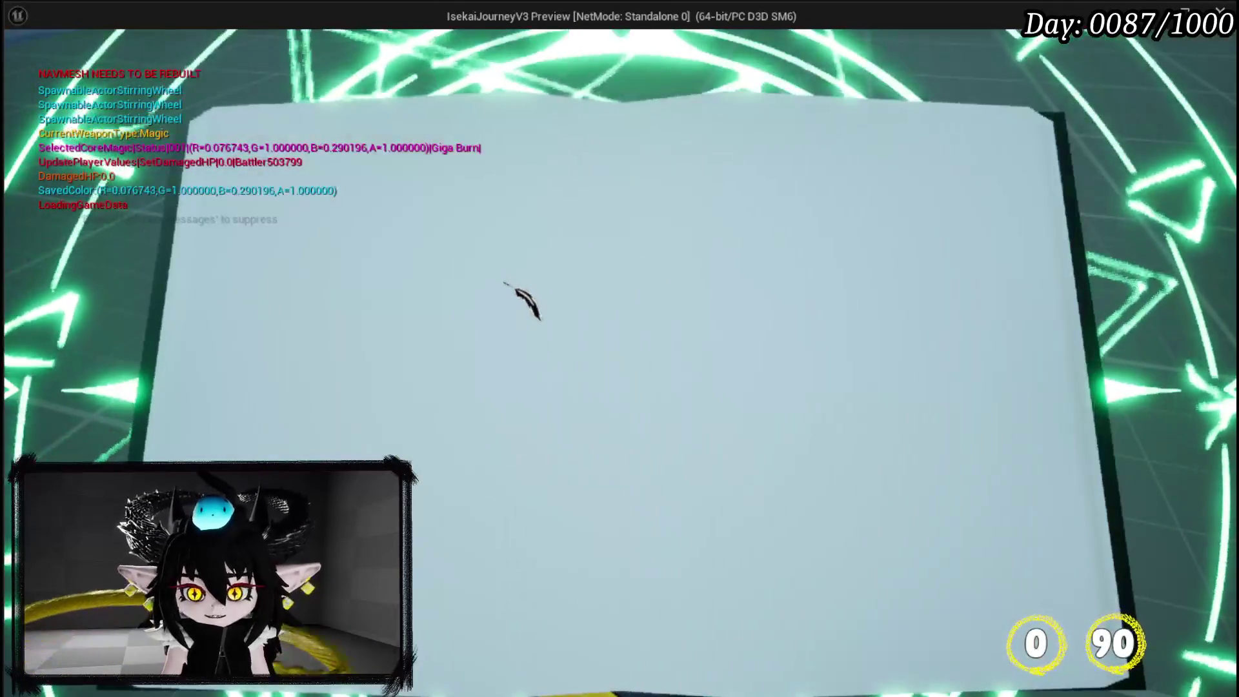
left_click(667, 459)
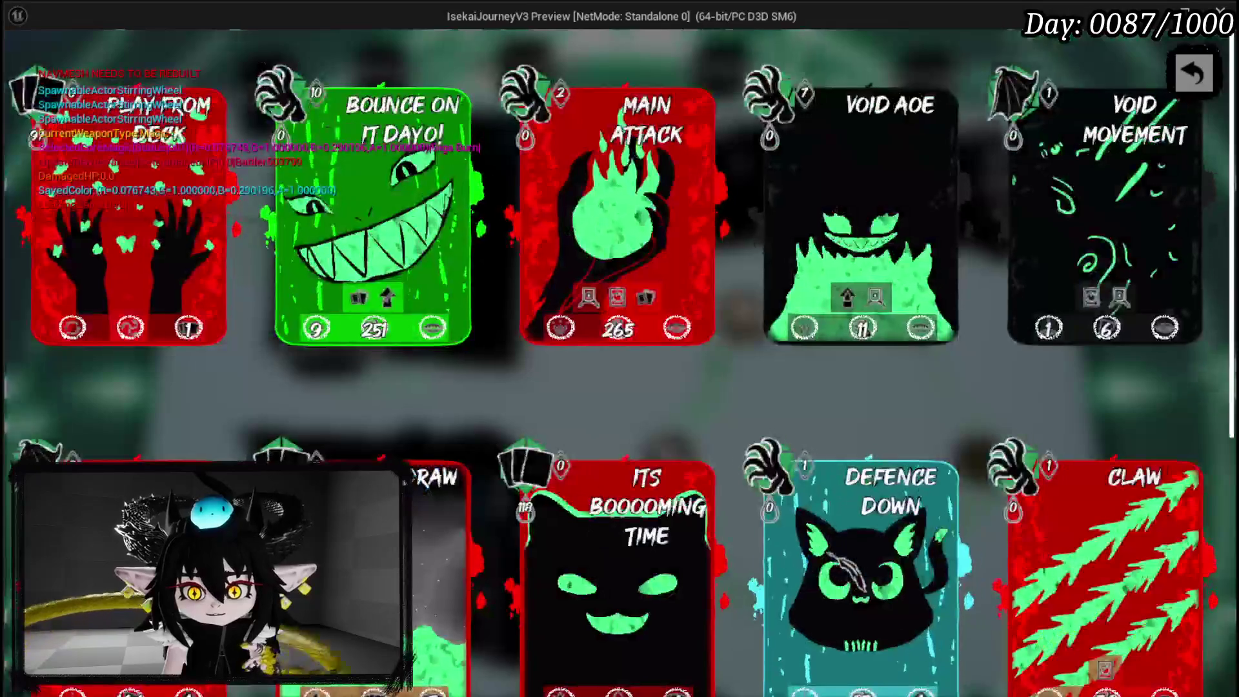
Check the Play From Discard card's tooltips, including the damage-over-time status description, then stop the preview.
mouse_move(208, 330)
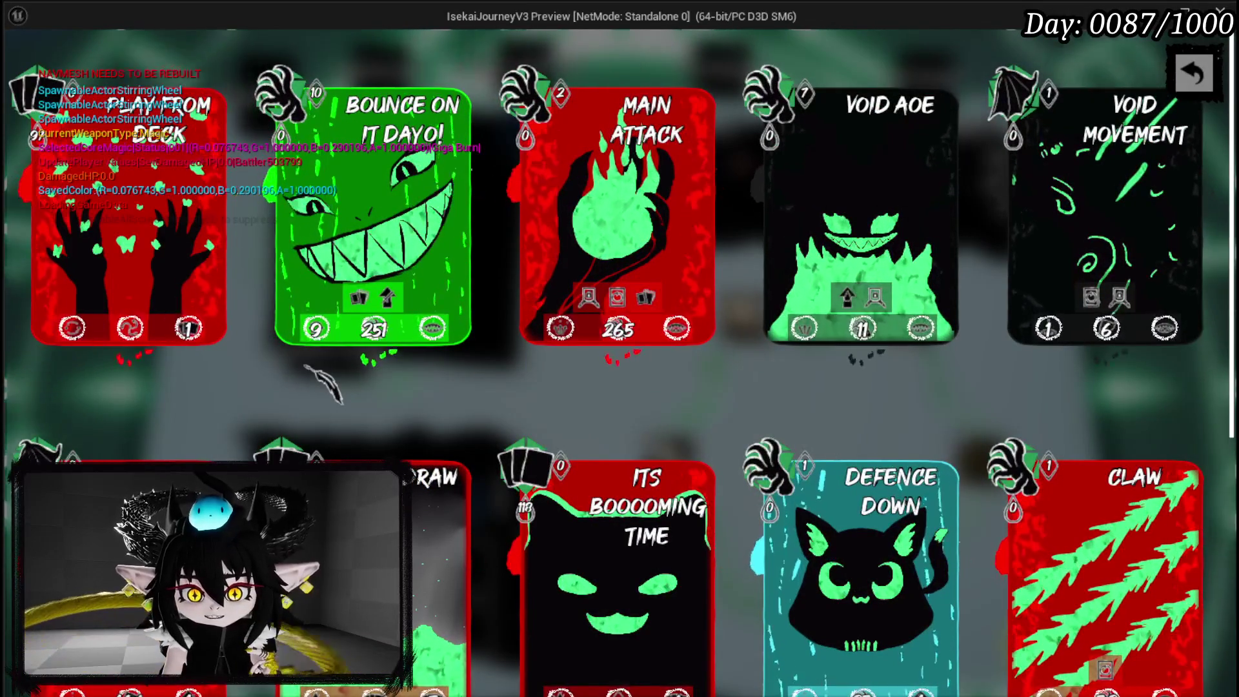
scroll(406, 374, "down", 1)
scroll(416, 381, "down", 3)
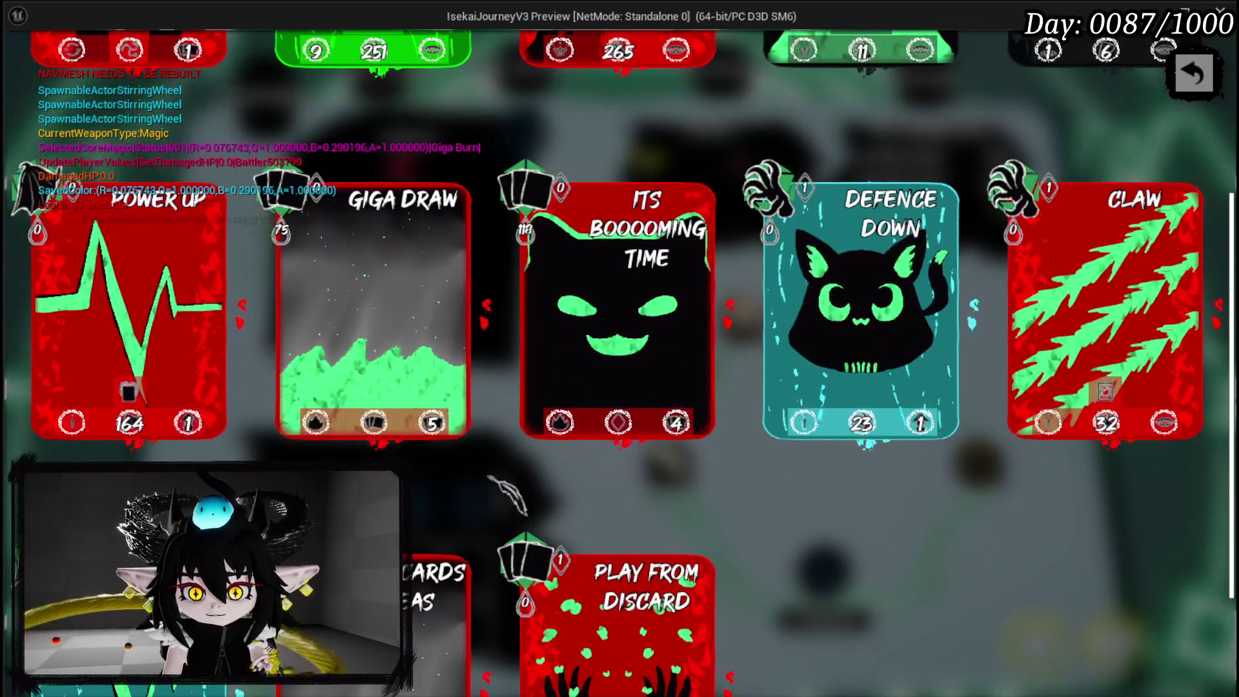
mouse_move(447, 437)
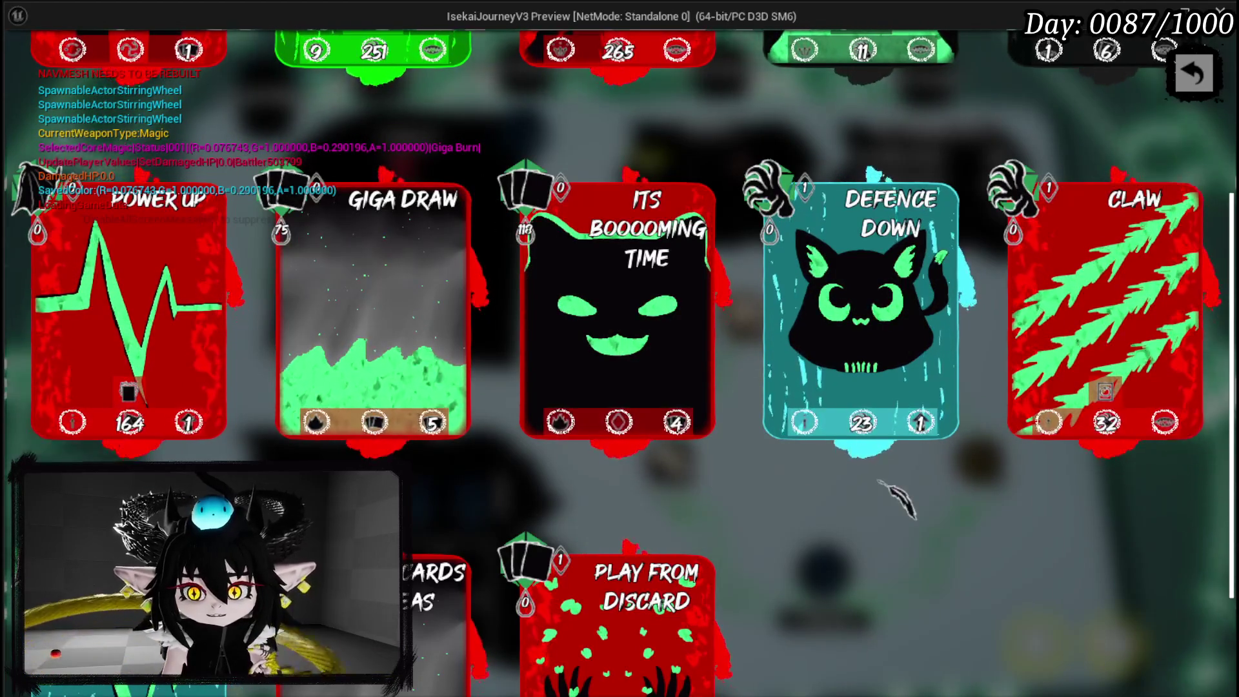
scroll(897, 501, "down", 3)
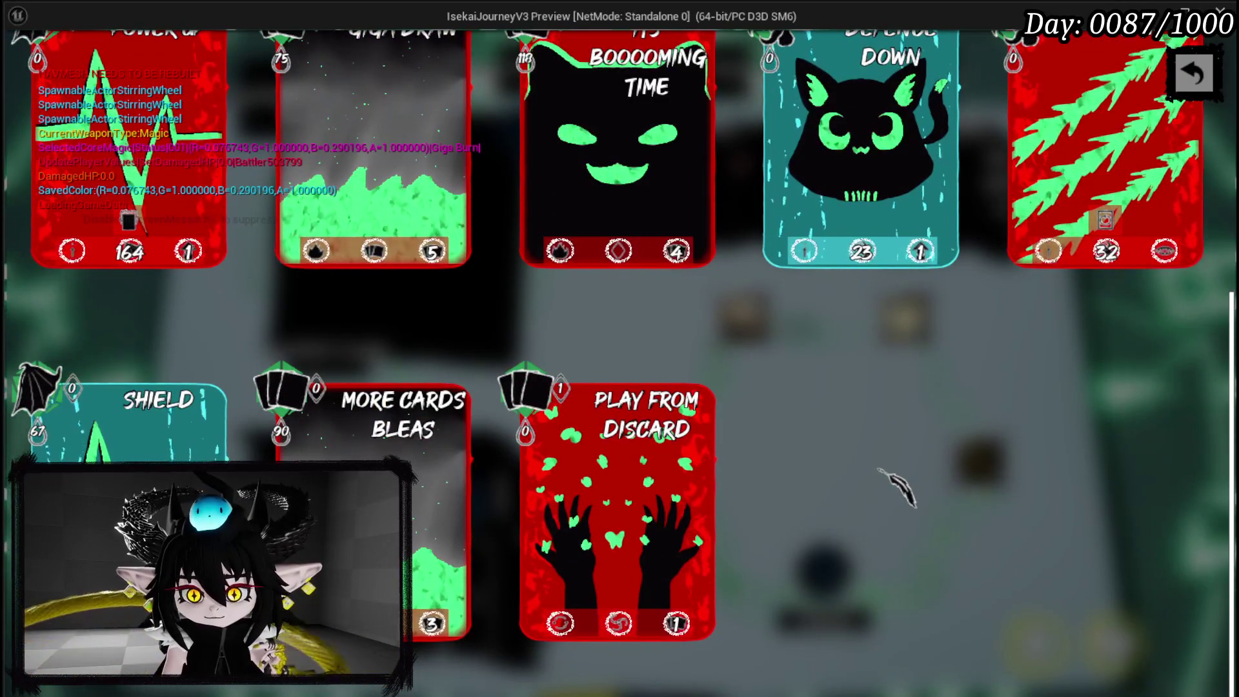
mouse_move(695, 621)
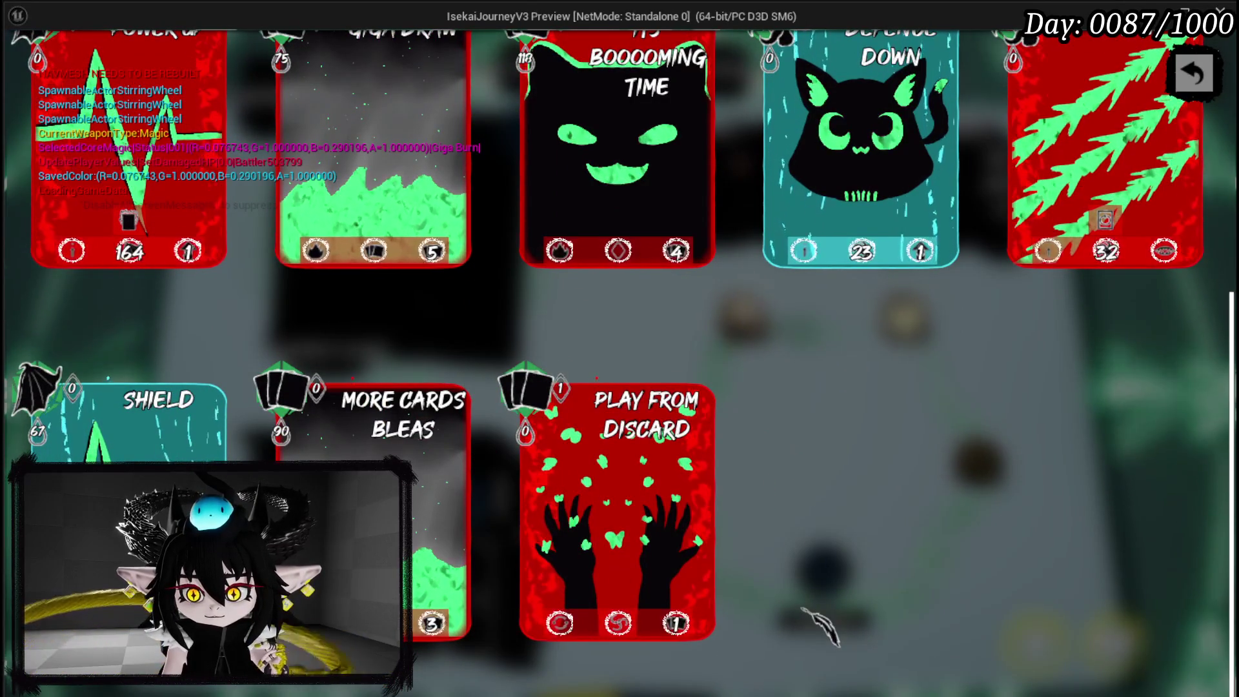
mouse_move(559, 622)
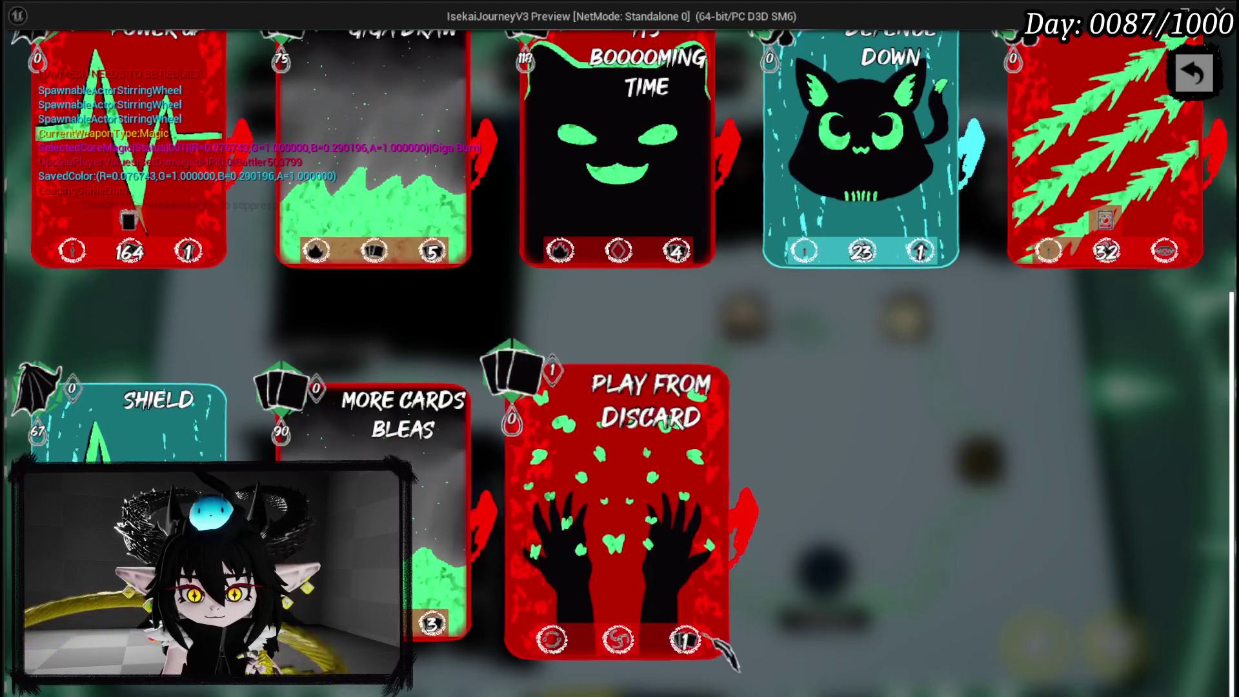
mouse_move(685, 631)
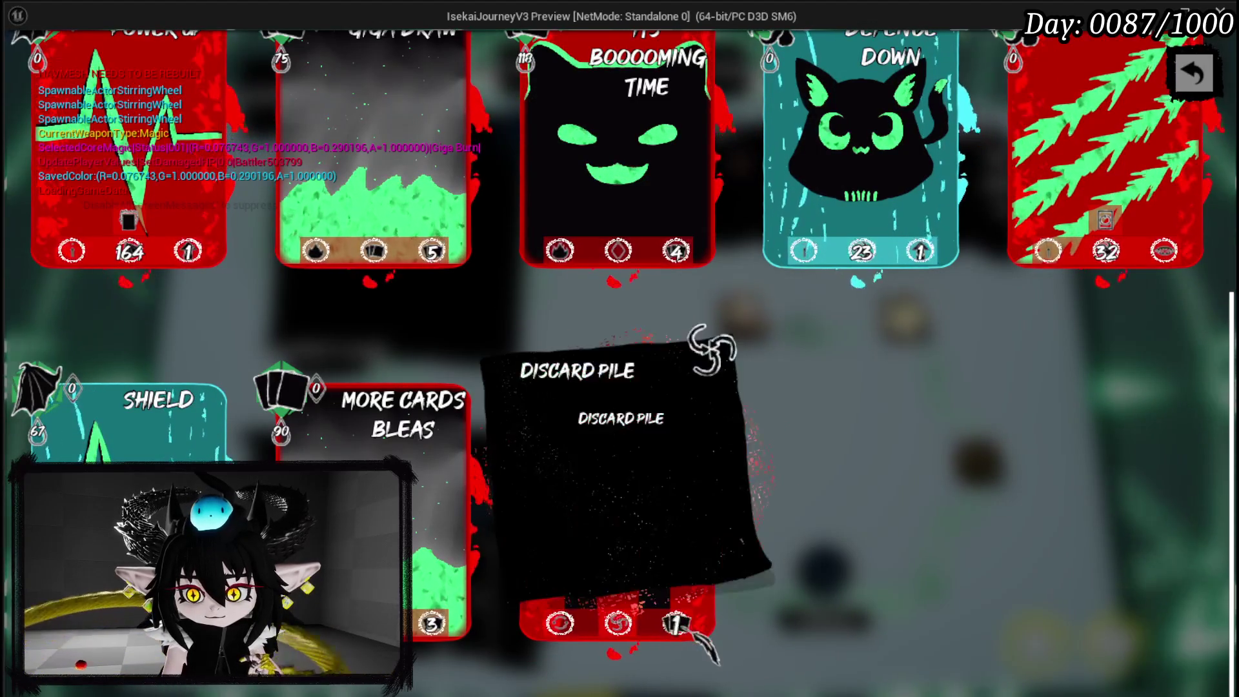
key("Escape")
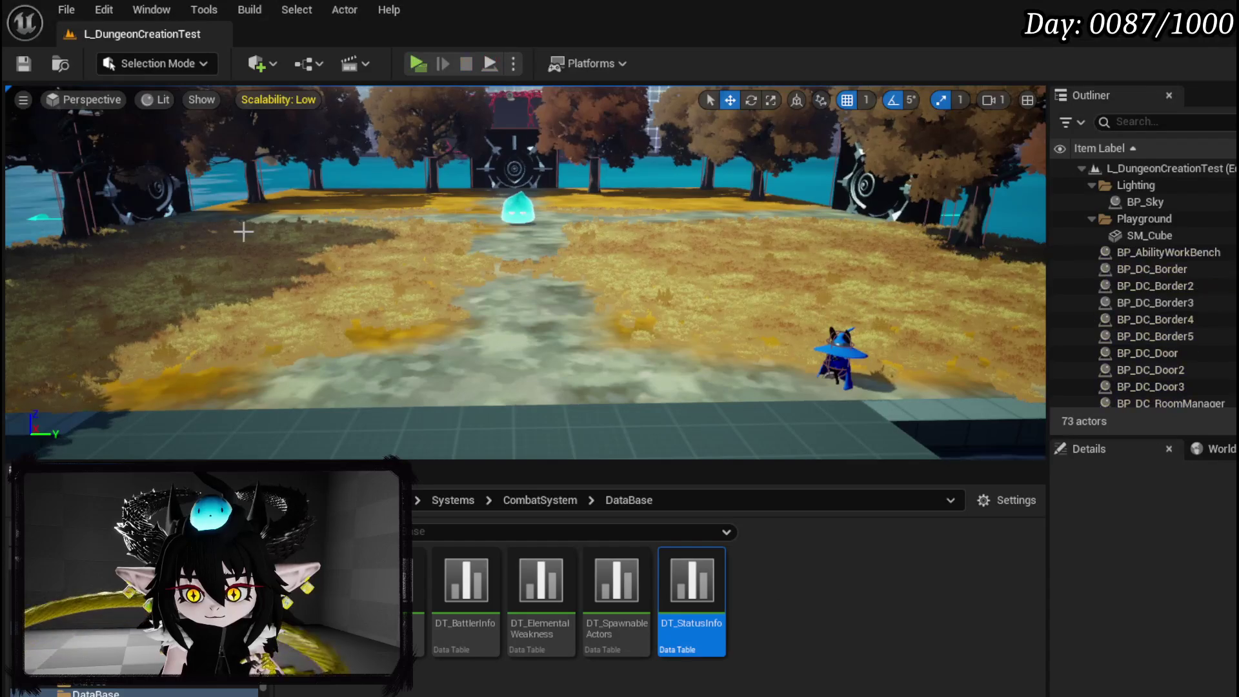
Reopen WP_ItemToolTipp_Base's SetData graph, save it, and pan to the DT_StatusInfo row lookup and Break S Status Info.
left_click(23, 64)
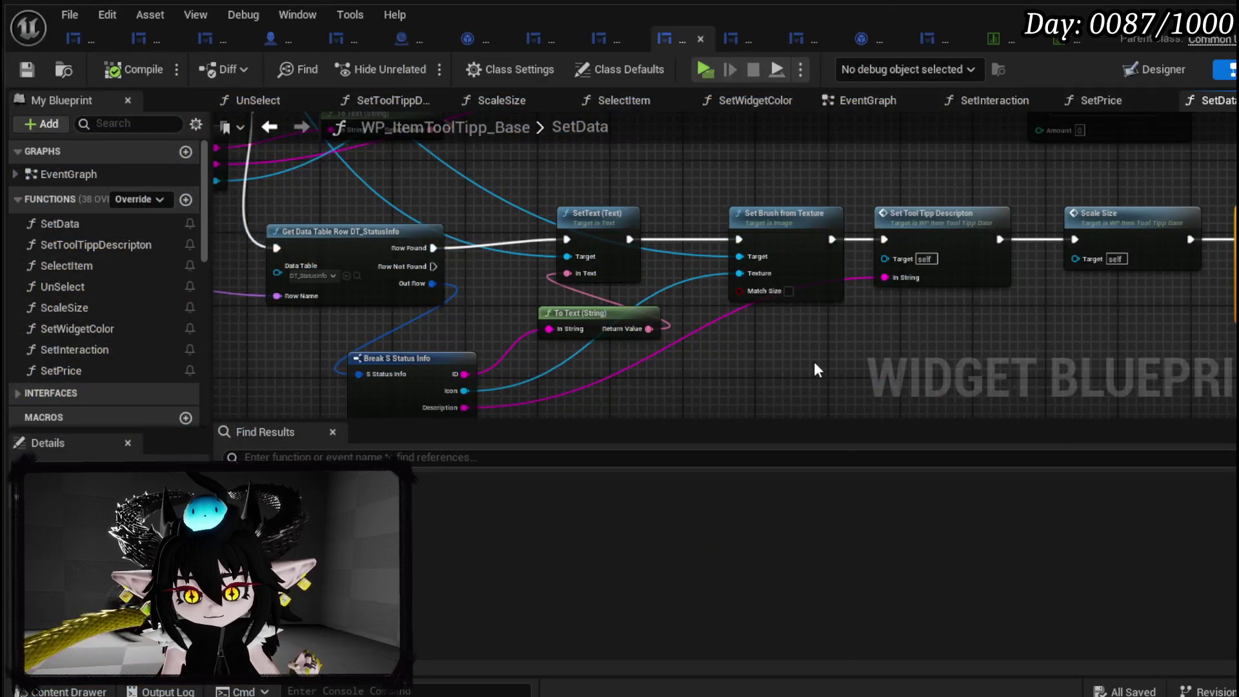
mouse_move(815, 362)
left_mouse_down()
mouse_move(573, 386)
mouse_move(868, 354)
left_mouse_up()
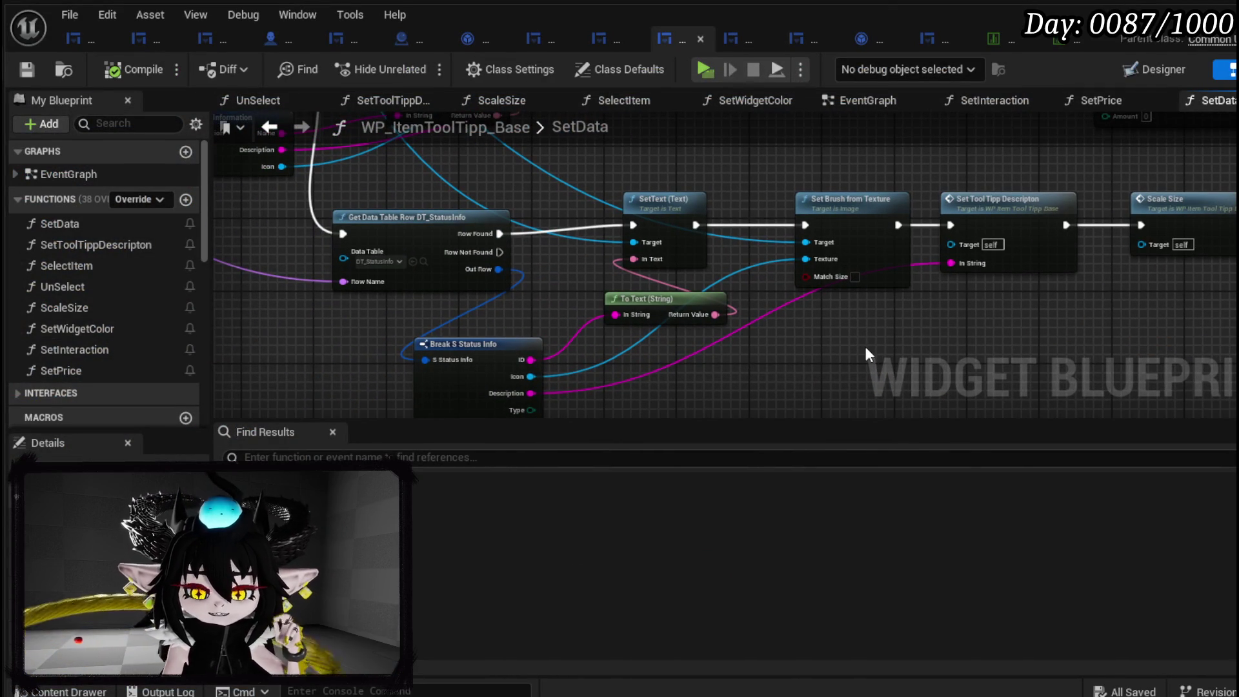
scroll(868, 354, "down", 4)
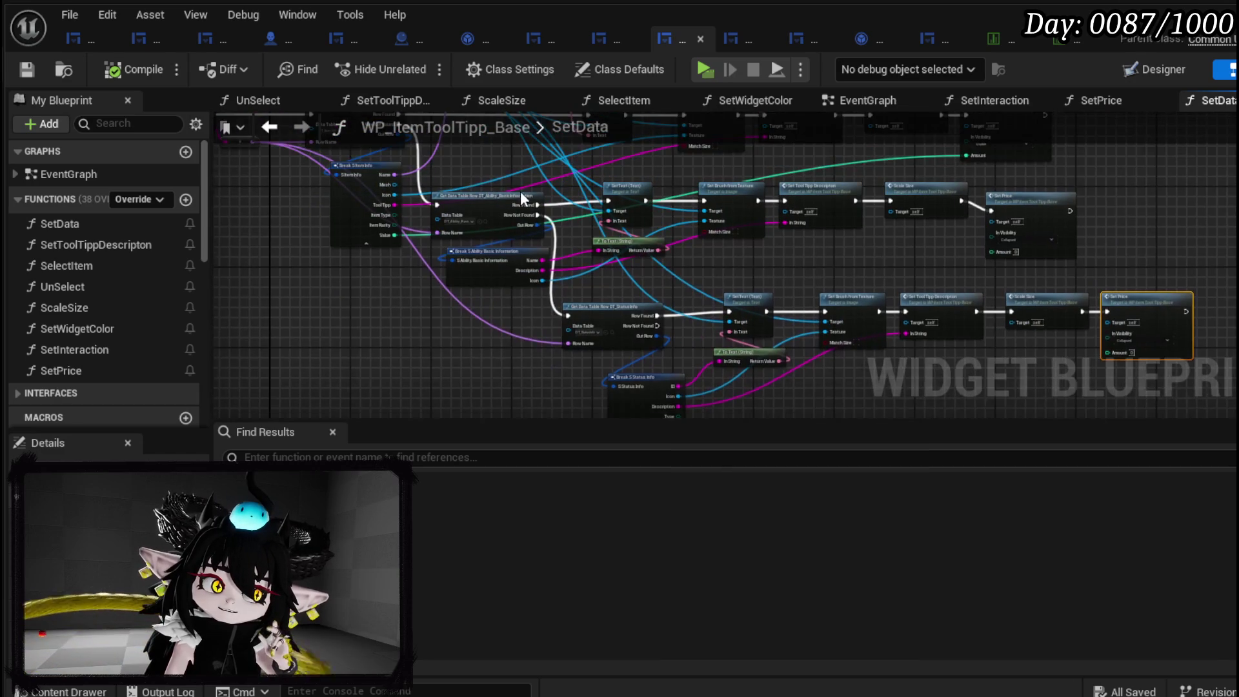
mouse_move(571, 296)
left_mouse_down()
mouse_move(346, 343)
mouse_move(432, 336)
left_mouse_up()
key("ctrl+s")
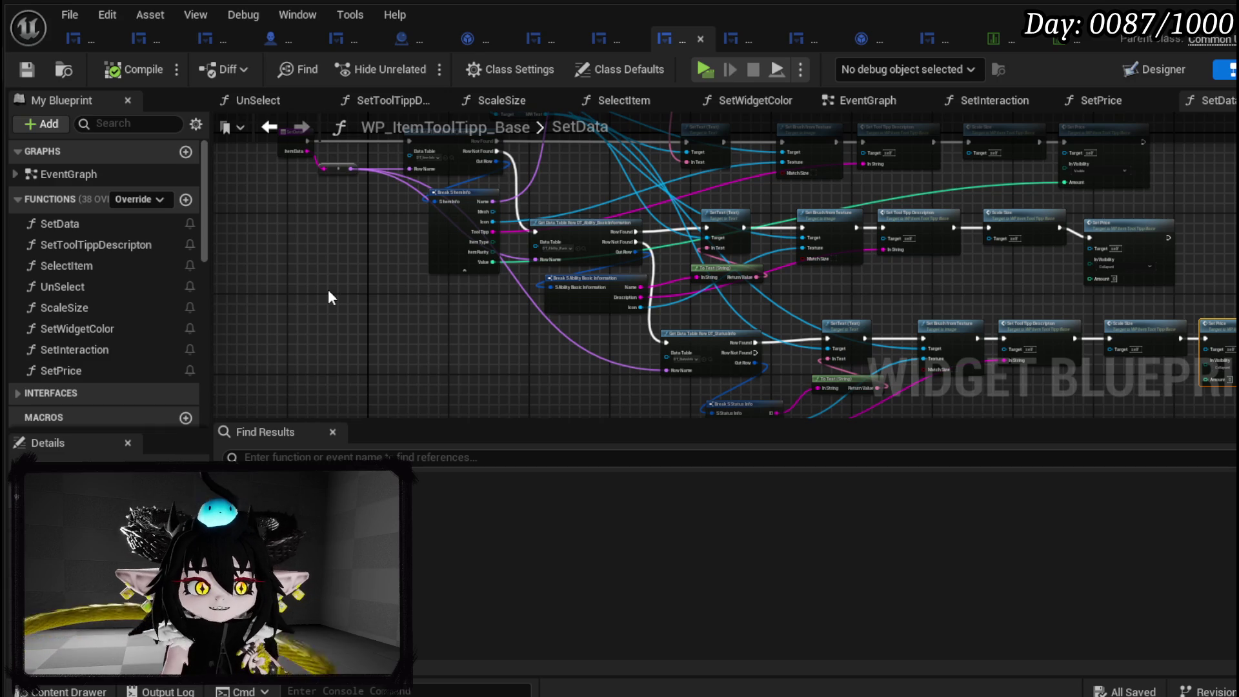
left_click_drag(329, 297, 103, 227)
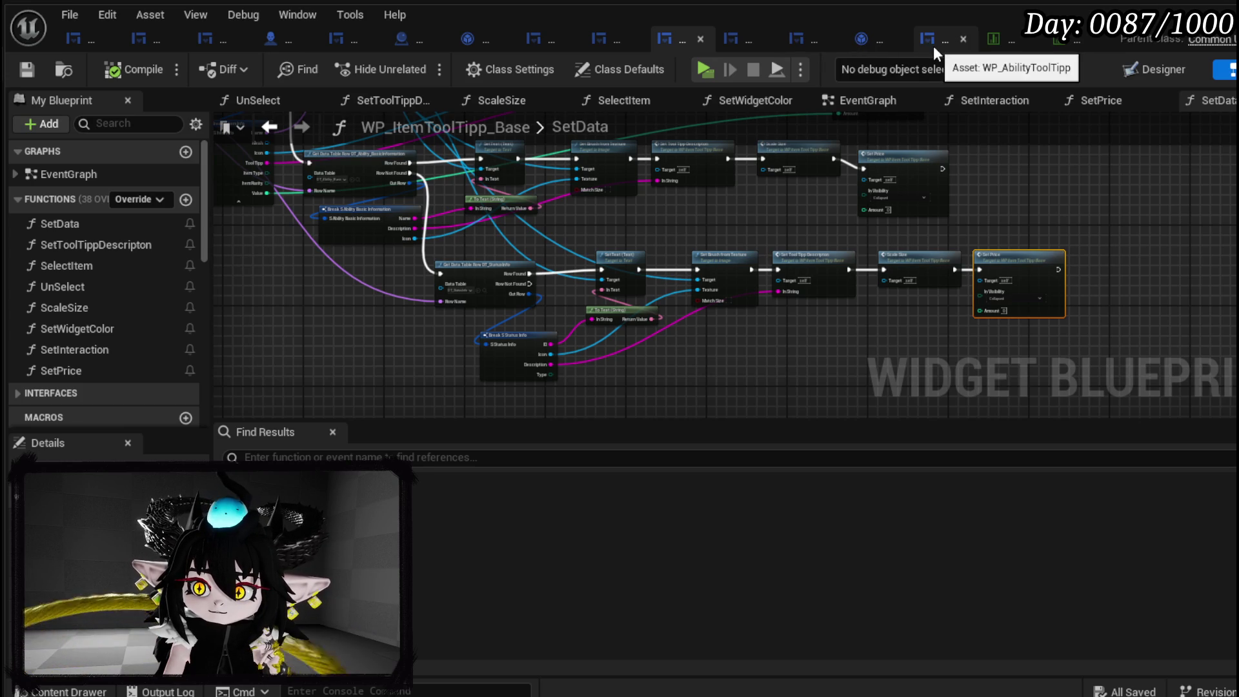
scroll(1015, 251, "down", 4)
mouse_move(1015, 251)
left_mouse_down()
mouse_move(916, 273)
mouse_move(777, 271)
mouse_move(932, 271)
mouse_move(909, 276)
left_mouse_up()
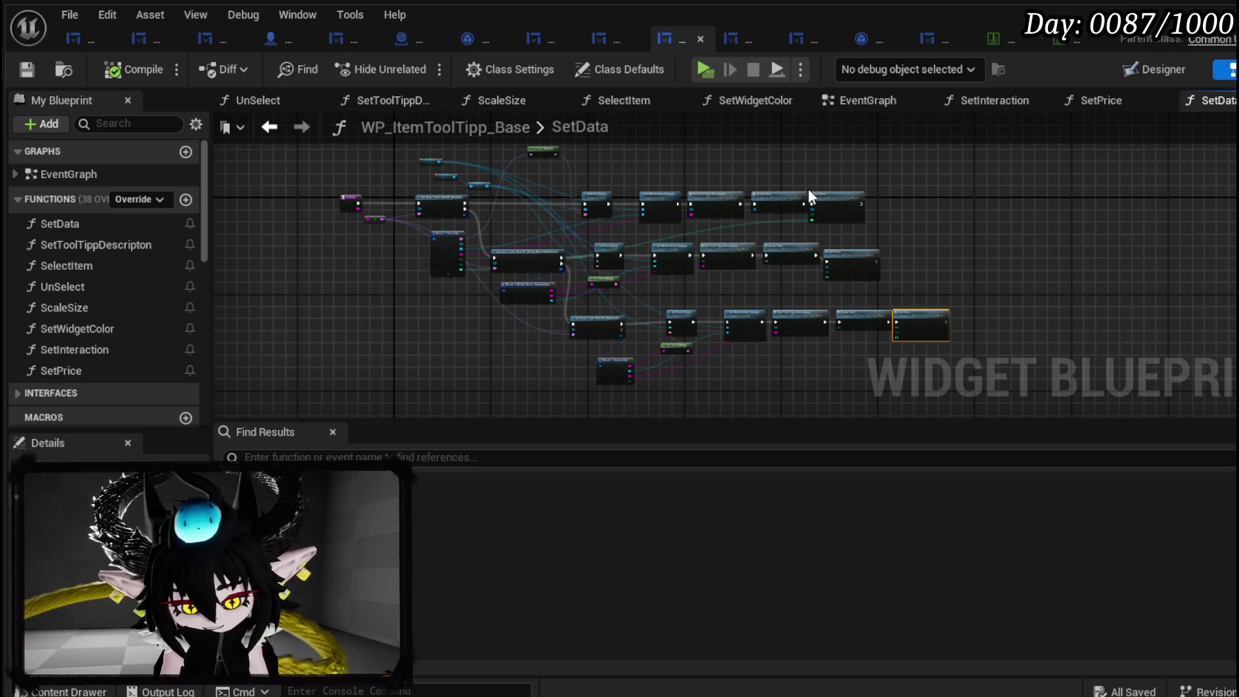
scroll(742, 249, "up", 10)
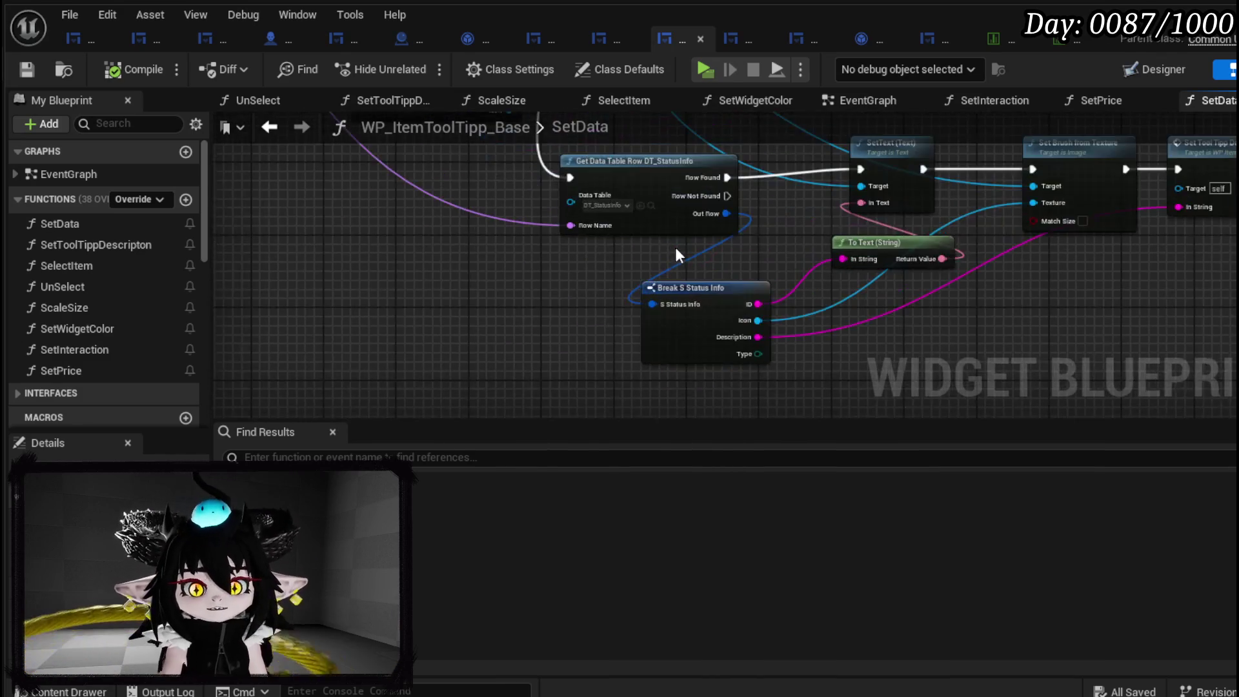
Wire the DT_StatusInfo lookup's Row Not Found pin to a new Set Visibility node.
left_click_drag(543, 252, 617, 260)
mouse_move(539, 249)
left_mouse_down()
mouse_move(580, 273)
mouse_move(602, 259)
mouse_move(618, 267)
left_mouse_up()
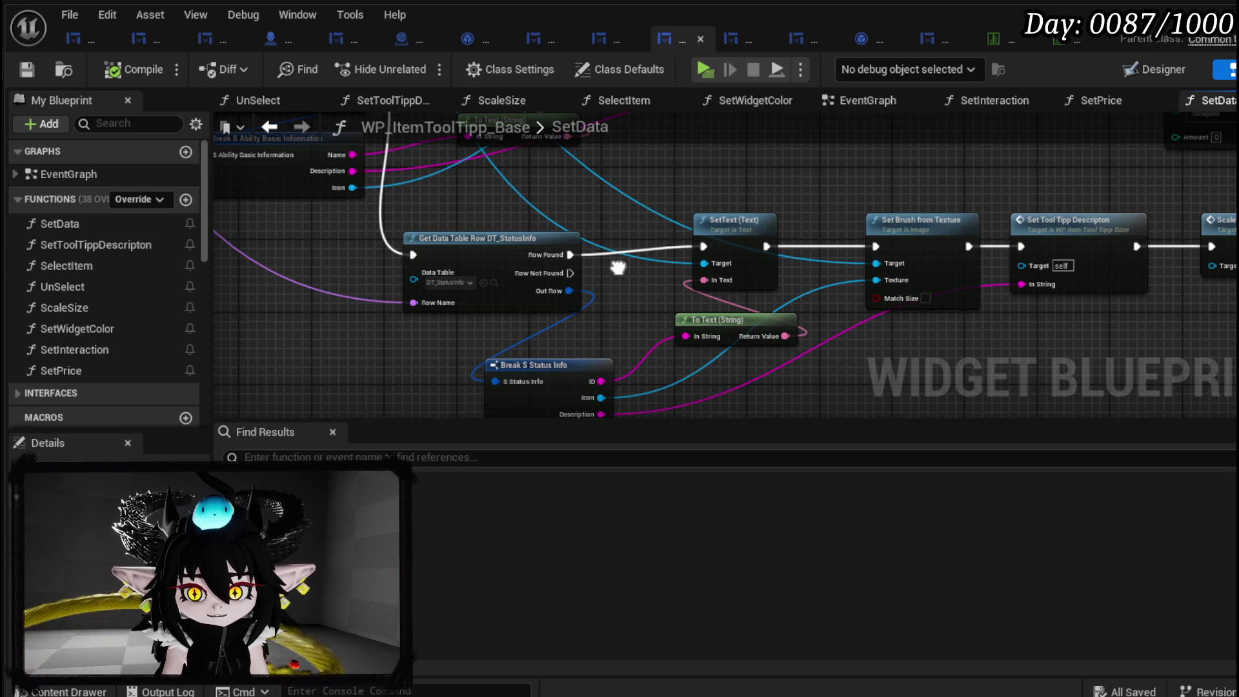
mouse_move(617, 268)
left_mouse_down()
mouse_move(716, 272)
mouse_move(513, 191)
mouse_move(703, 375)
left_mouse_up()
type("Set Visi")
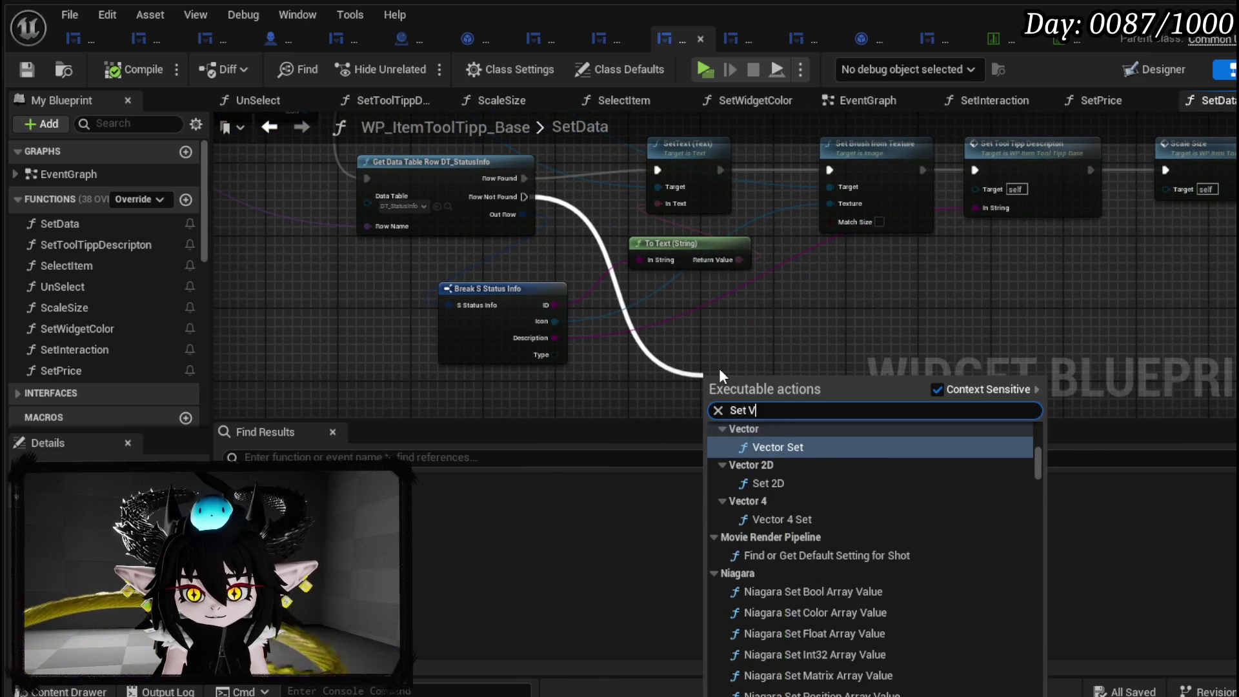
left_click(723, 636)
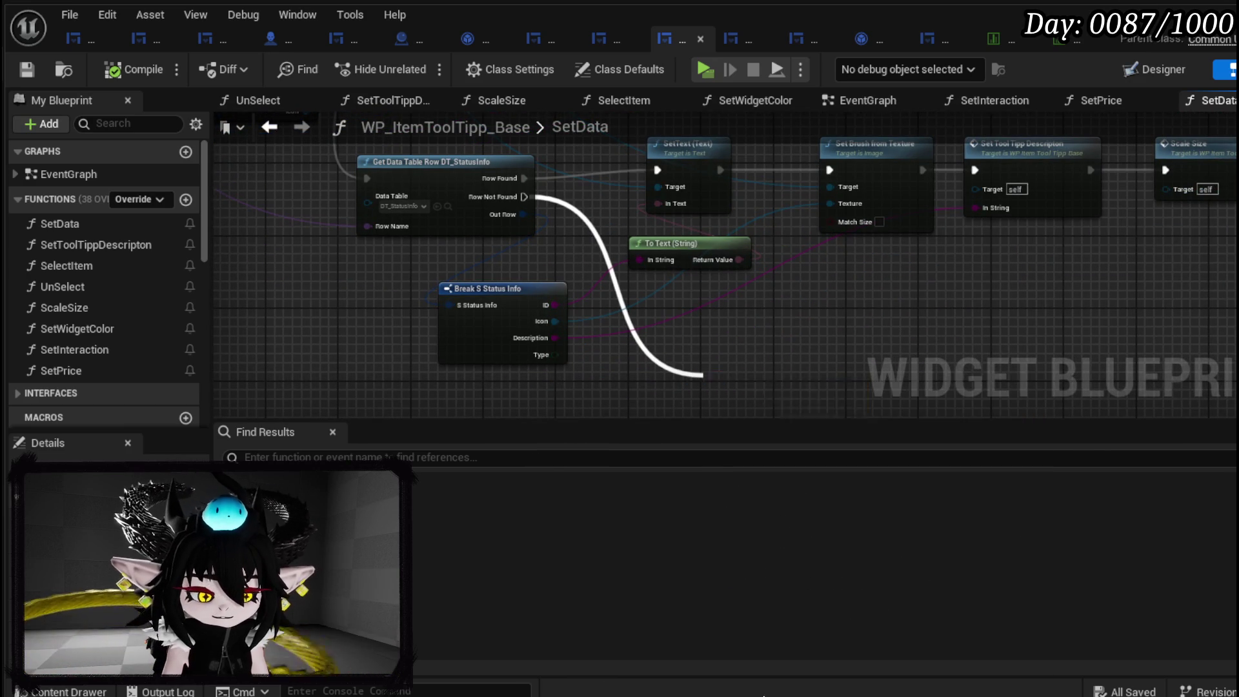
Set the node's In Visibility to Collapsed, then compile and save the tooltip blueprint.
scroll(737, 381, "down", 5)
scroll(737, 384, "up", 7)
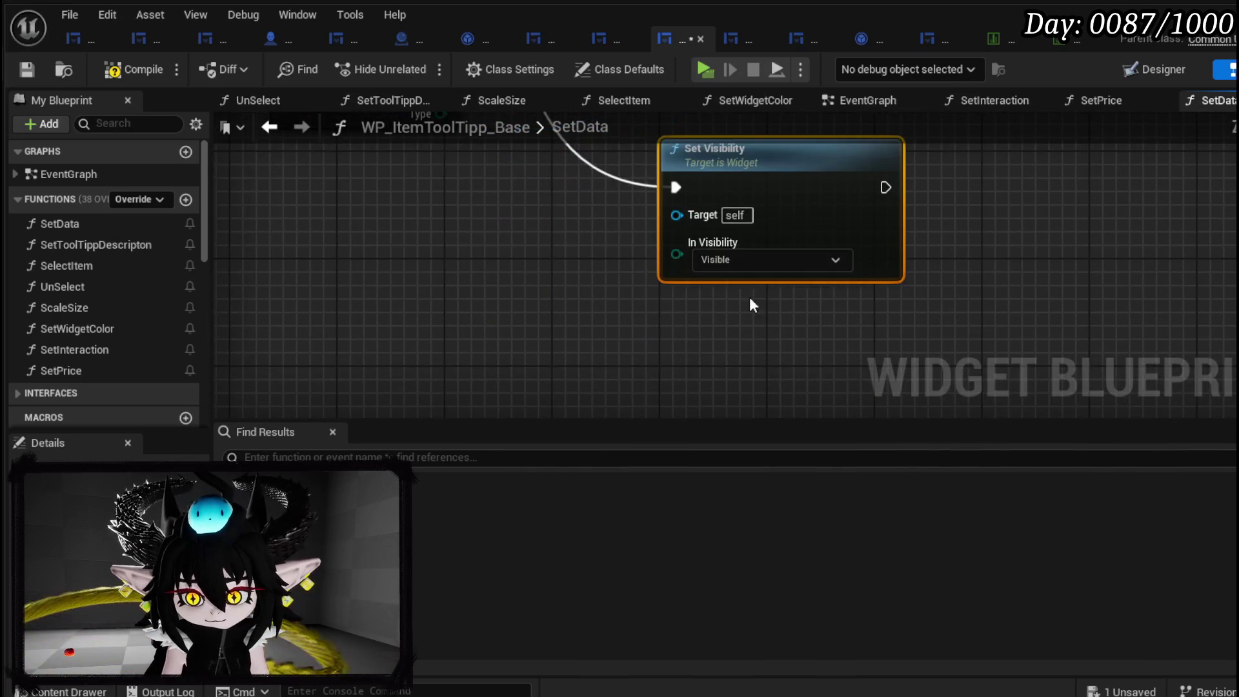
left_click(741, 268)
left_click(725, 288)
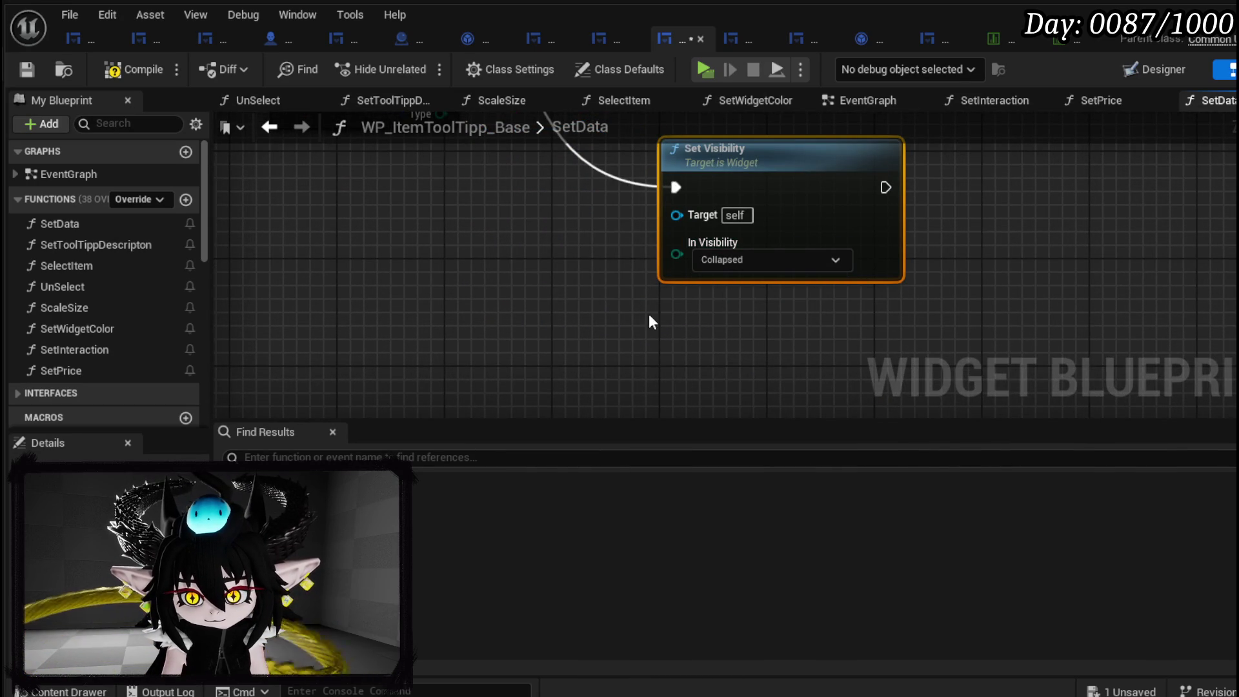
left_click(27, 71)
Launch a standalone preview and scroll through the ability card deck's tooltips.
key("alt+p")
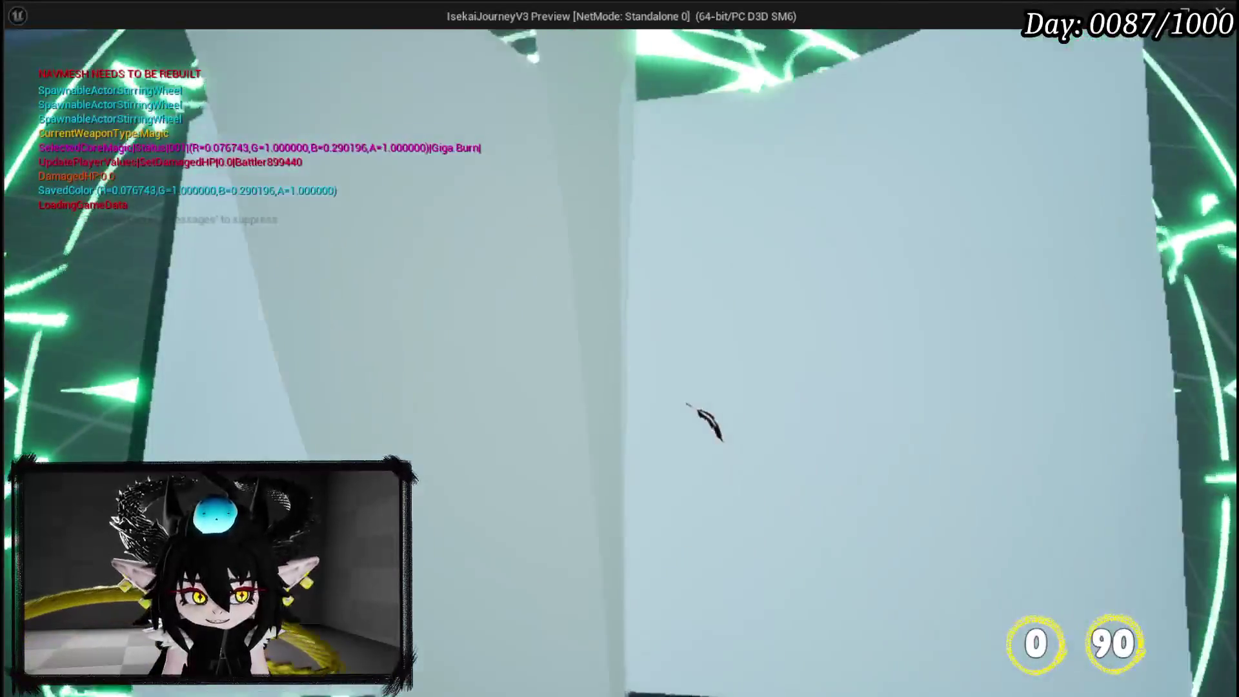
left_click(479, 331)
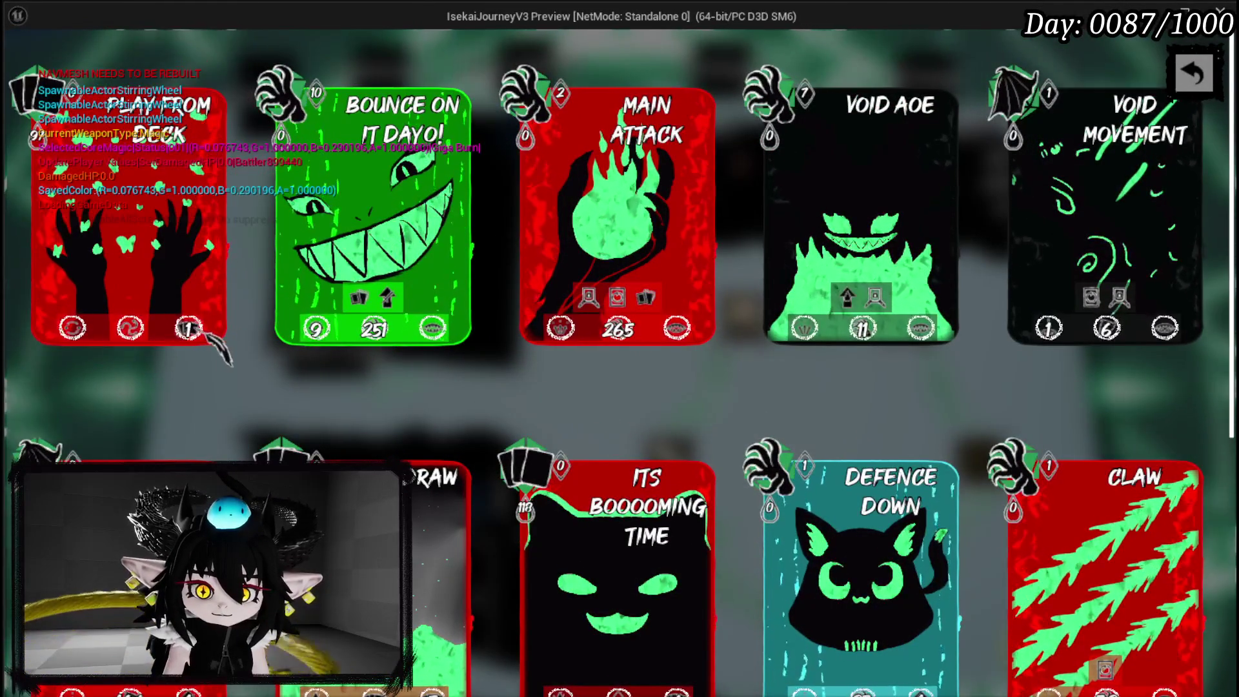
scroll(1049, 623, "down", 1)
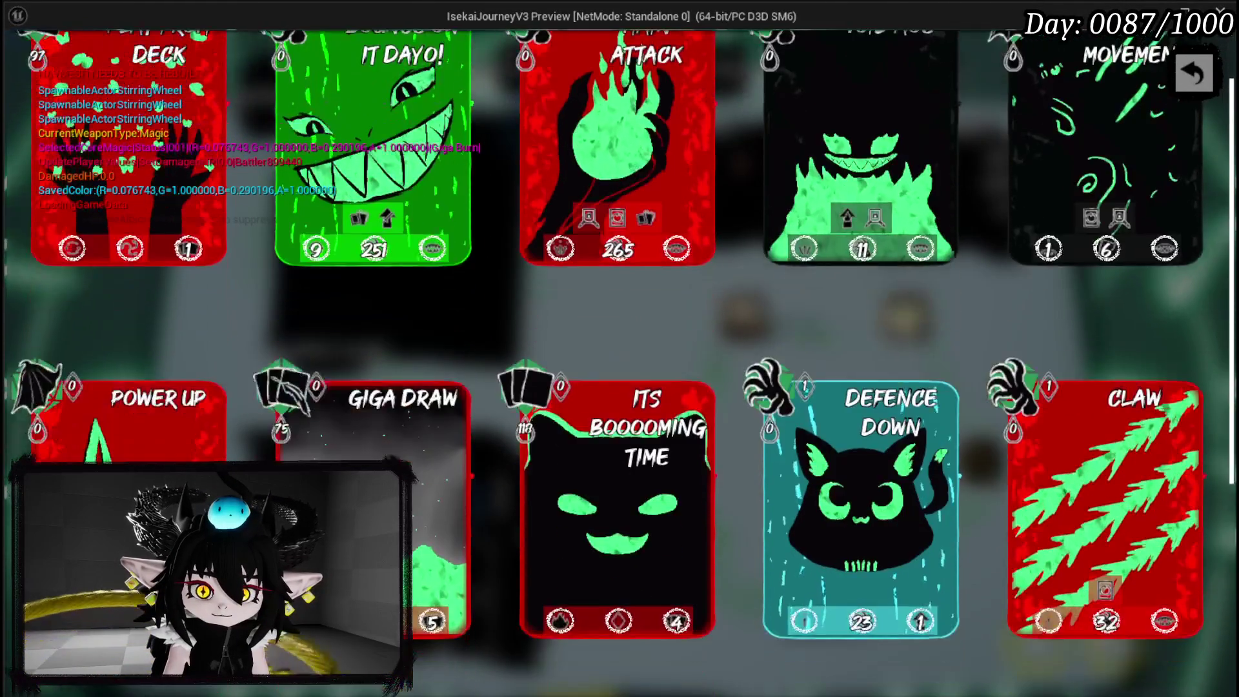
scroll(620, 348, "down", 3)
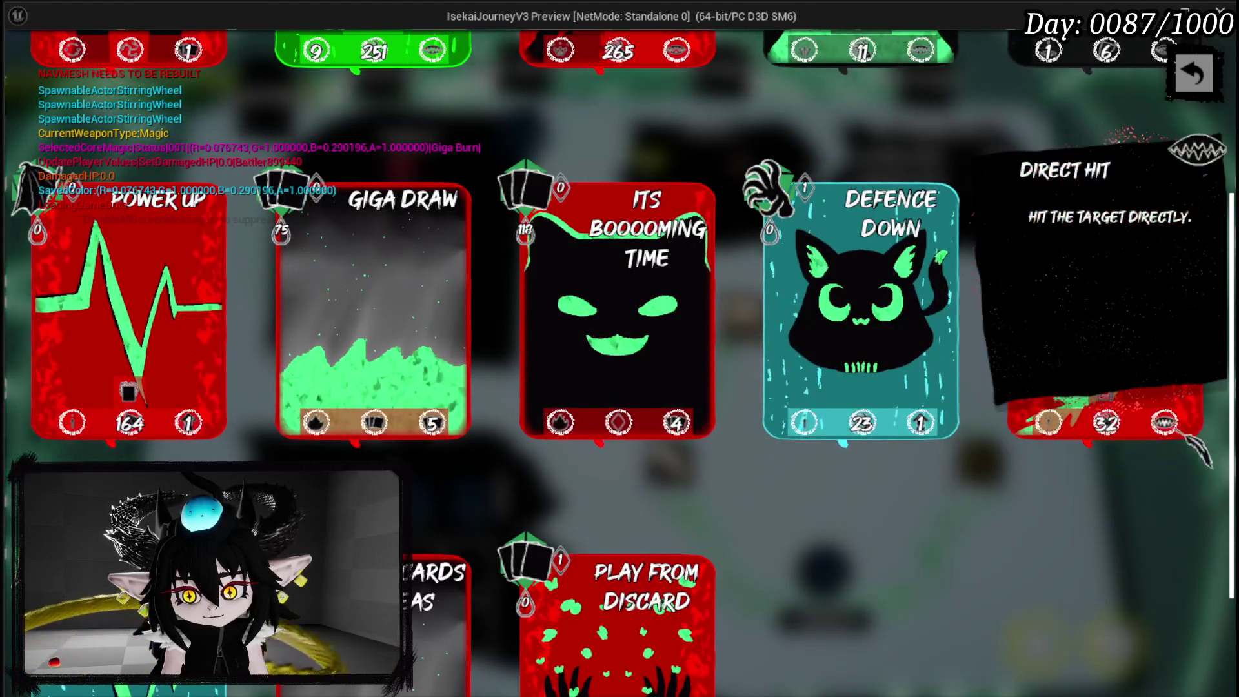
scroll(1147, 448, "down", 3)
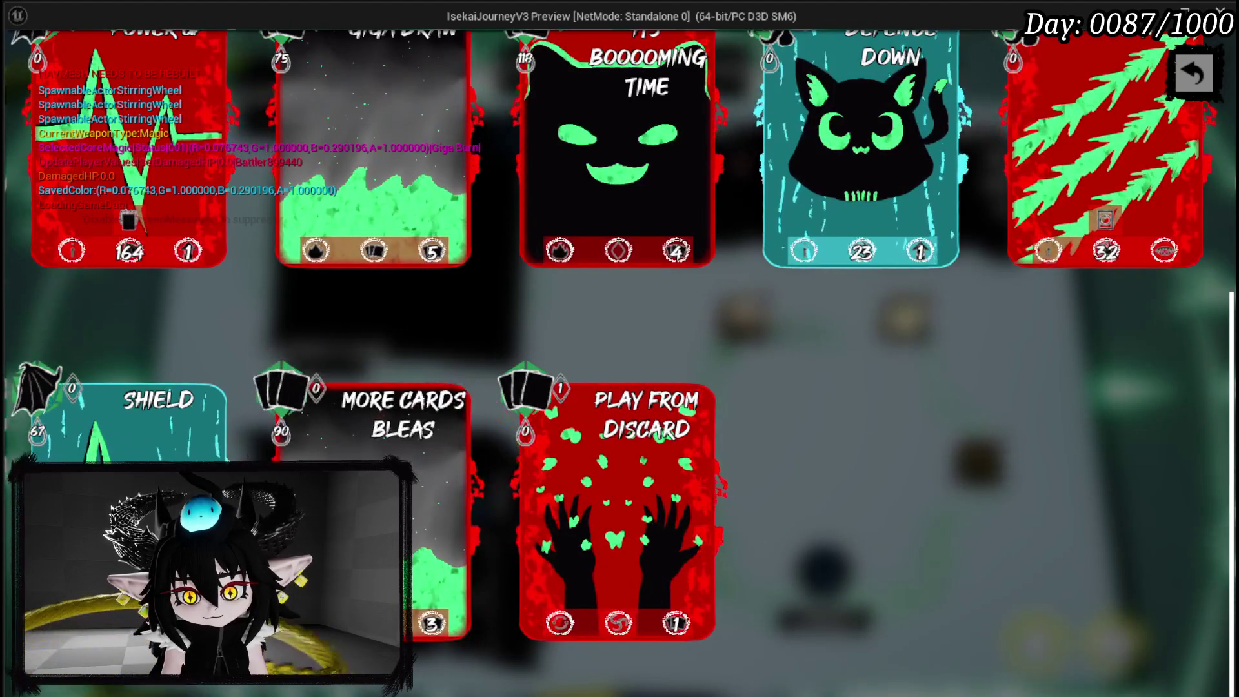
scroll(1032, 258, "up", 3)
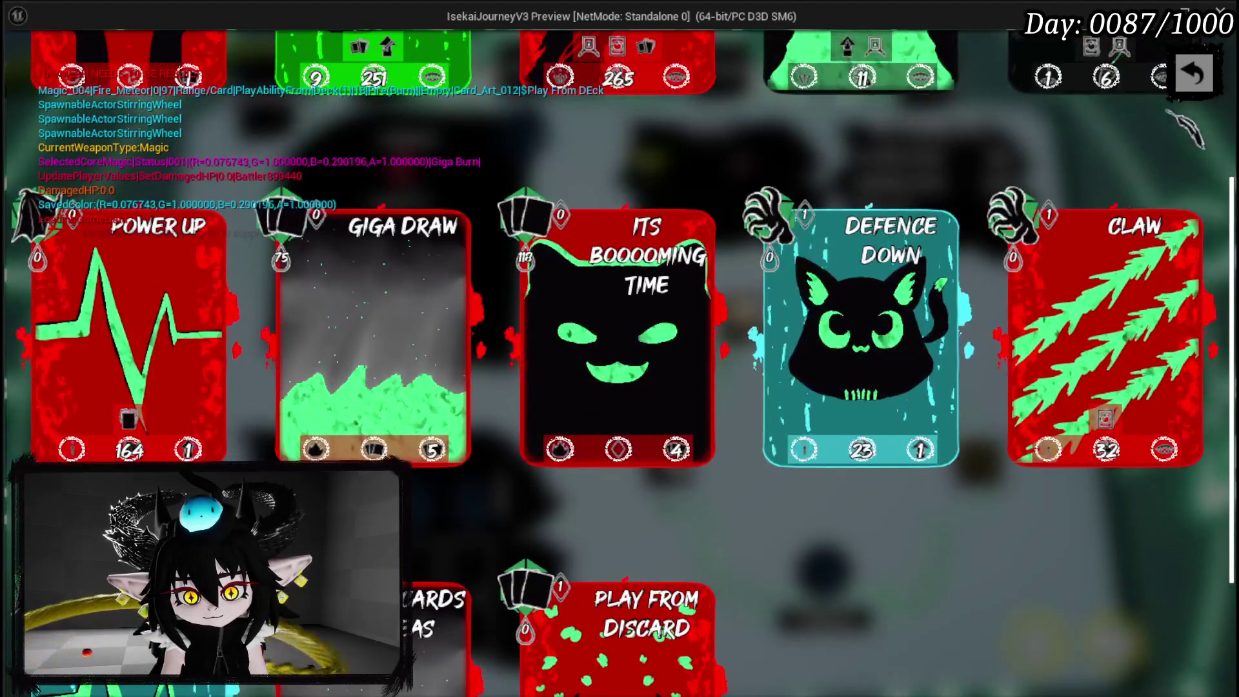
Review perk tooltips in the Status menu, then close the preview and save the map.
left_click(1194, 75)
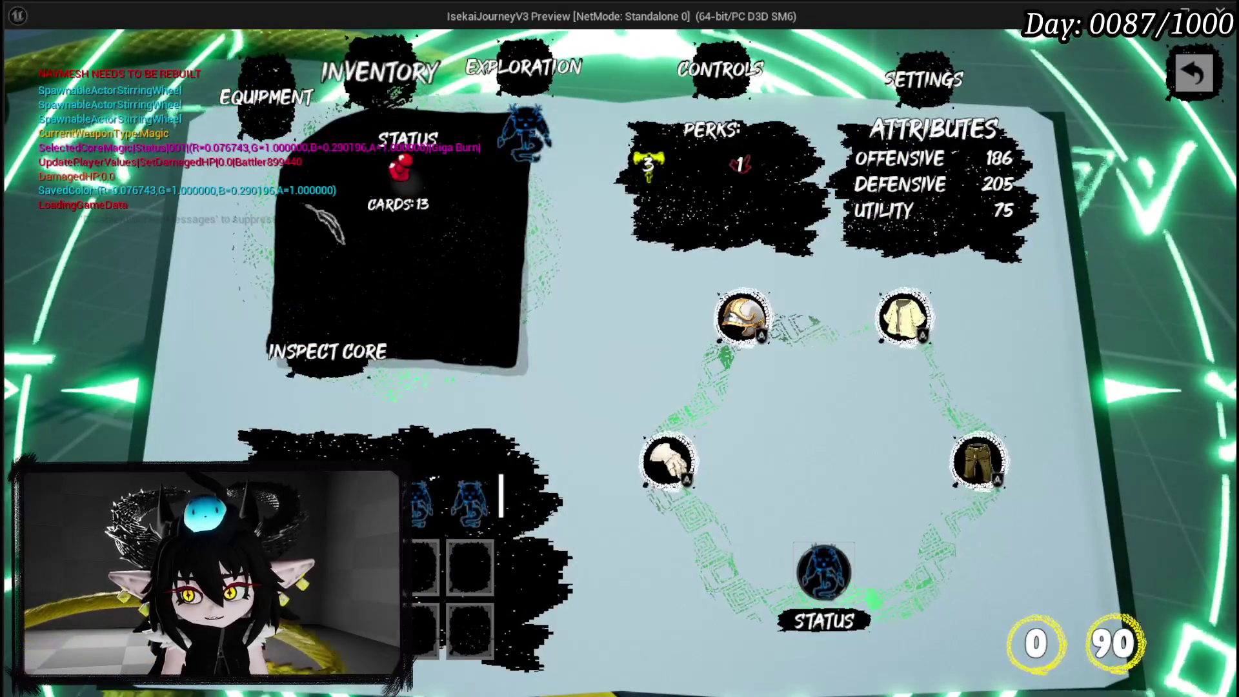
mouse_move(649, 161)
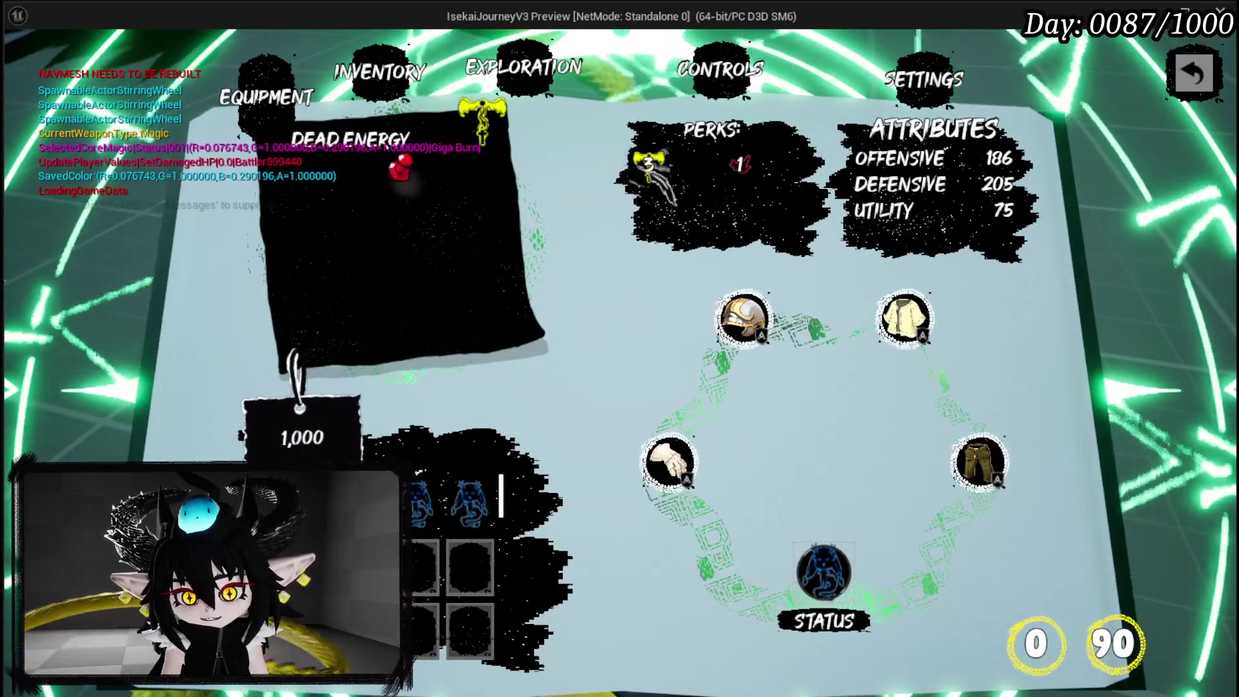
key("Escape")
key("ctrl+s")
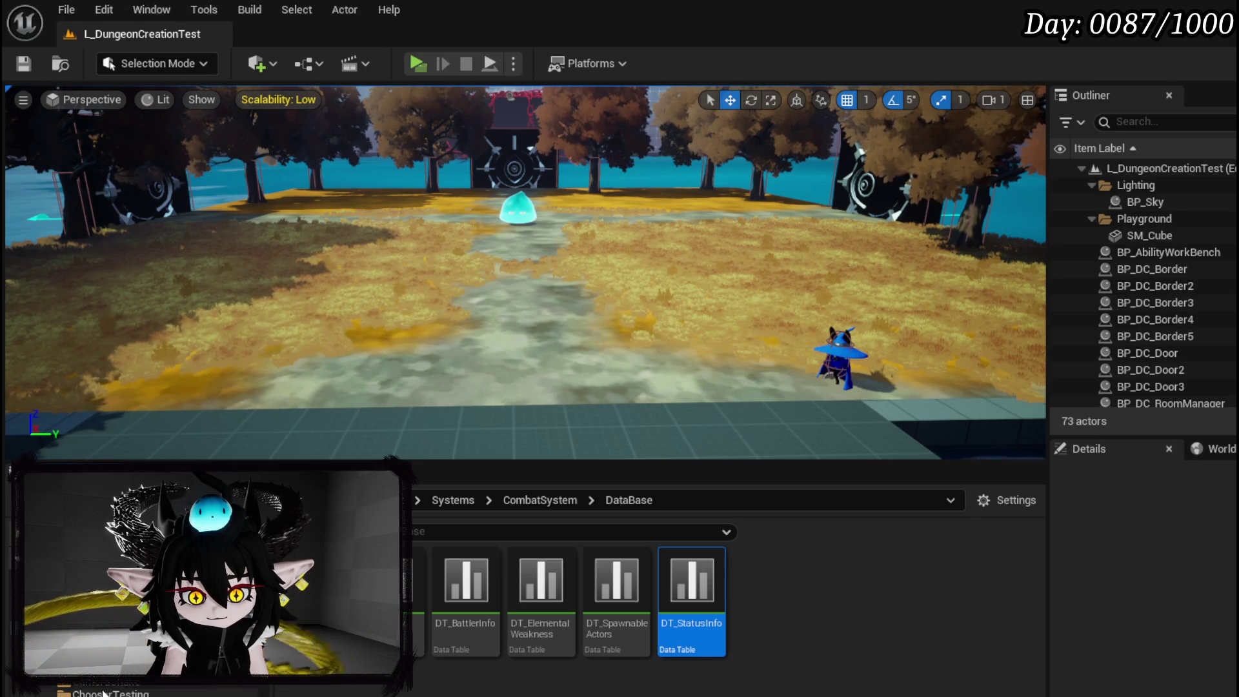
Open and close the AbilitySystem ability basics data table, and close the tooltip blueprint editor.
left_click(90, 639)
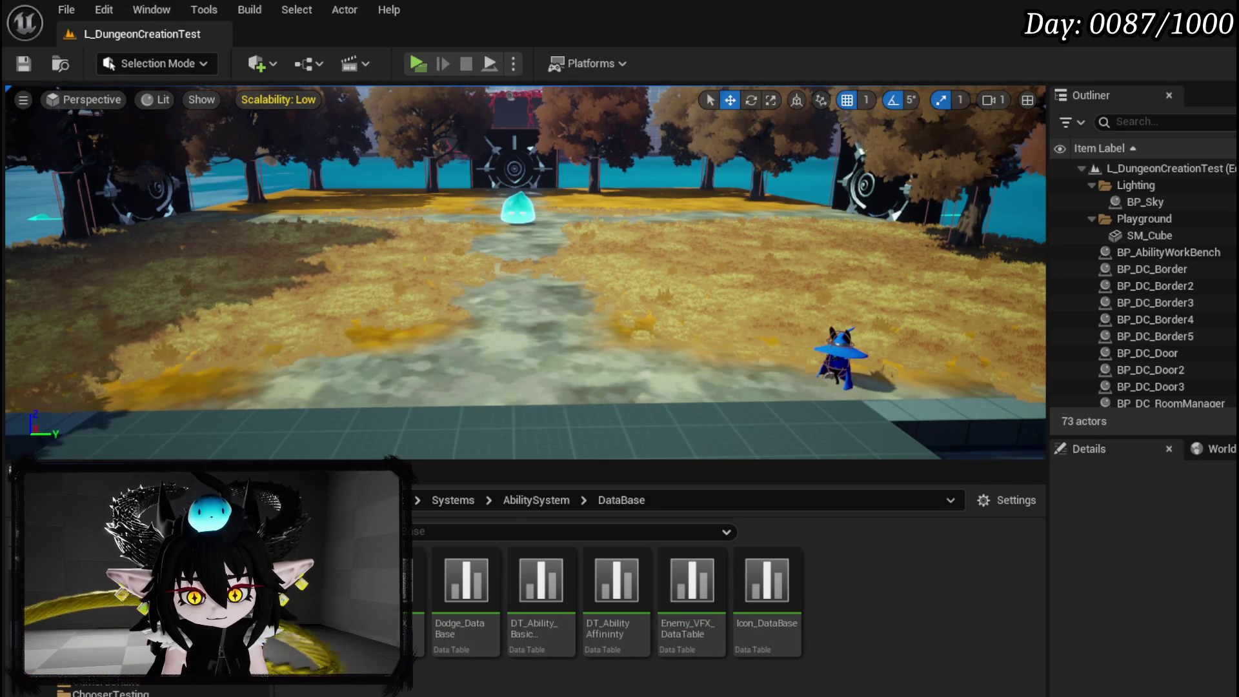
double_click(543, 651)
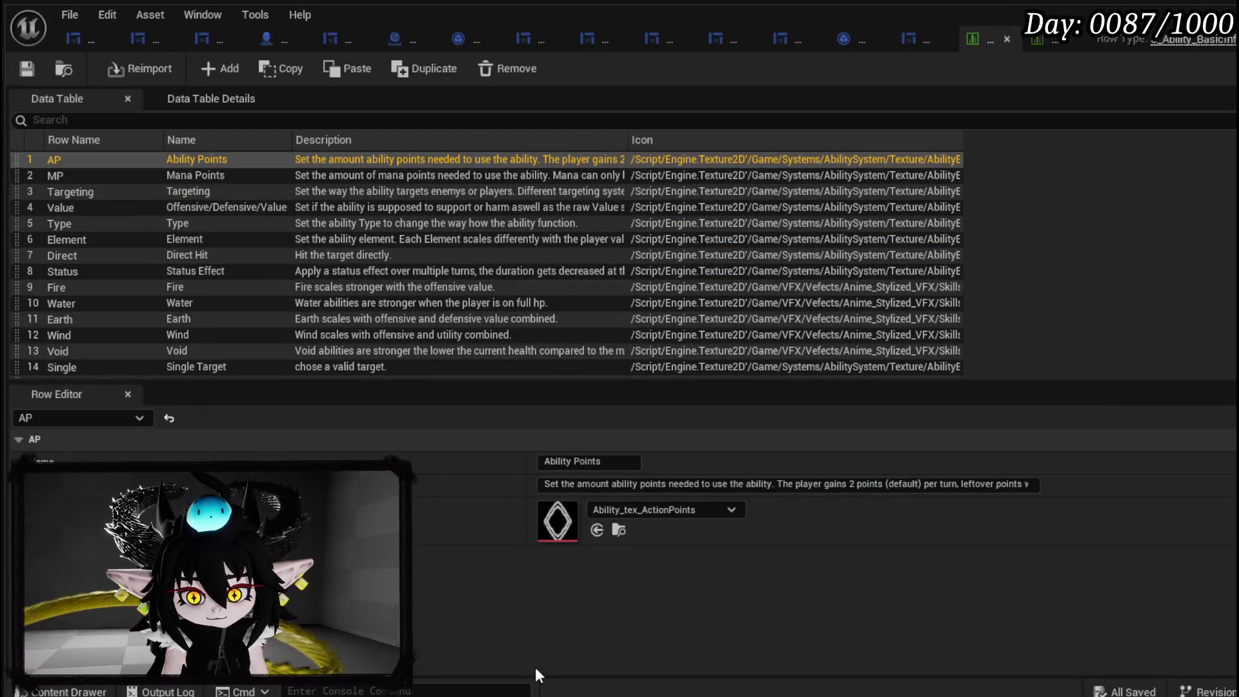
left_click(1006, 39)
left_click(1224, 8)
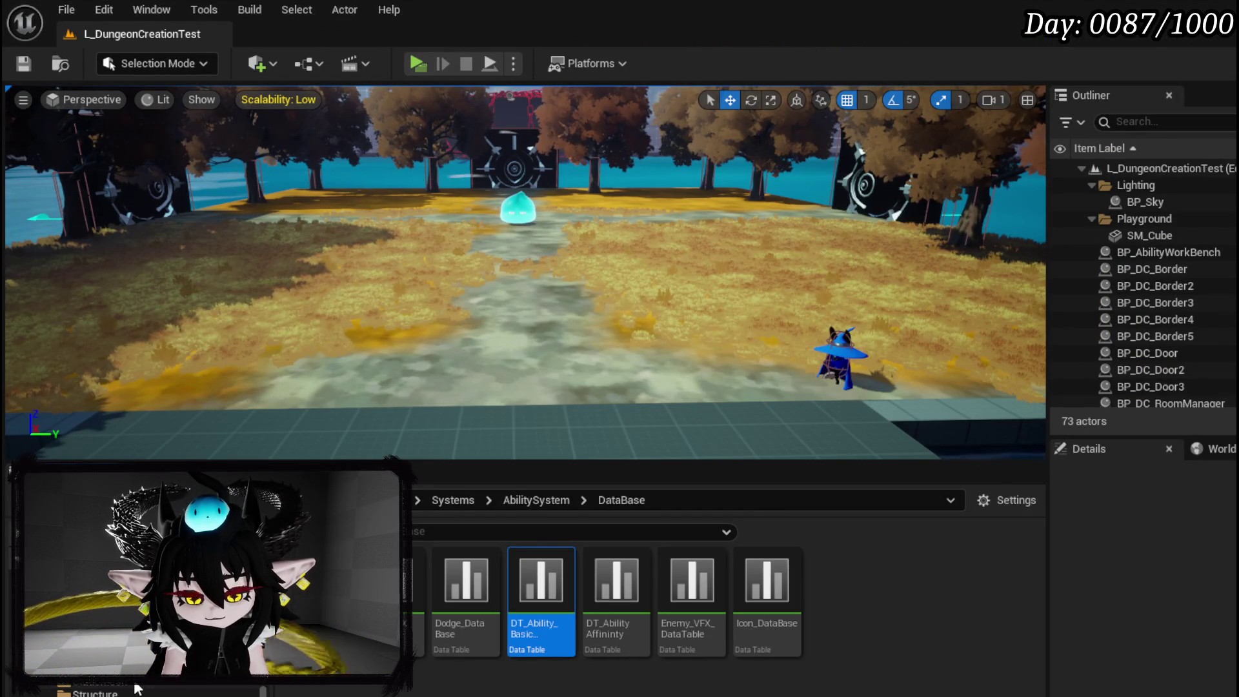
Browse from PlayerValuesSystem/UI to InventorySystem > Database and open the item data table.
scroll(139, 690, "up", 3)
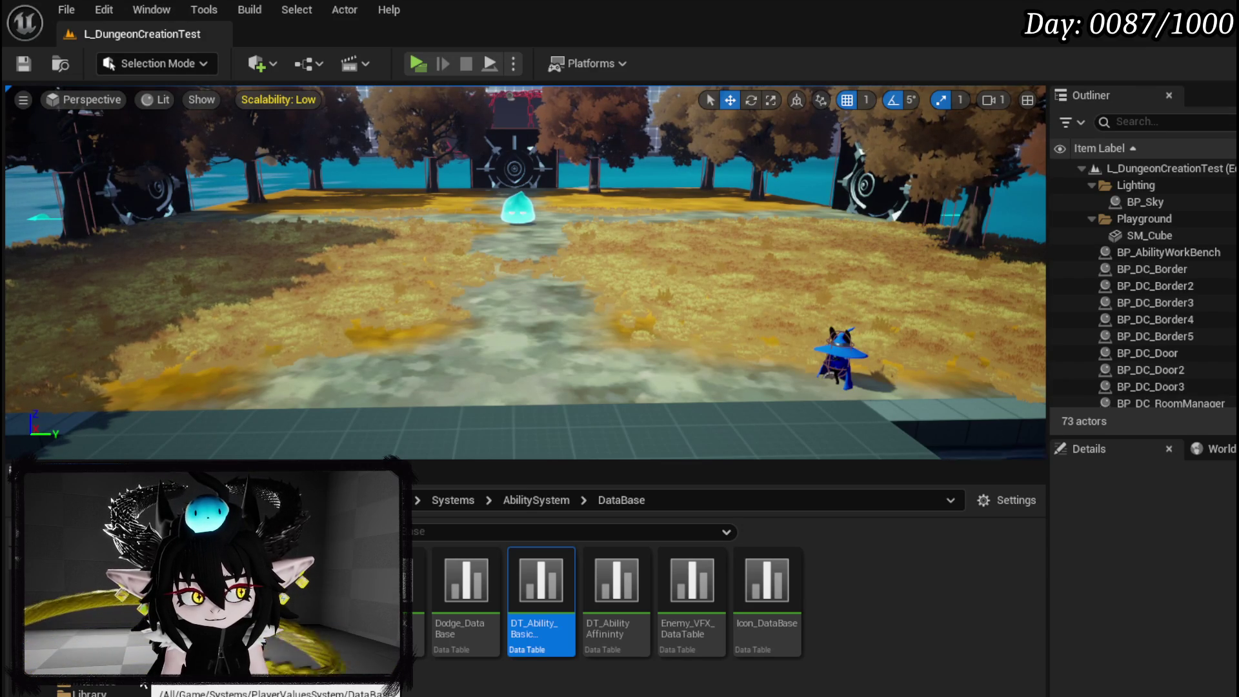
scroll(142, 684, "up", 2)
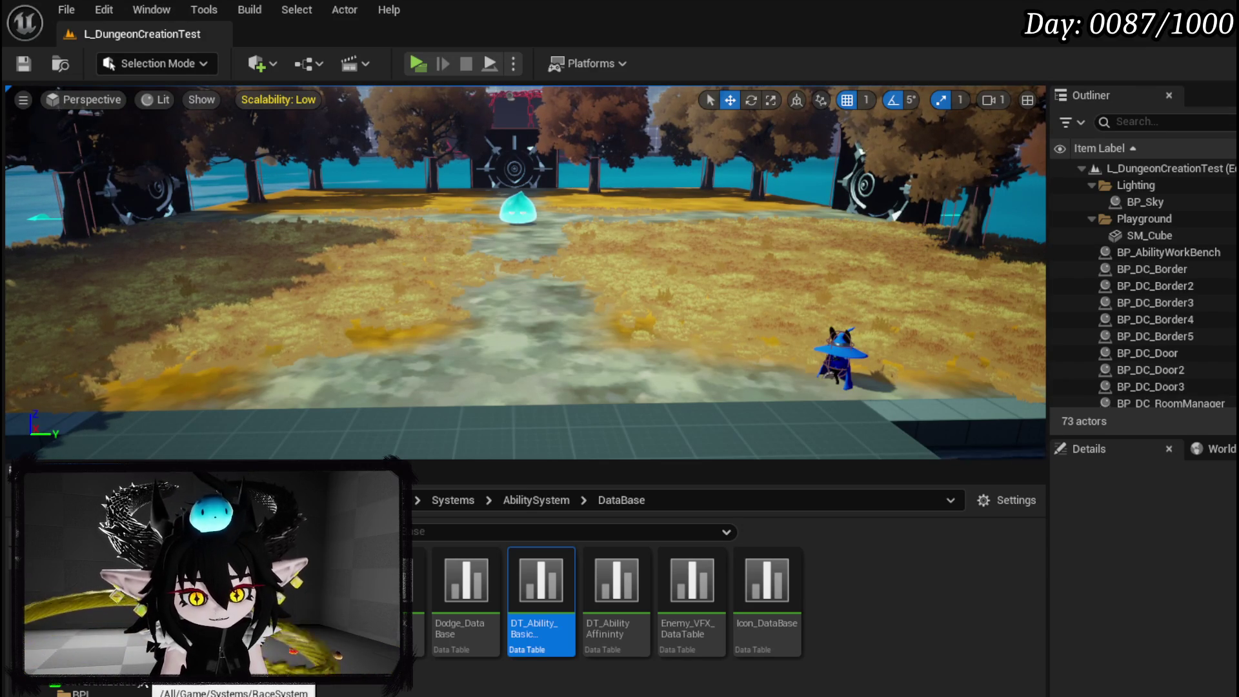
scroll(143, 684, "down", 3)
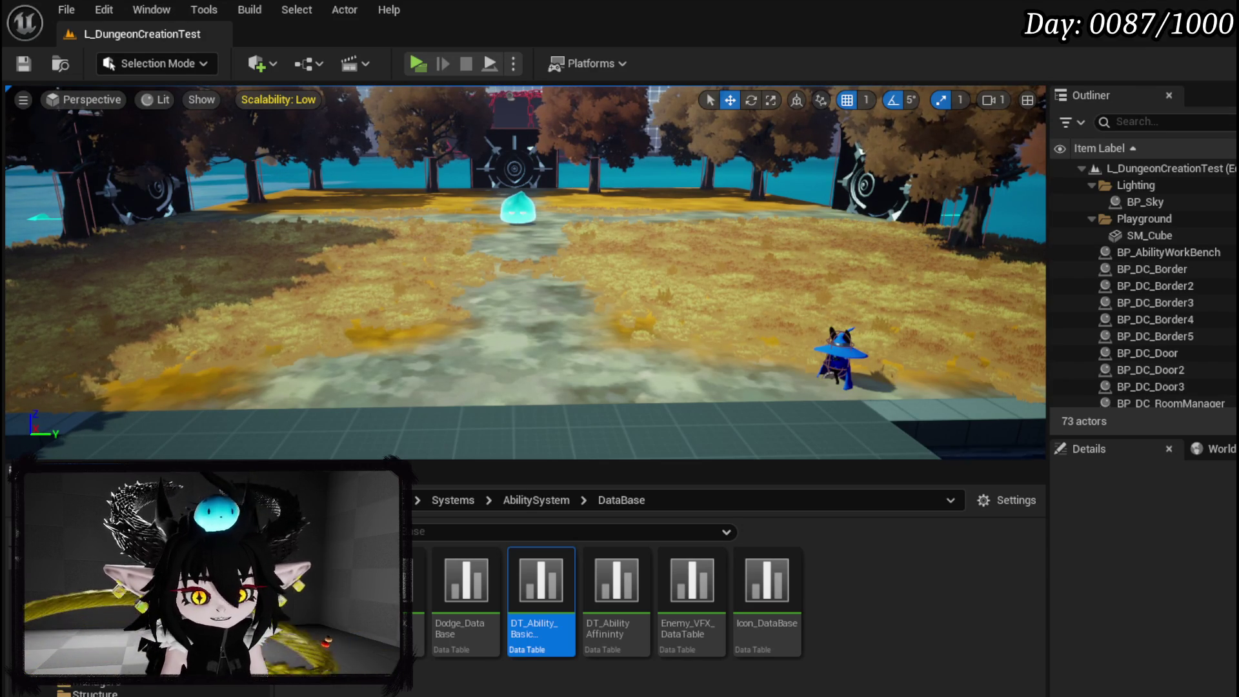
scroll(142, 684, "down", 2)
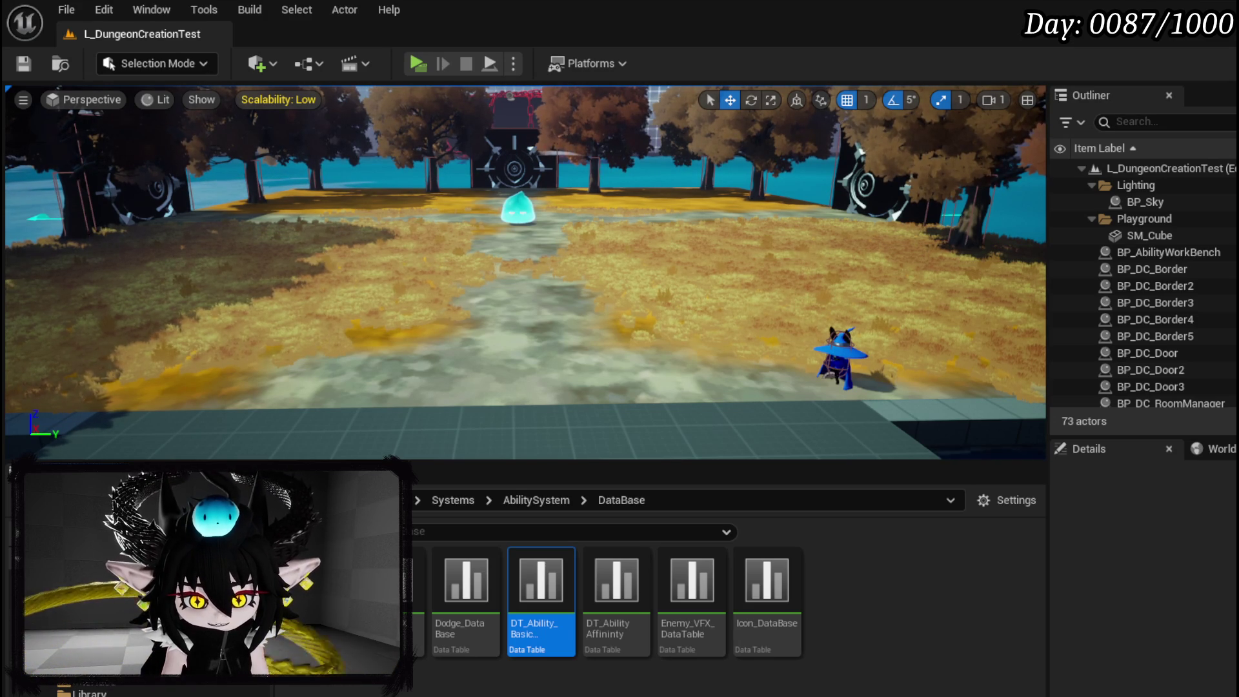
left_click(162, 581)
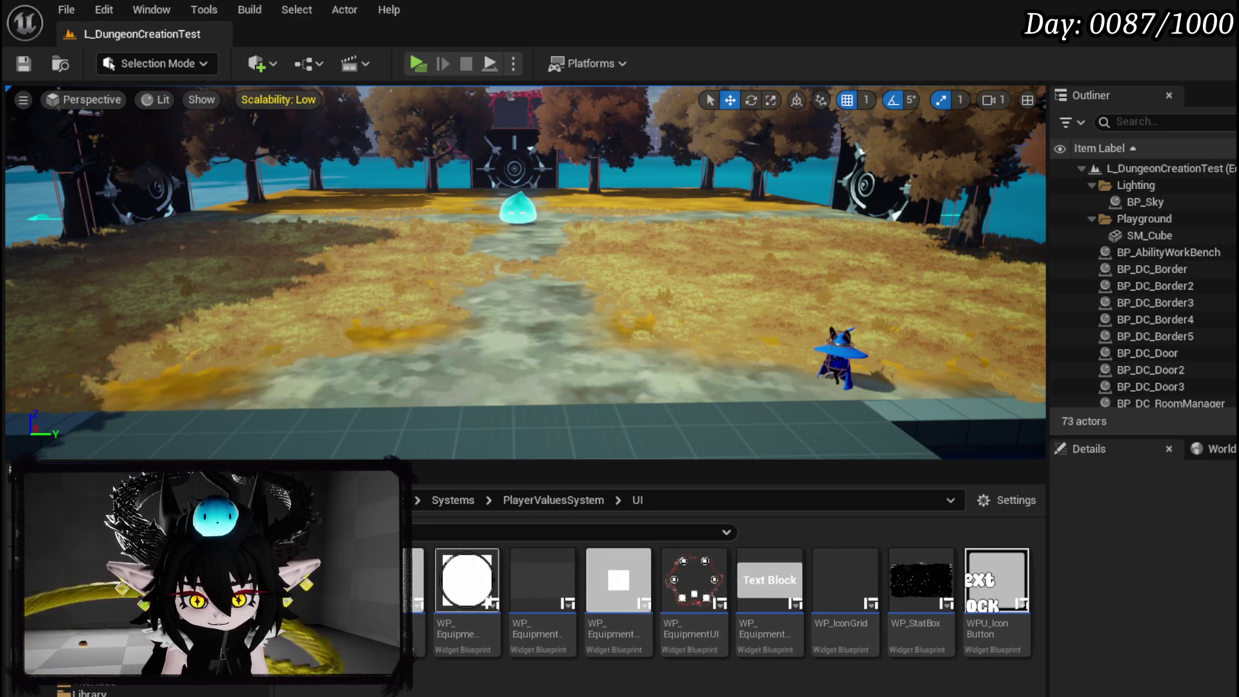
scroll(129, 613, "down", 1)
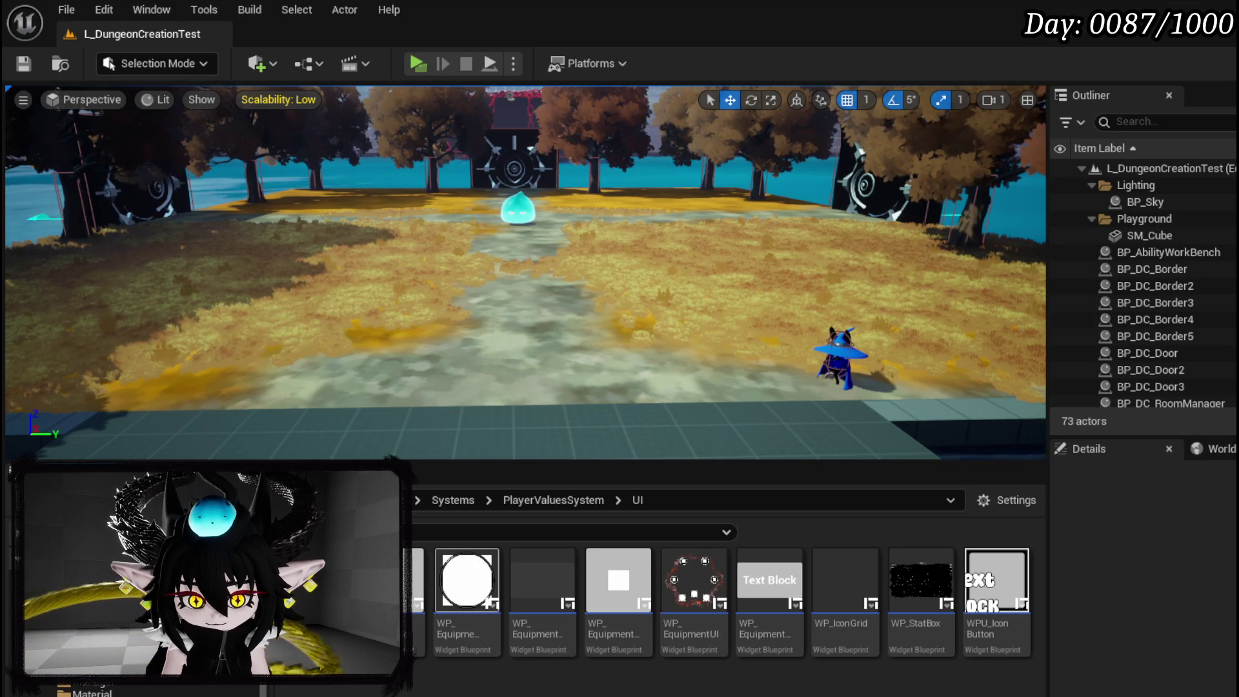
left_click(96, 580)
double_click(322, 581)
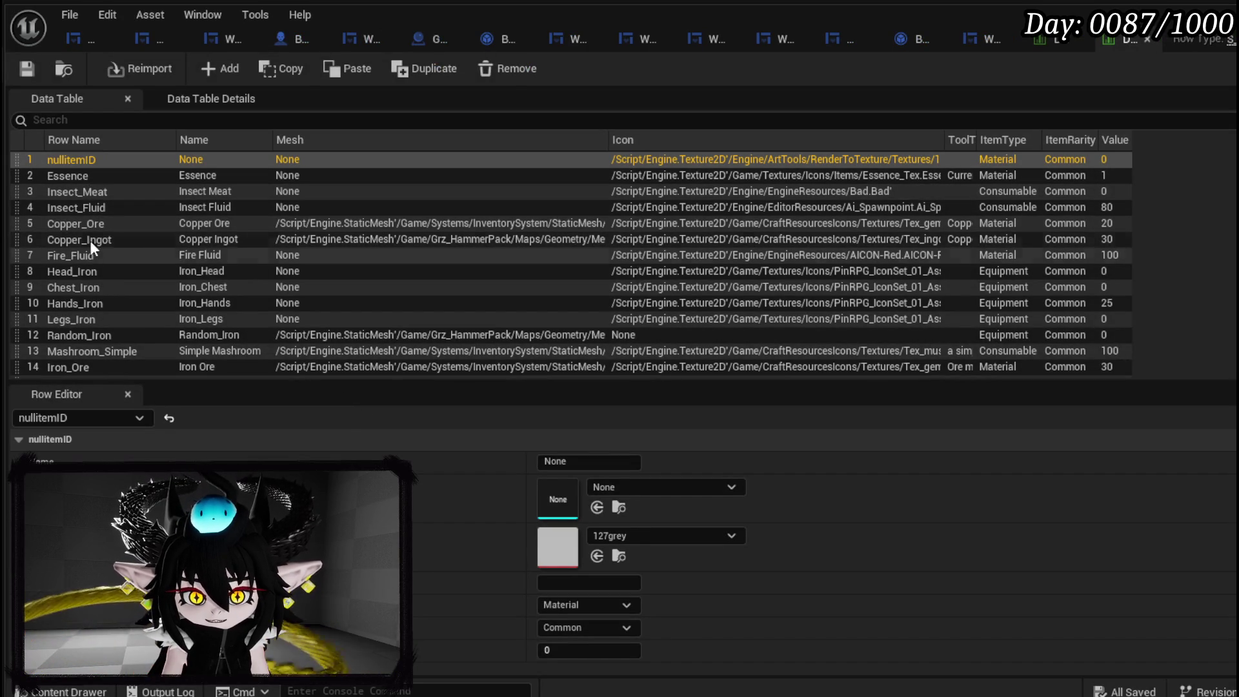
Inspect Gem&Build_Up's existing tooltip, then select the Gem&Dead_Energy row (T_Relic_Revive, value 1000).
scroll(117, 242, "down", 3)
scroll(116, 239, "down", 6)
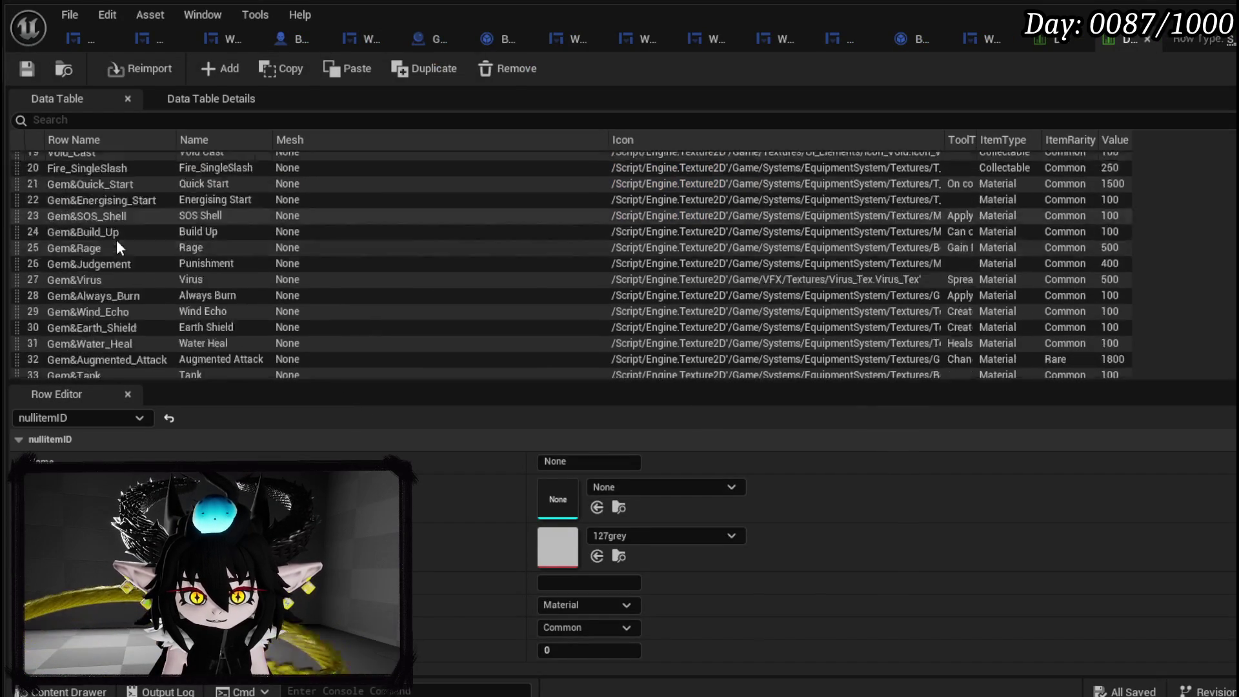
scroll(123, 242, "up", 2)
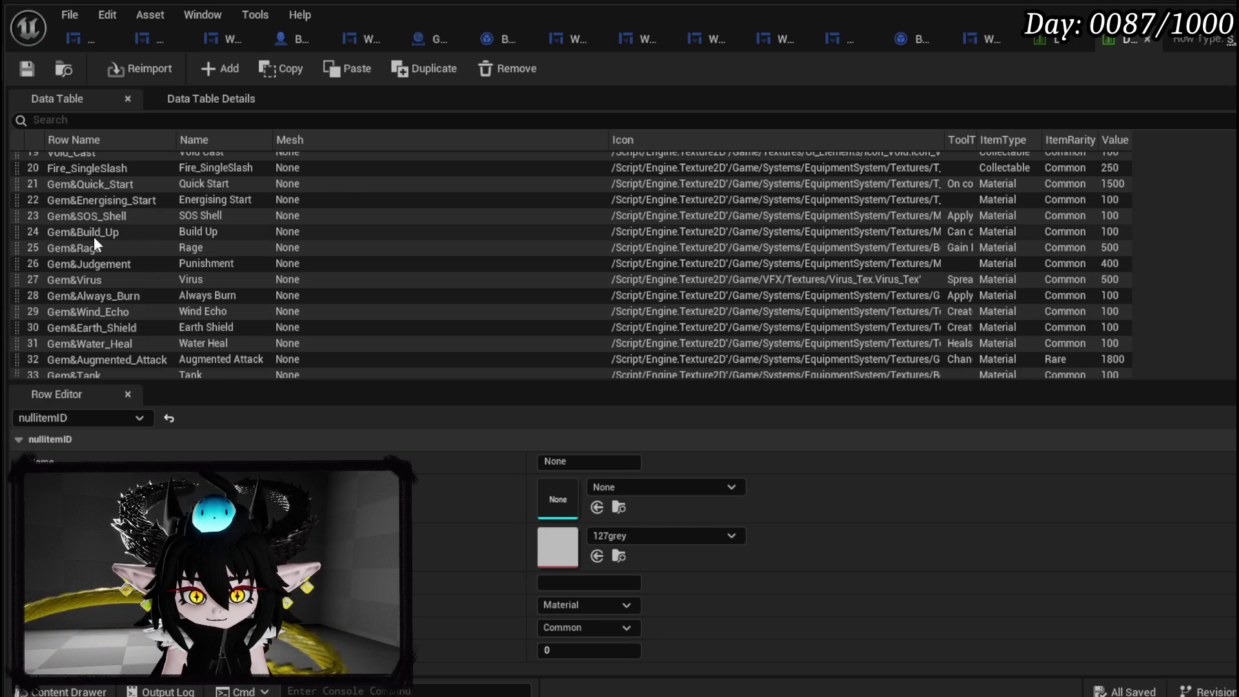
scroll(94, 236, "up", 1)
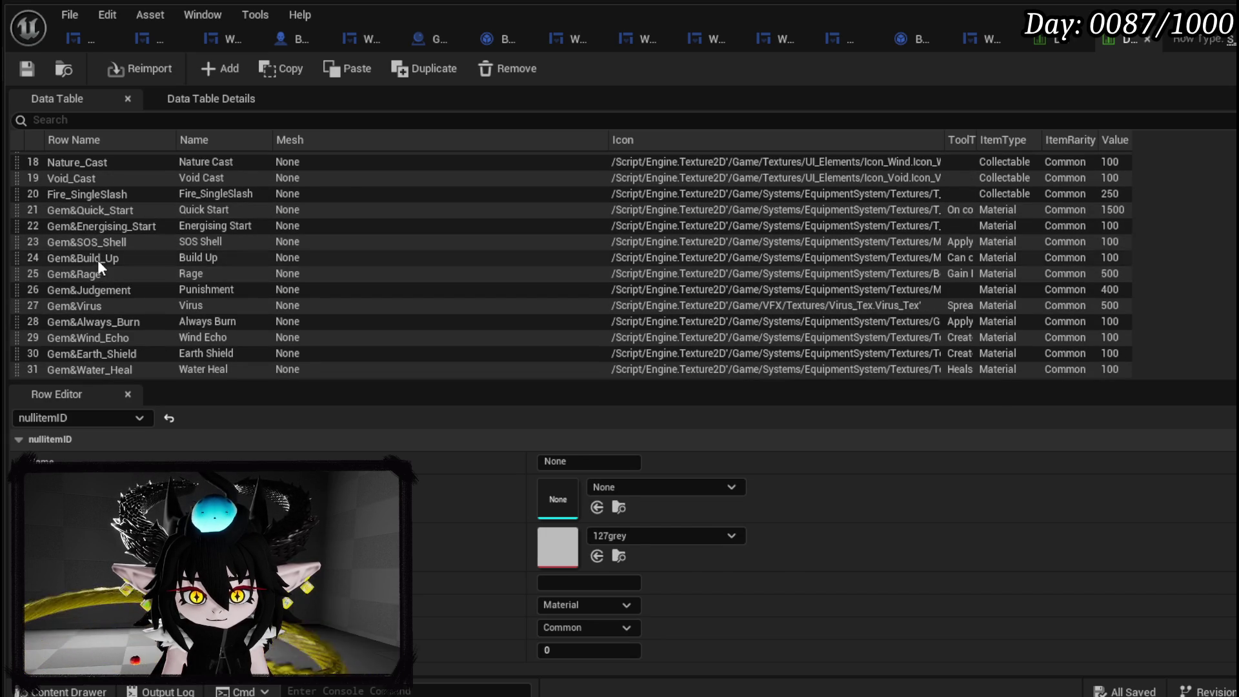
left_click(98, 259)
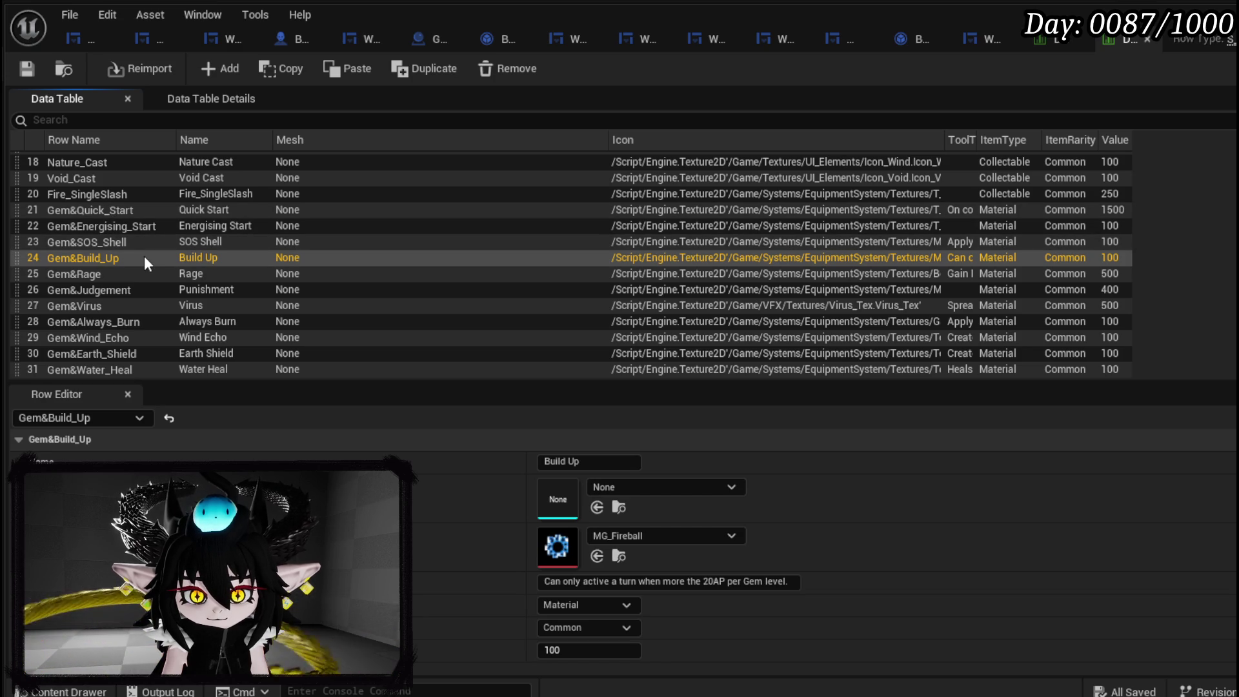
scroll(145, 256, "down", 2)
scroll(145, 255, "down", 2)
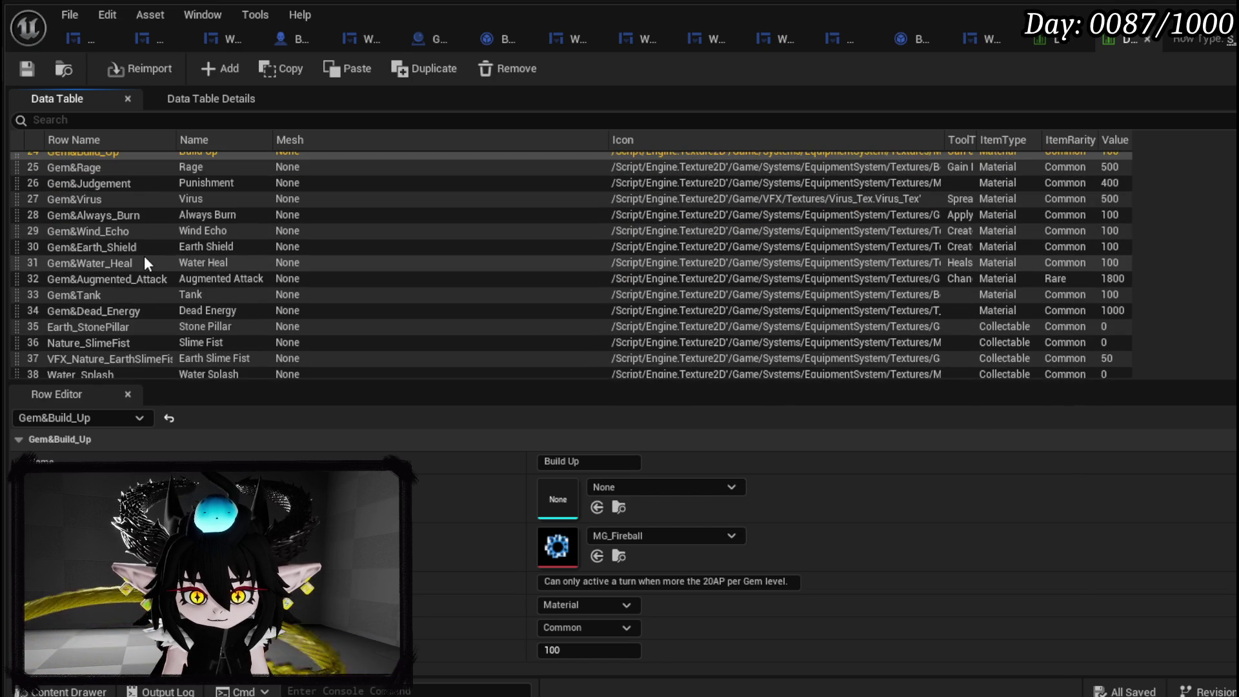
left_click(115, 310)
Set Dead Energy's tooltip to "Gain 1 AP per Gem, when a unit dies." and save the table.
left_click(589, 582)
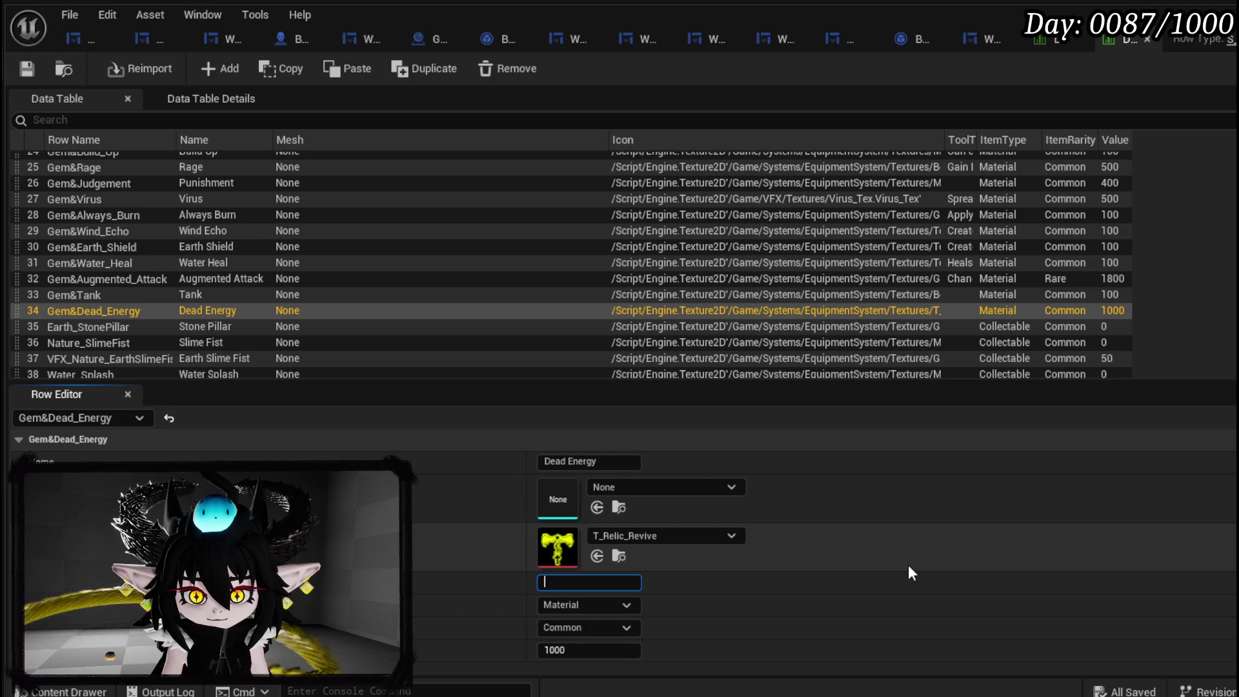
type("Gain ")
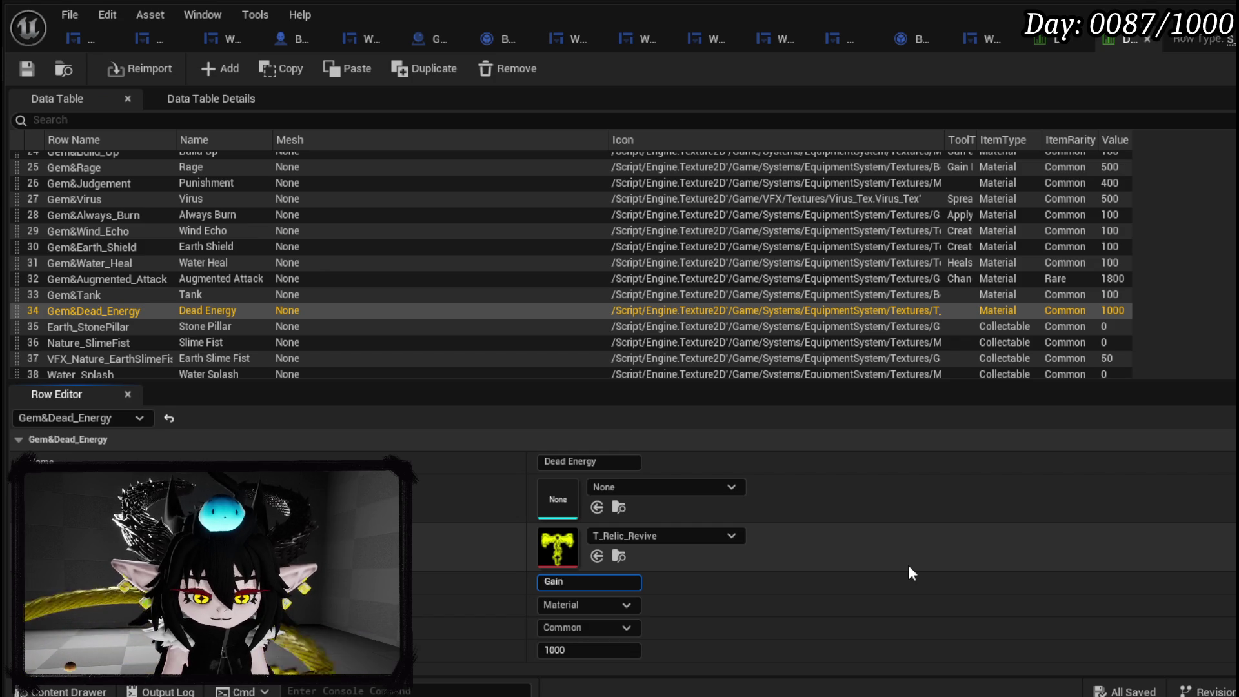
type("1 AP")
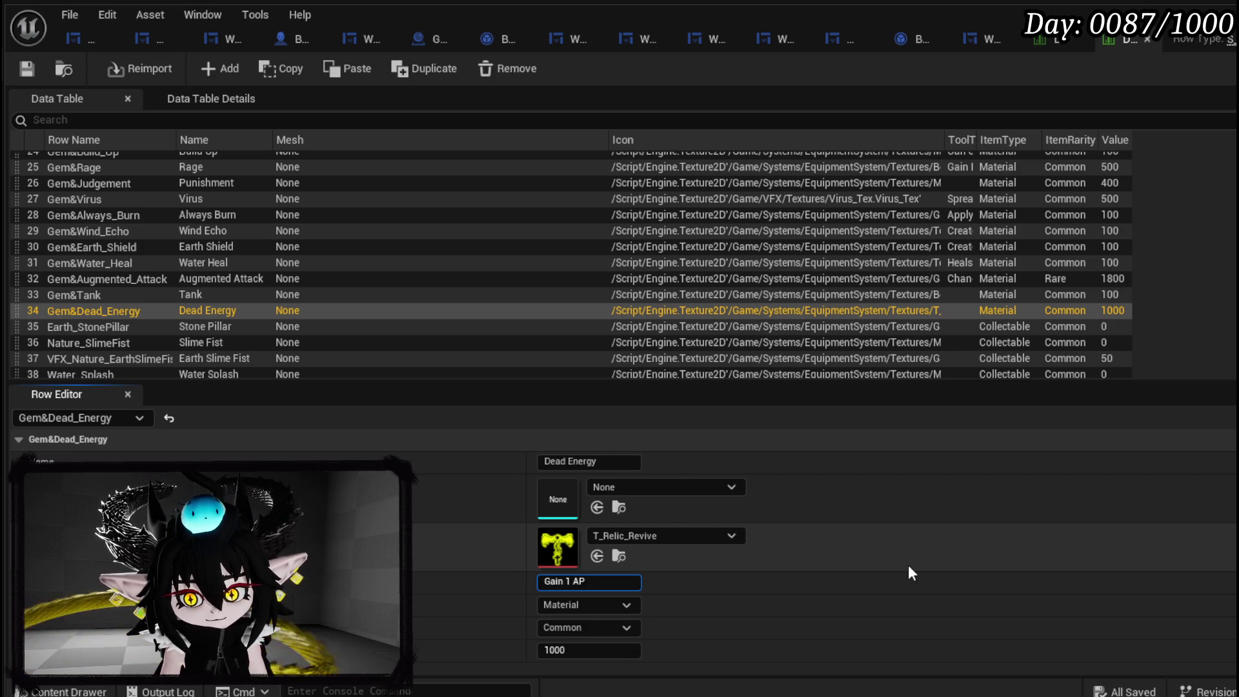
type(" per Gem")
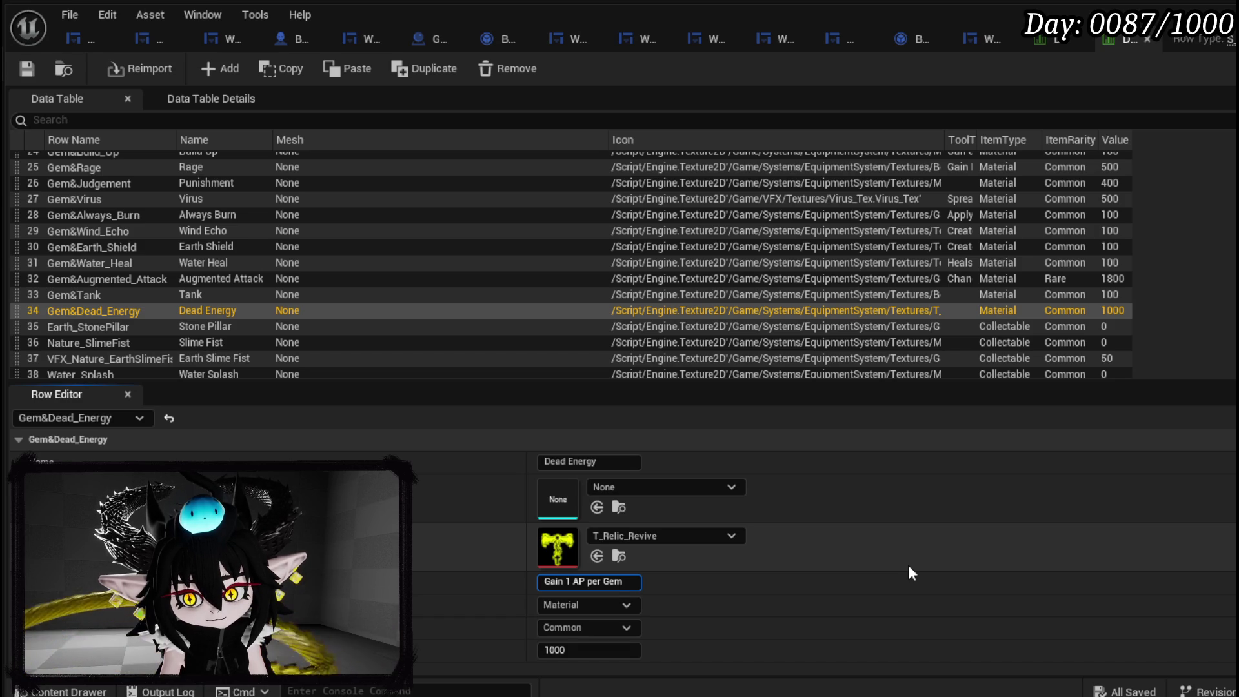
type("socke")
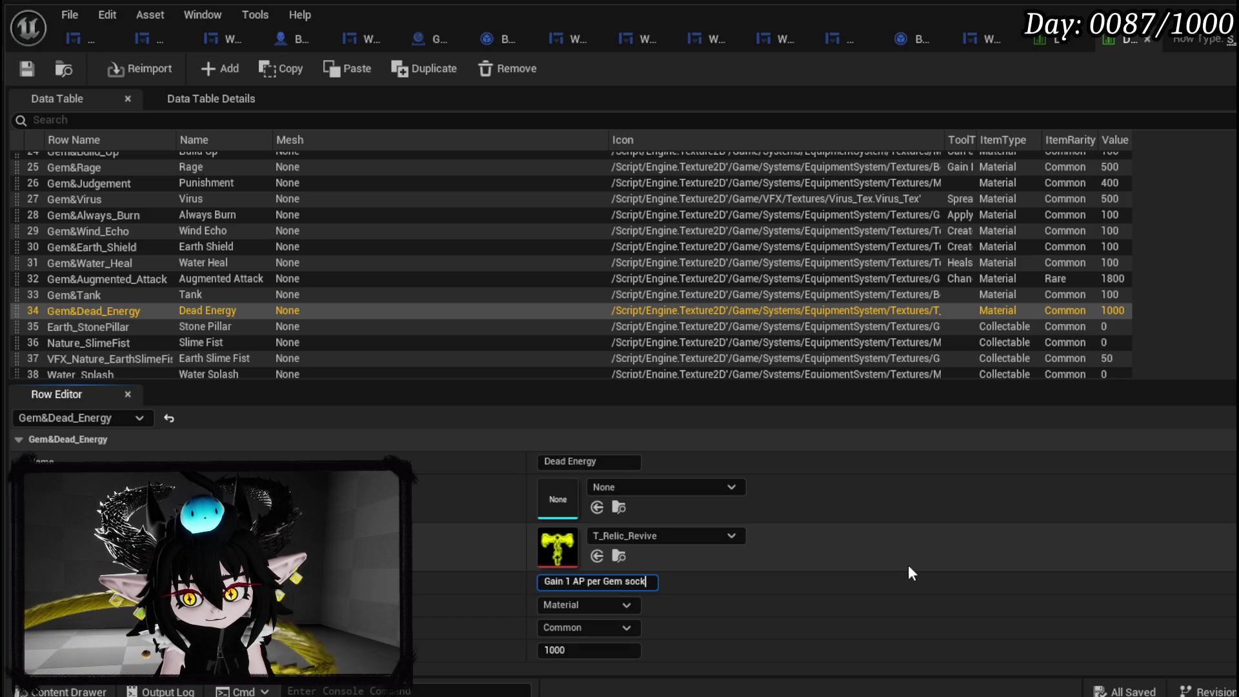
key("BackSpace")
key("BackSpace")
key("BackSpace")
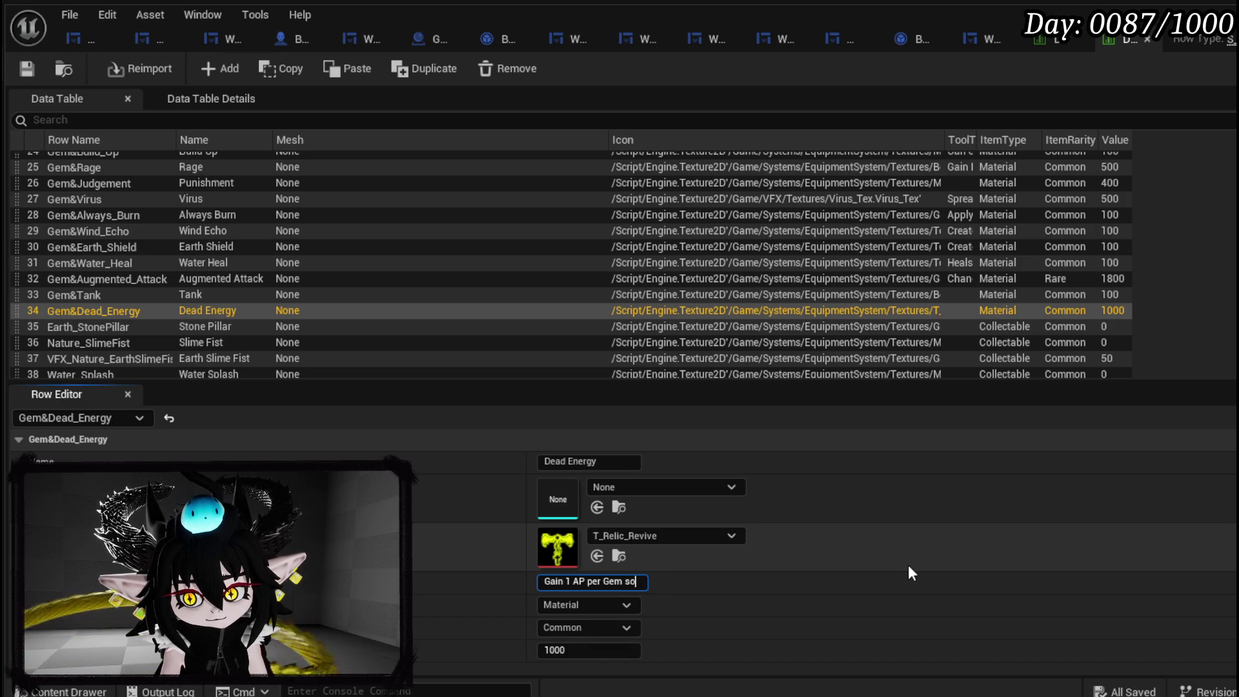
type("n")
type(" Battle")
key("BackSpace")
key("BackSpace")
key("BackSpace")
type("batt")
key("BackSpace")
key("BackSpace")
key("BackSpace")
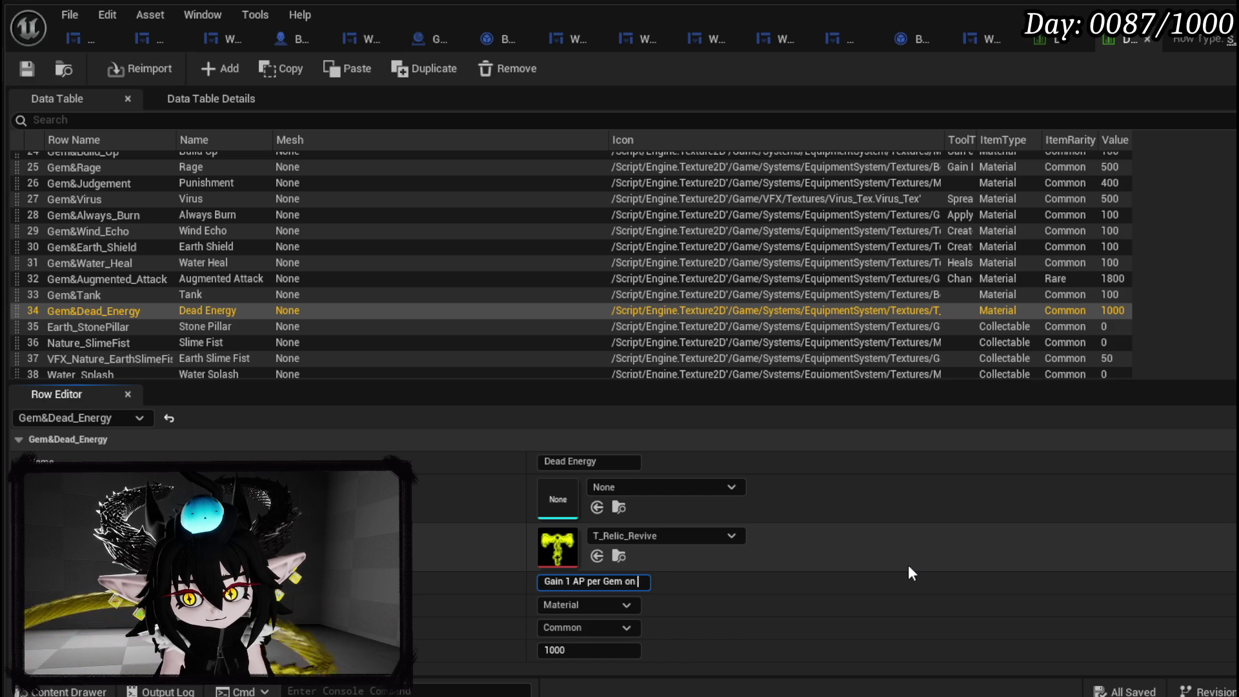
type("when a unit dies")
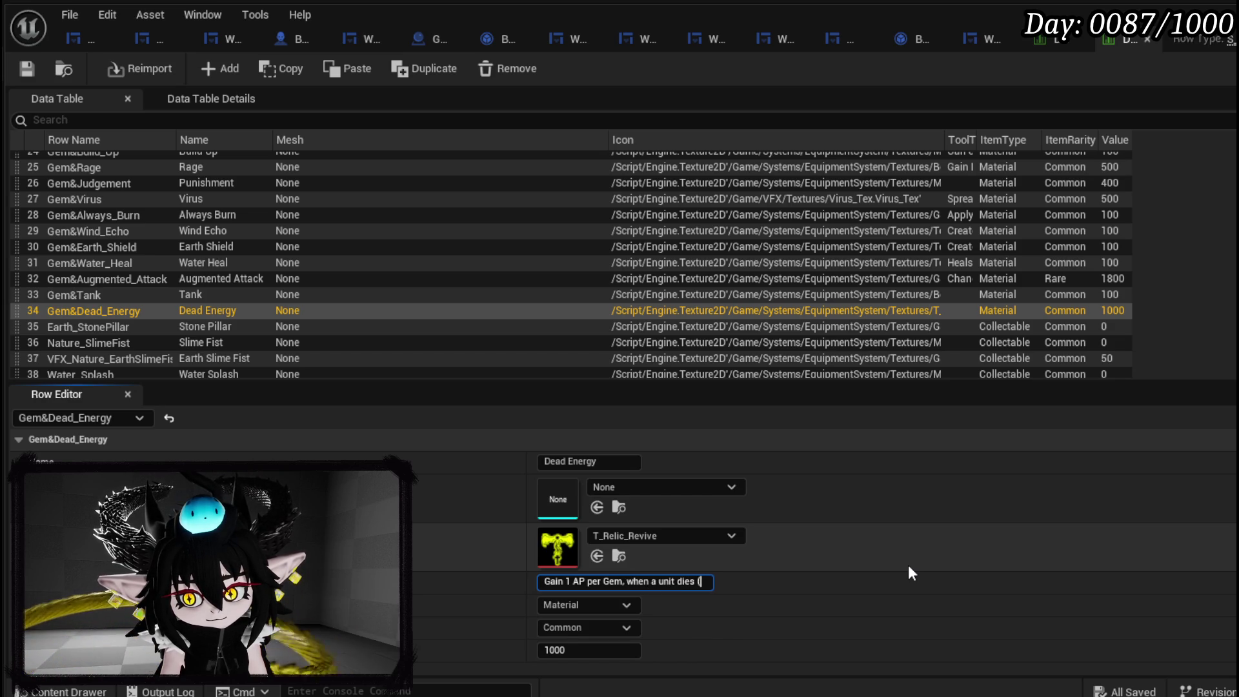
type(" (Enemy/Summon/P")
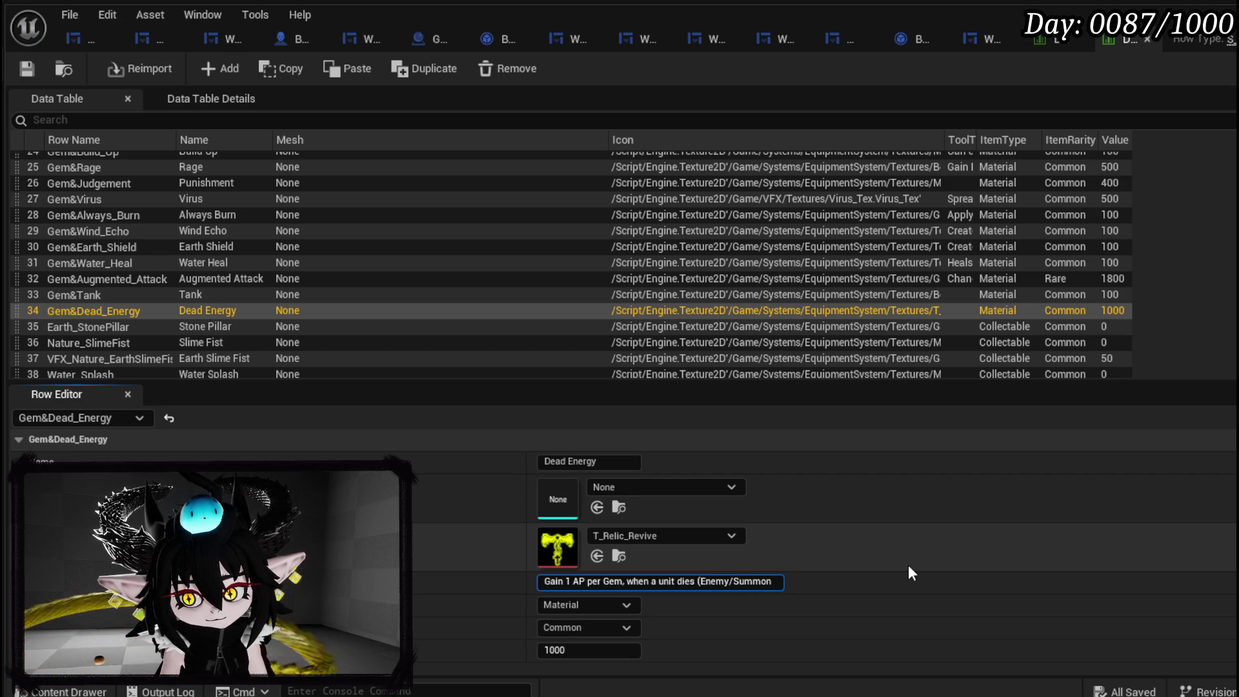
type("layer)")
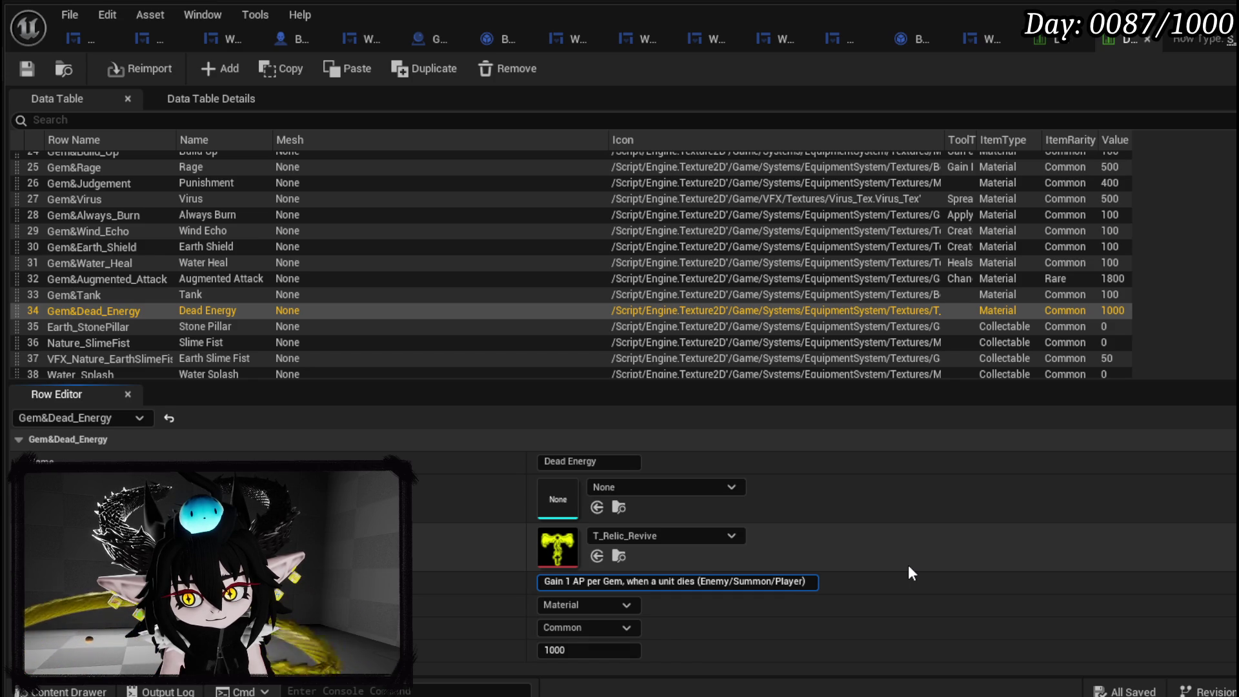
key("BackSpace")
key("BackSpace")
key("BackSpace")
key("BackSpace")
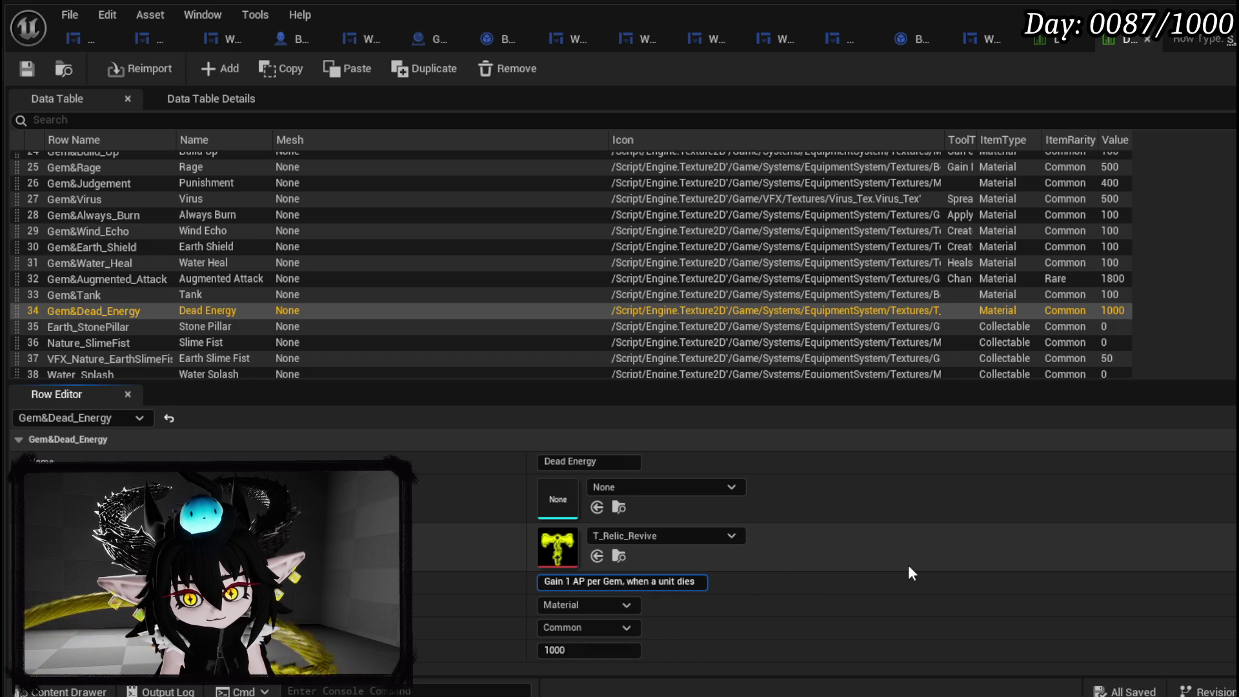
type(".")
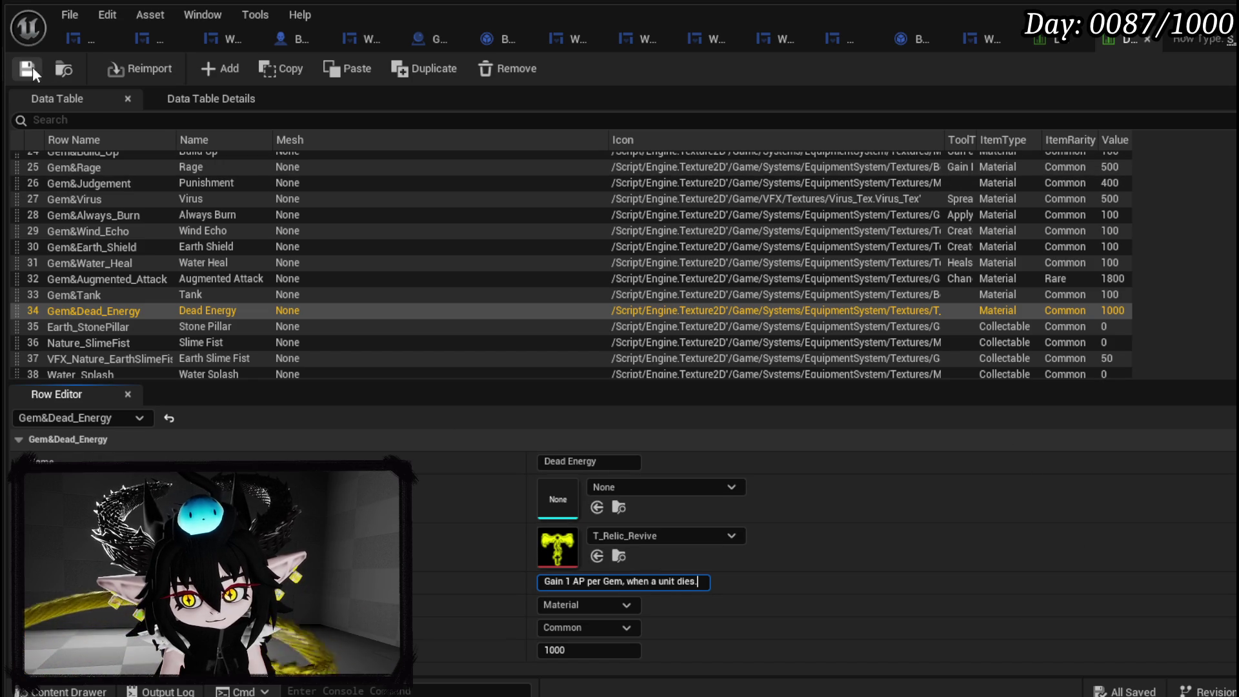
left_click(33, 68)
left_click(82, 299)
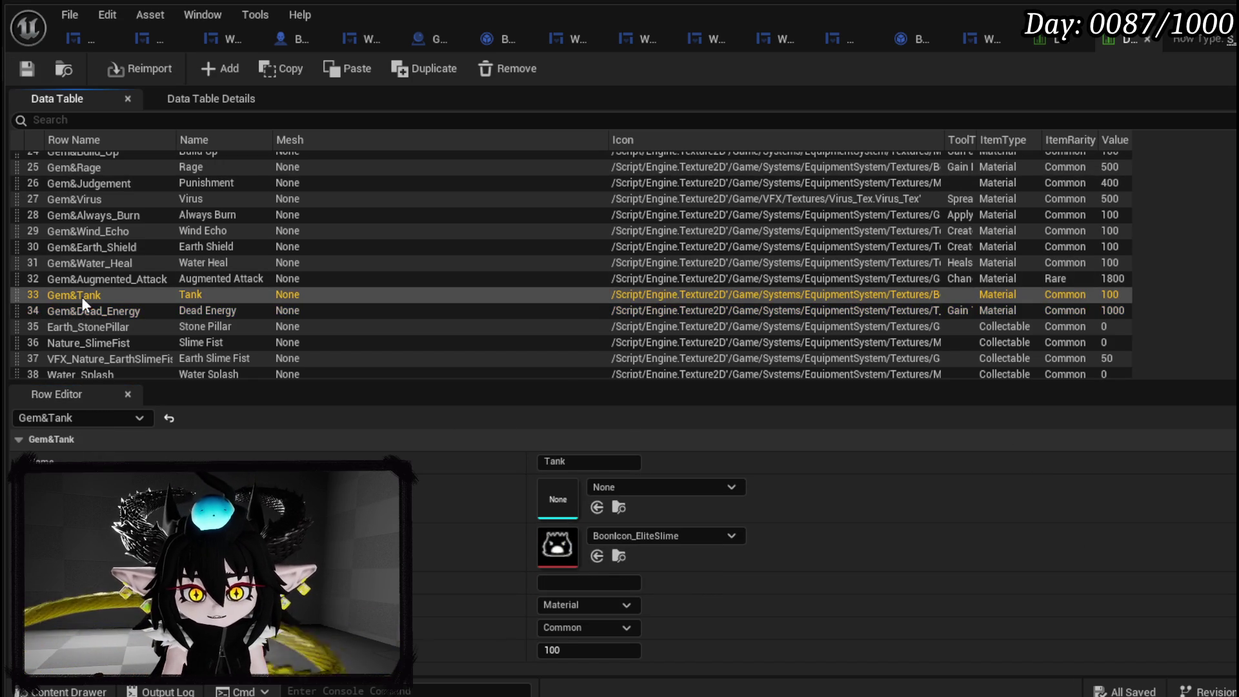
Set Gem&Tank's tooltip to "when attack are targeted at a unit, they will always target you first." and save.
left_click(590, 582)
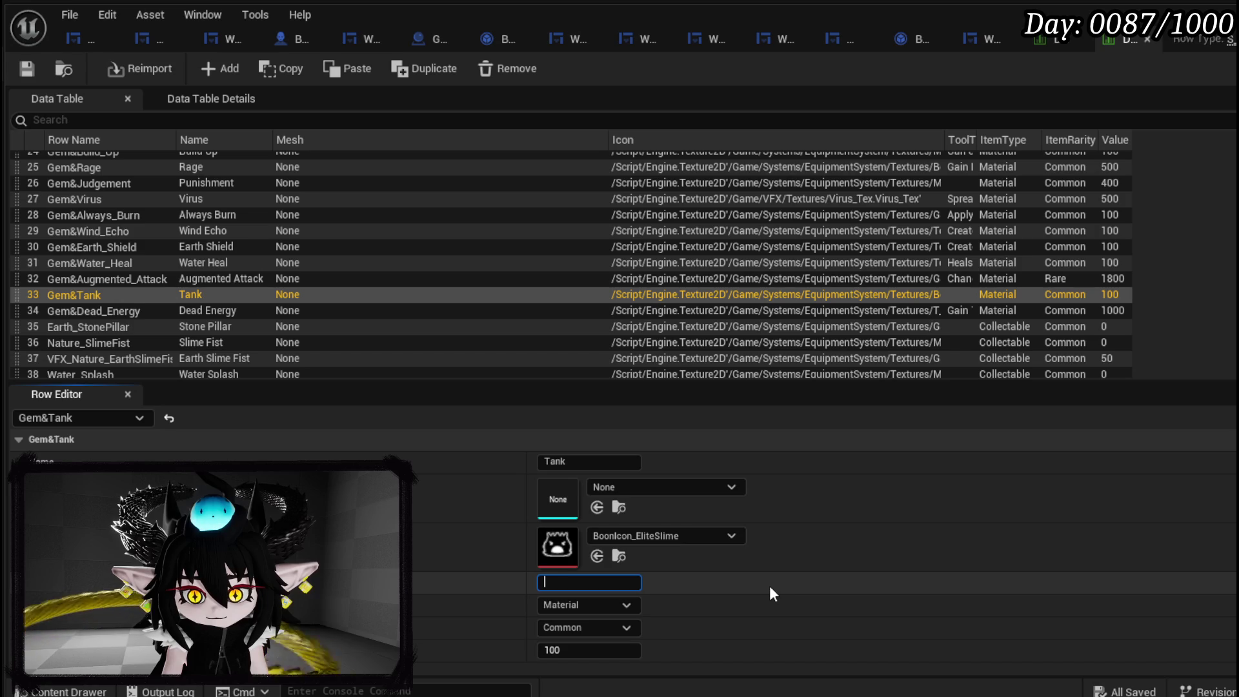
type("Attack ")
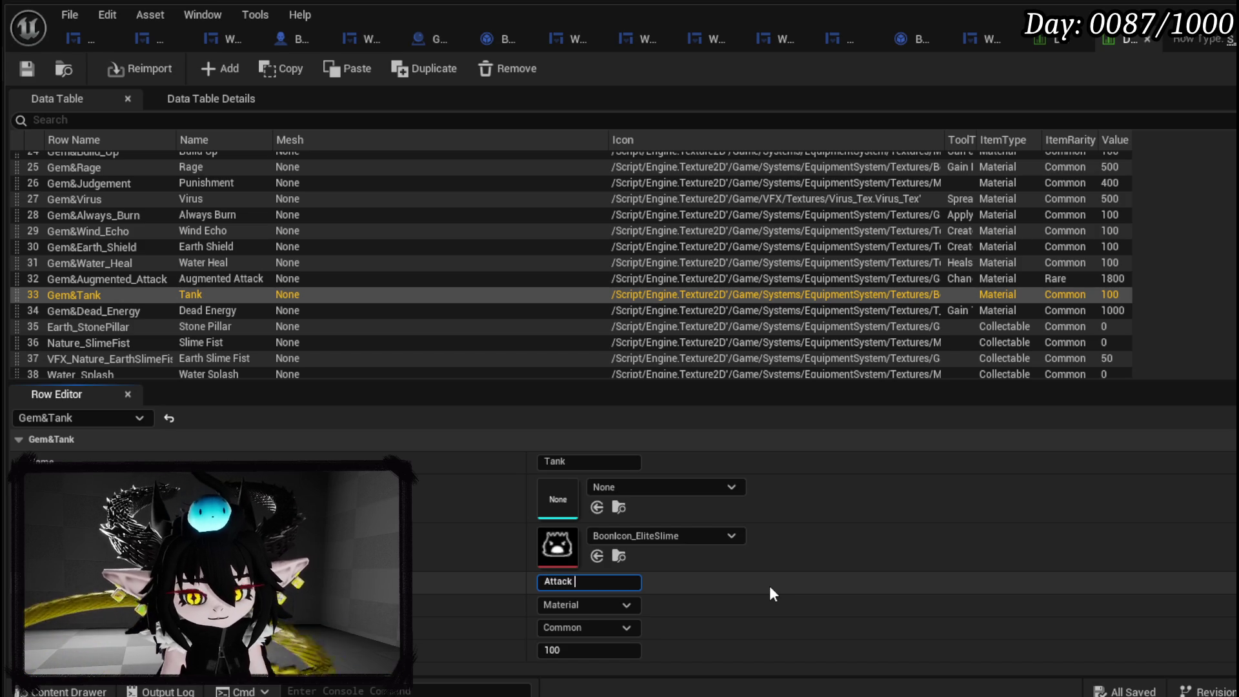
type("will targe")
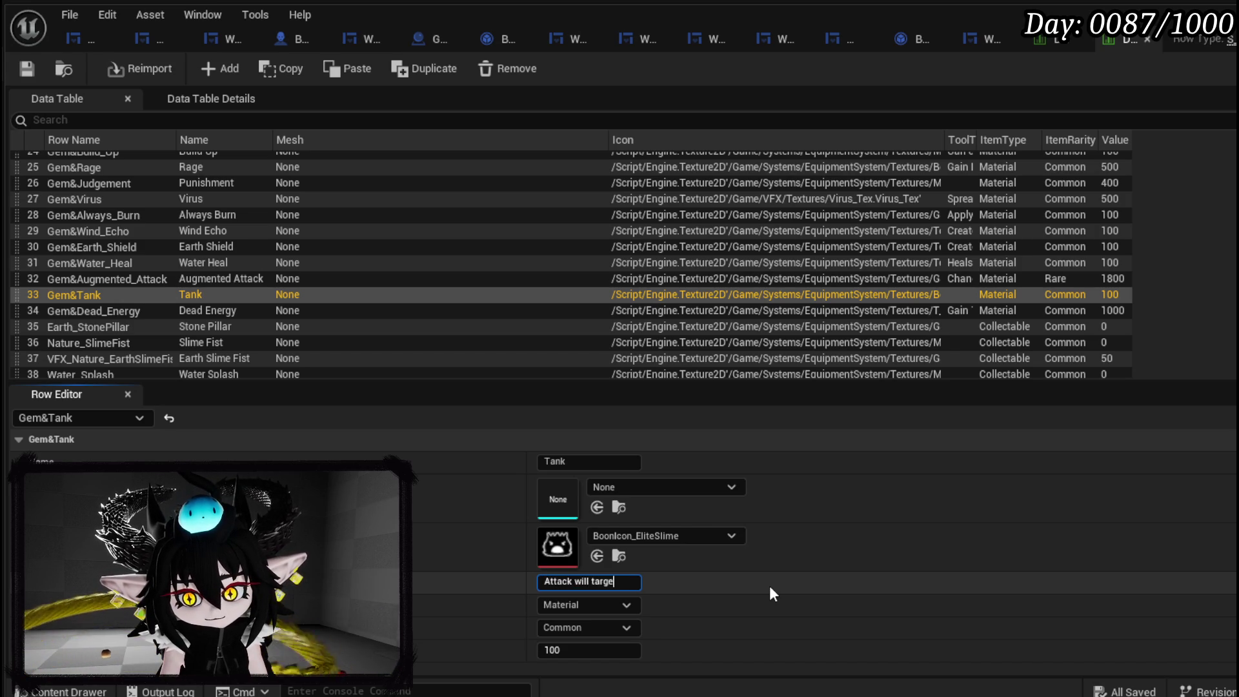
type("t y")
key("ctrl+BackSpace")
key("ctrl+BackSpace")
key("ctrl+BackSpace")
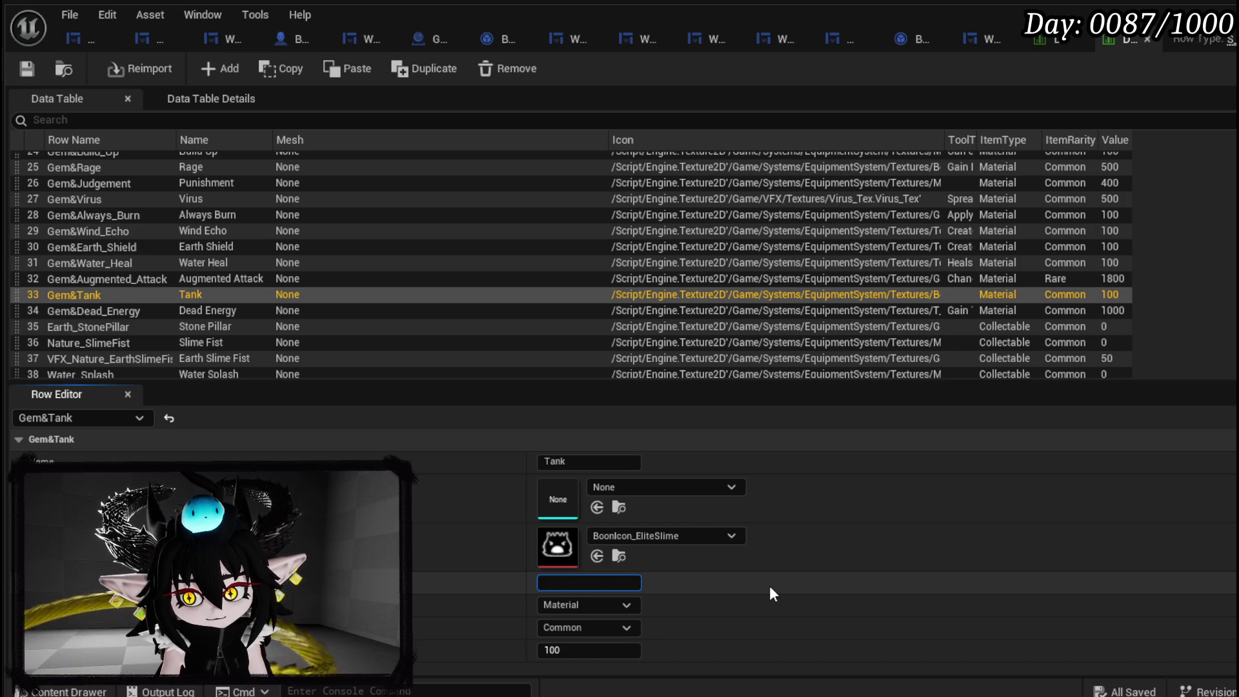
type("when a")
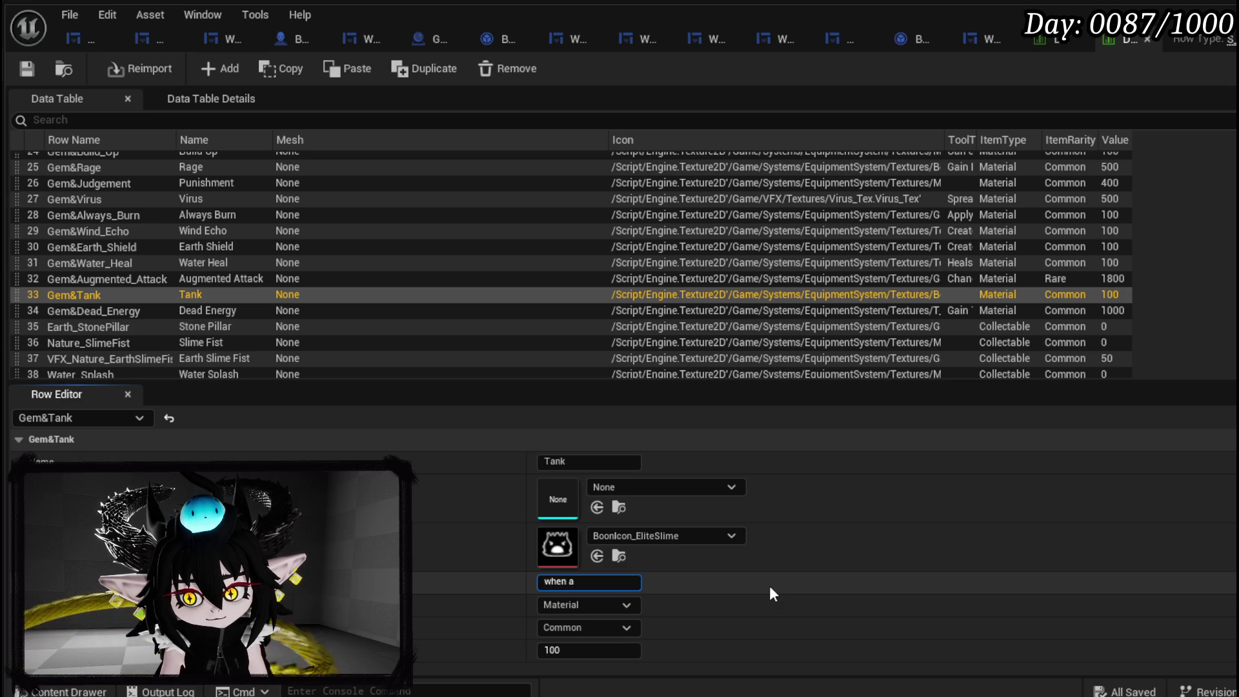
type("ttack a")
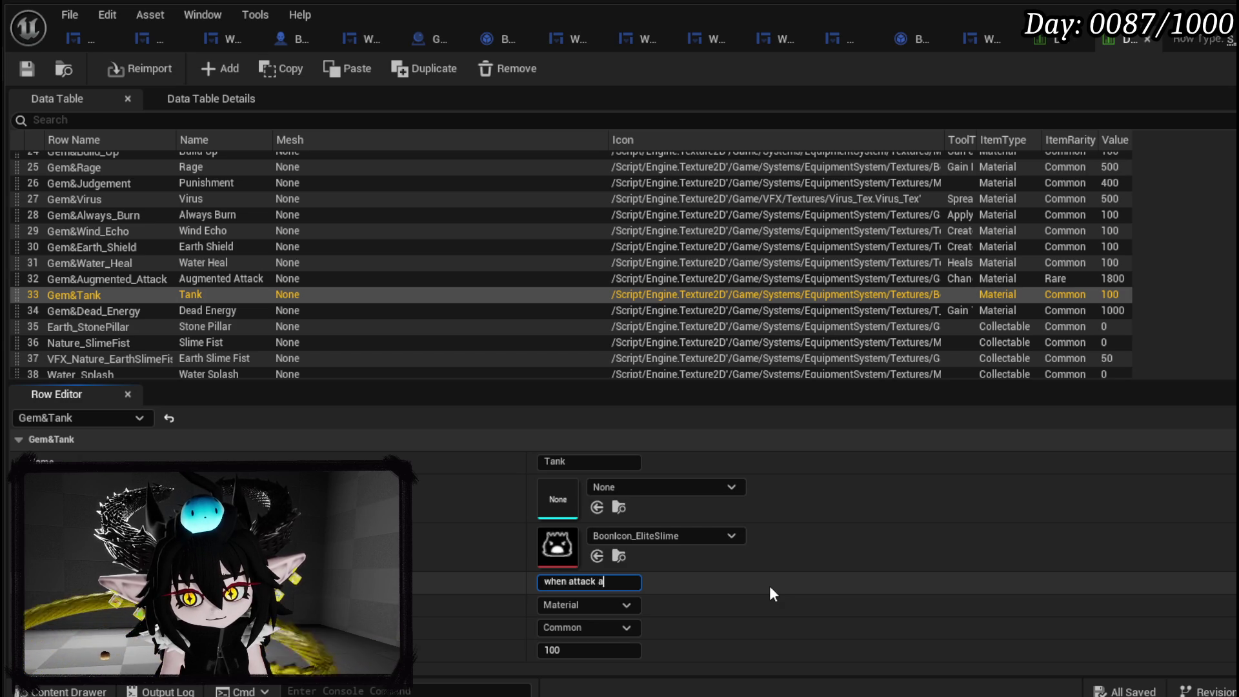
type("re targete")
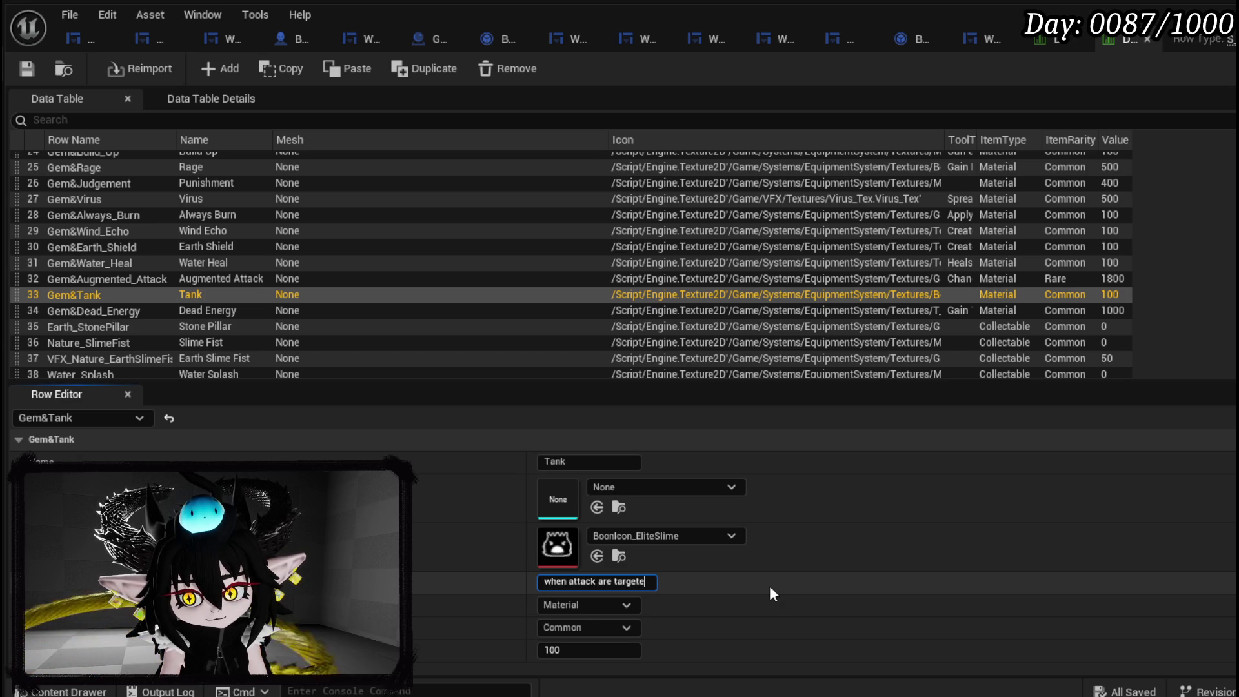
type("d at a un")
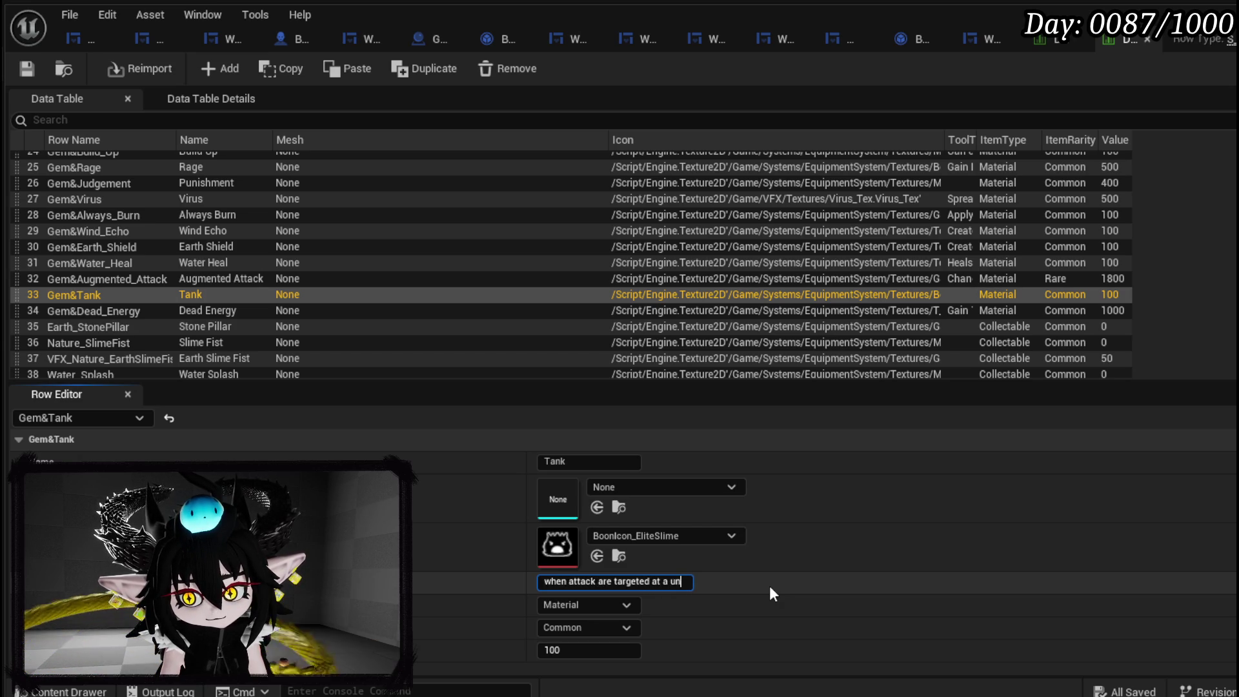
type("it, they will always targ")
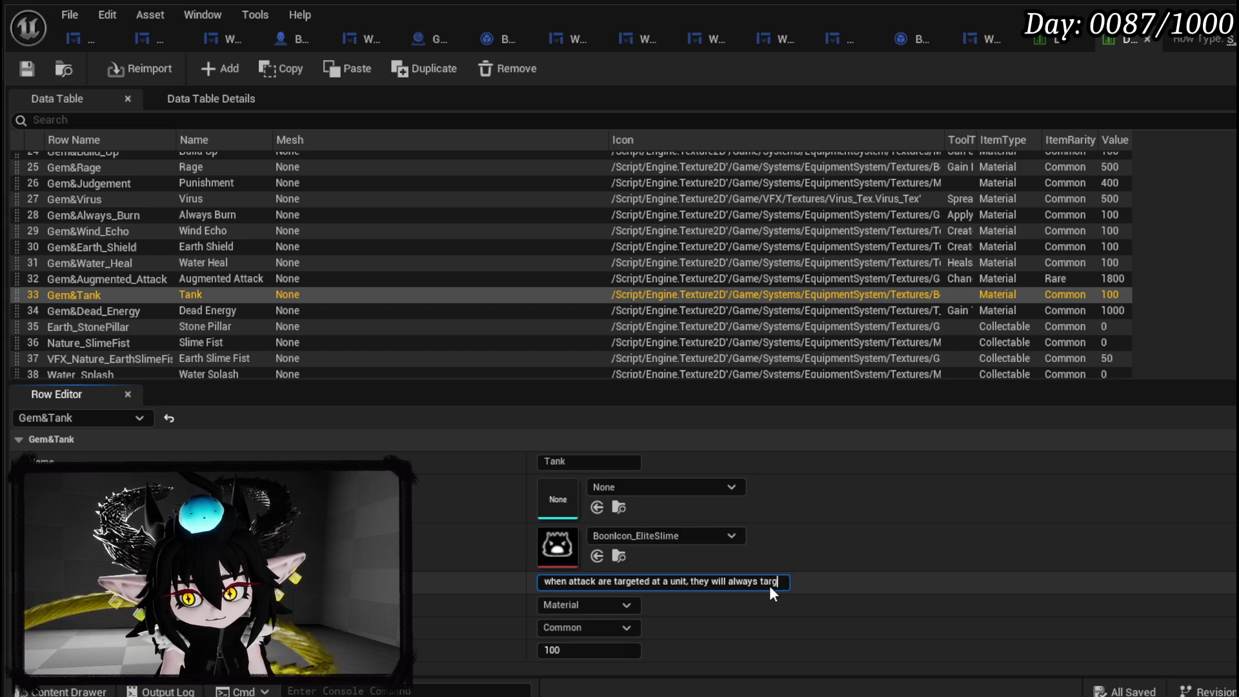
type("et you firs")
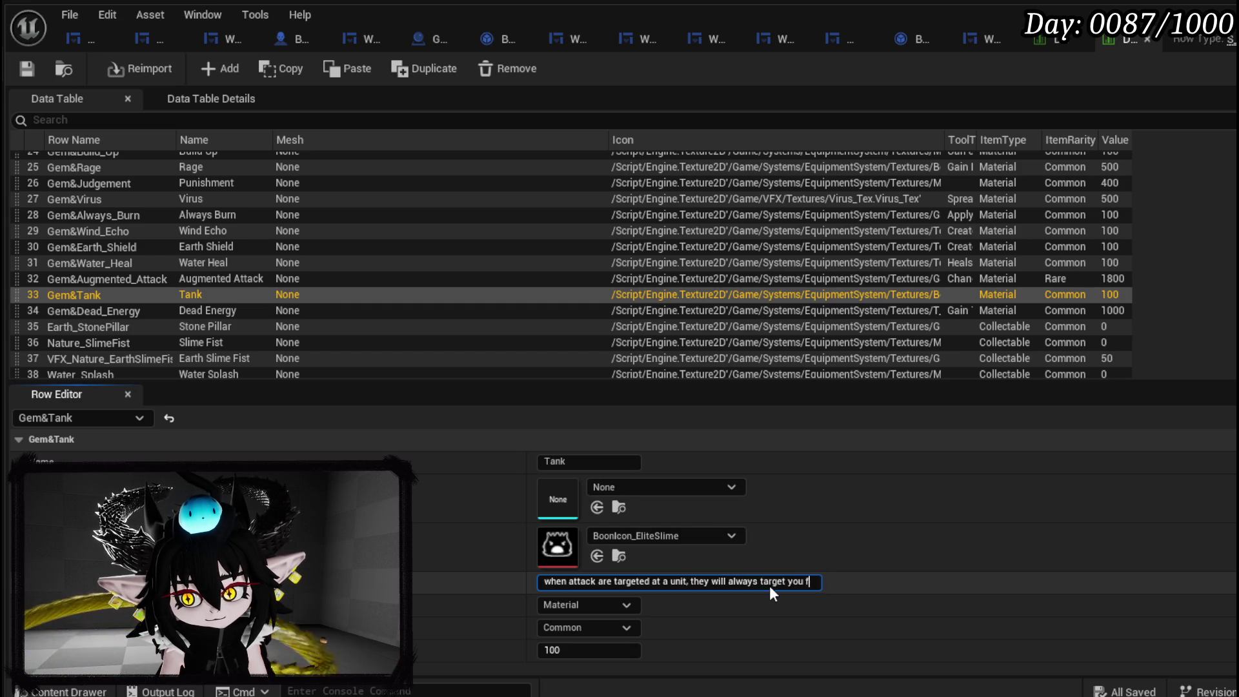
type("t.")
key("Return")
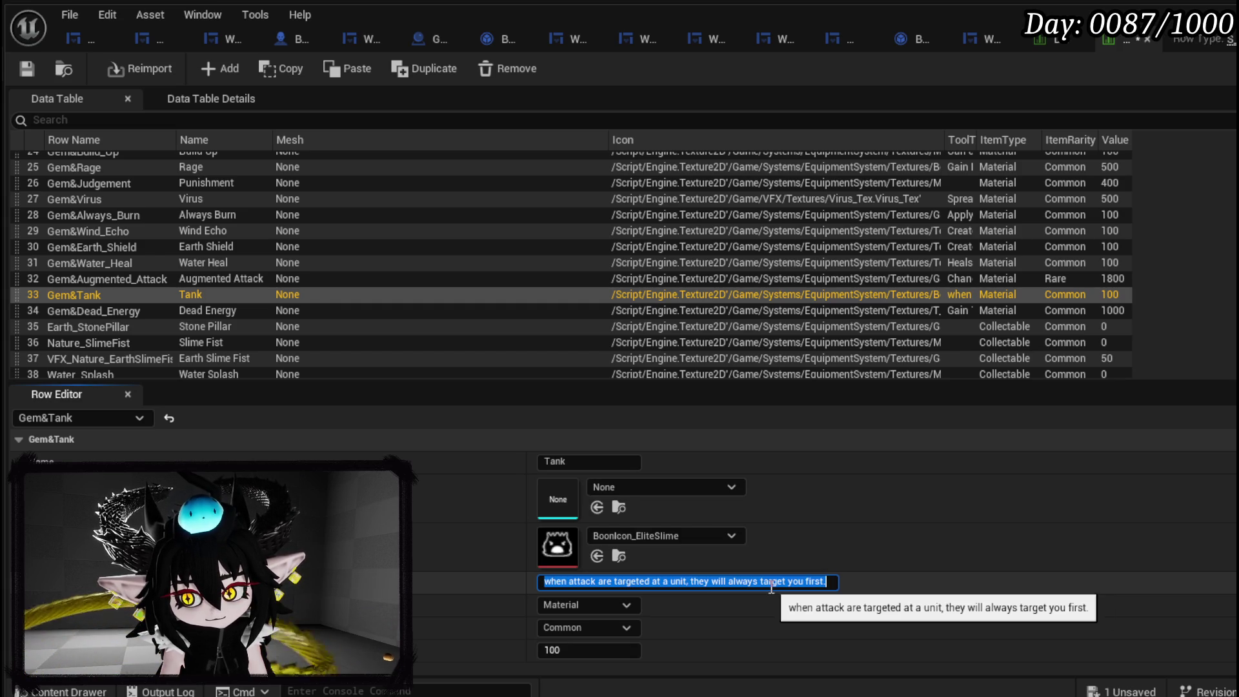
left_click(27, 68)
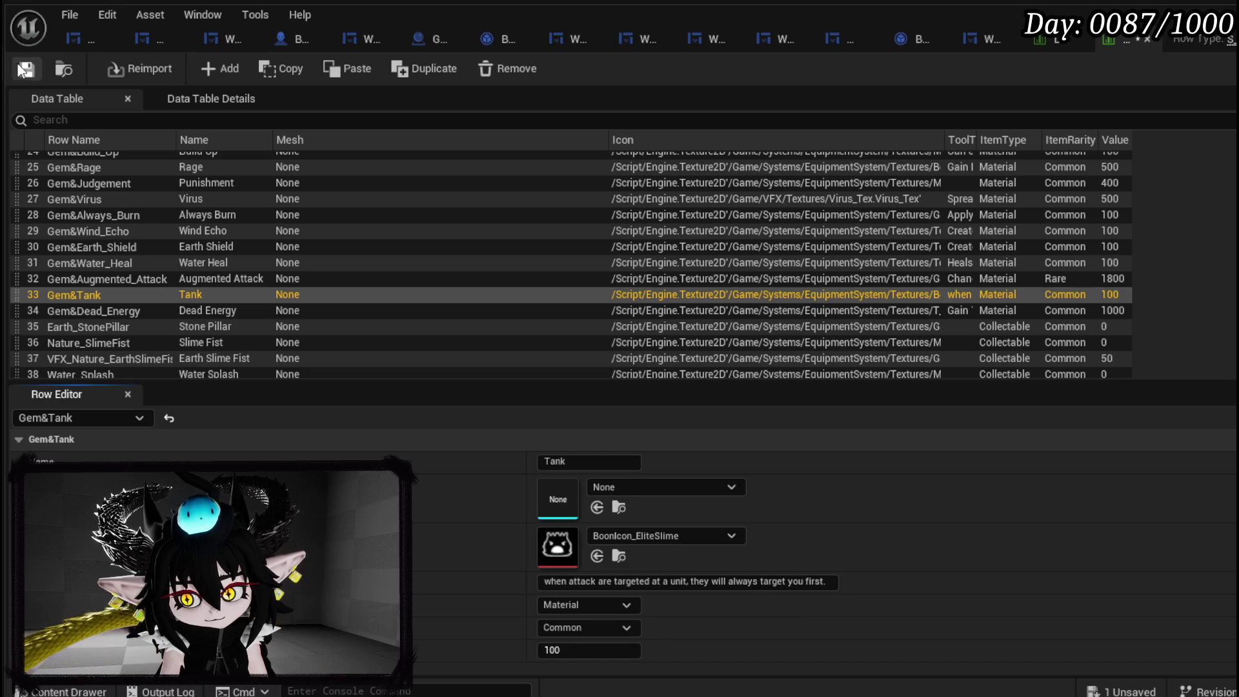
Move up the row list past Augmented Attack, Water Heal, Earth Shield and Wind Echo to Gem&Judgement.
left_click(107, 280)
left_click(105, 266)
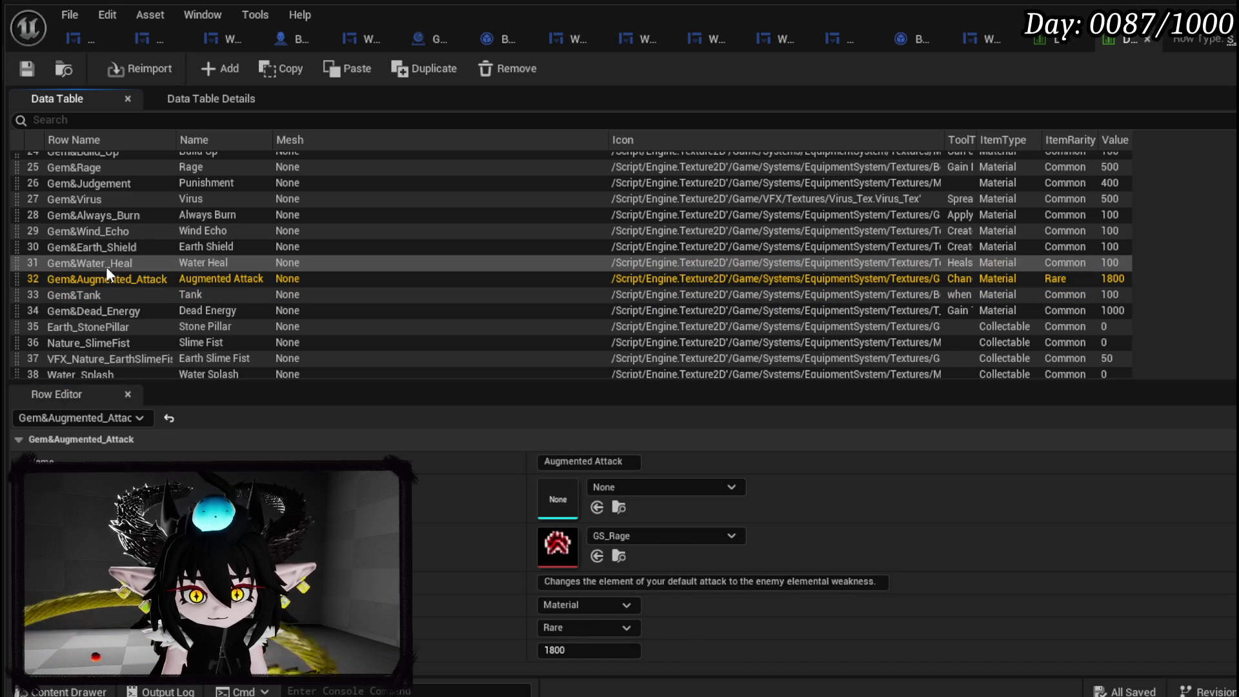
left_click(106, 253)
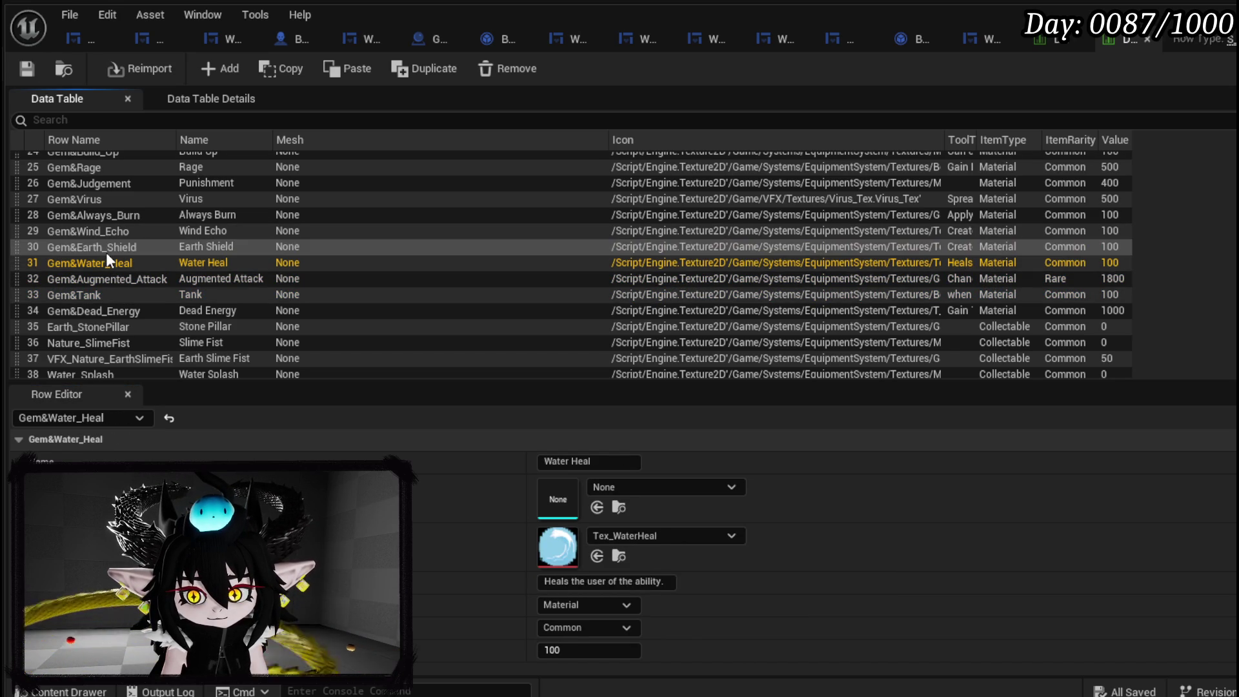
left_click(105, 231)
left_click(100, 215)
left_click(96, 201)
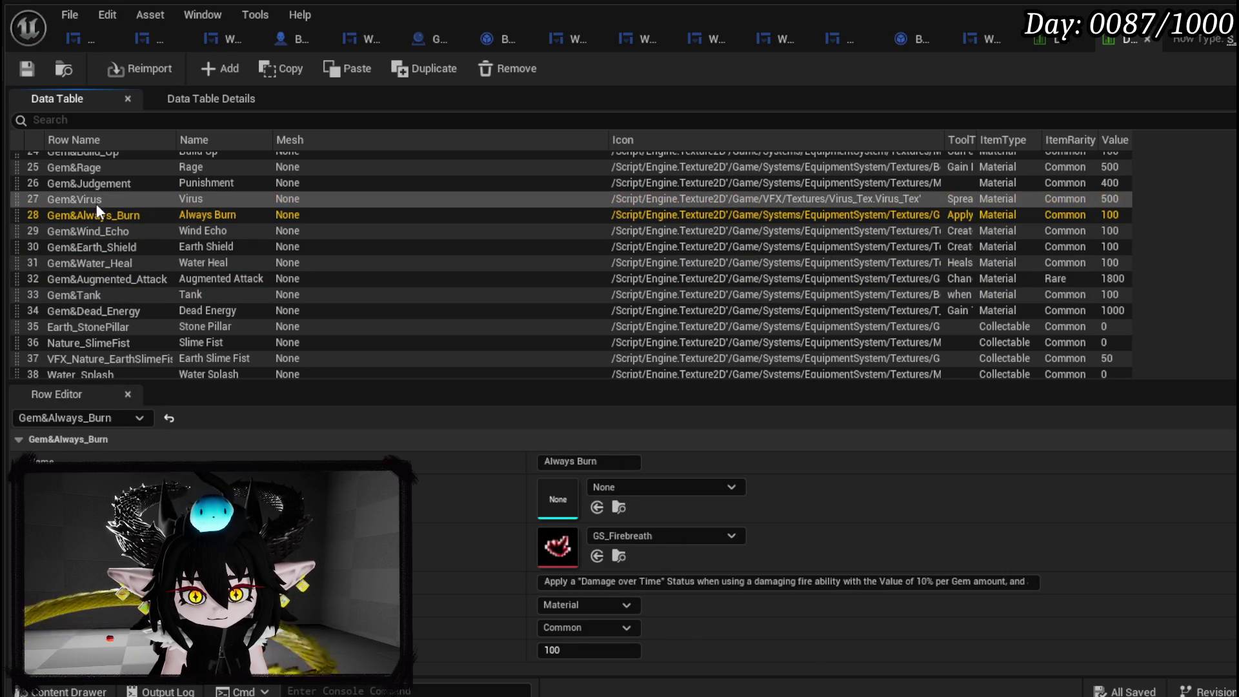
left_click(94, 184)
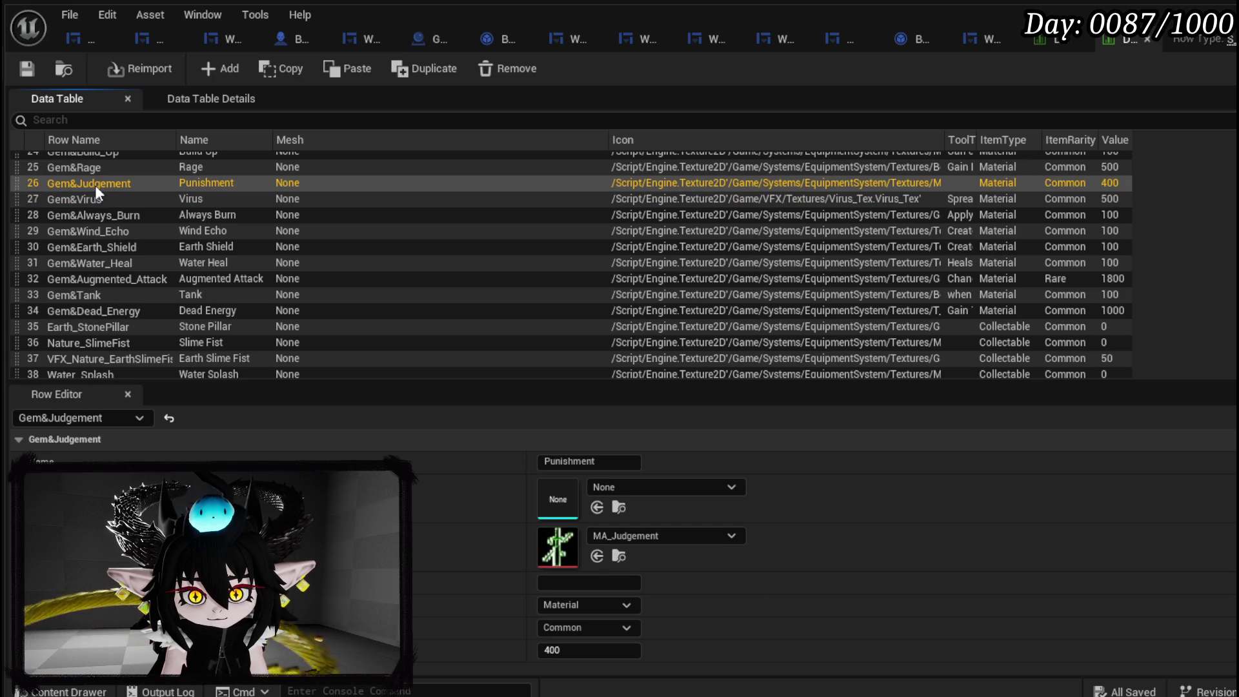
Write the Punishment tooltip: a powerful attack on perfect block whose damage scales with the Gem amount.
left_click(634, 583)
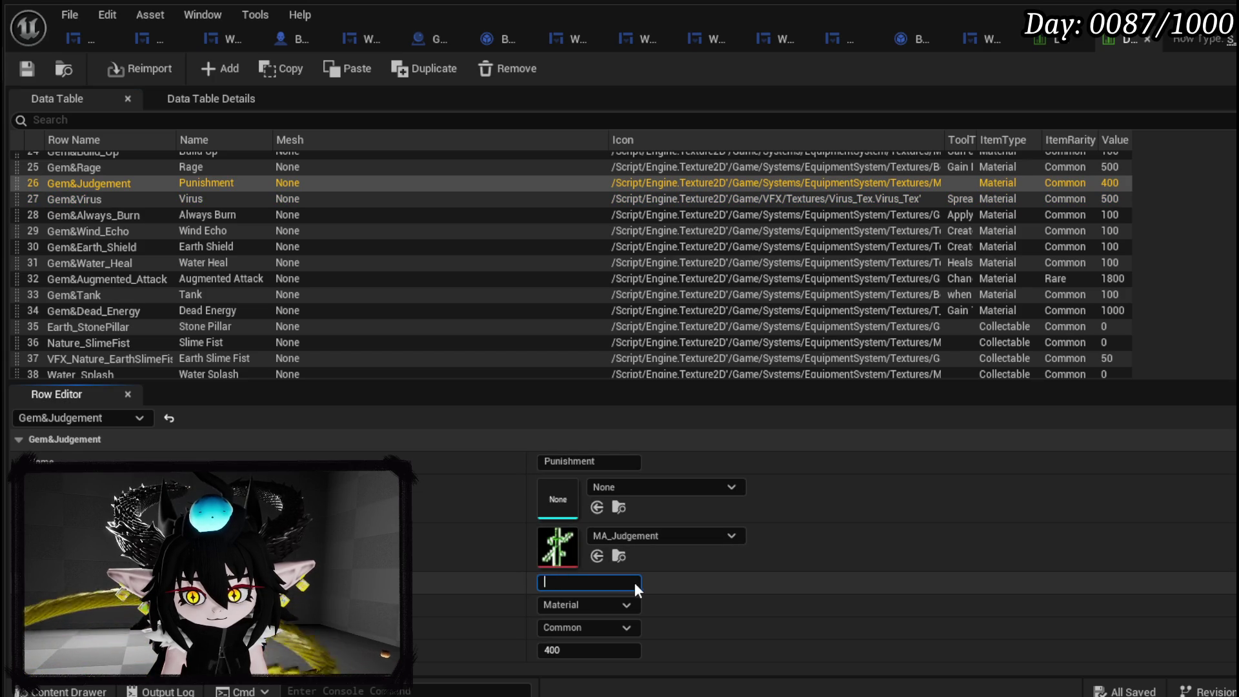
type("release a")
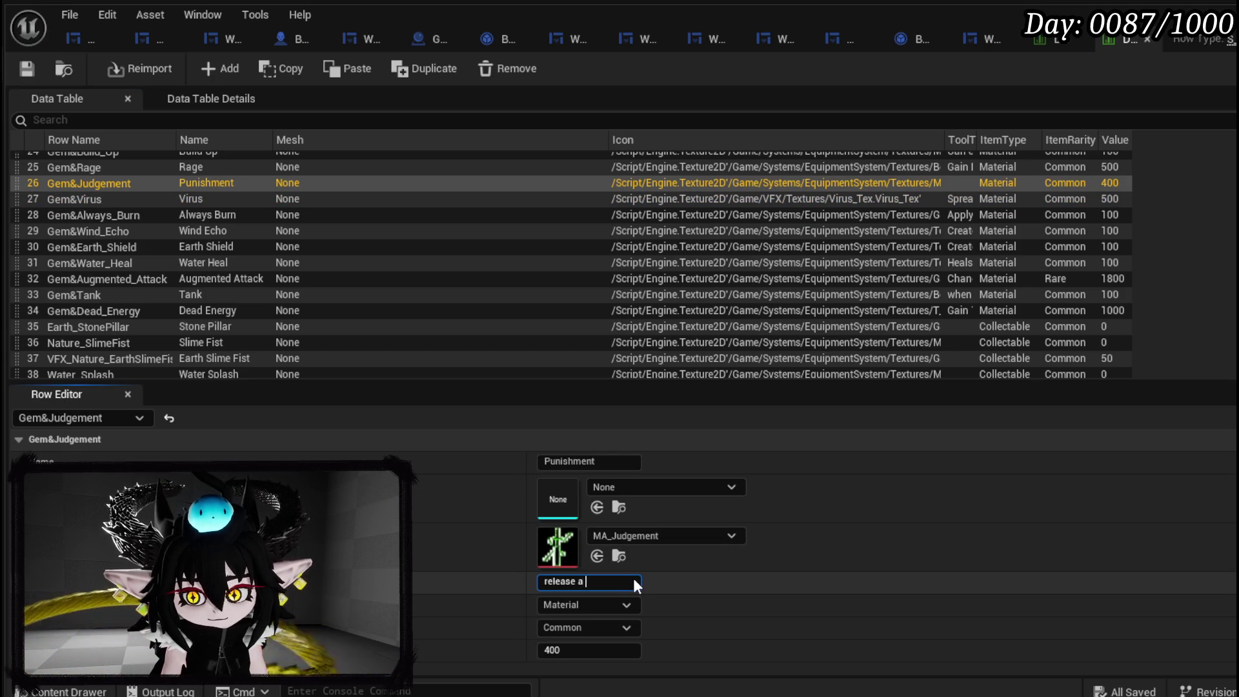
type(" po")
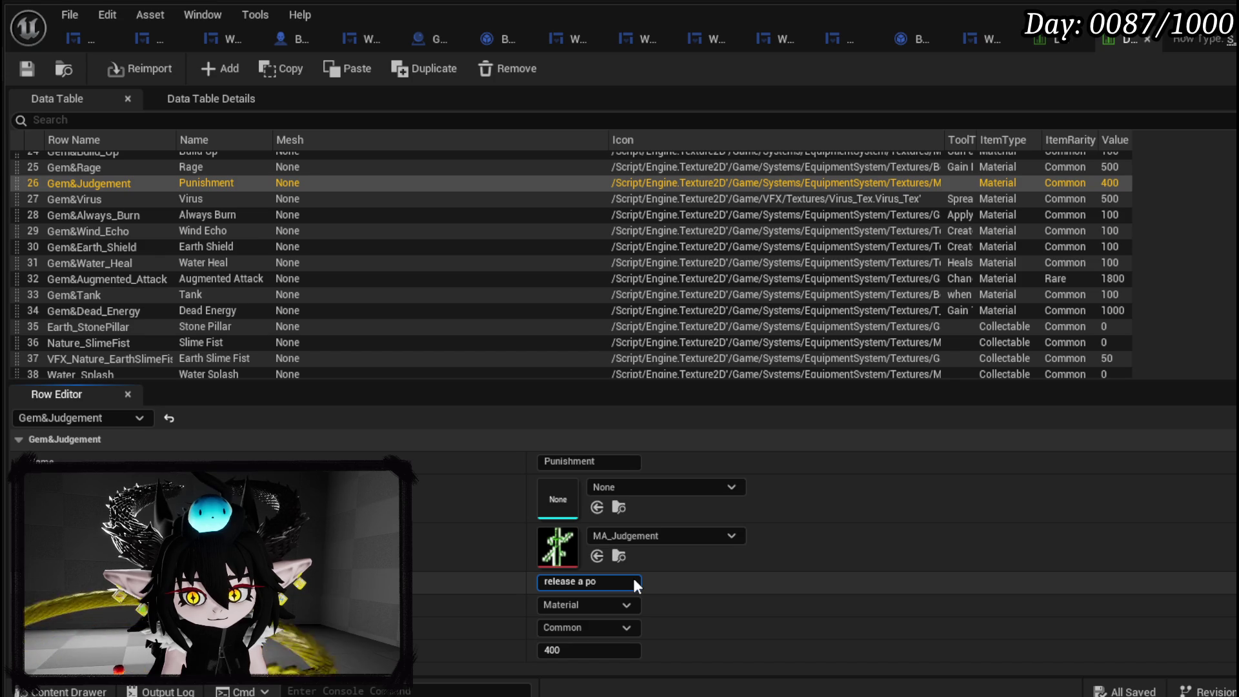
type(" attack when parr")
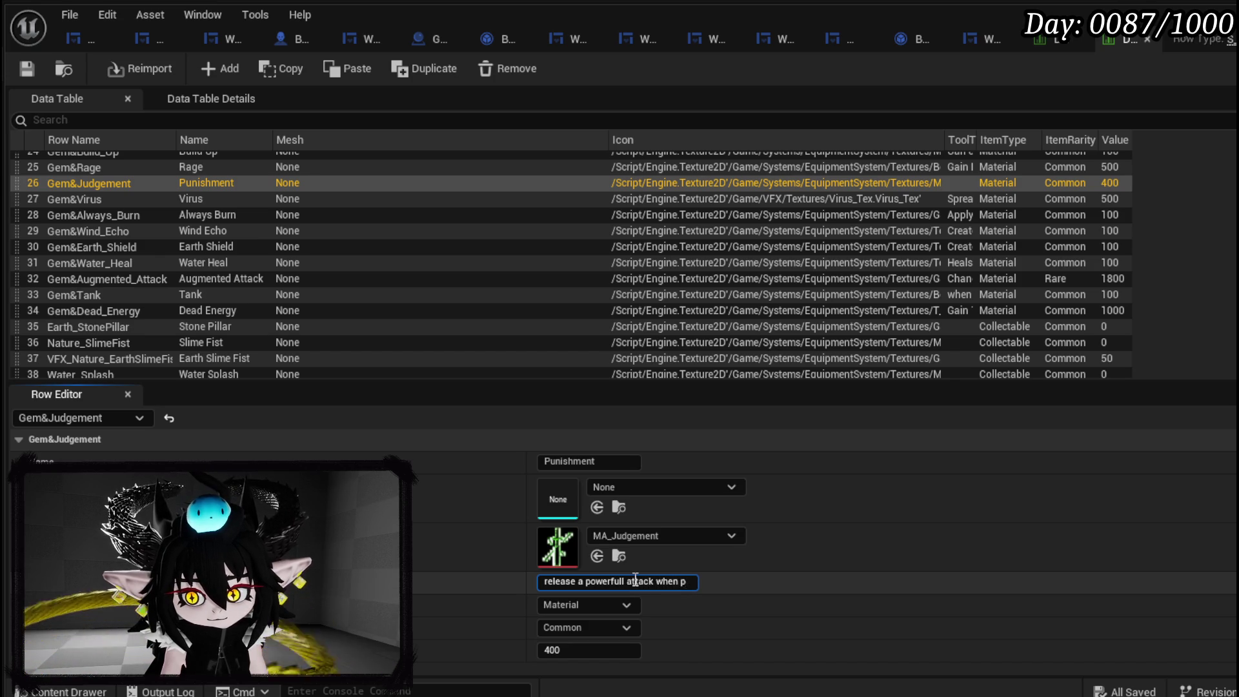
type("ie")
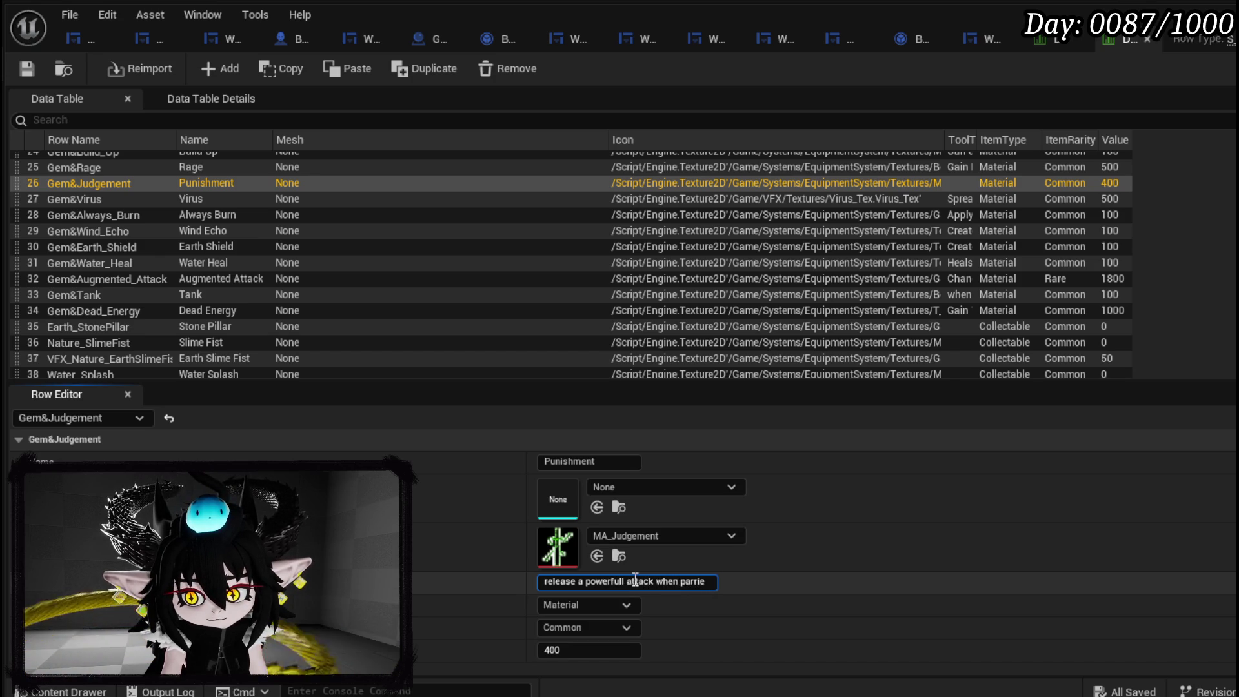
type("d")
key("BackSpace")
key("BackSpace")
key("BackSpace")
key("BackSpace")
key("BackSpace")
type("on")
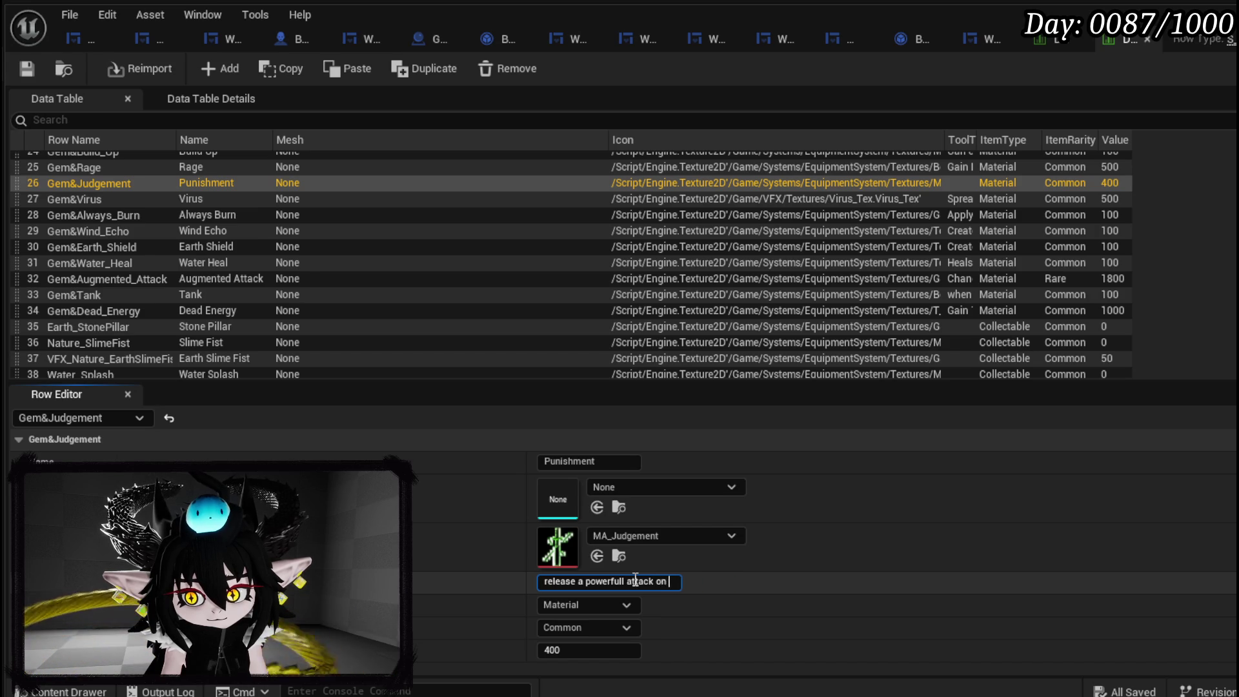
type(" p")
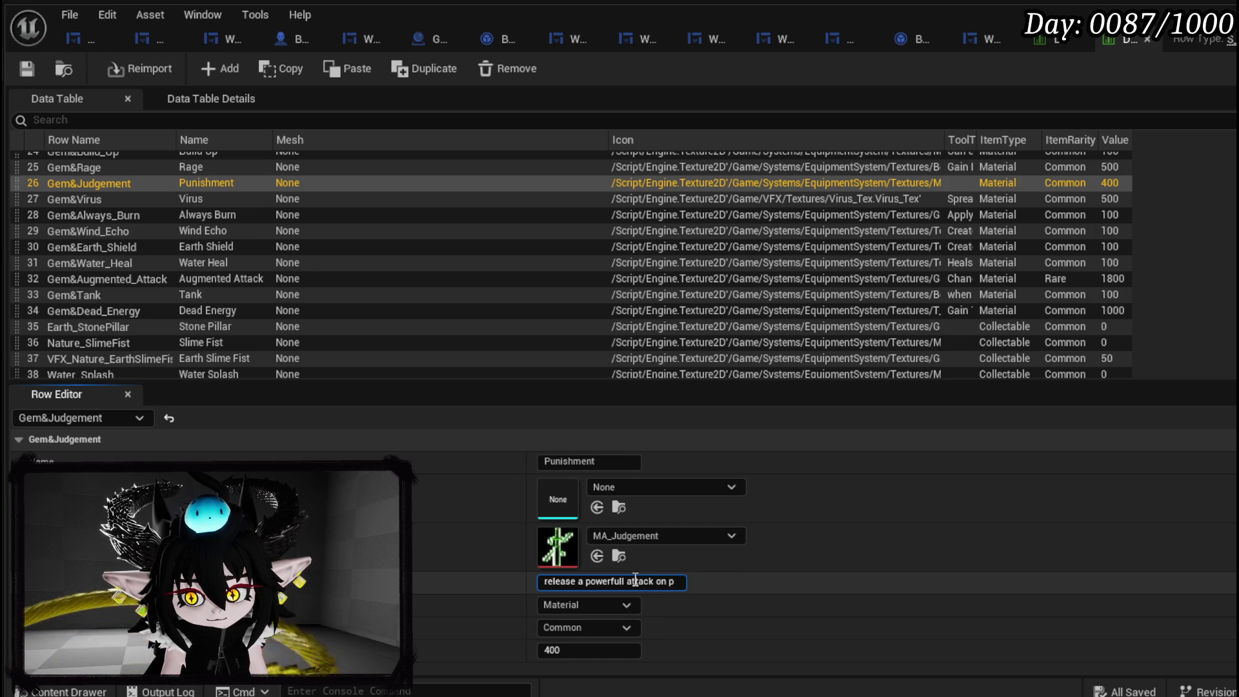
type("a")
key("BackSpace")
key("BackSpace")
key("BackSpace")
type("per")
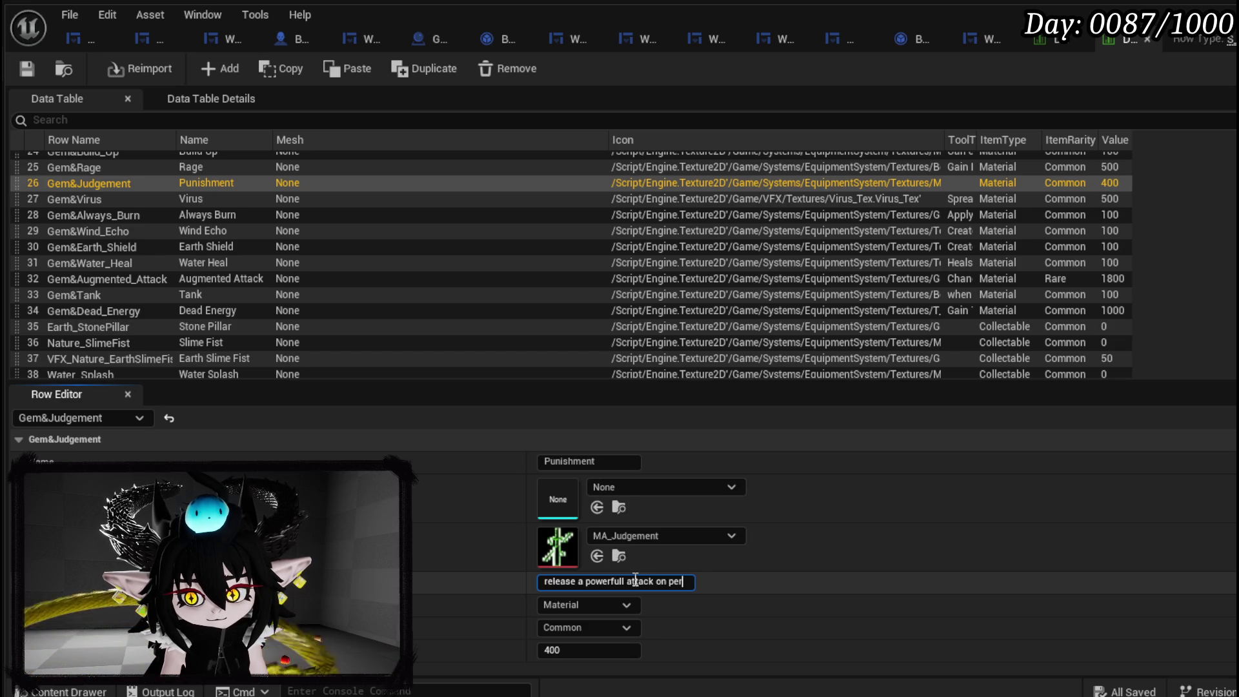
type("fect block, sca")
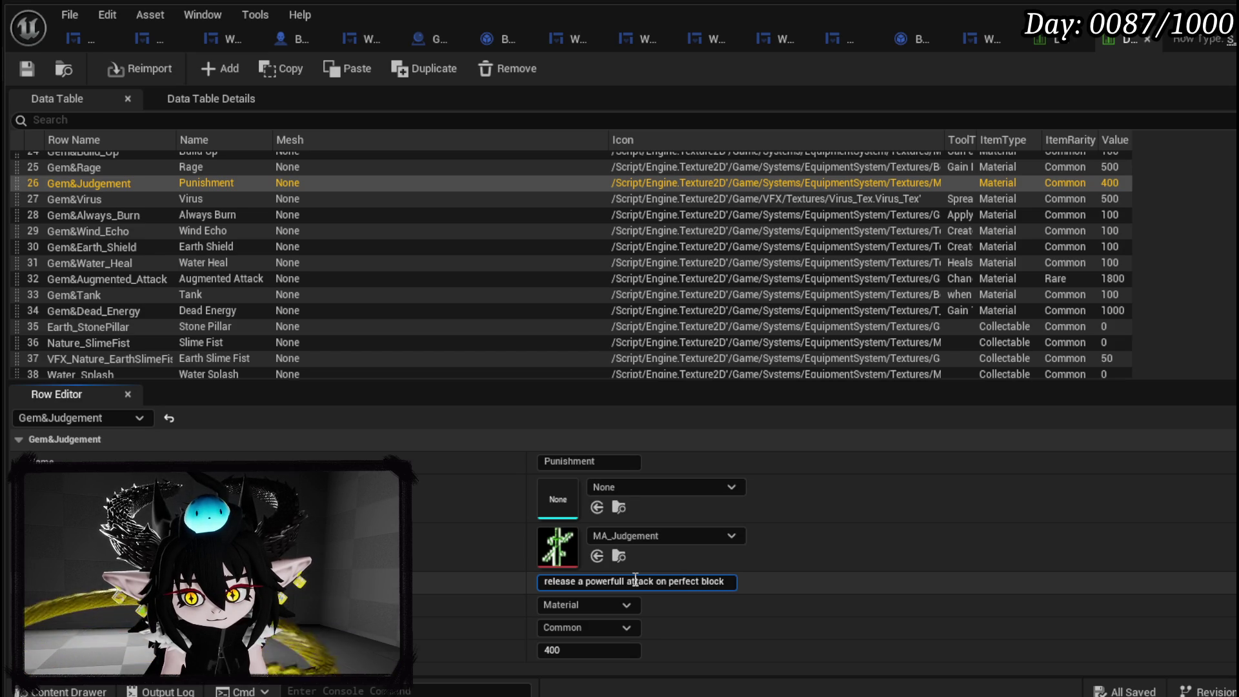
key("BackSpace")
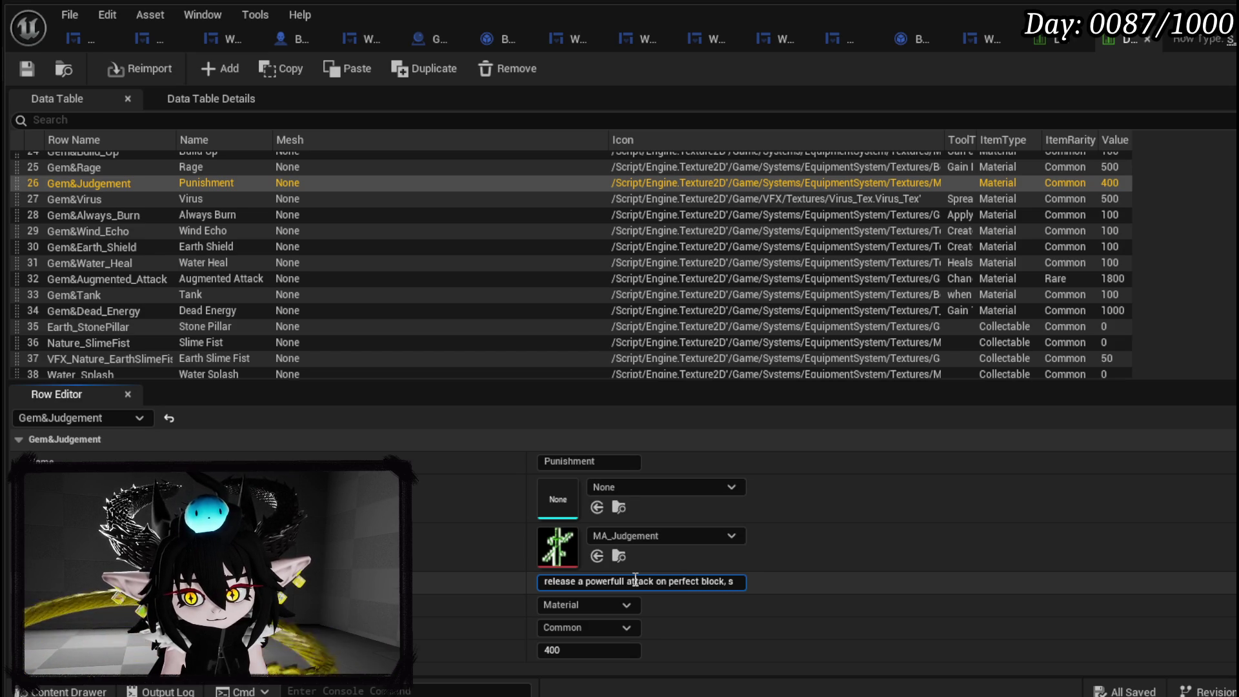
type("cales with ge")
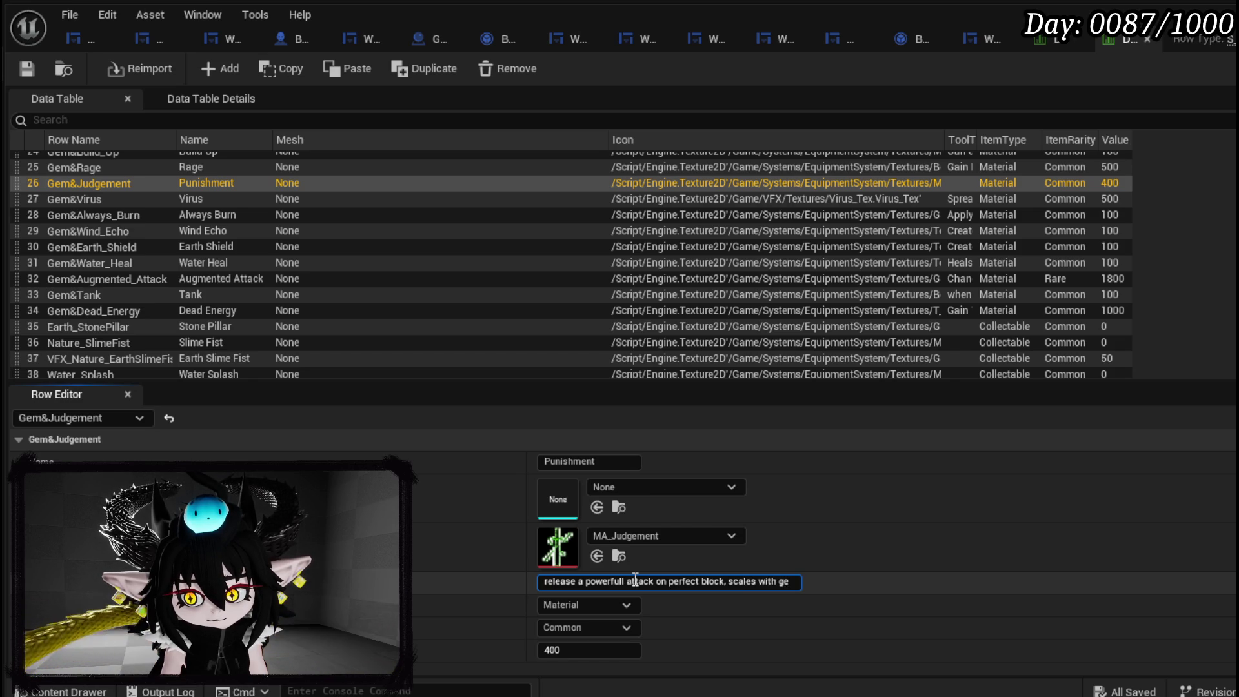
key("BackSpace")
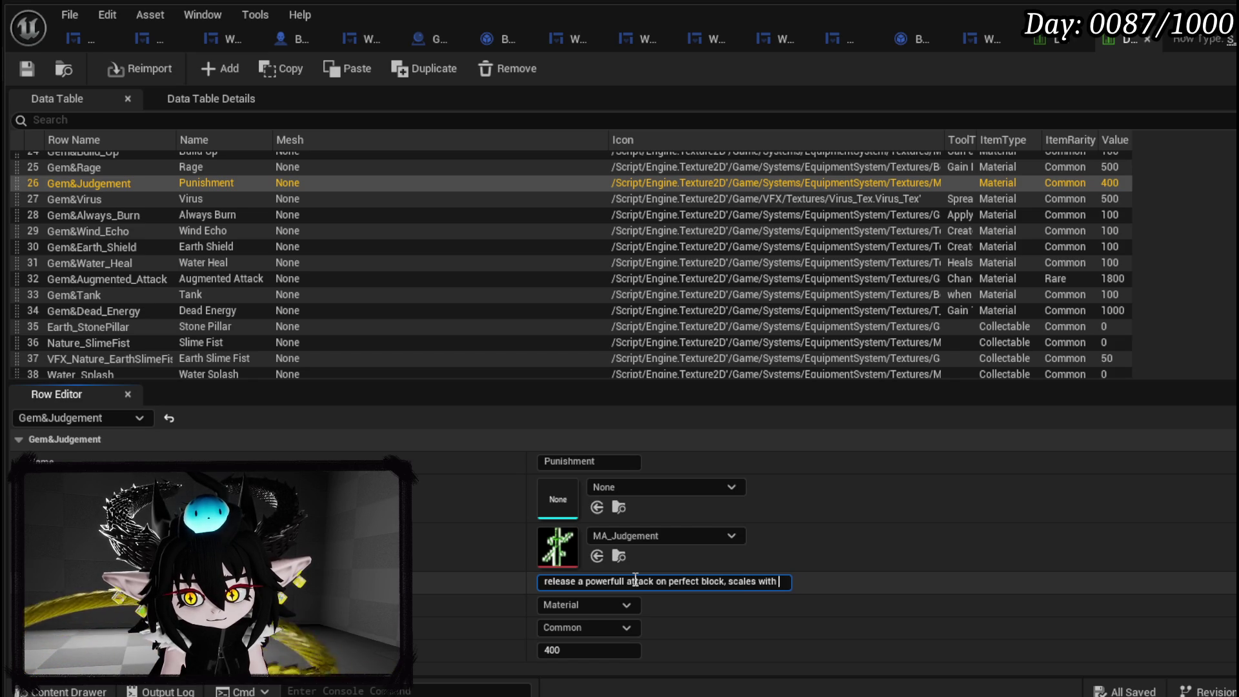
type("the")
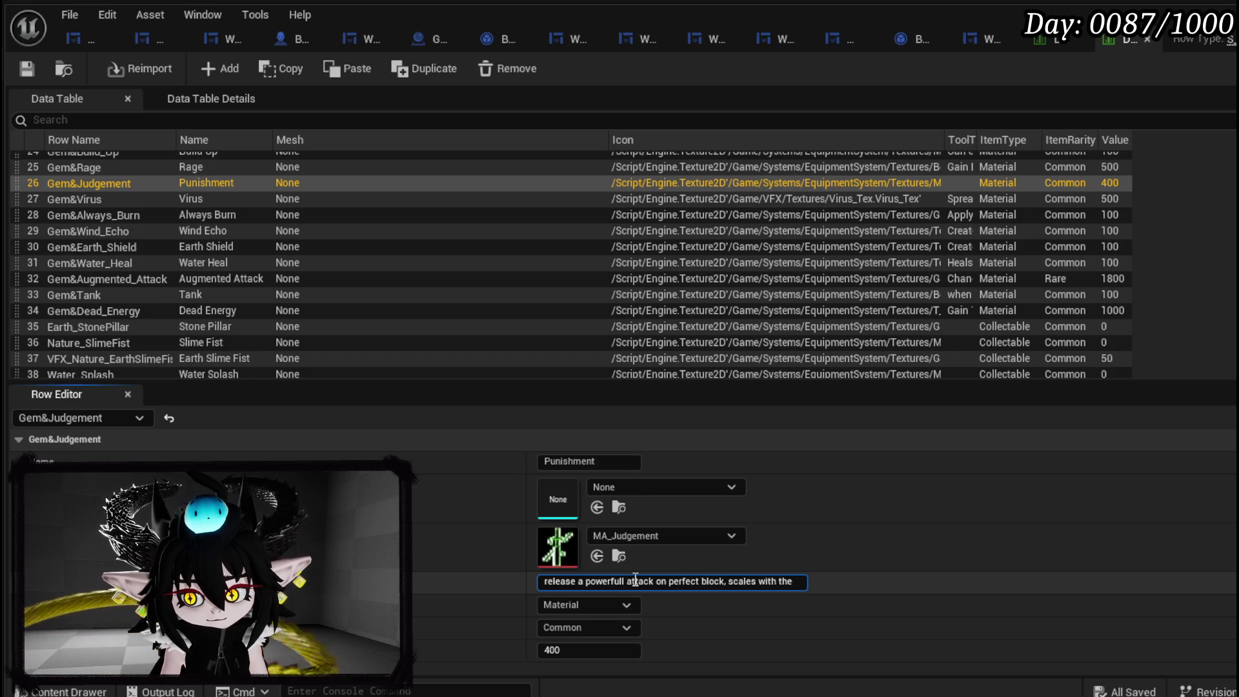
key("BackSpace")
key("BackSpace")
key("BackSpace")
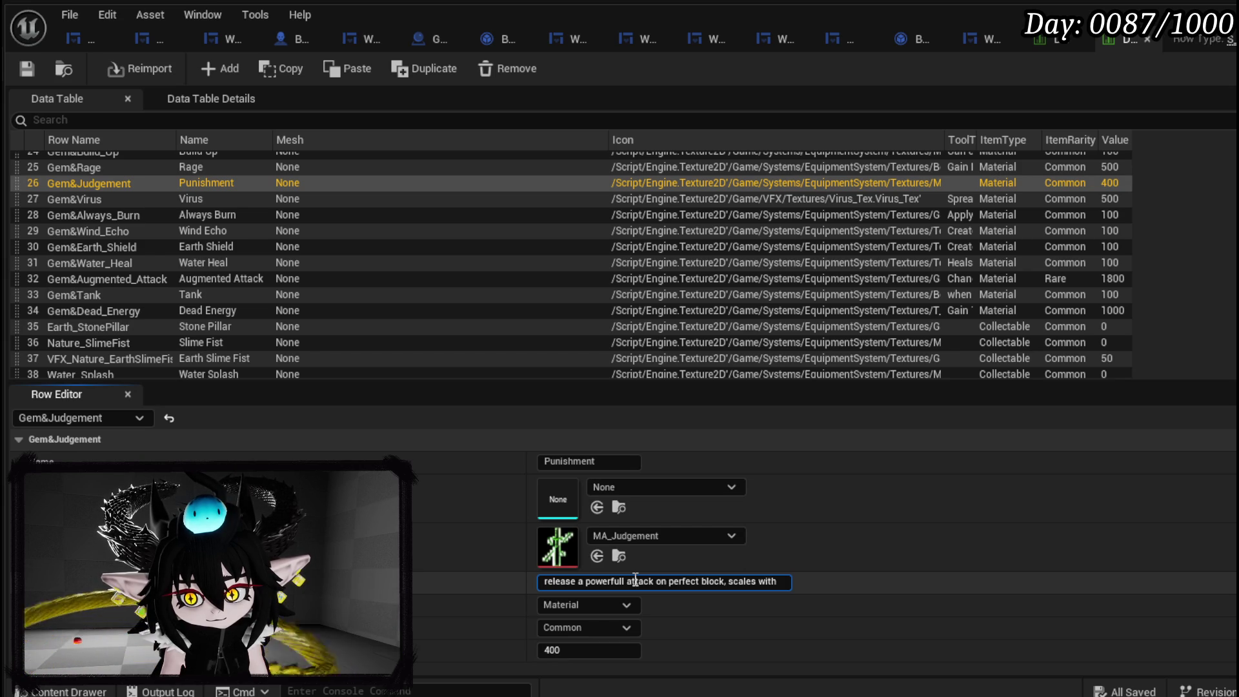
key("BackSpace")
key("BackSpace")
key("BackSpace")
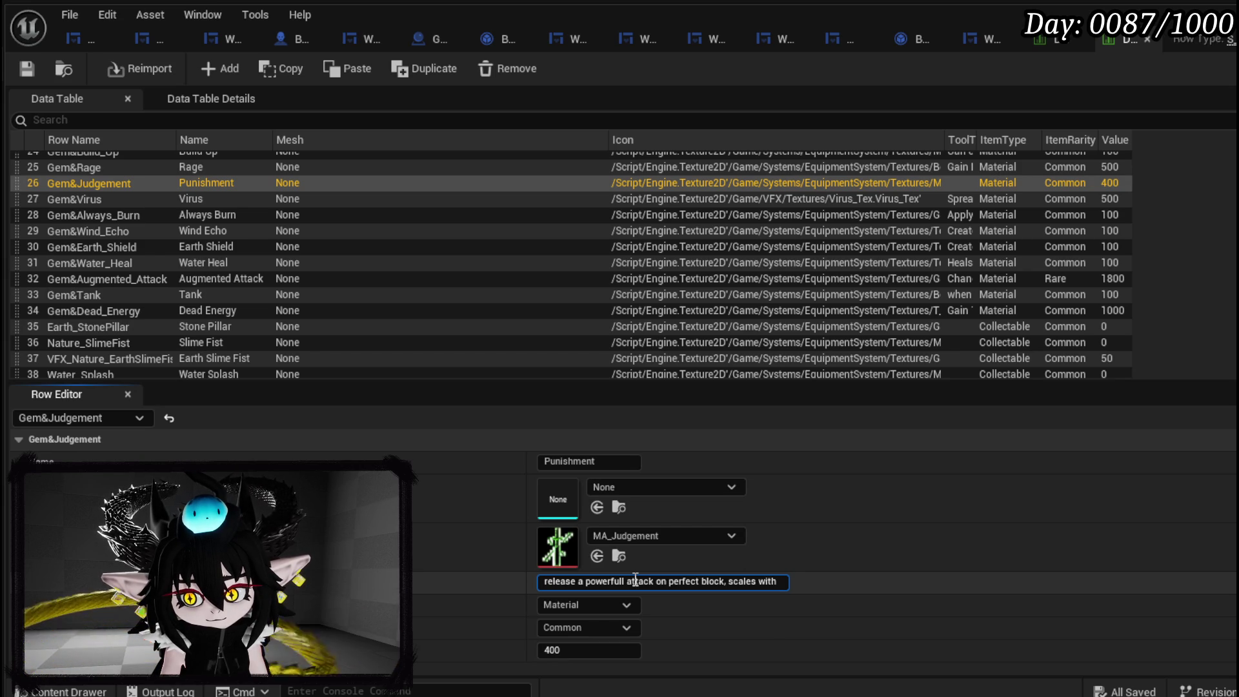
type("T")
key("BackSpace")
type("the damage scale")
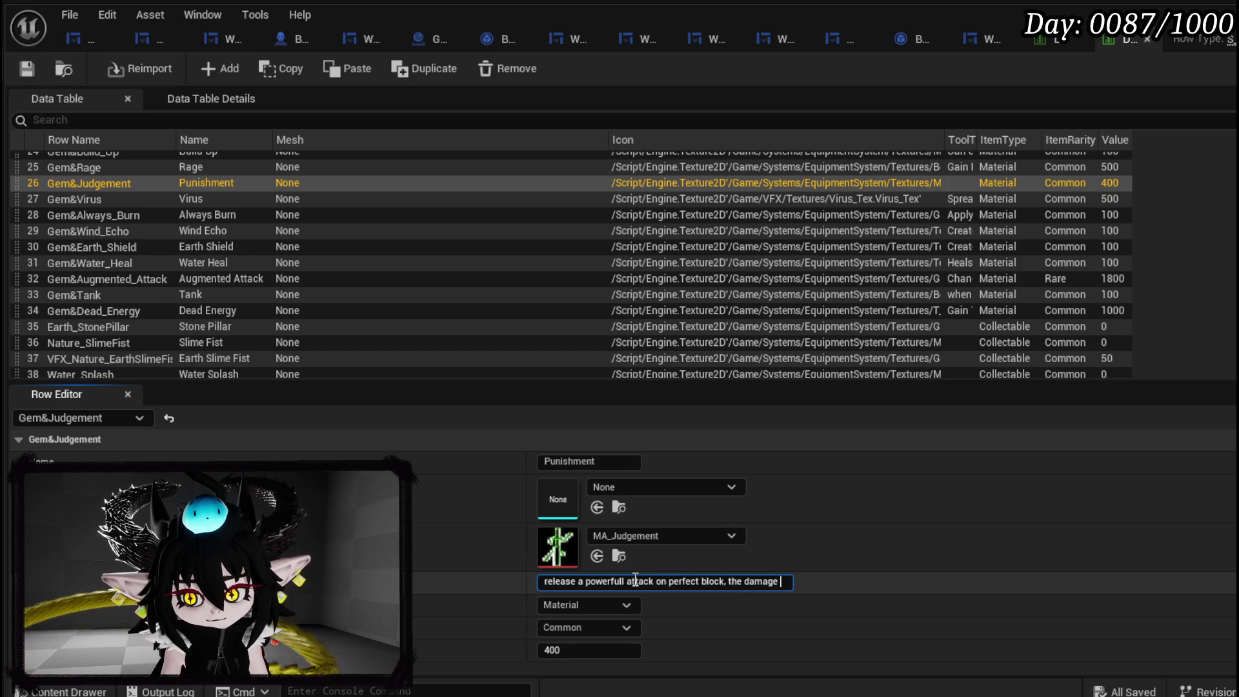
type("s with ")
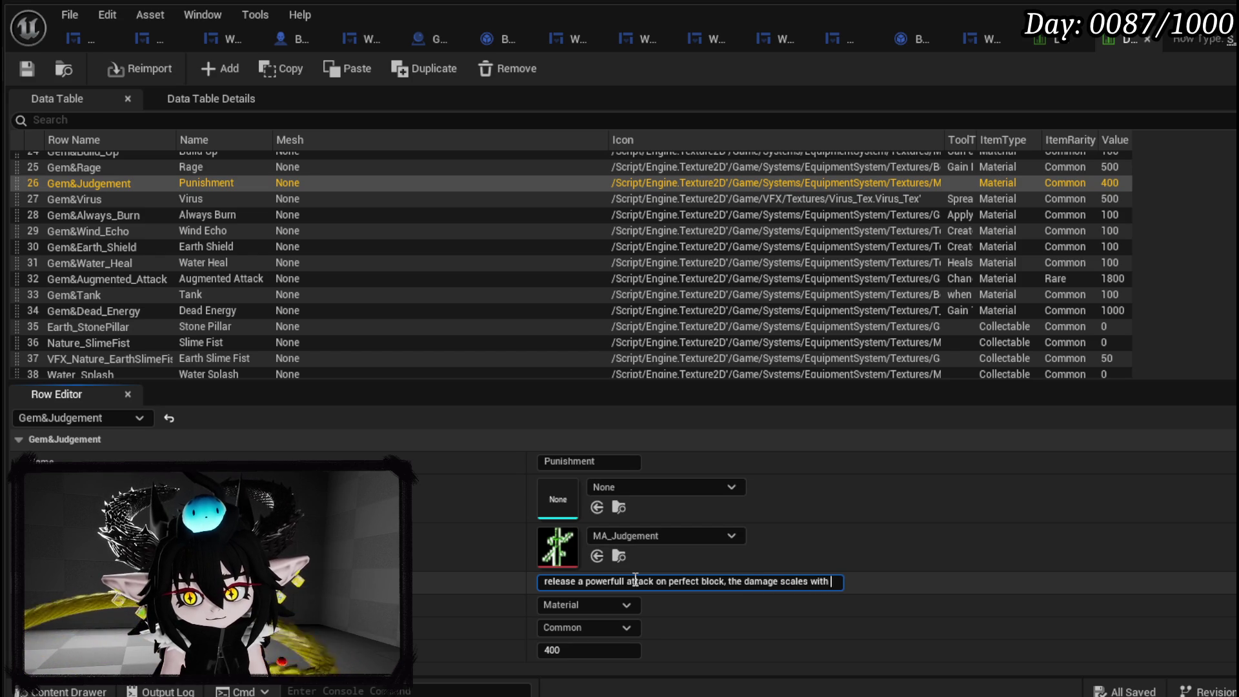
type("the Gem ")
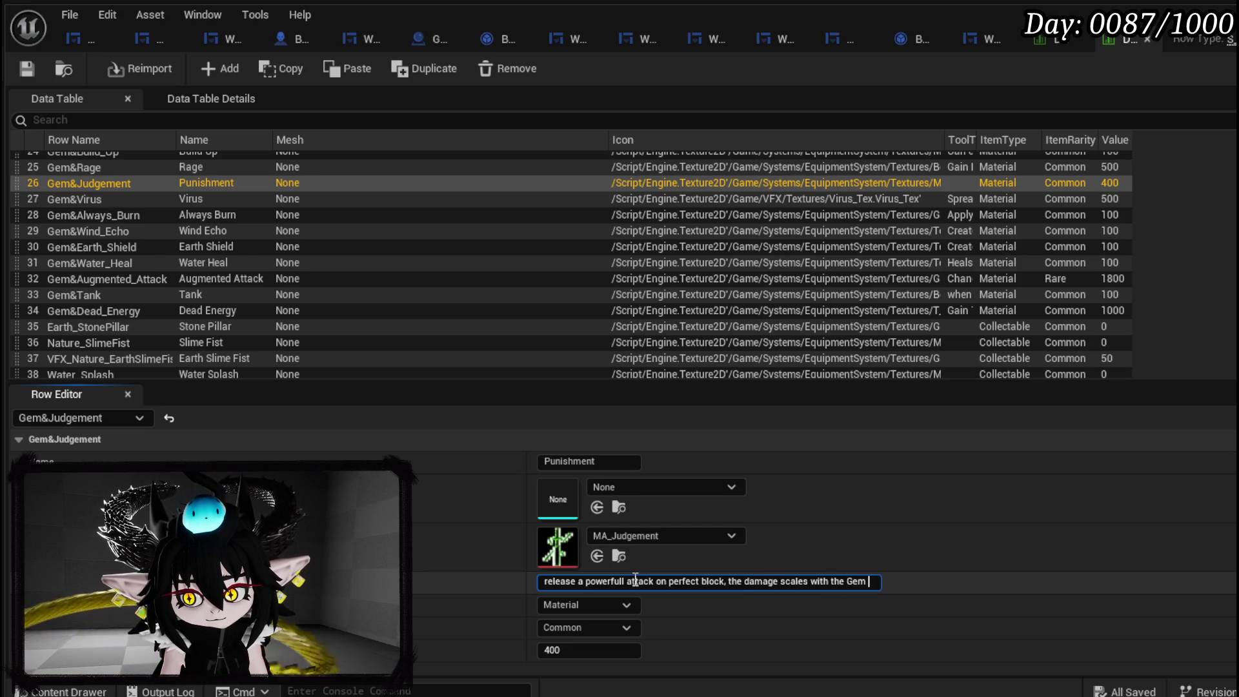
type("amount.")
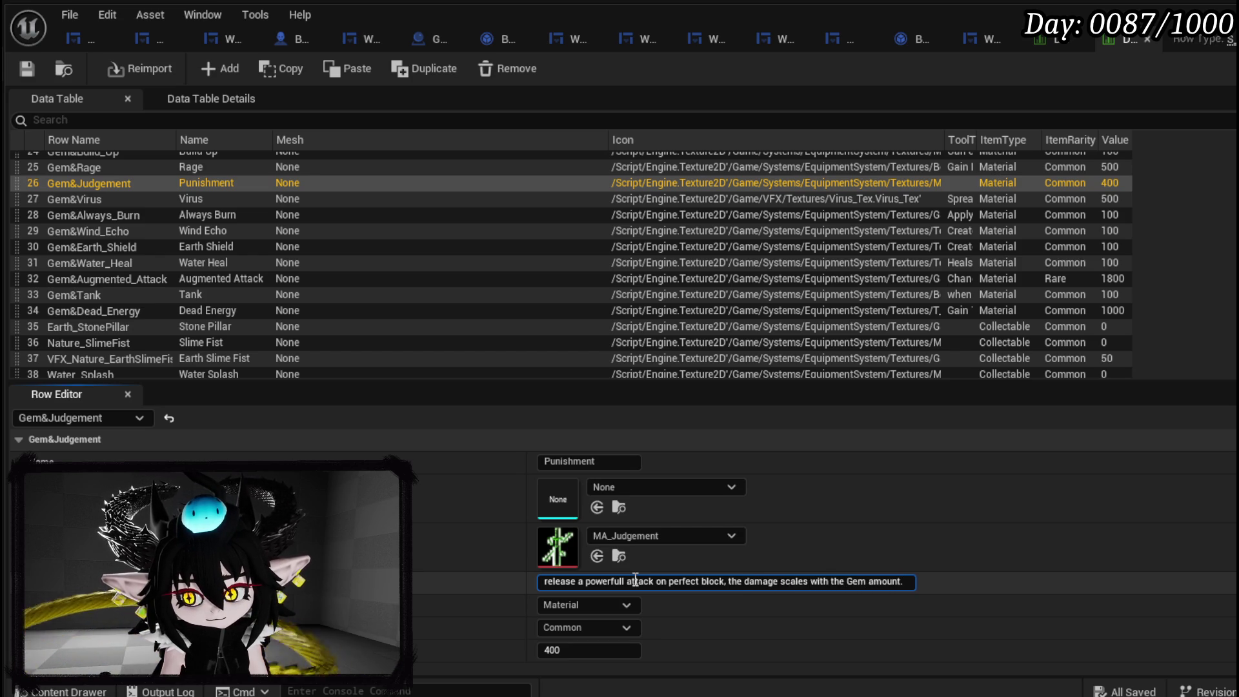
key("Return")
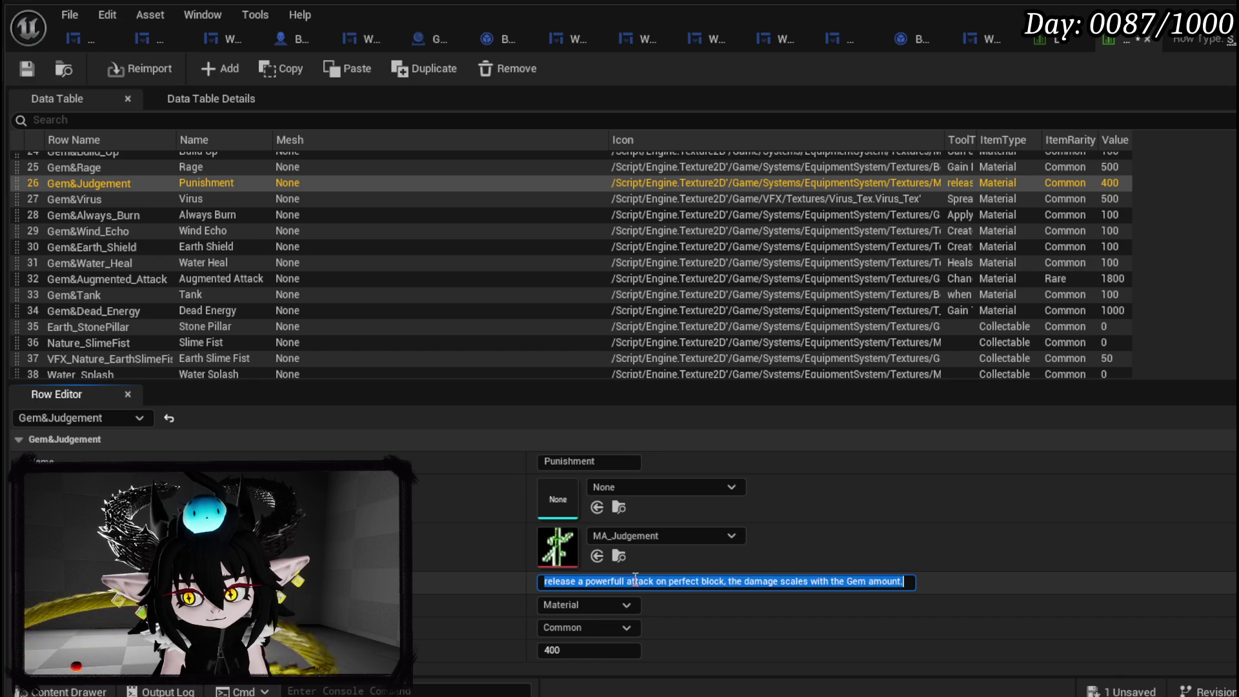
Step through Gem&Rage and Gem&Build_Up to select the Gem&Energising_Start row.
left_click(87, 173)
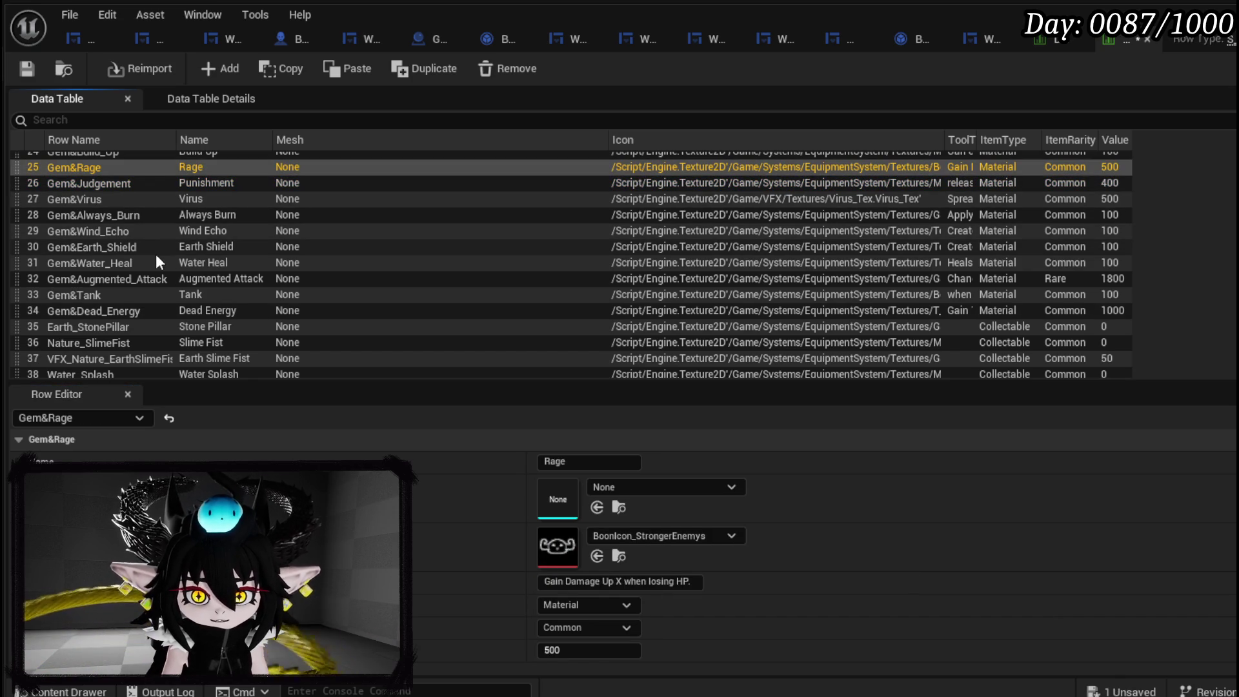
scroll(65, 207, "up", 2)
left_click(79, 176)
scroll(82, 184, "up", 1)
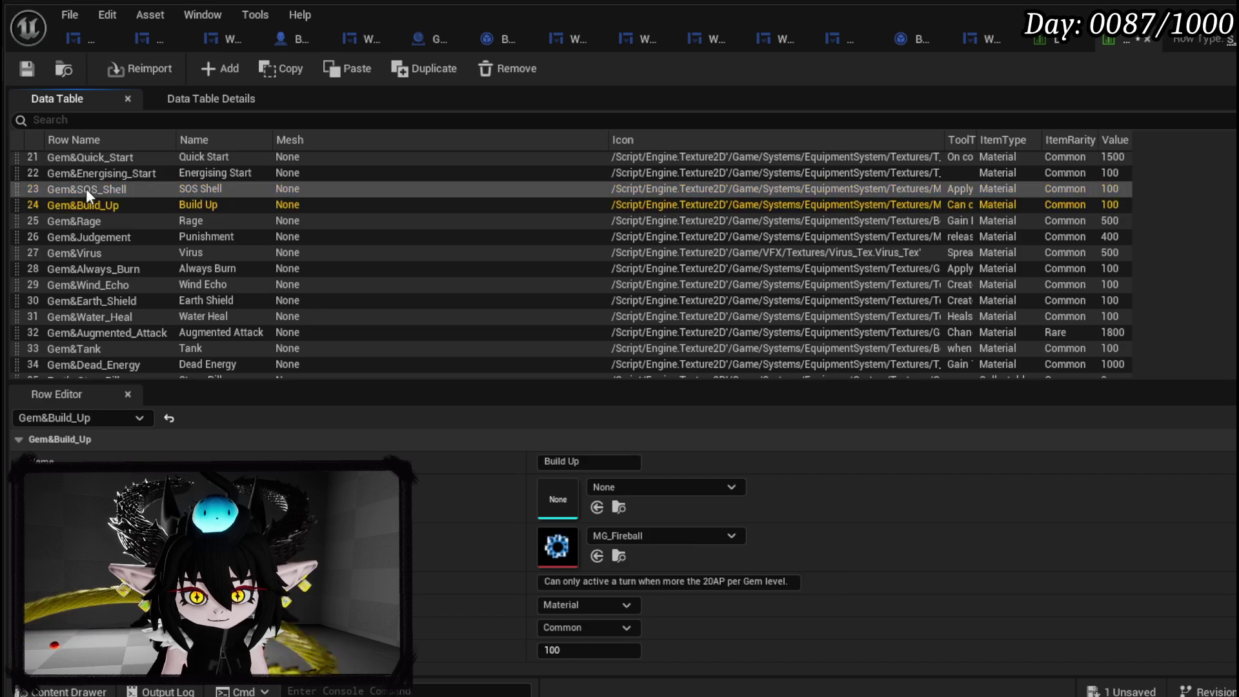
left_click(87, 176)
scroll(93, 193, "up", 1)
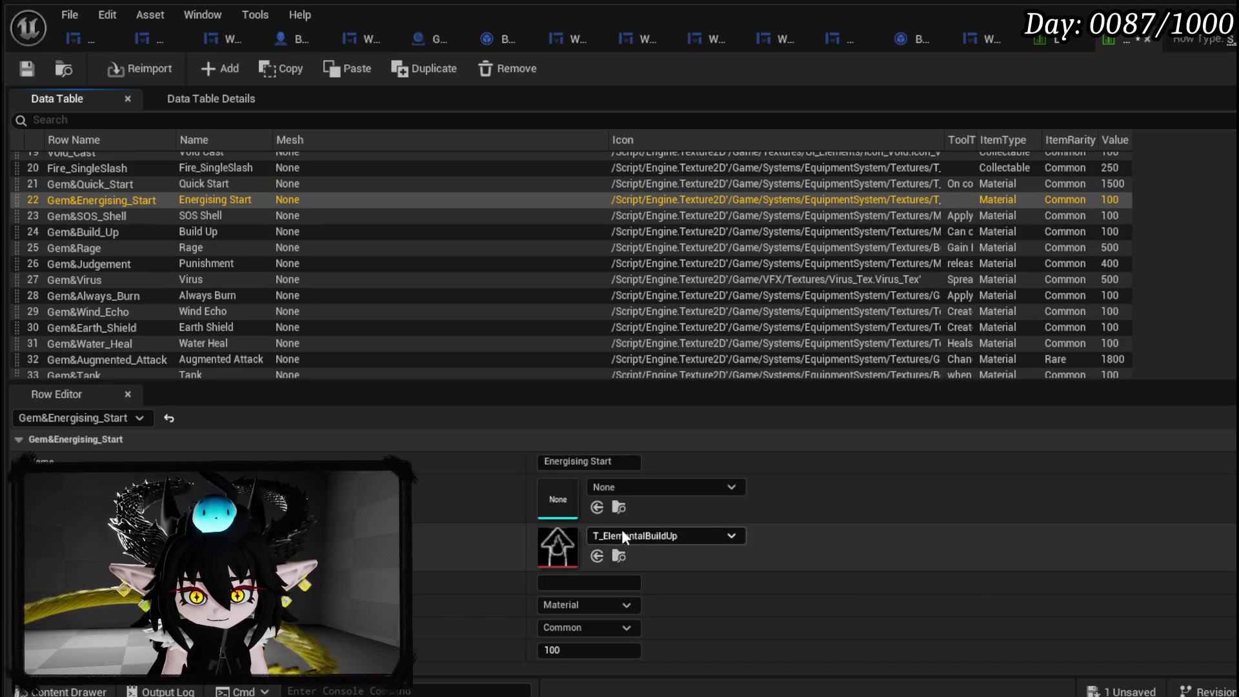
Enter Energising Start's tooltip: "Gain 1 additional AP per Gem level, on the first turn in combat.".
left_click(573, 581)
type("Gain 1")
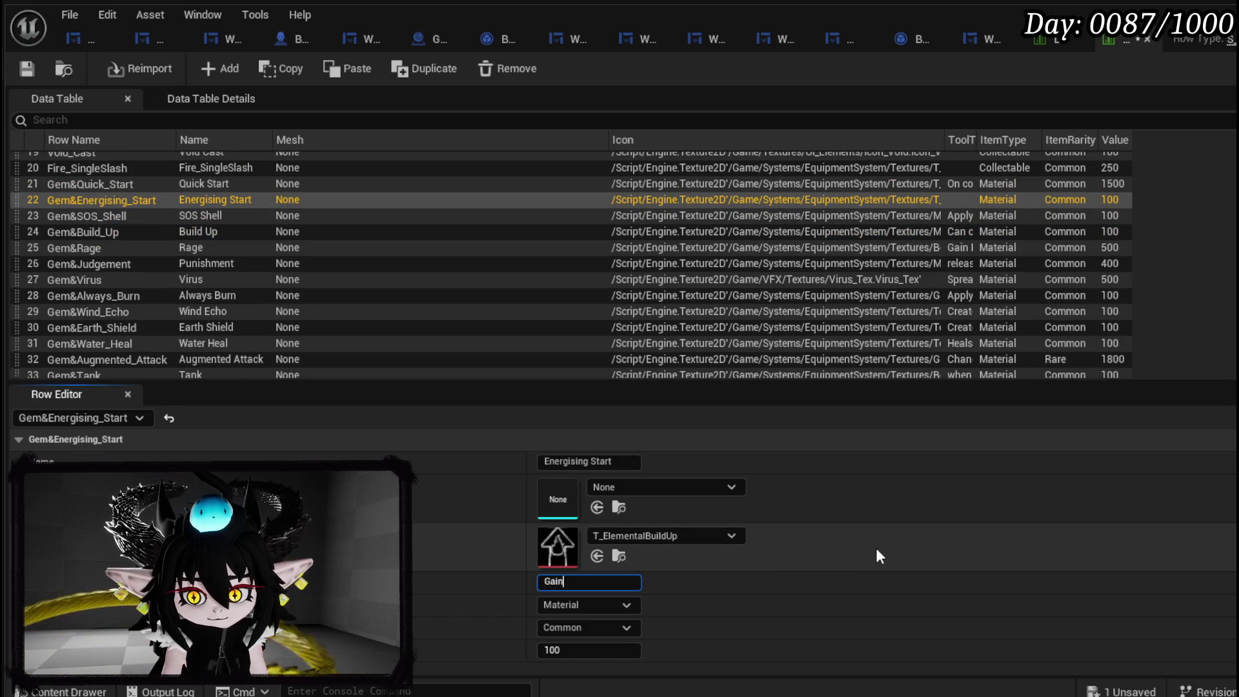
type("AP")
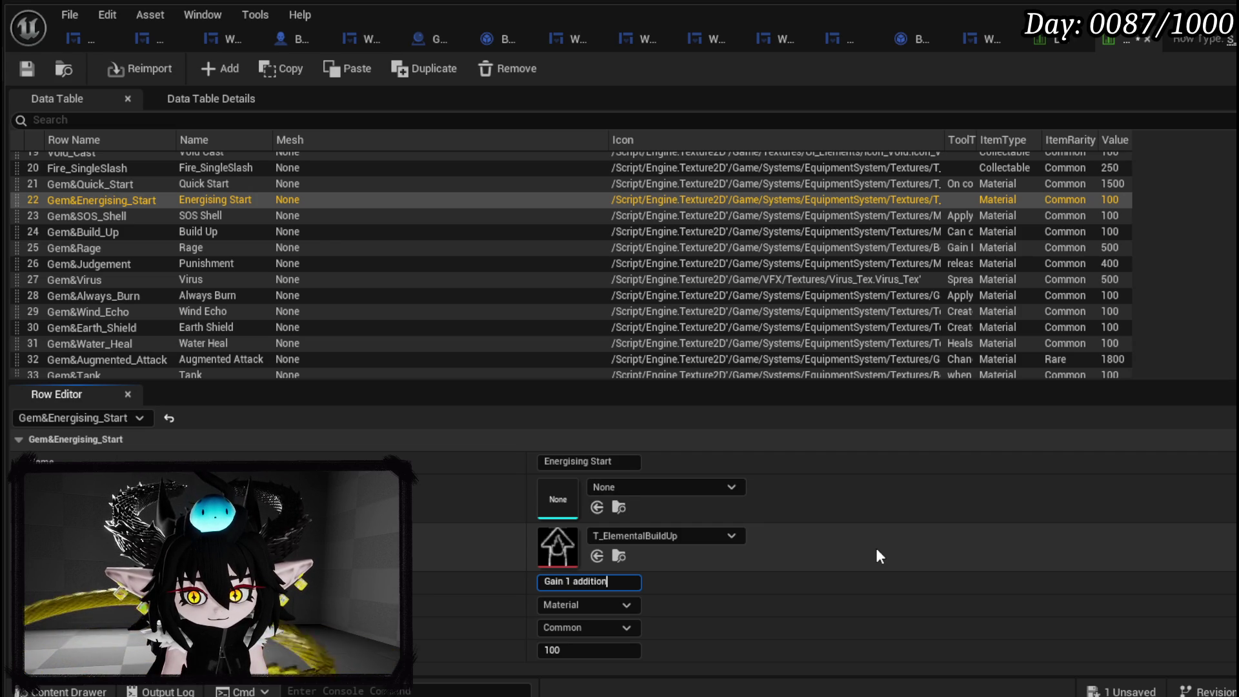
type("AP per")
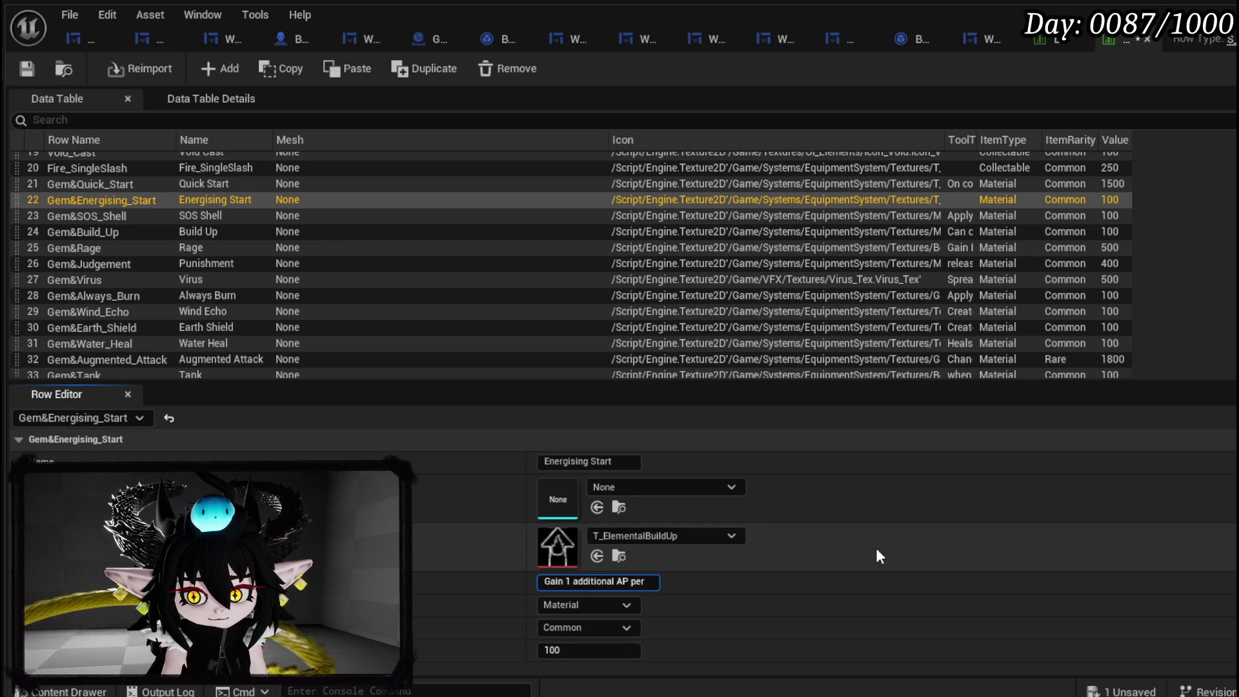
type(" Gem level, on the first")
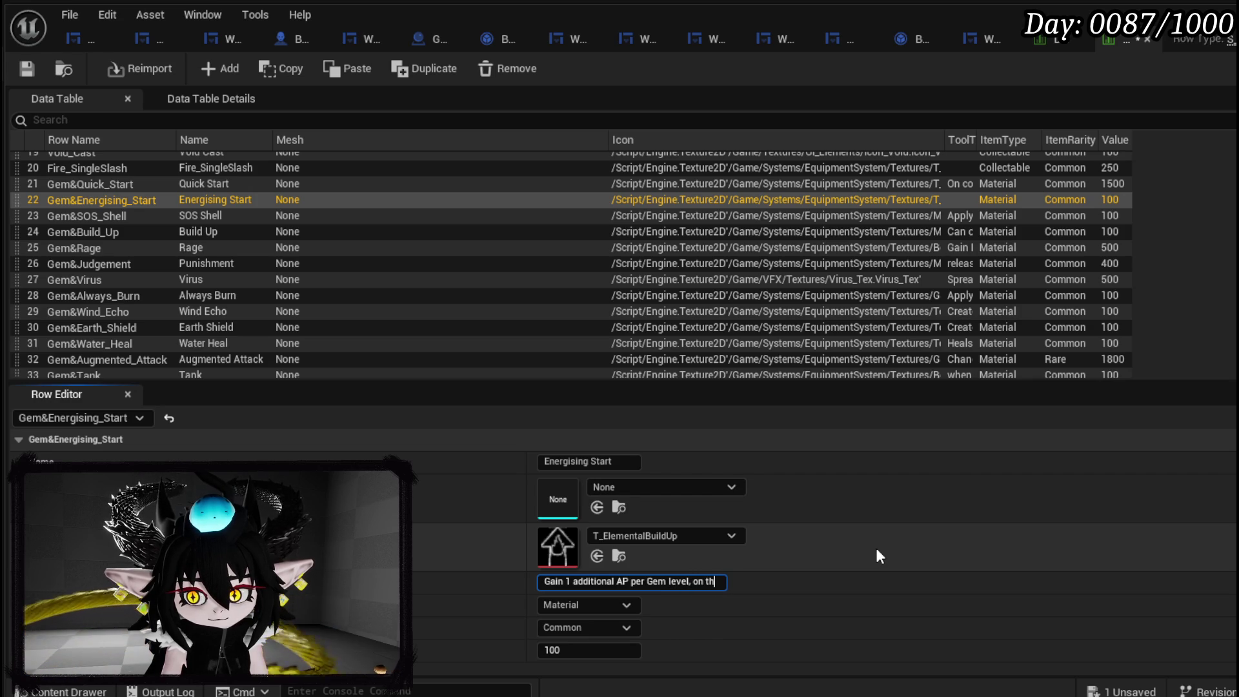
type(" turn")
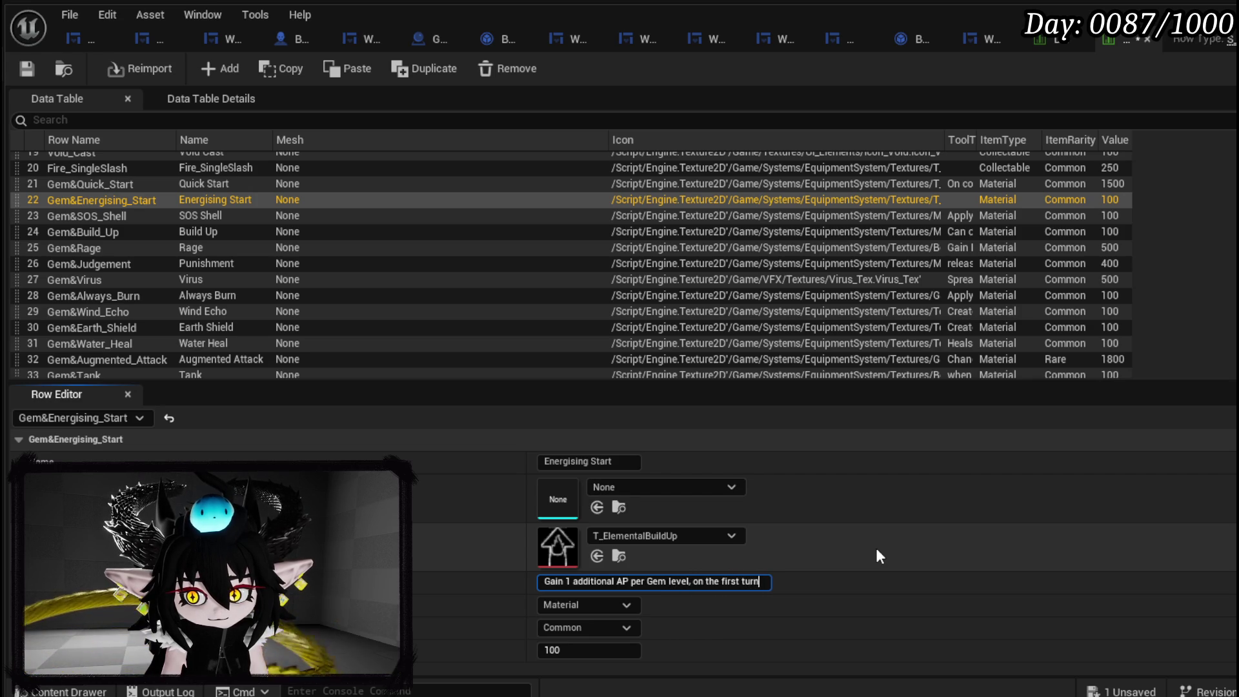
type(" in a")
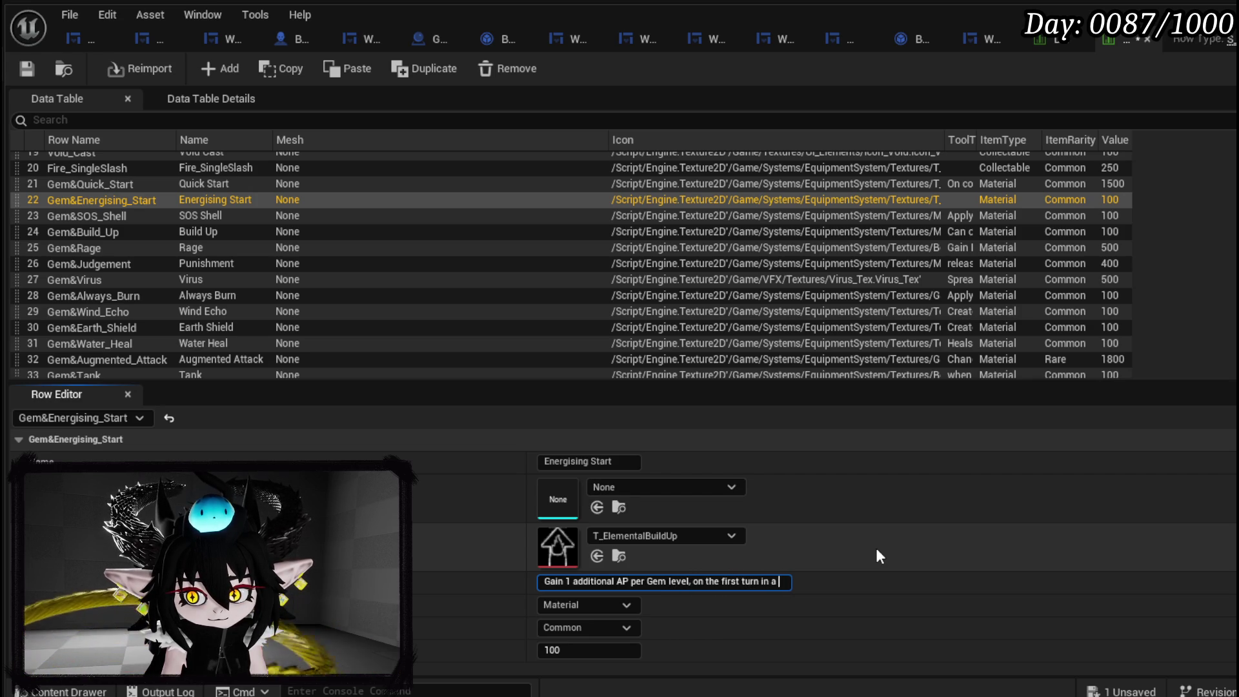
key("BackSpace")
type("c")
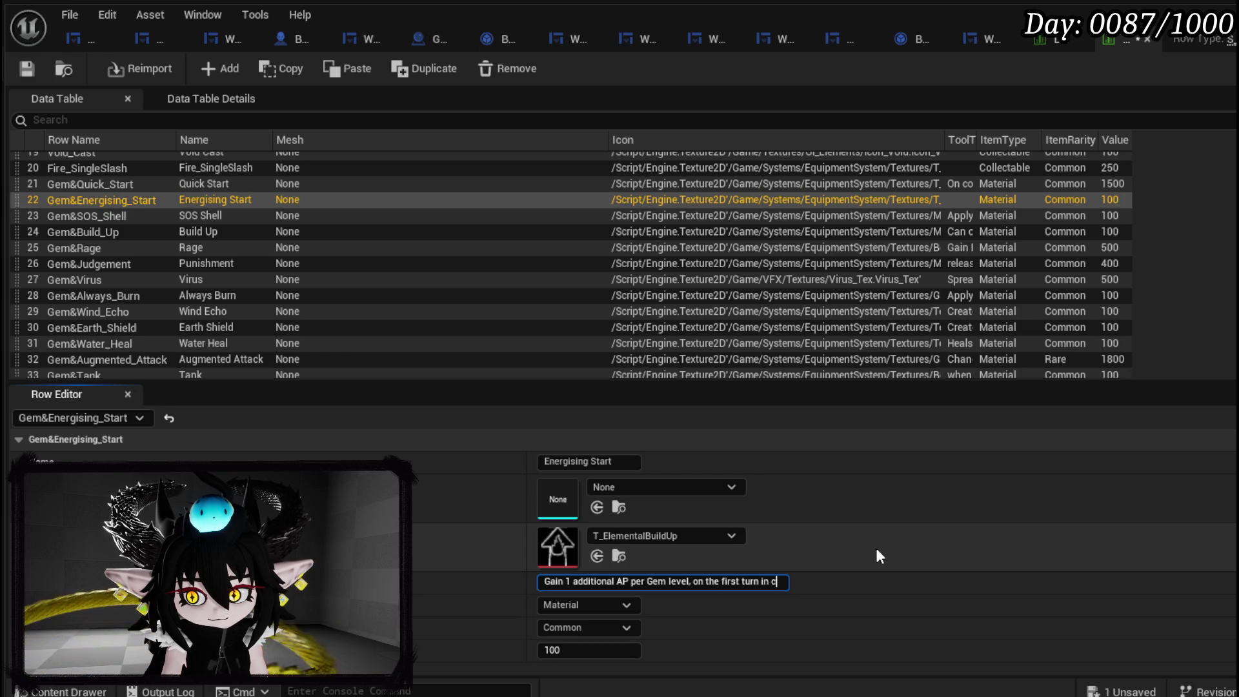
type("ombat.")
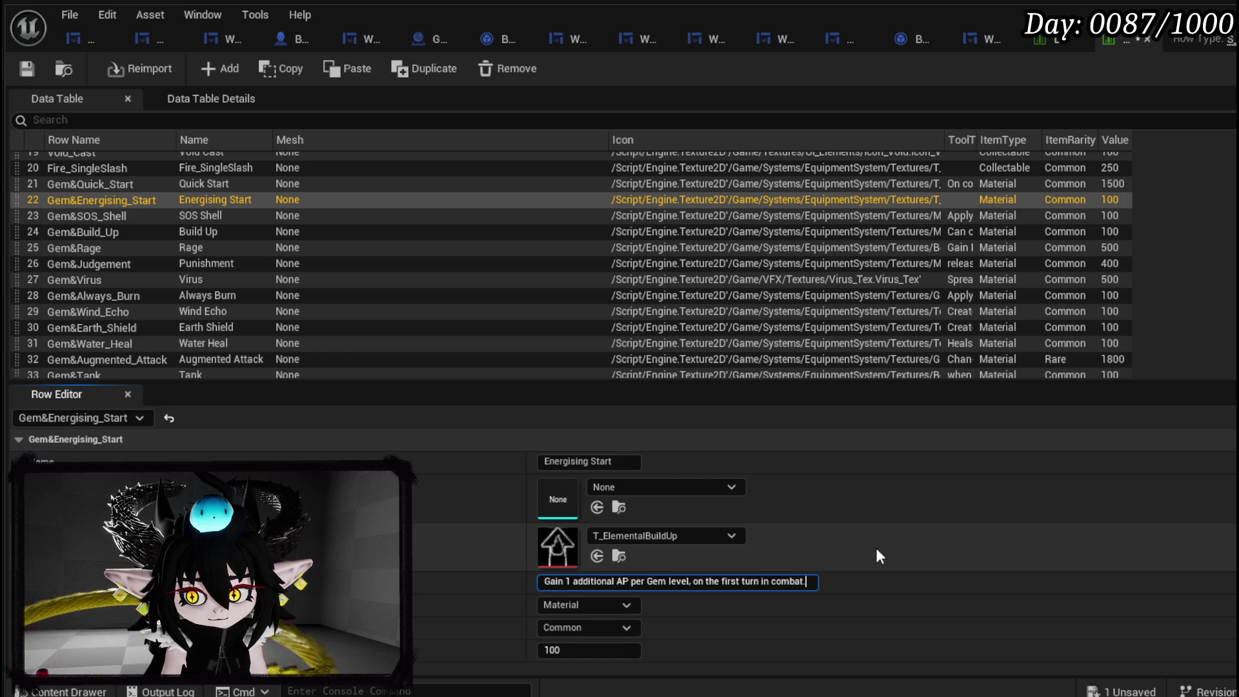
key("Return")
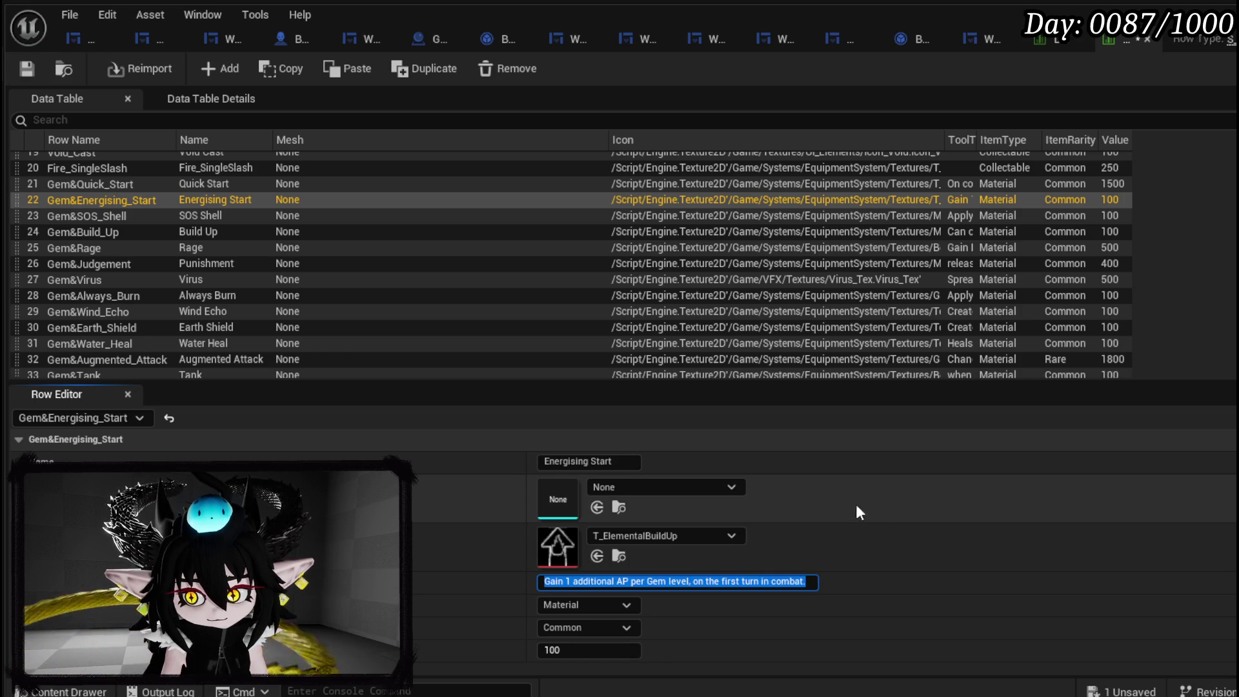
left_click(98, 189)
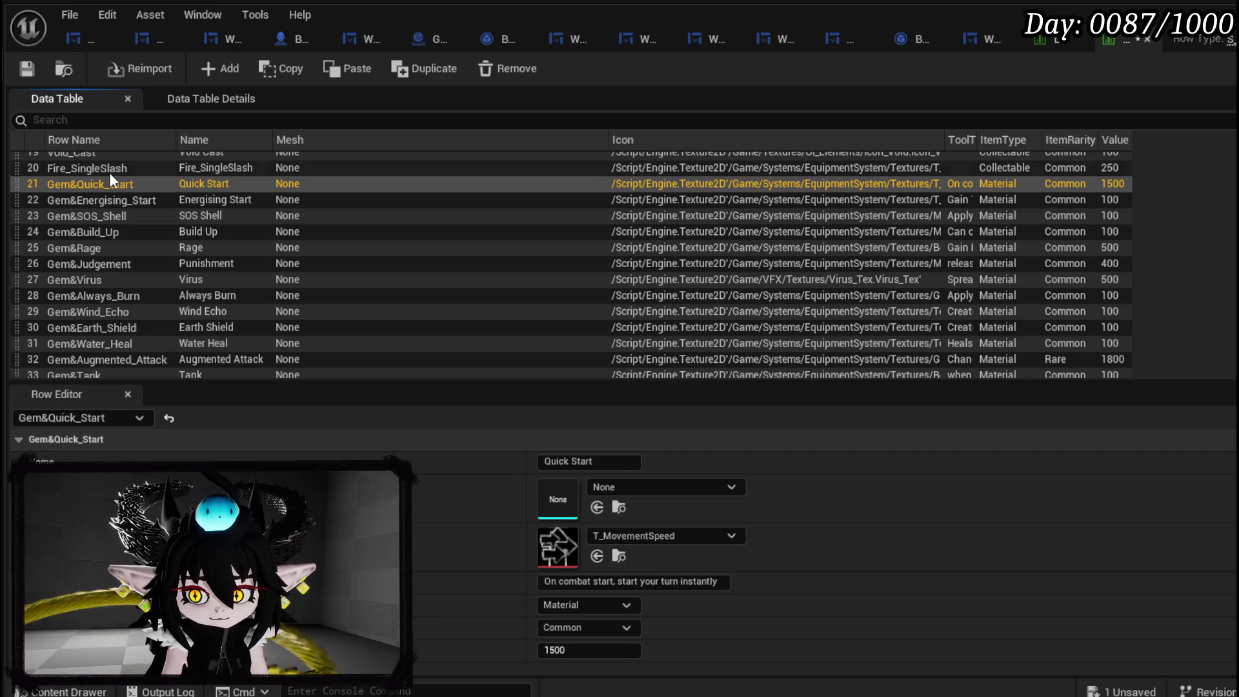
Save the item data table, then compare the Empowering Attack and Energising Parry gem rows.
left_click(27, 69)
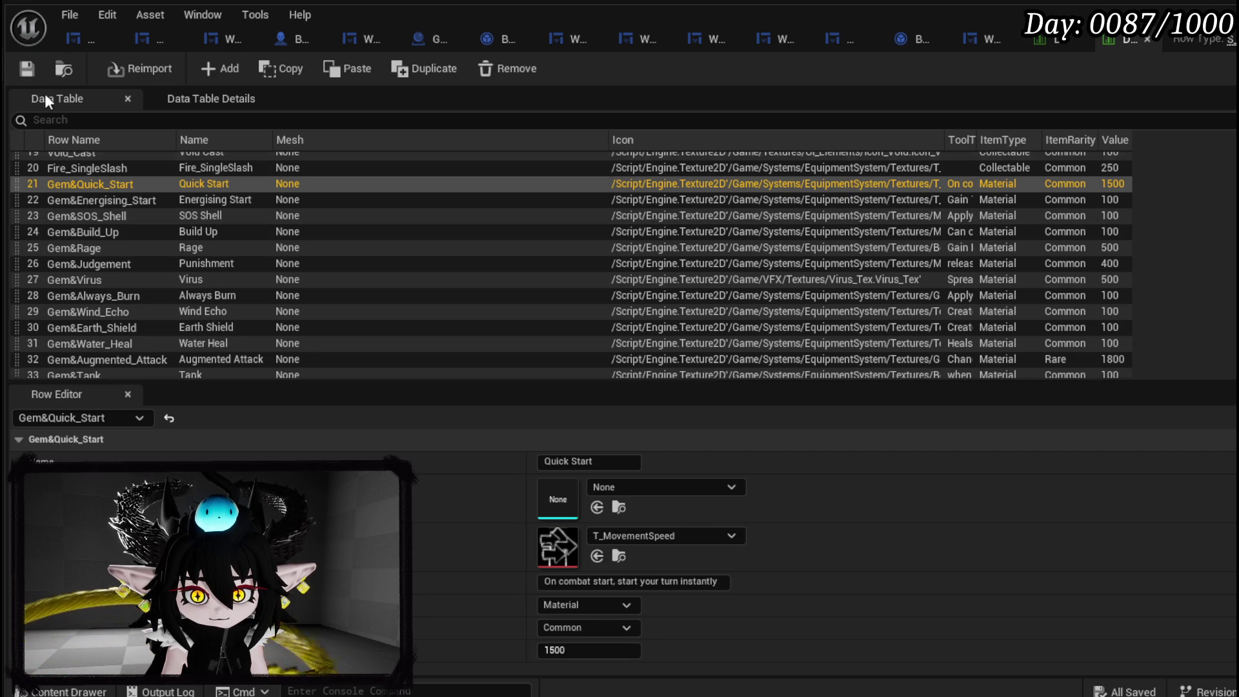
scroll(161, 320, "down", 5)
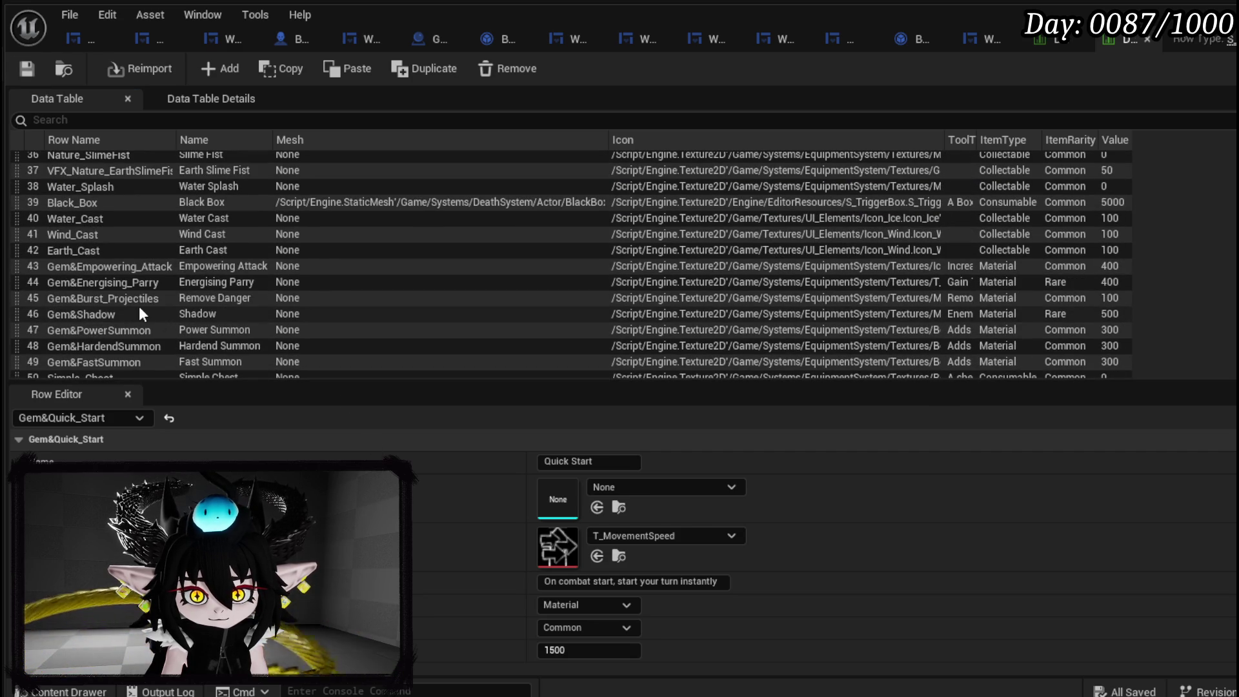
left_click(121, 278)
left_click(122, 268)
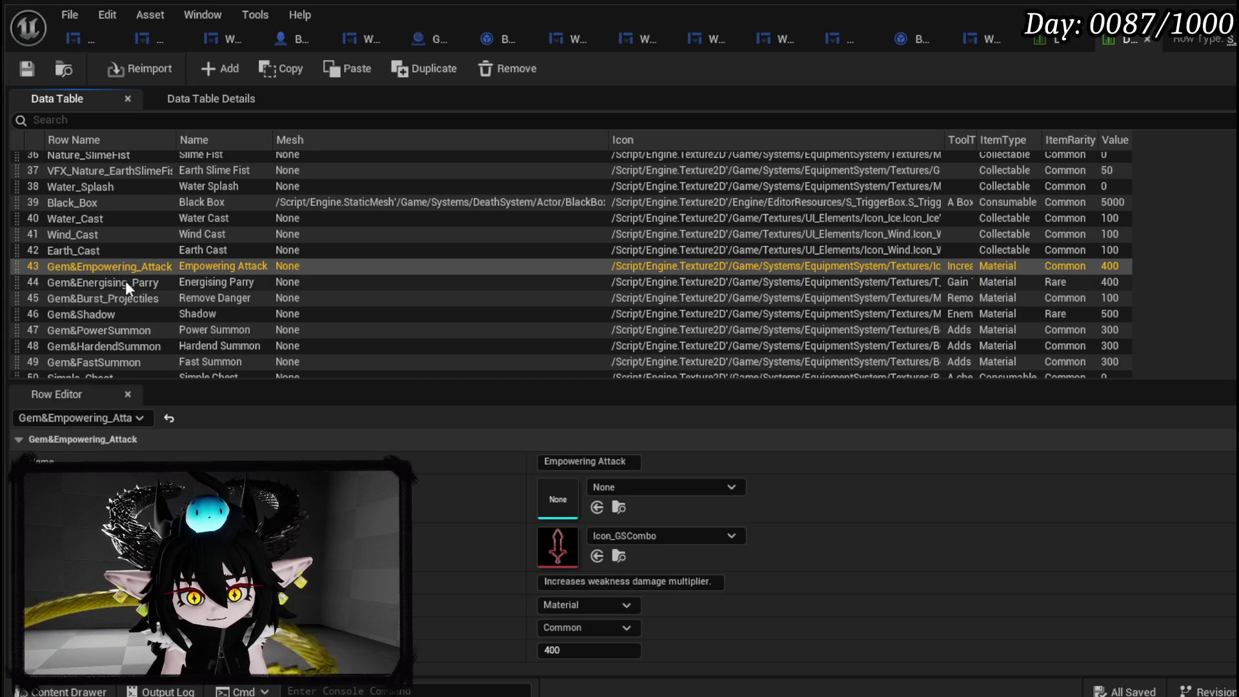
left_click(126, 284)
left_click(130, 268)
Review the Burst Projectiles, Shadow, PowerSummon, HardendSummon and FastSummon rows, then return to L_DungeonCreationTest.
left_click(130, 282)
scroll(130, 282, "down", 1)
left_click(129, 279)
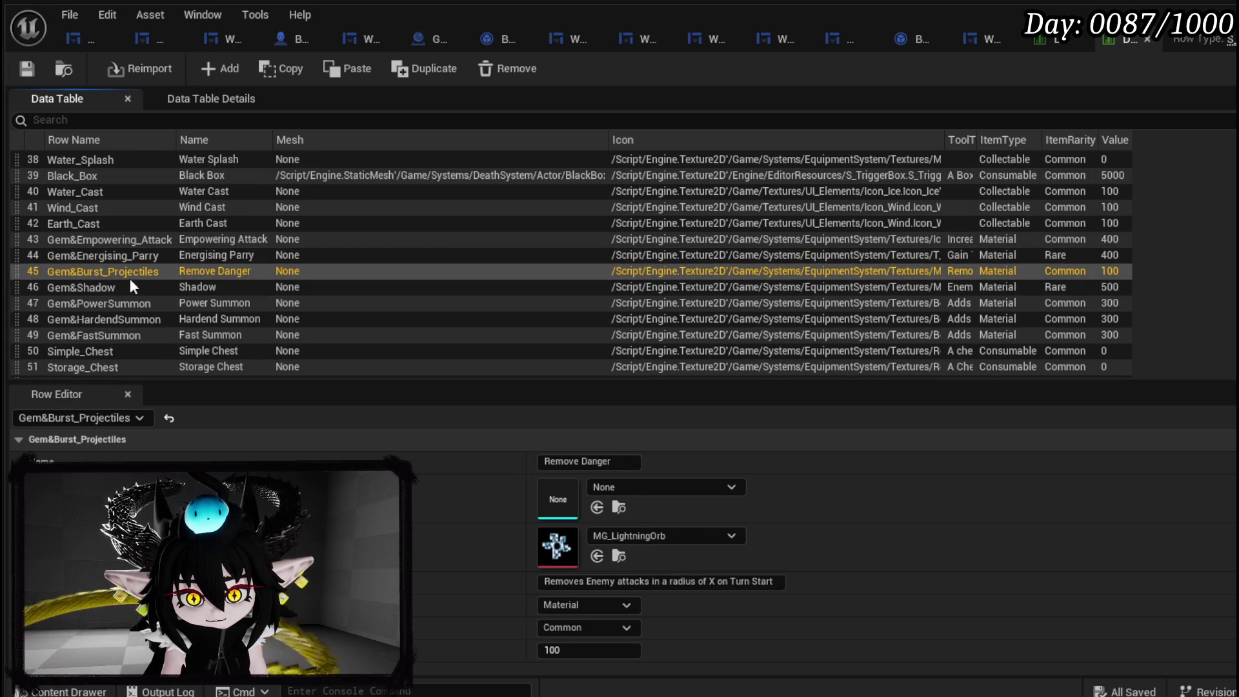
left_click(126, 287)
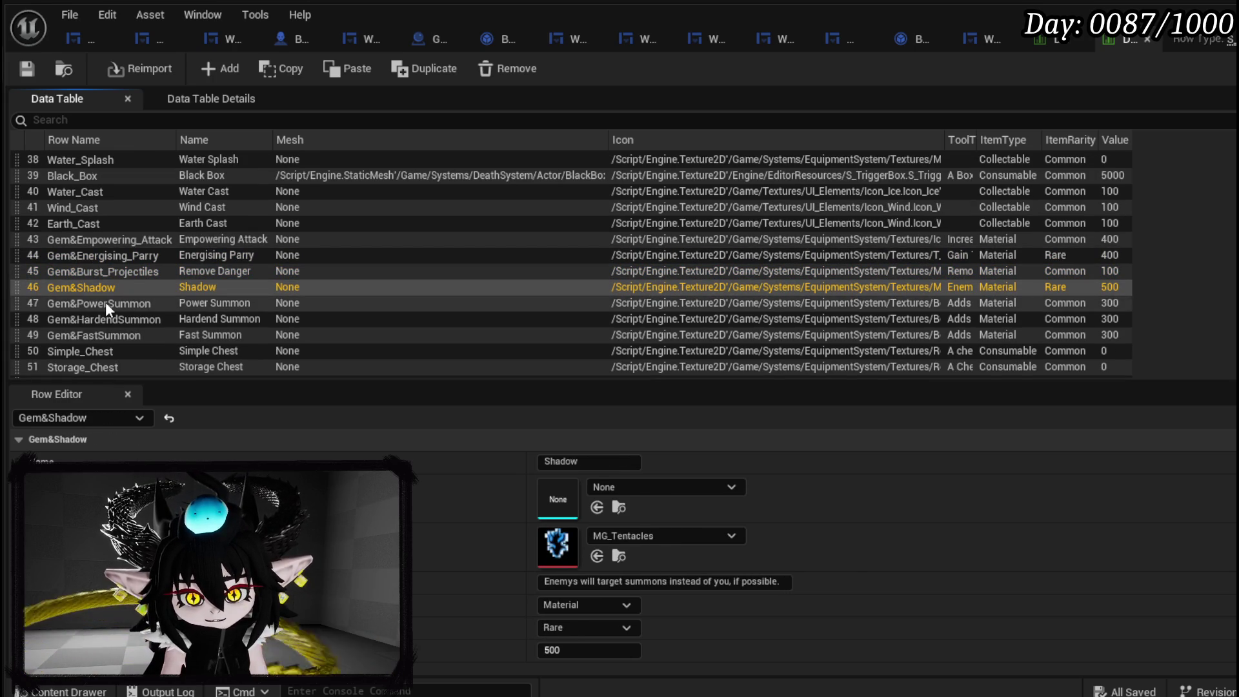
left_click(106, 303)
left_click(100, 315)
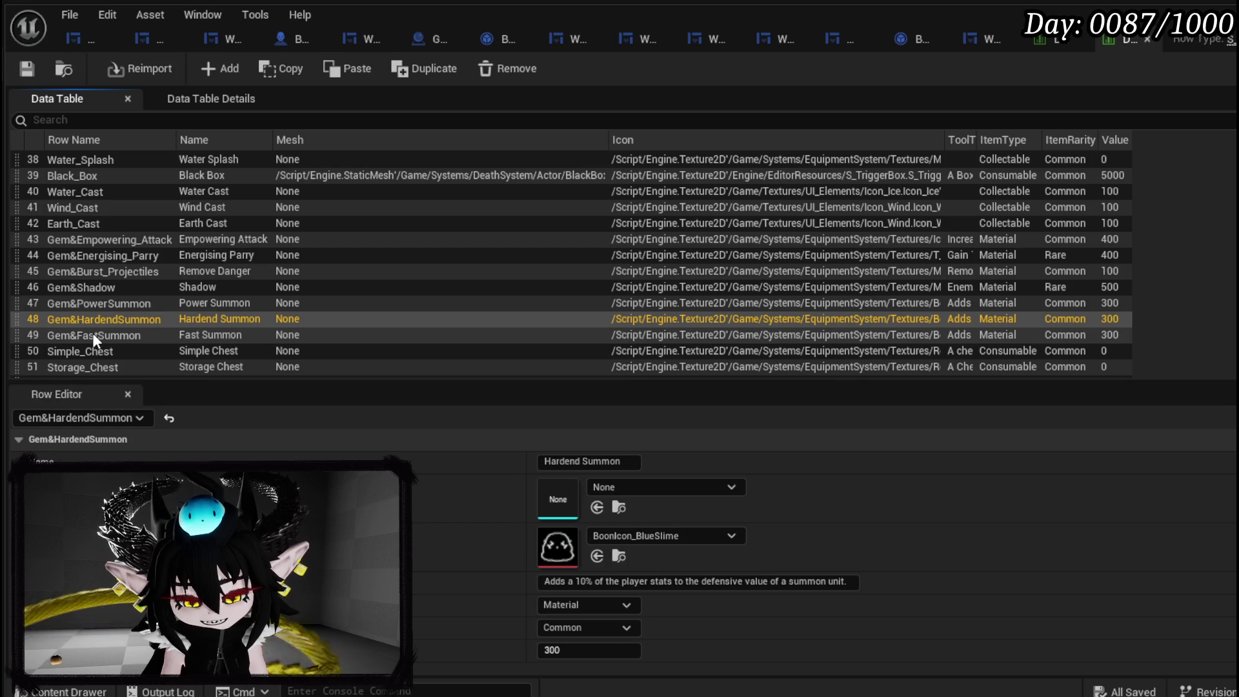
left_click(107, 341)
scroll(107, 339, "down", 3)
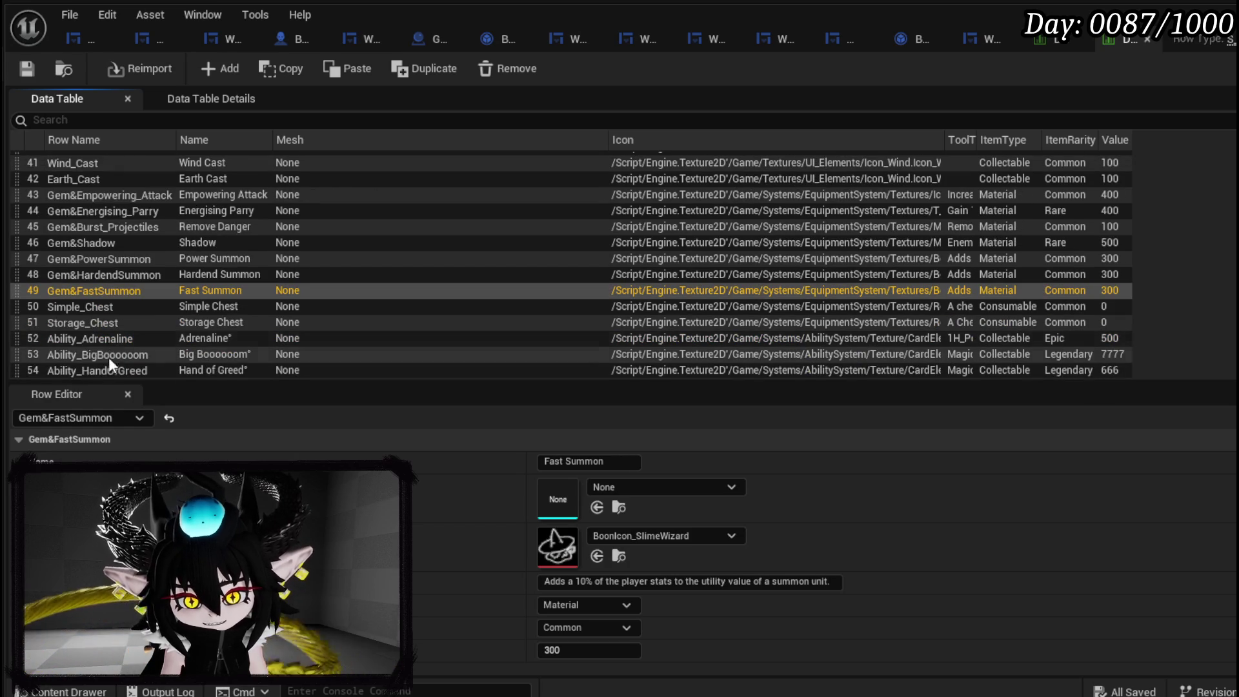
scroll(110, 329, "up", 2)
scroll(113, 321, "up", 3)
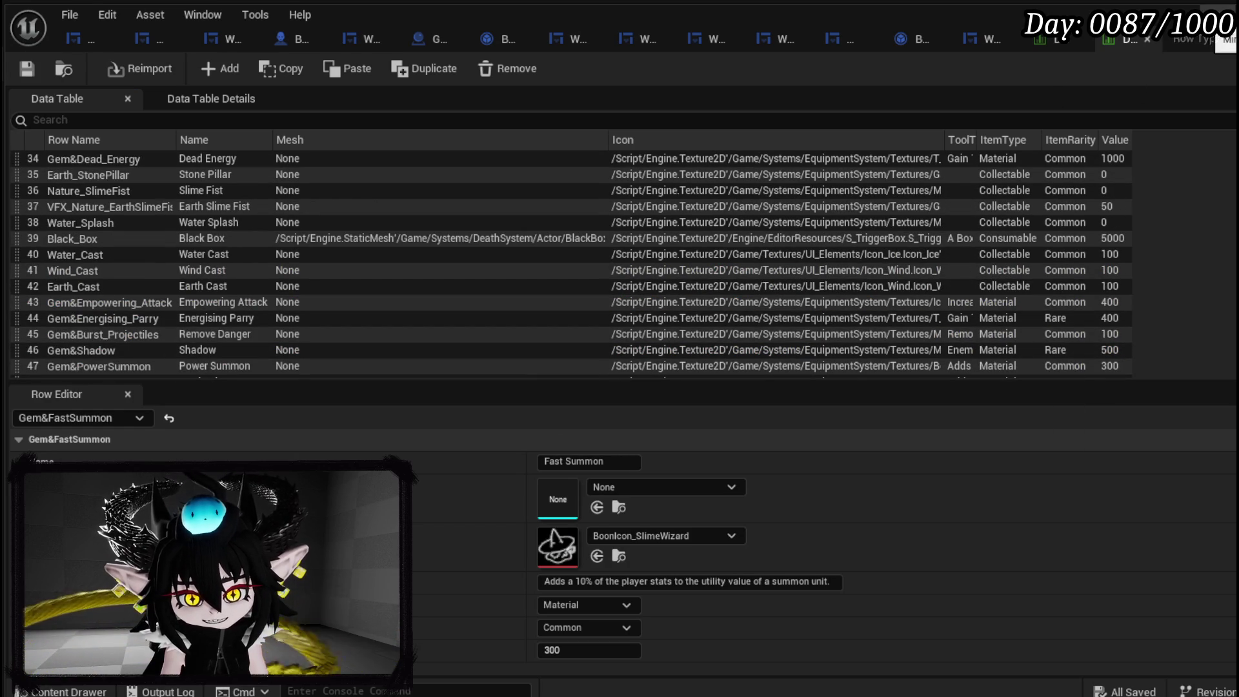
left_click(1049, 39)
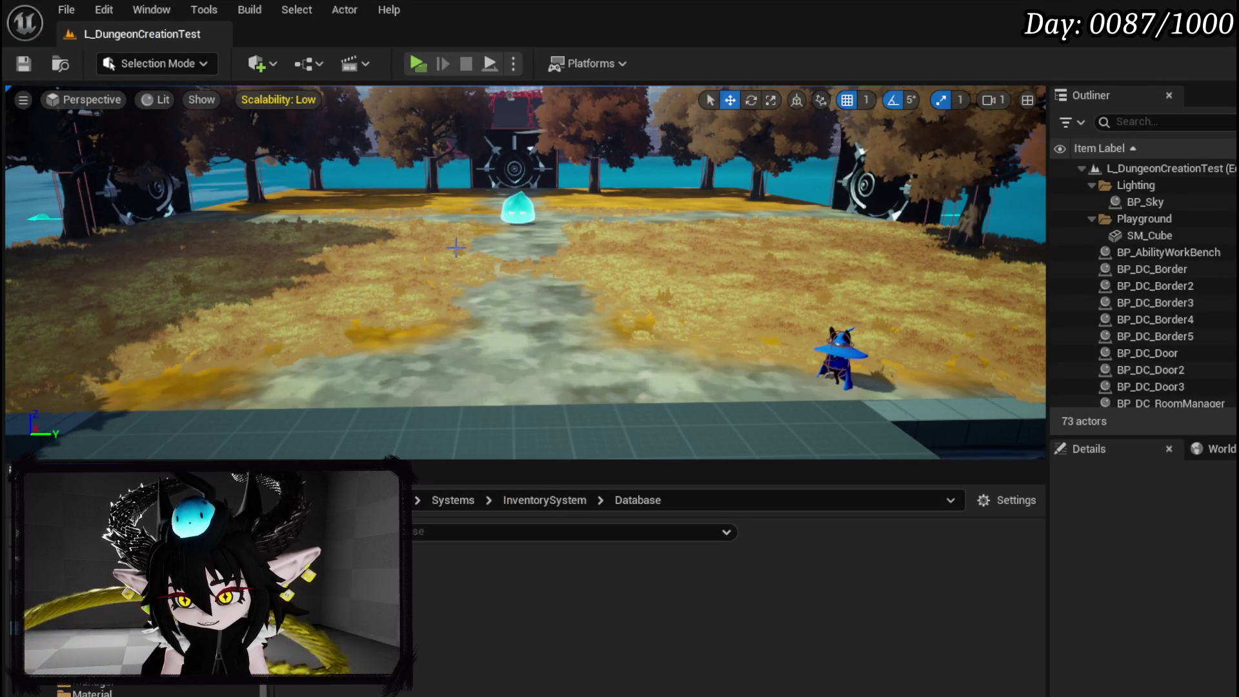